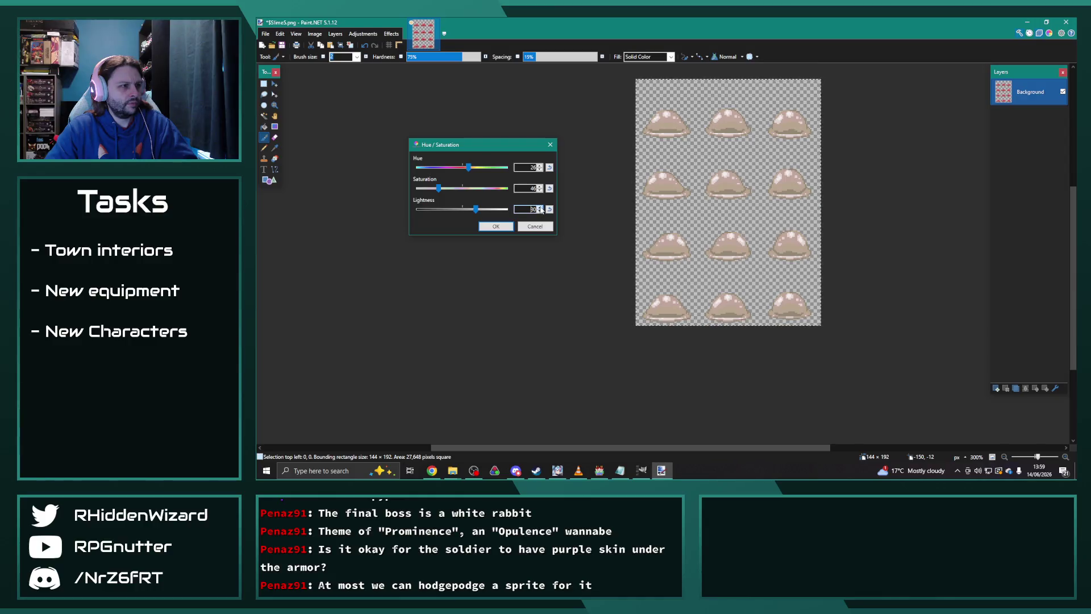
- Raise the hue to 38 so the slimes turn beige, apply it, and deselect
{"action": "left_click_drag", "start_coordinate": [468, 167], "coordinate": [469, 171]}
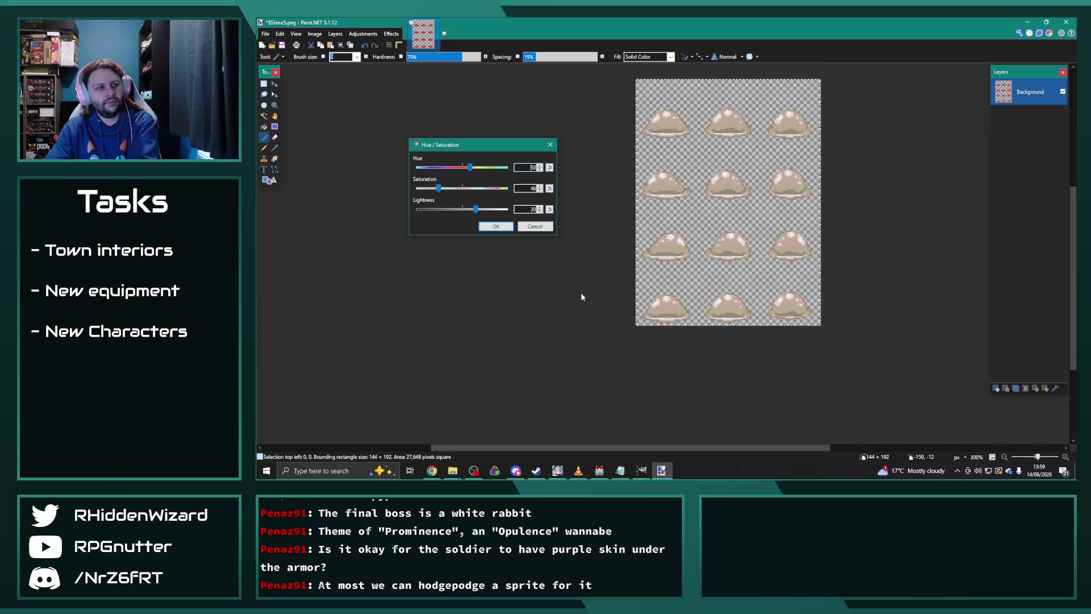
{"action": "left_click", "coordinate": [496, 226]}
{"action": "left_click", "coordinate": [280, 34]}
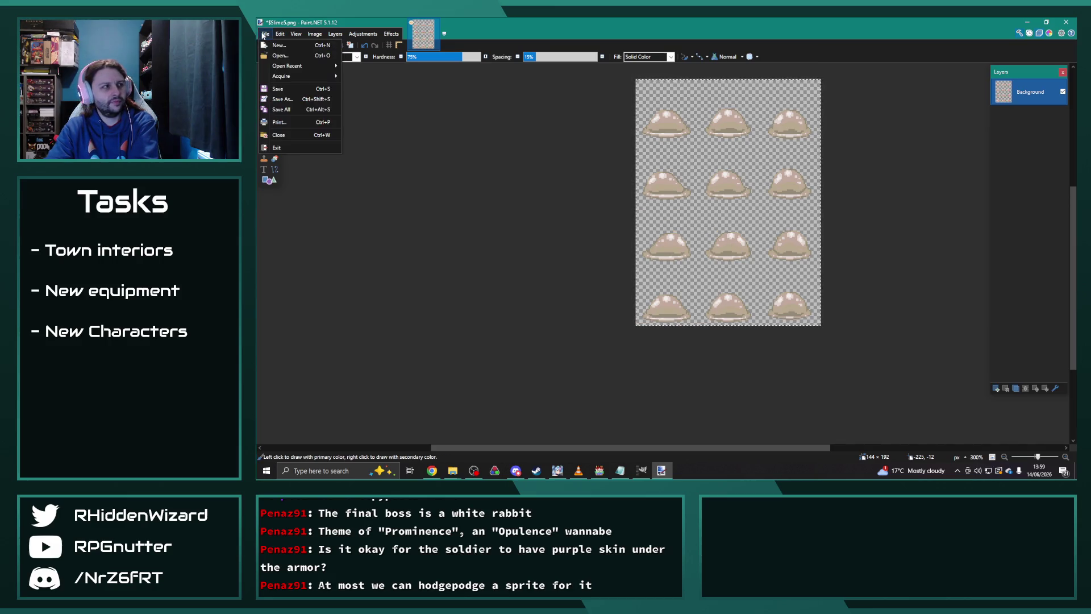
- Save the recoloured sheet as a new PNG, $Slime6.png, in the characters folder
{"action": "left_click", "coordinate": [287, 101]}
{"action": "key", "text": "ctrl+shift+s"}
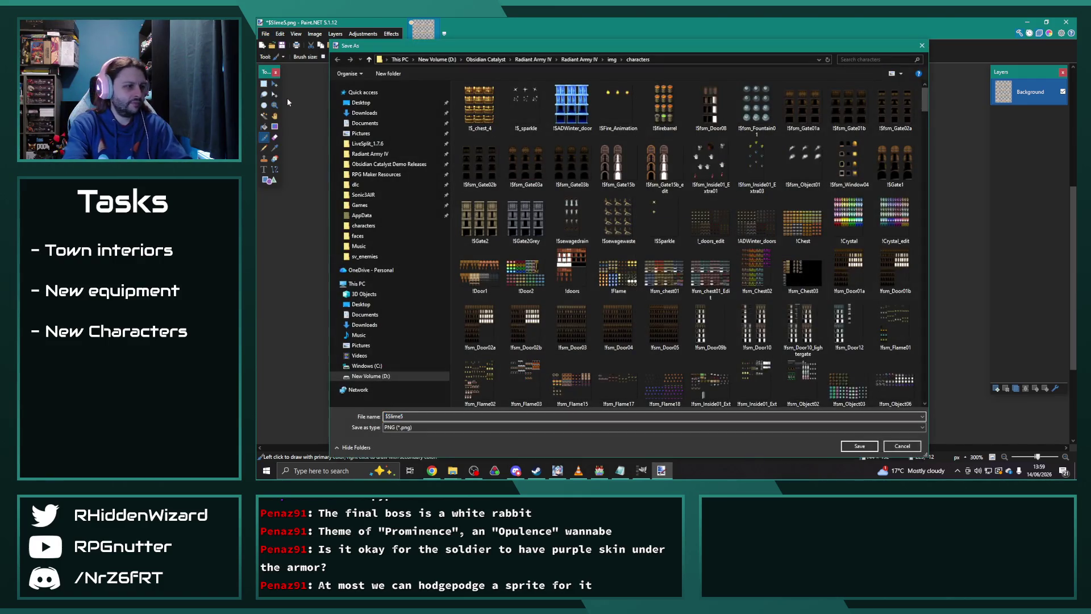
{"action": "key", "text": "Return"}
{"action": "key", "text": "Return"}
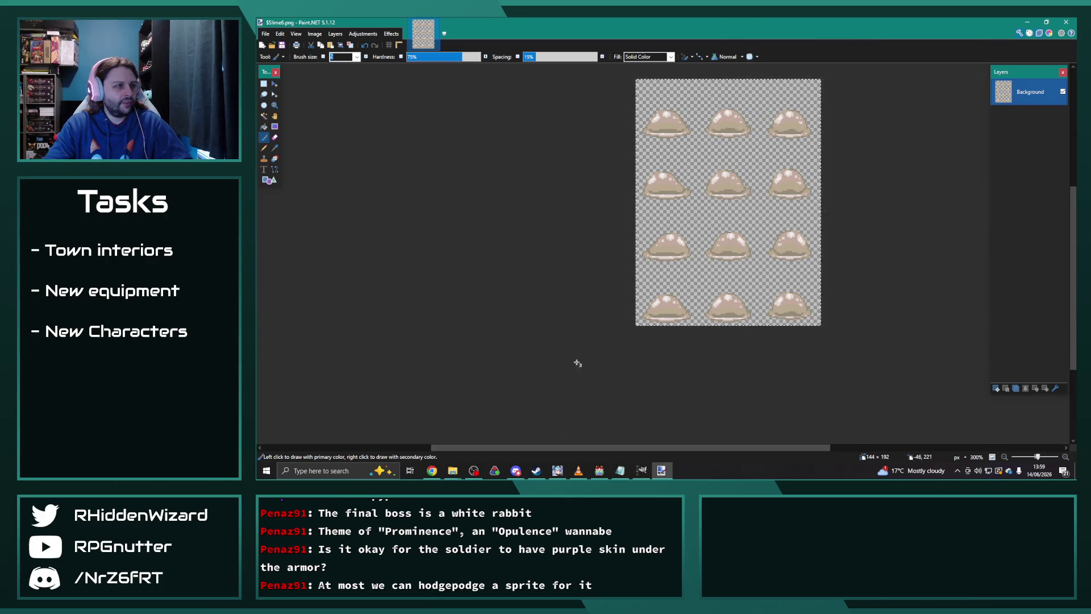
{"action": "left_click", "coordinate": [452, 470]}
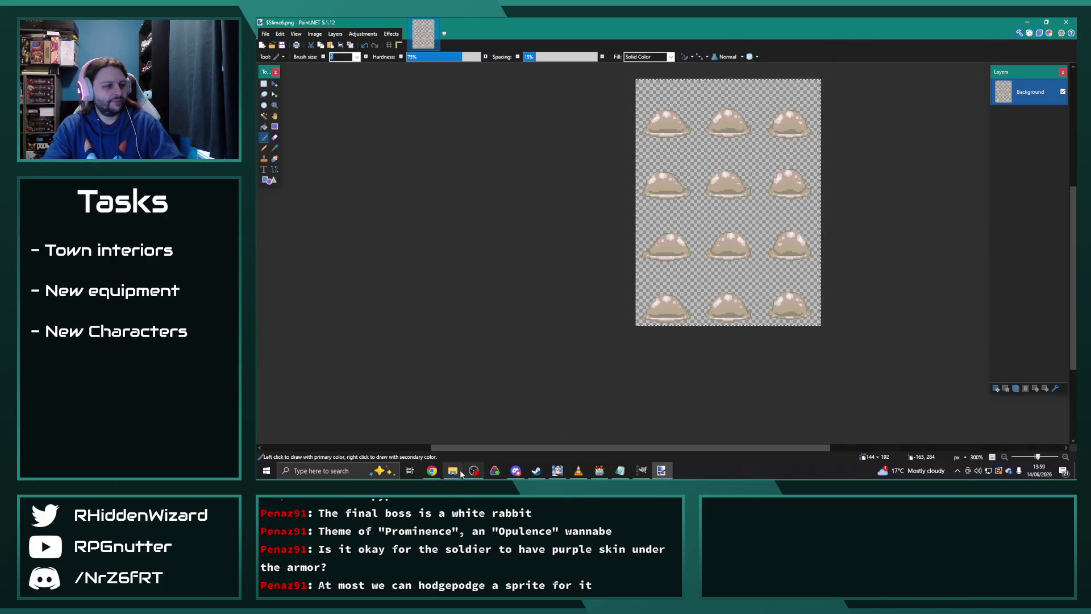
- From the sv_enemies folder window, open Slime4.png with Paint.NET
{"action": "left_click", "coordinate": [379, 434]}
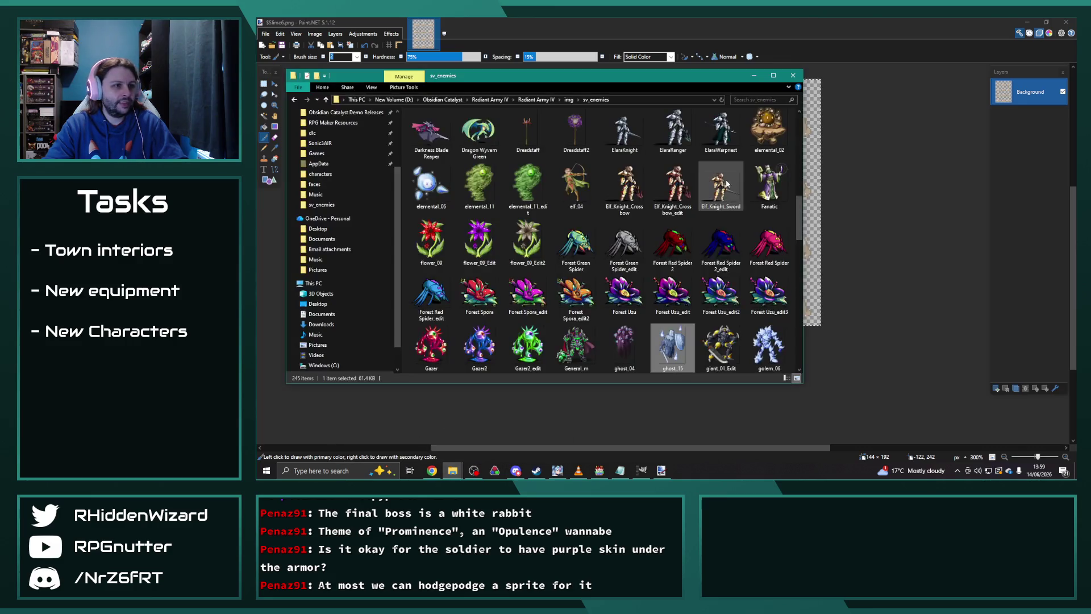
{"action": "scroll", "coordinate": [618, 268], "scroll_direction": "down", "scroll_amount": 15}
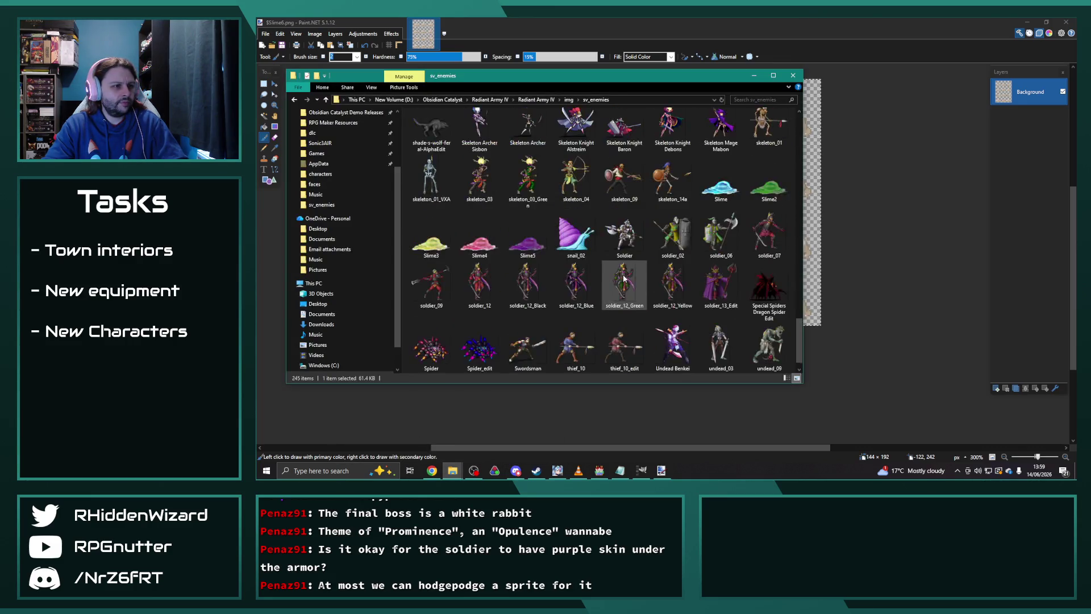
{"action": "left_click", "coordinate": [480, 194]}
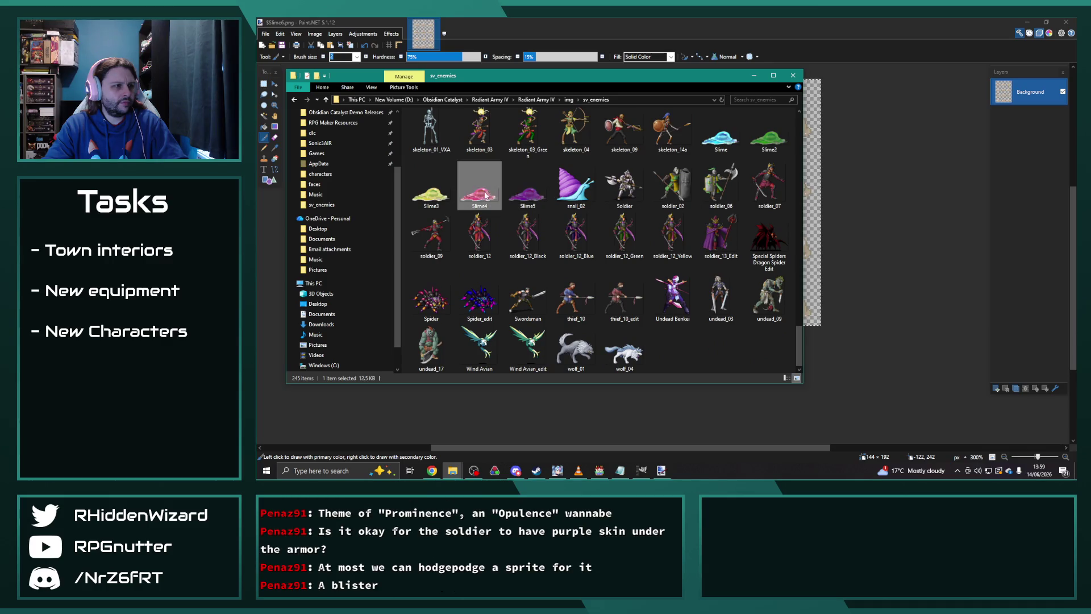
{"action": "right_click", "coordinate": [480, 193]}
{"action": "mouse_move", "coordinate": [597, 367]}
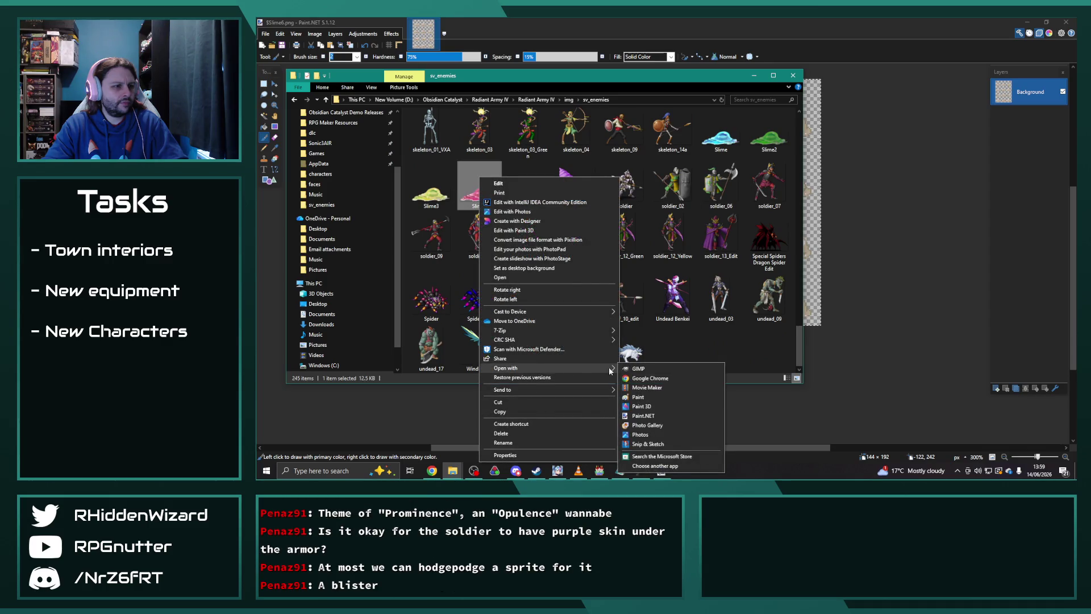
{"action": "left_click", "coordinate": [648, 415]}
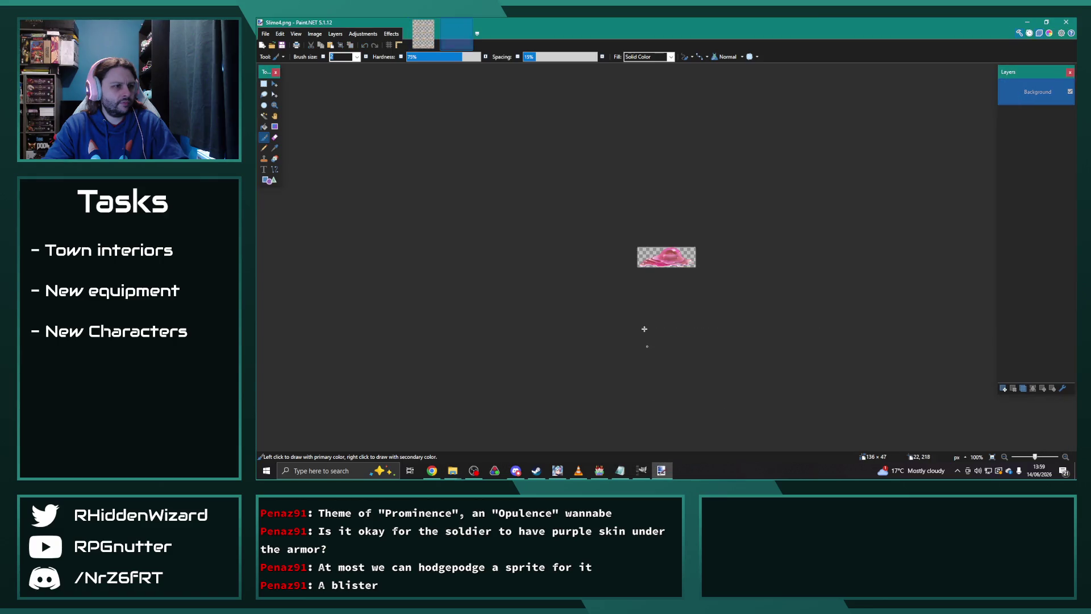
- Lower the saturation of the pink Slime4 battler in Hue / Saturation so it turns pale beige
{"action": "scroll", "coordinate": [562, 262], "scroll_direction": "up", "scroll_amount": 5, "text": "ctrl"}
{"action": "left_click", "coordinate": [362, 33]}
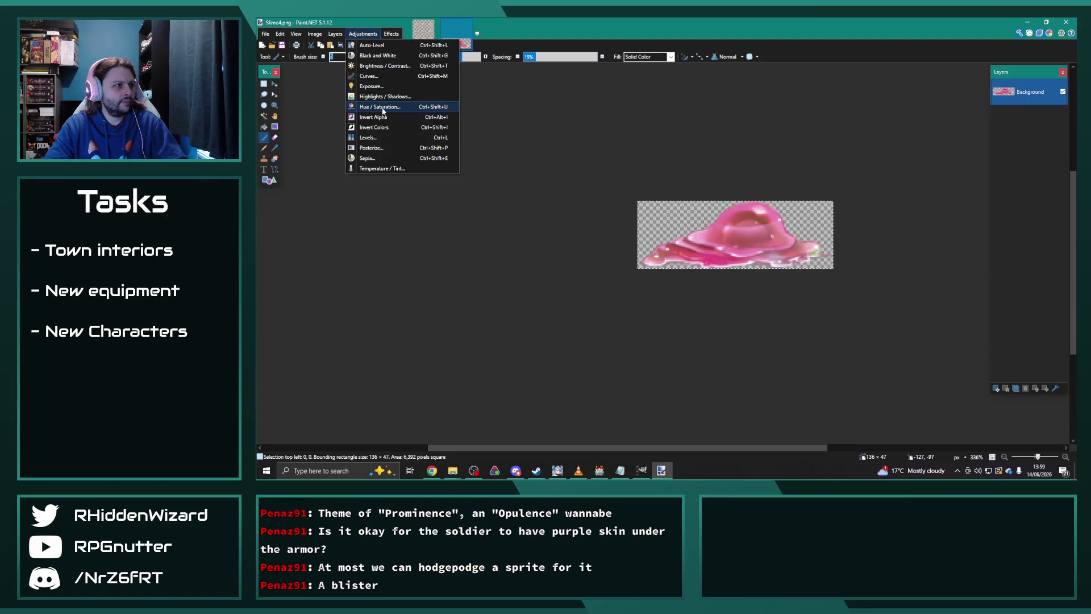
{"action": "left_click", "coordinate": [379, 106]}
{"action": "left_click", "coordinate": [679, 278]}
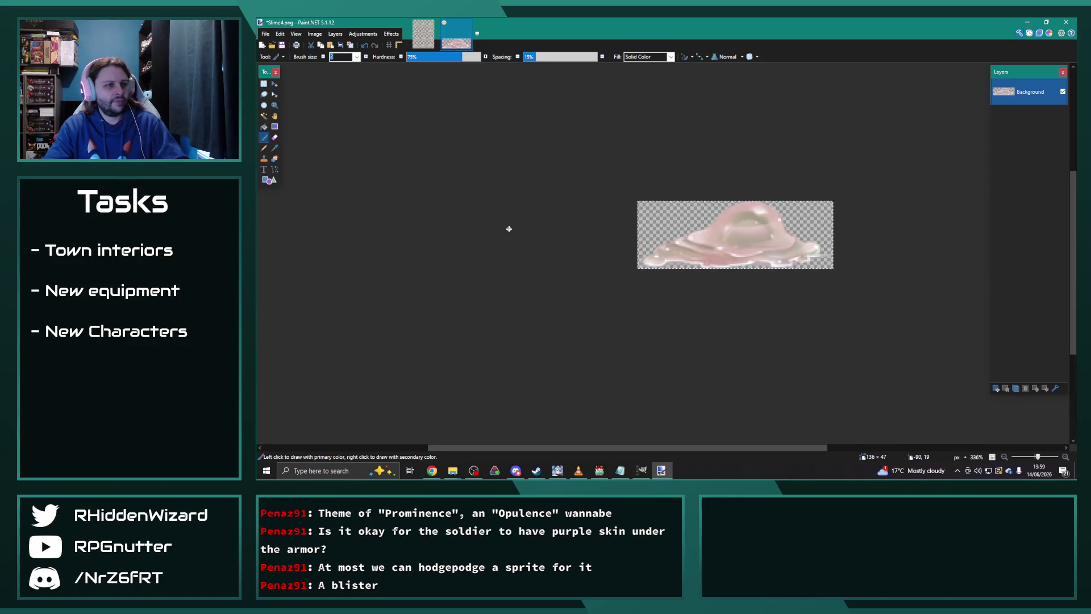
- Save the beige sprite as Slime6.png in the sv_enemies folder
{"action": "scroll", "coordinate": [507, 228], "scroll_direction": "down", "scroll_amount": 6, "text": "ctrl"}
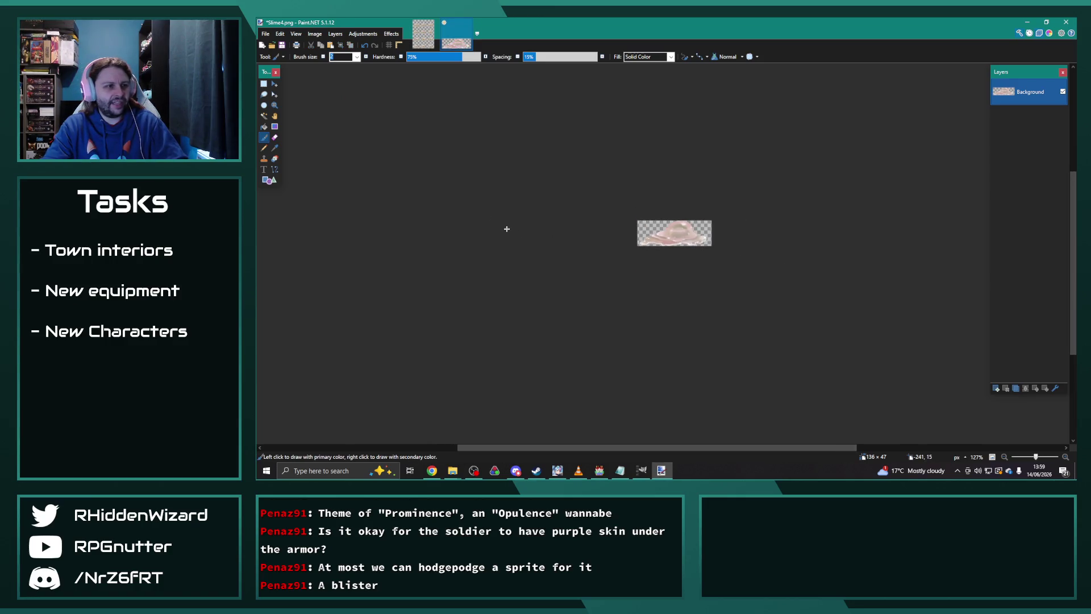
{"action": "scroll", "coordinate": [517, 237], "scroll_direction": "down", "scroll_amount": 2}
{"action": "scroll", "coordinate": [519, 241], "scroll_direction": "down", "scroll_amount": 1, "text": "ctrl"}
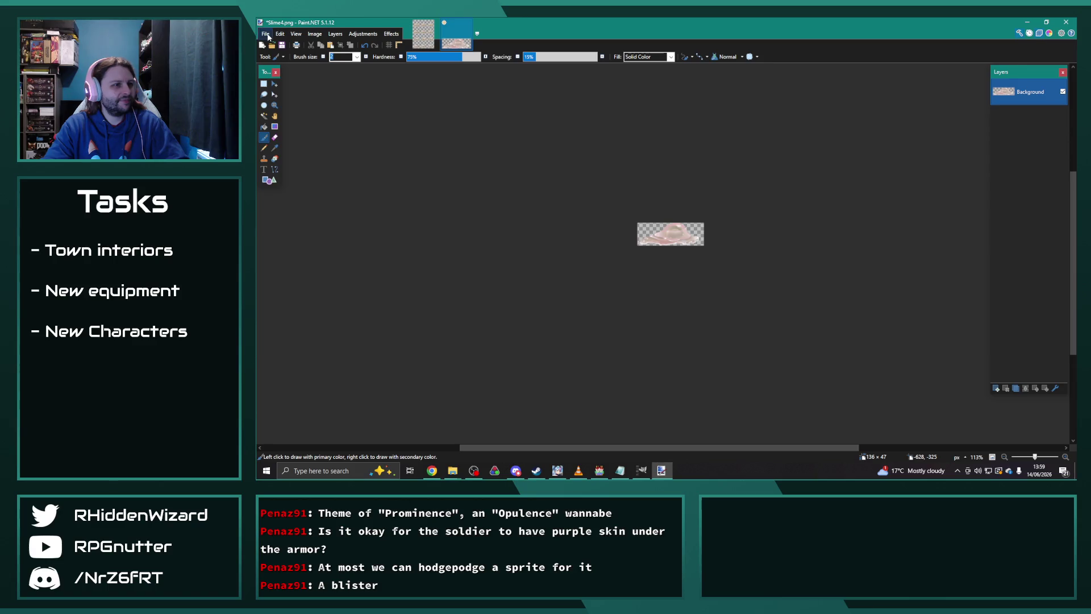
{"action": "left_click", "coordinate": [265, 34]}
{"action": "left_click", "coordinate": [303, 98]}
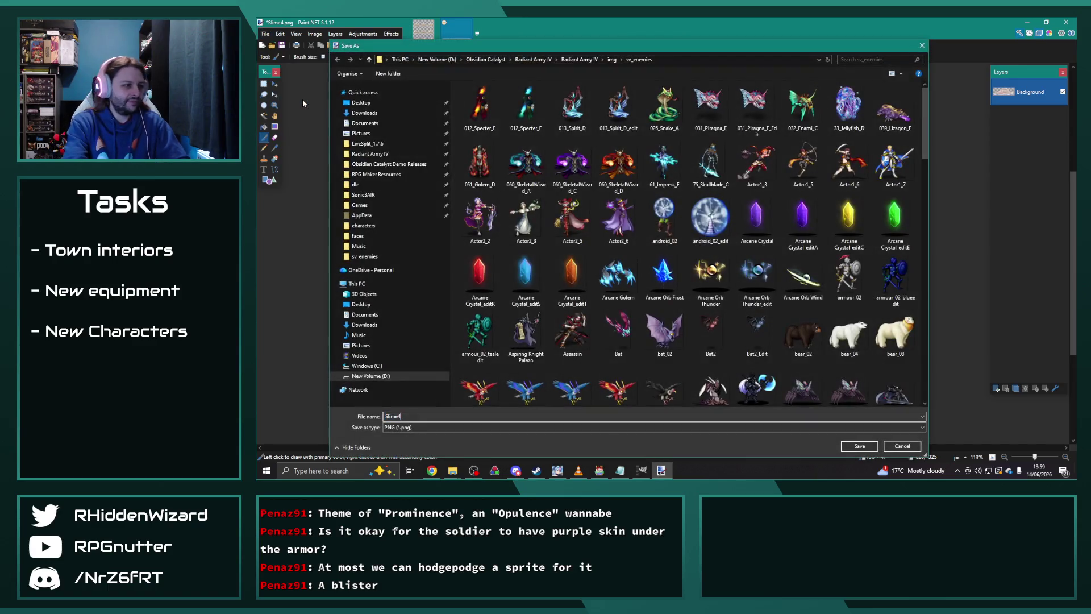
{"action": "key", "text": "Return"}
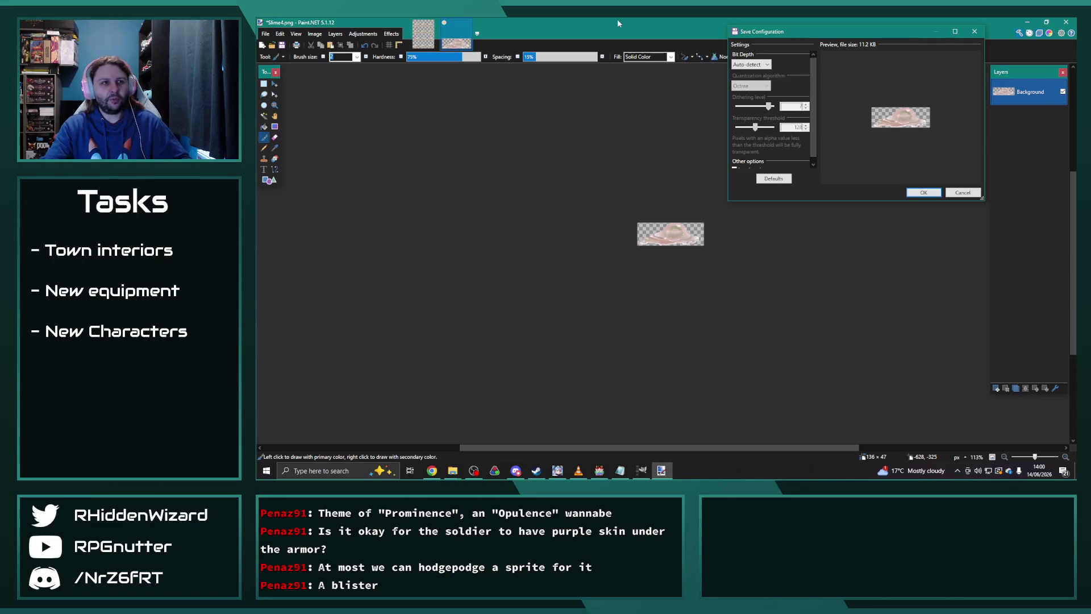
{"action": "left_click", "coordinate": [923, 192]}
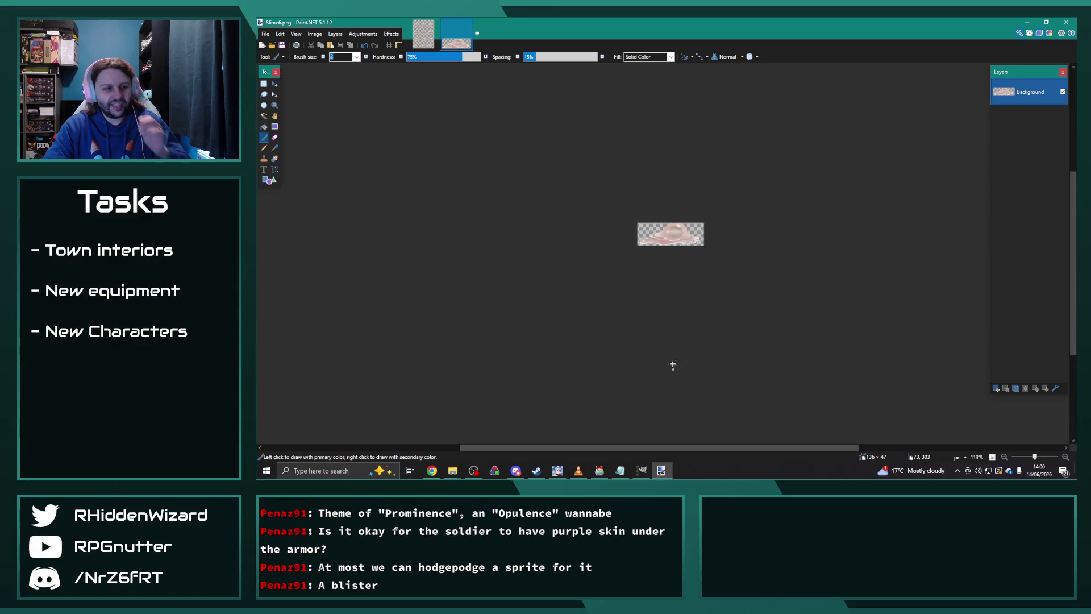
{"action": "left_click", "coordinate": [604, 471]}
- Set Vile Ooze's battler image to Slime6
{"action": "double_click", "coordinate": [611, 189]}
{"action": "left_click", "coordinate": [542, 255]}
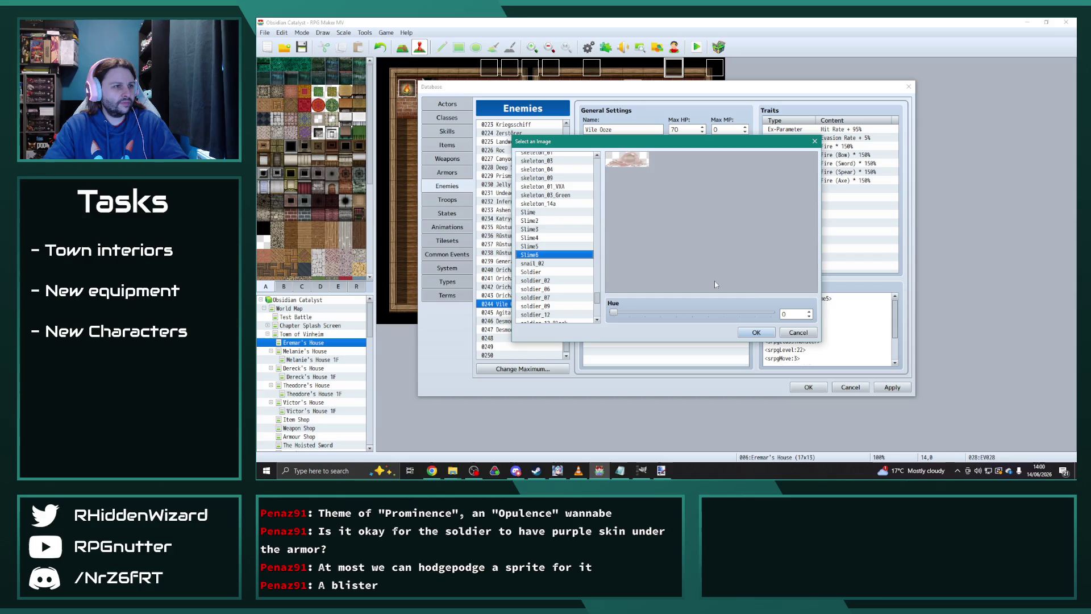
{"action": "double_click", "coordinate": [543, 255]}
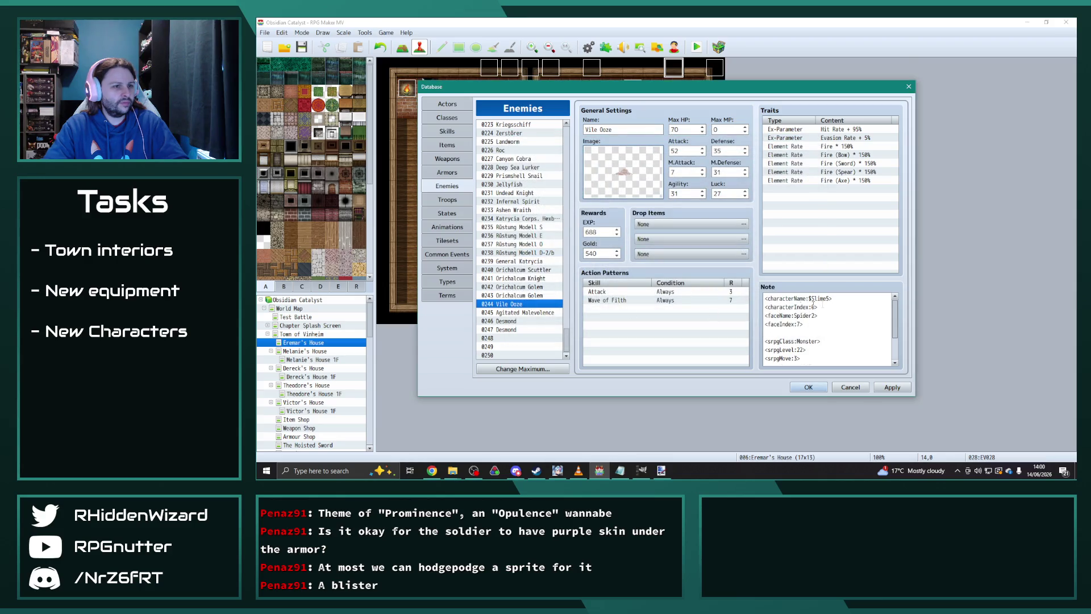
- Change Vile Ooze's note to <characterName:$Slime6>
{"action": "key", "text": "ctrl+a"}
{"action": "left_click", "coordinate": [831, 298]}
{"action": "key", "text": "BackSpace"}
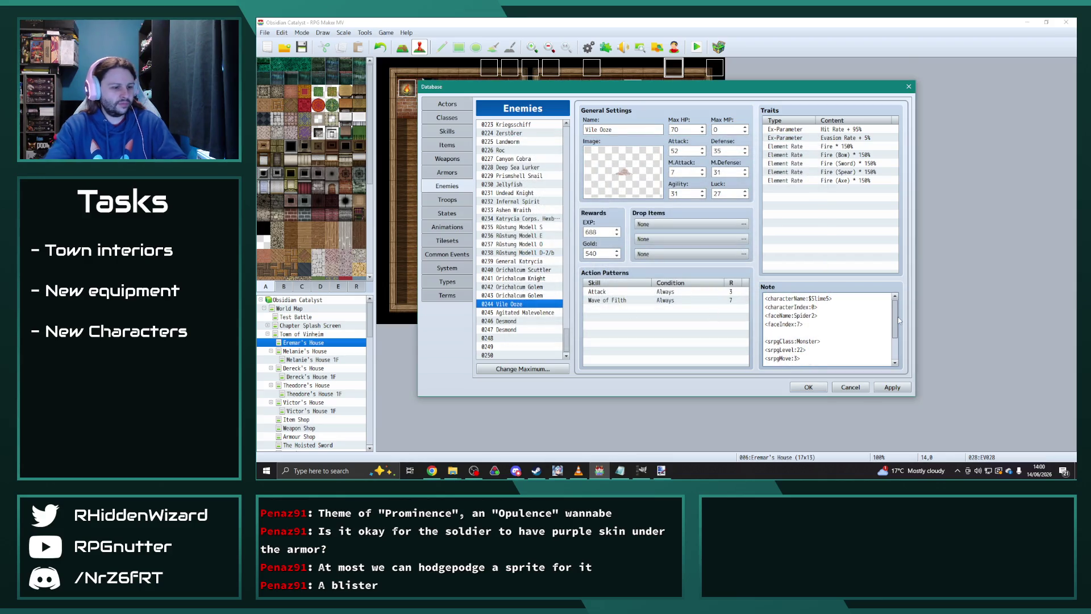
{"action": "type", "text": "6"}
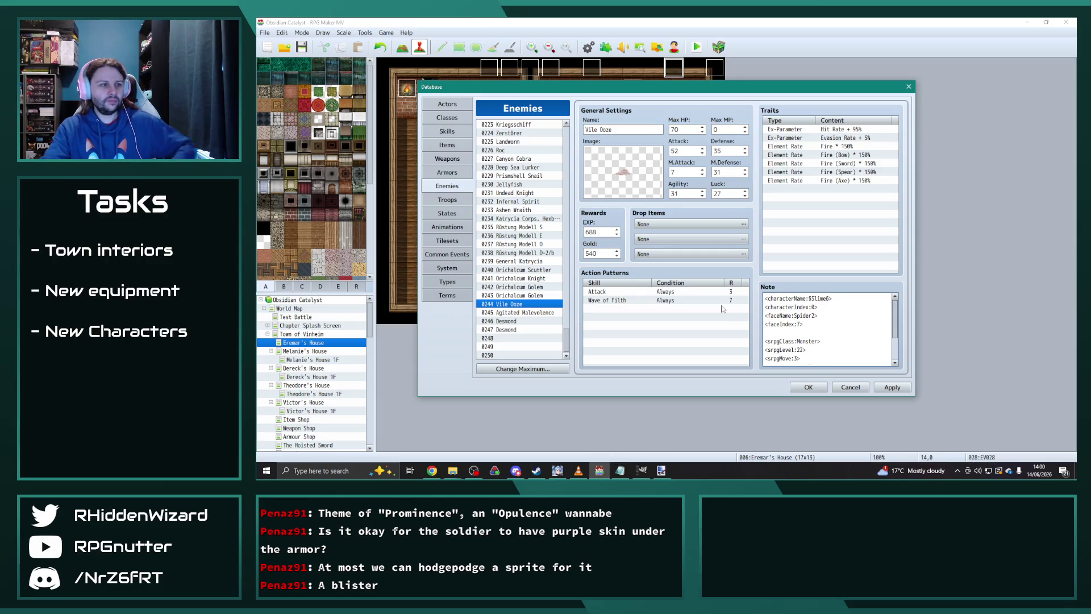
- Move down the enemy list to the empty entry 0248
{"action": "left_click", "coordinate": [516, 312]}
{"action": "left_click", "coordinate": [514, 330]}
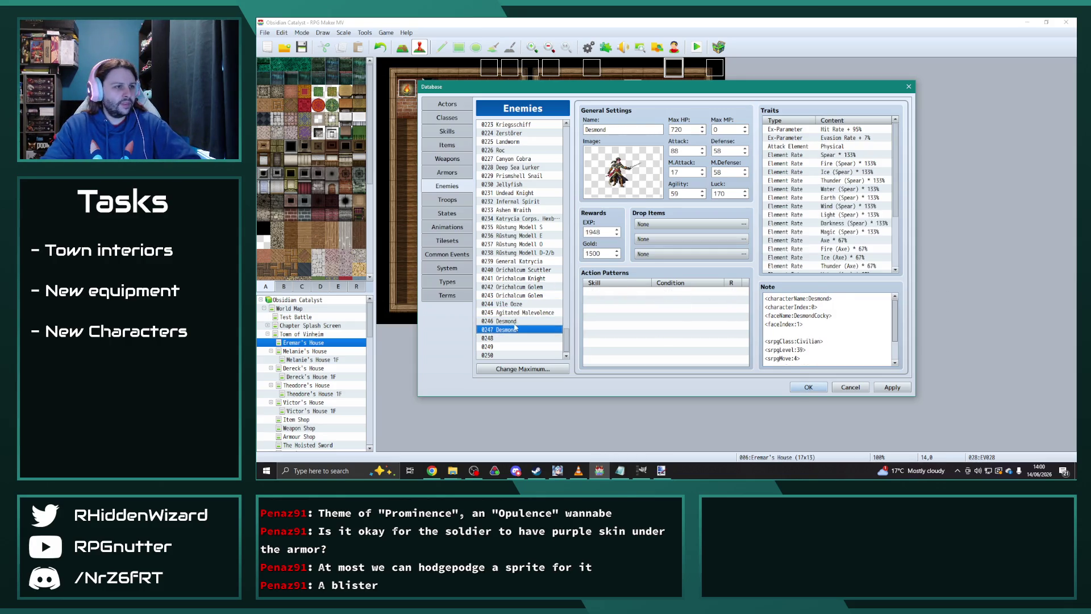
{"action": "left_click", "coordinate": [516, 338]}
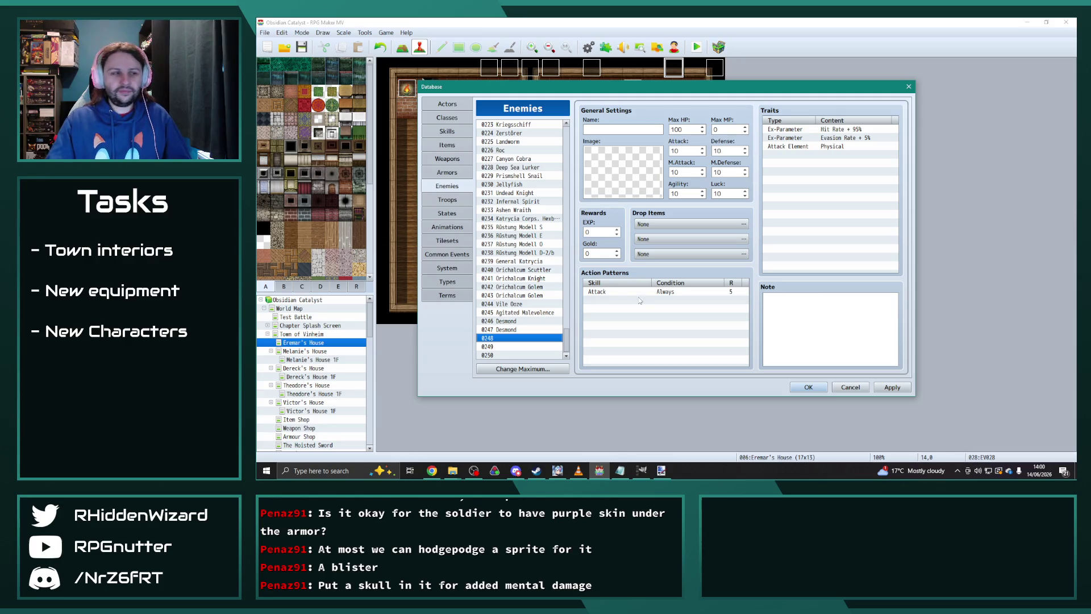
- Open a second File Explorer window beside the sv_enemies window
{"action": "mouse_move", "coordinate": [453, 470]}
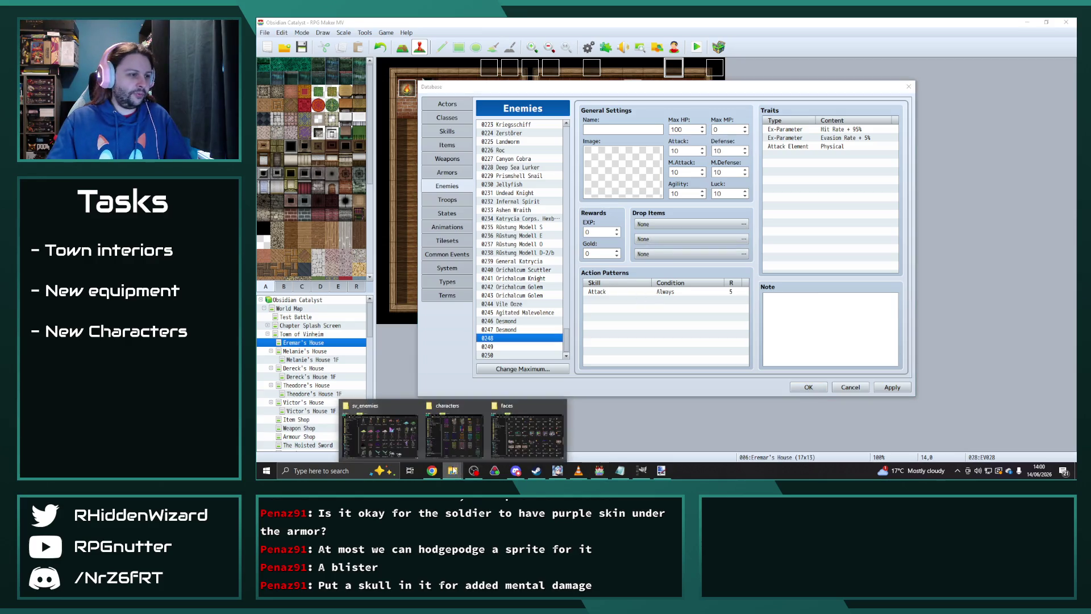
{"action": "left_click", "coordinate": [380, 432]}
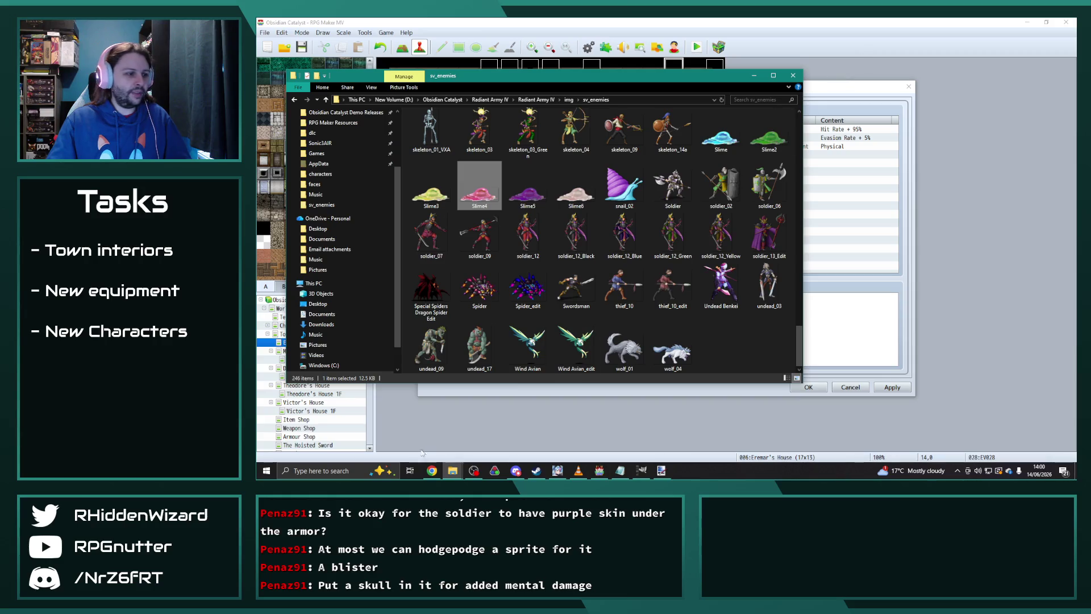
{"action": "key", "text": "super+e"}
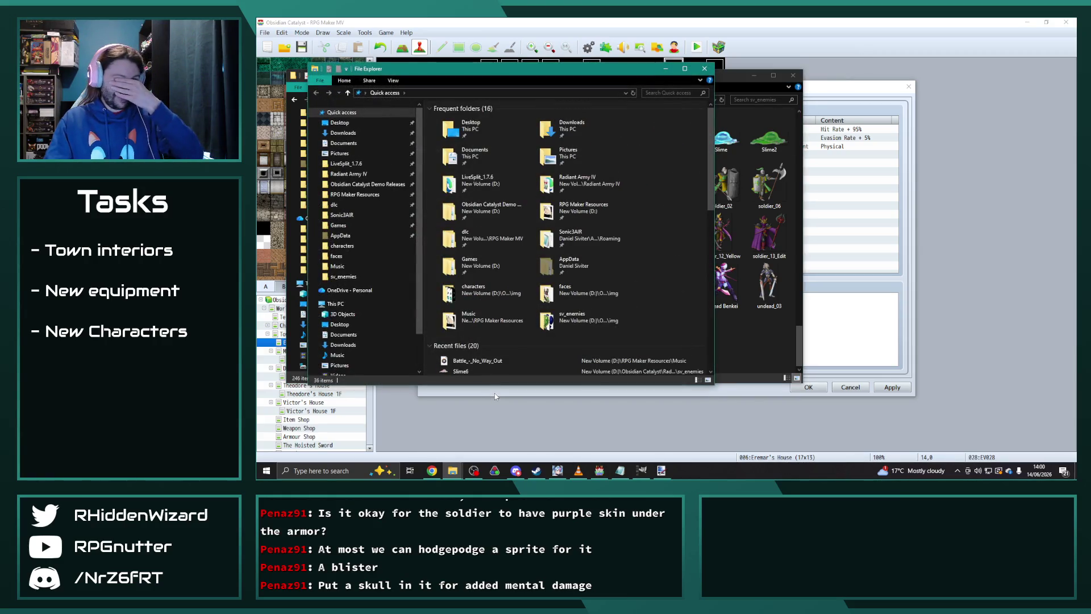
{"action": "mouse_move", "coordinate": [577, 73]}
{"action": "left_mouse_down"}
{"action": "mouse_move", "coordinate": [905, 67]}
{"action": "mouse_move", "coordinate": [913, 77]}
{"action": "left_mouse_up"}
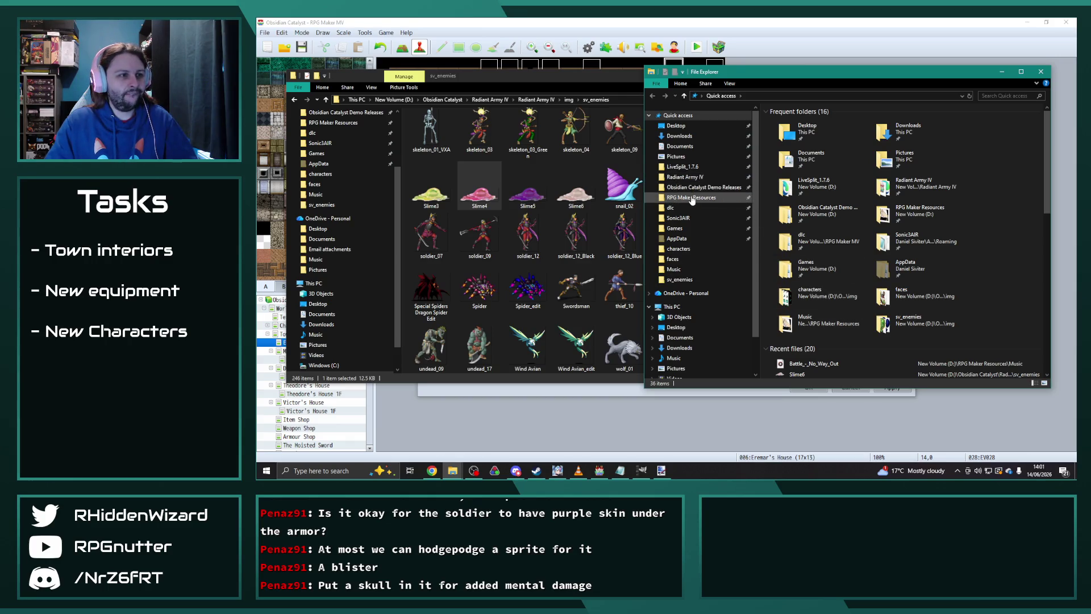
- Go to RPG Maker Resources > Graphics > 02 Enemies > Thalzon > Master (FV) > Q-T
{"action": "left_click", "coordinate": [701, 196]}
{"action": "double_click", "coordinate": [800, 133]}
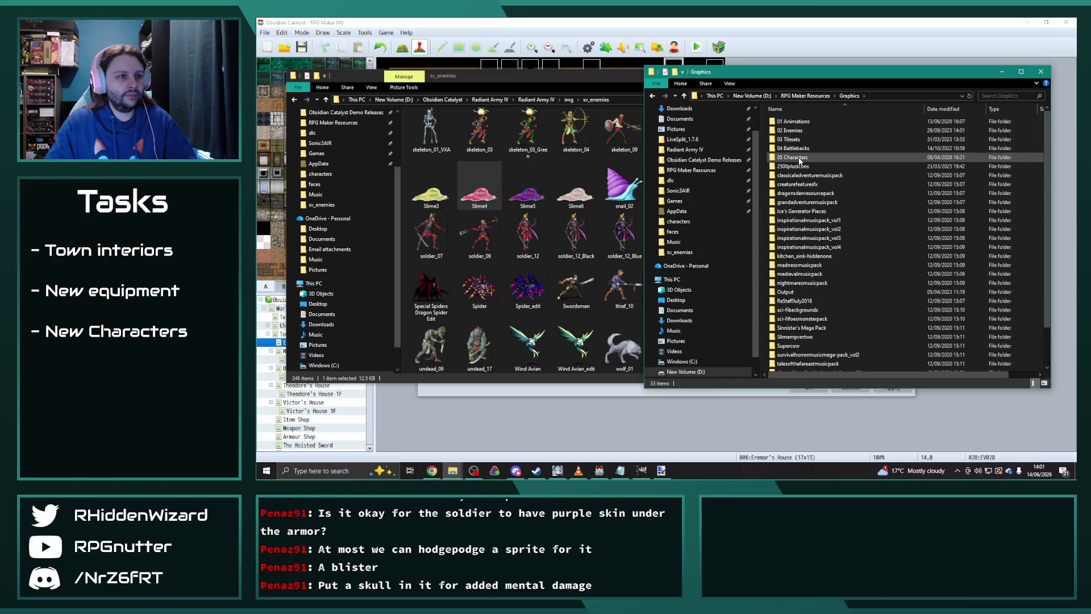
{"action": "double_click", "coordinate": [792, 130]}
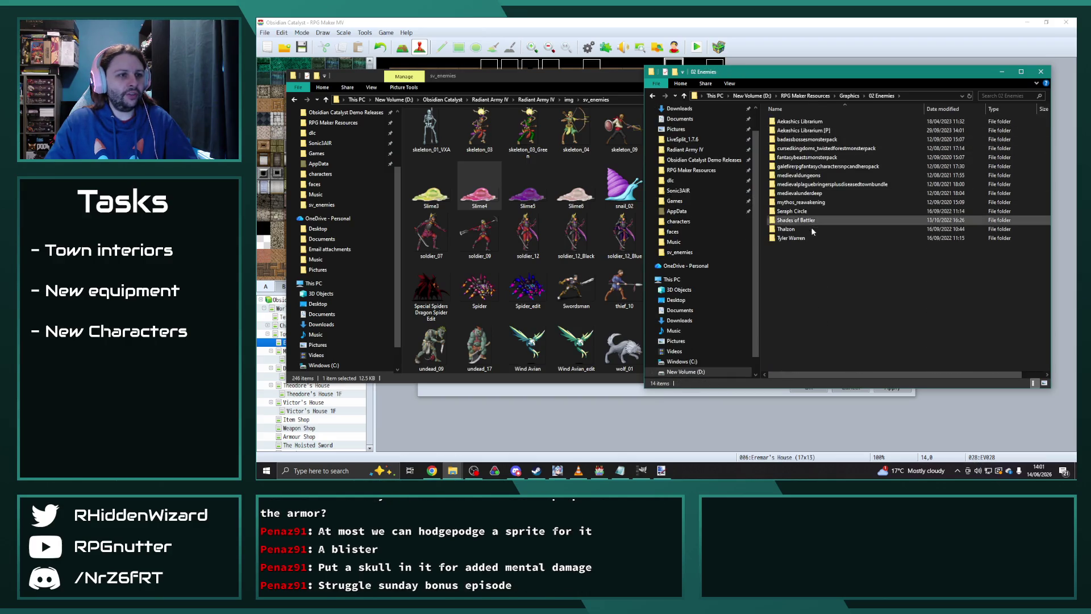
{"action": "double_click", "coordinate": [812, 229]}
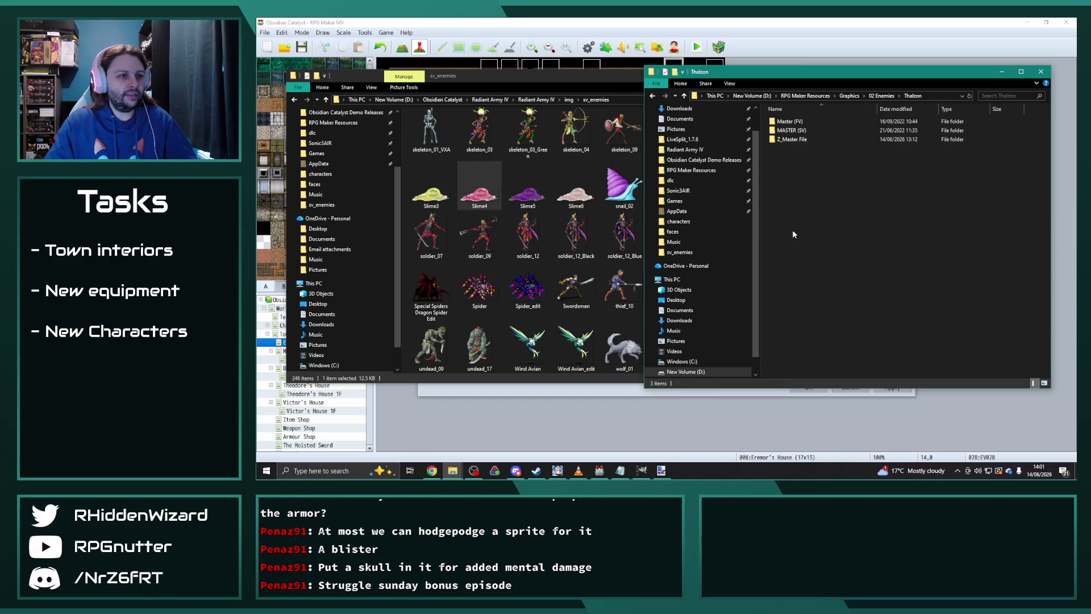
{"action": "double_click", "coordinate": [794, 122]}
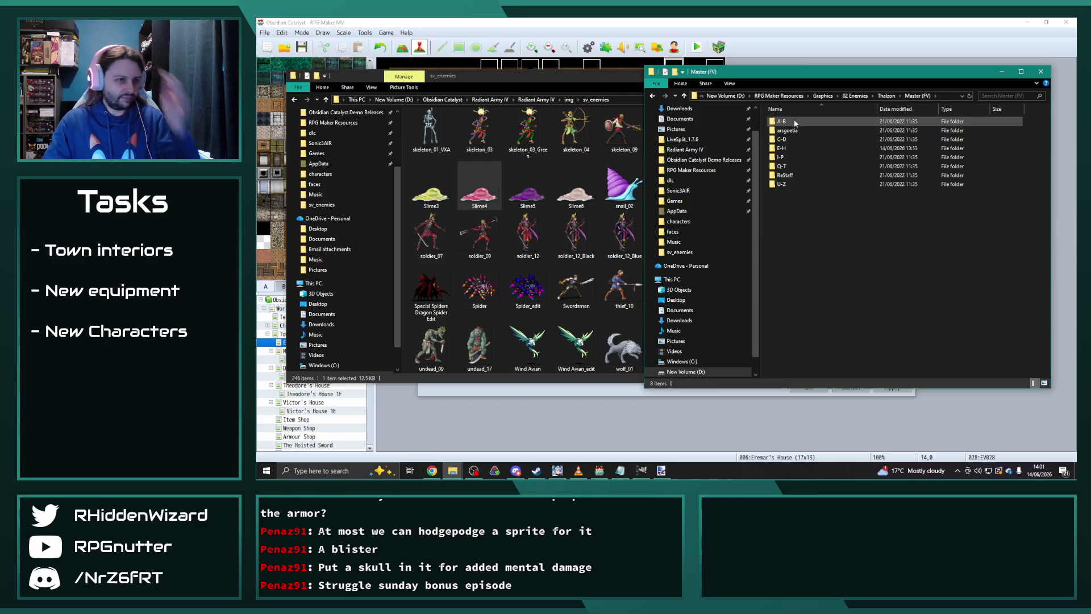
{"action": "double_click", "coordinate": [791, 166]}
- Preview scarecrow_01.png at full size, then close the viewer
{"action": "scroll", "coordinate": [833, 227], "scroll_direction": "down", "scroll_amount": 5}
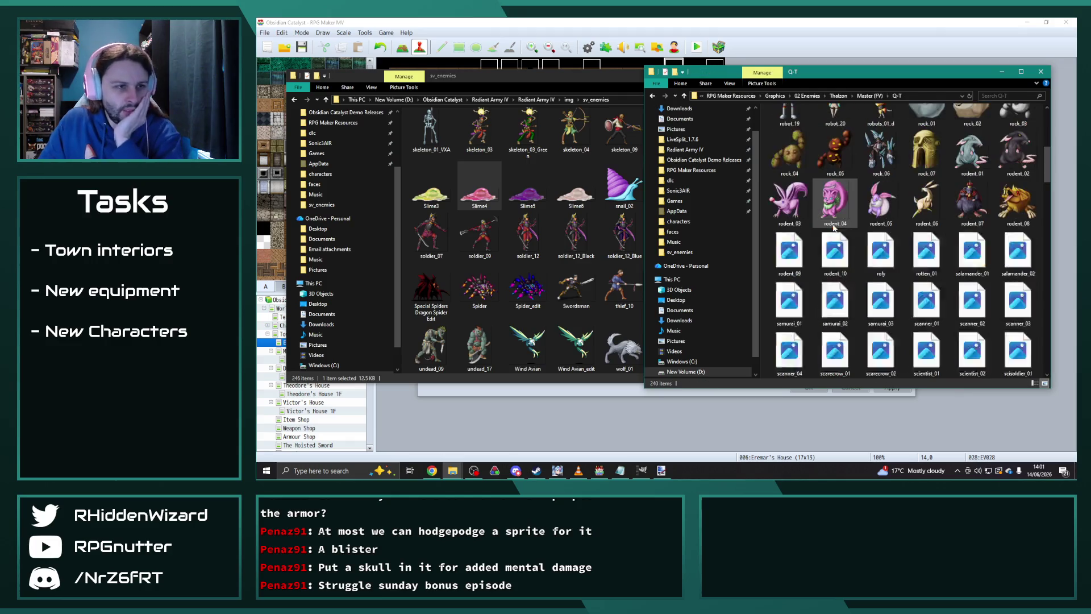
{"action": "scroll", "coordinate": [834, 227], "scroll_direction": "down", "scroll_amount": 3}
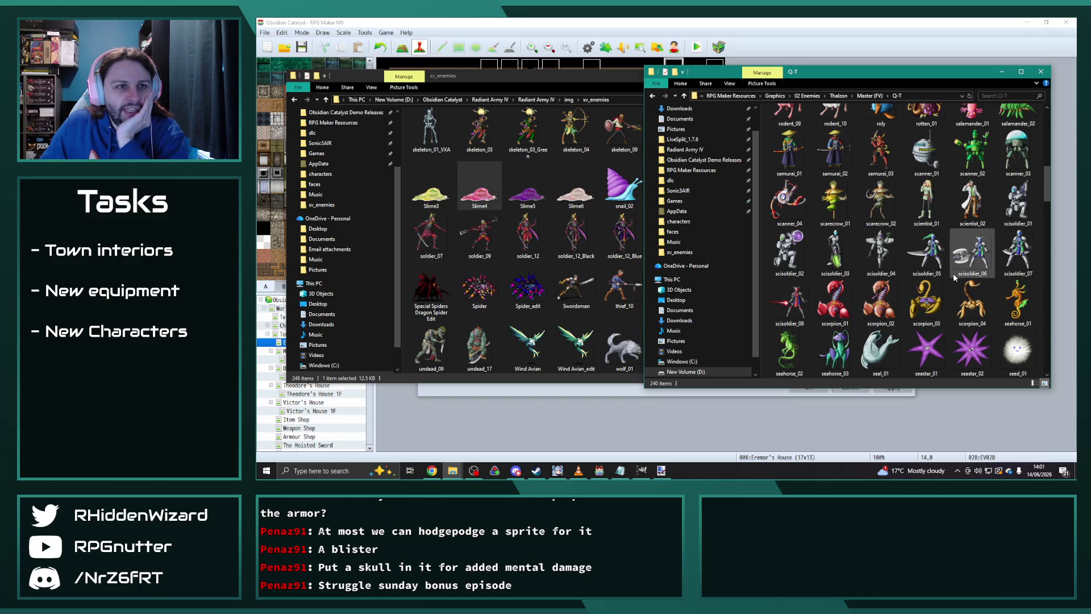
{"action": "double_click", "coordinate": [834, 204]}
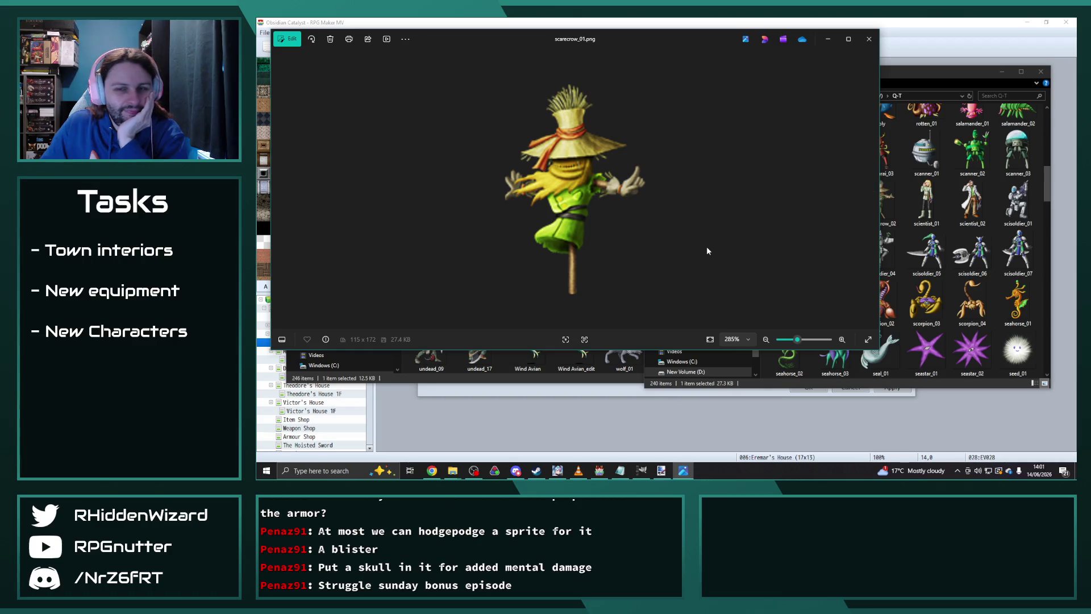
{"action": "left_click", "coordinate": [868, 39]}
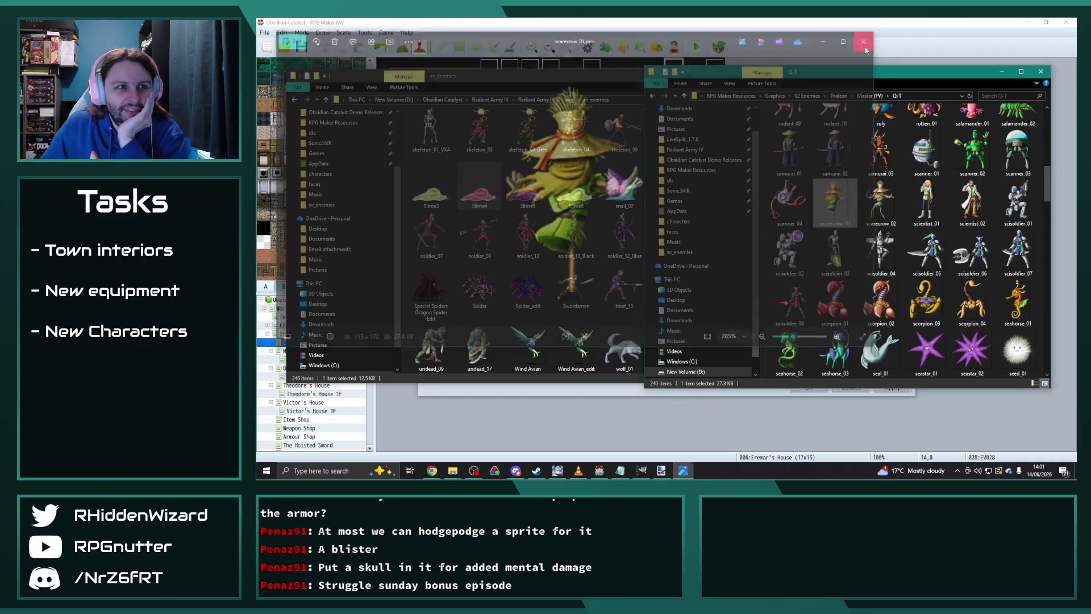
- Copy scarecrow_01 into the sv_enemies folder and return to the RPG Maker MV database
{"action": "left_click_drag", "start_coordinate": [834, 206], "coordinate": [576, 187]}
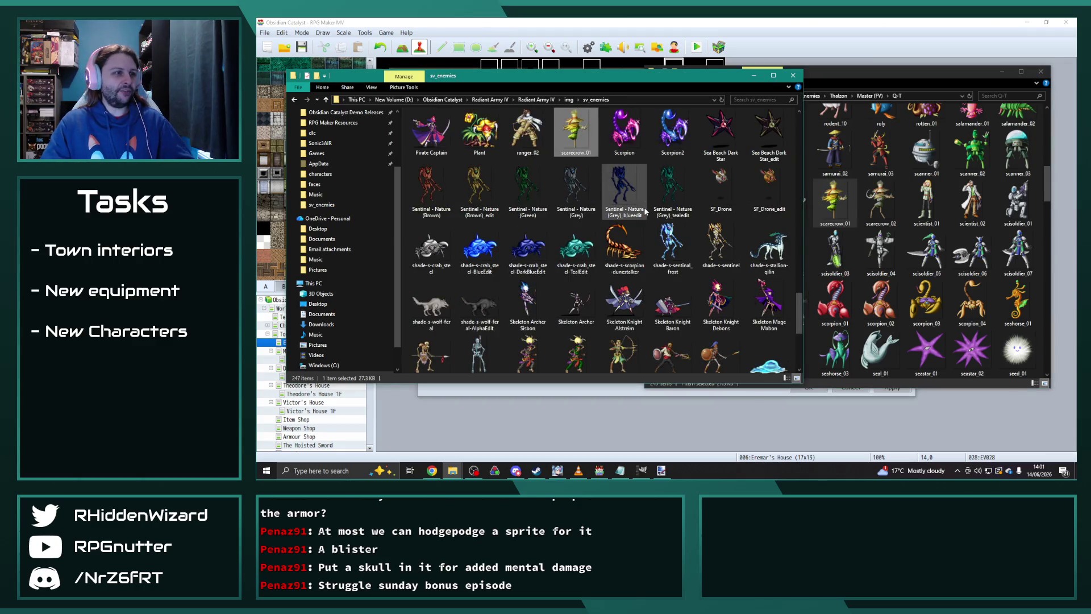
{"action": "left_click", "coordinate": [576, 188]}
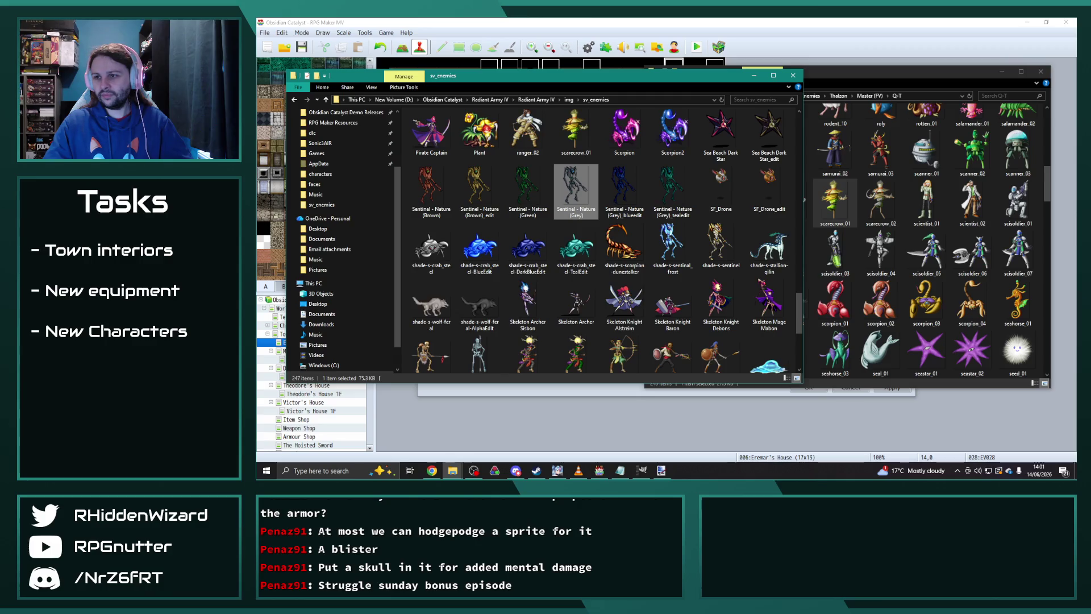
{"action": "left_click", "coordinate": [620, 470]}
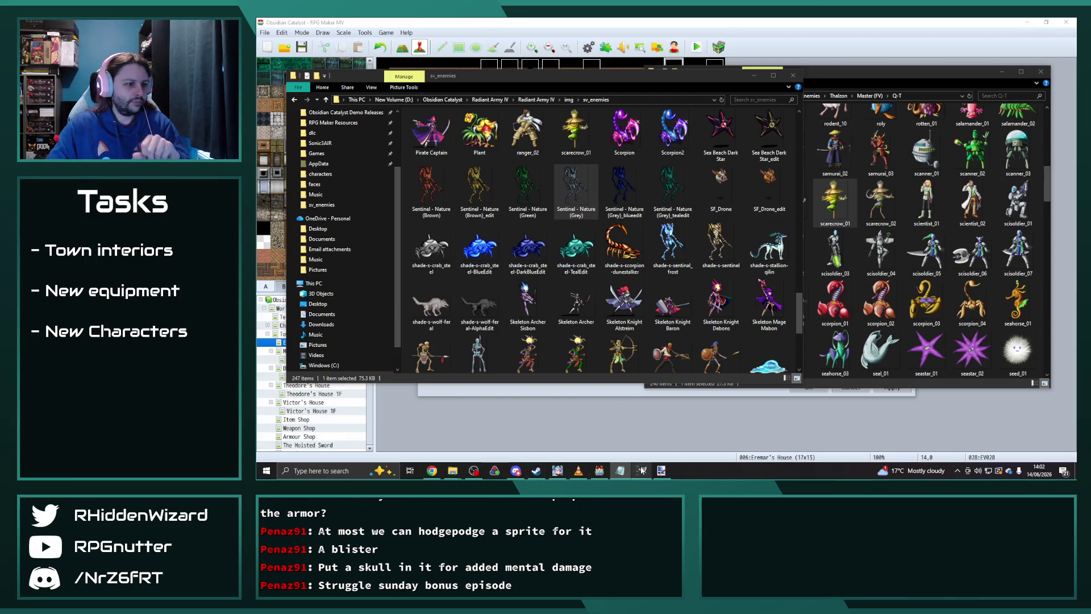
{"action": "mouse_move", "coordinate": [640, 469]}
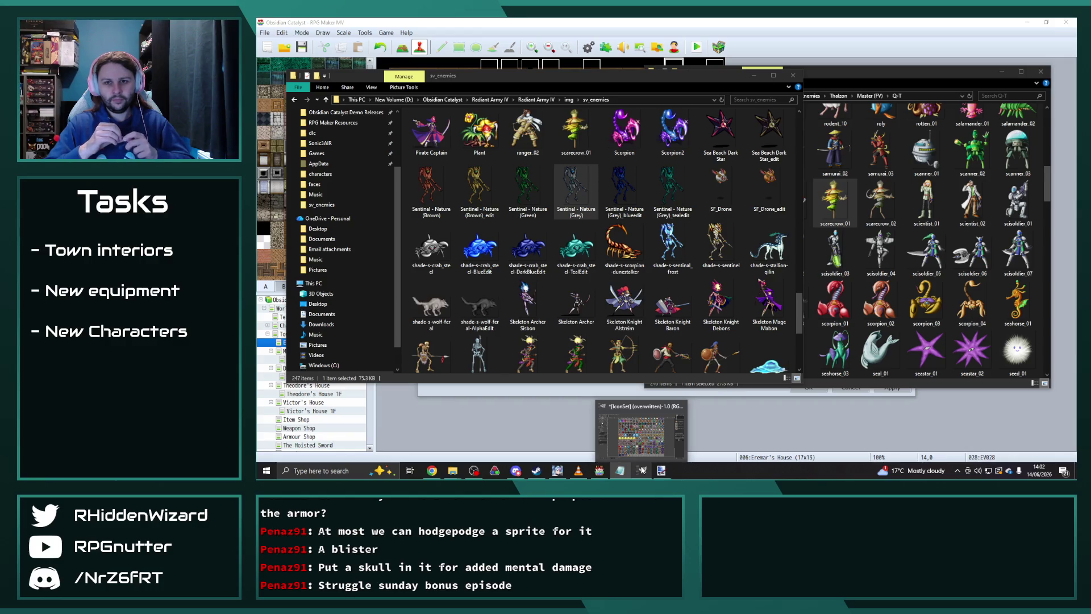
{"action": "left_click", "coordinate": [598, 470]}
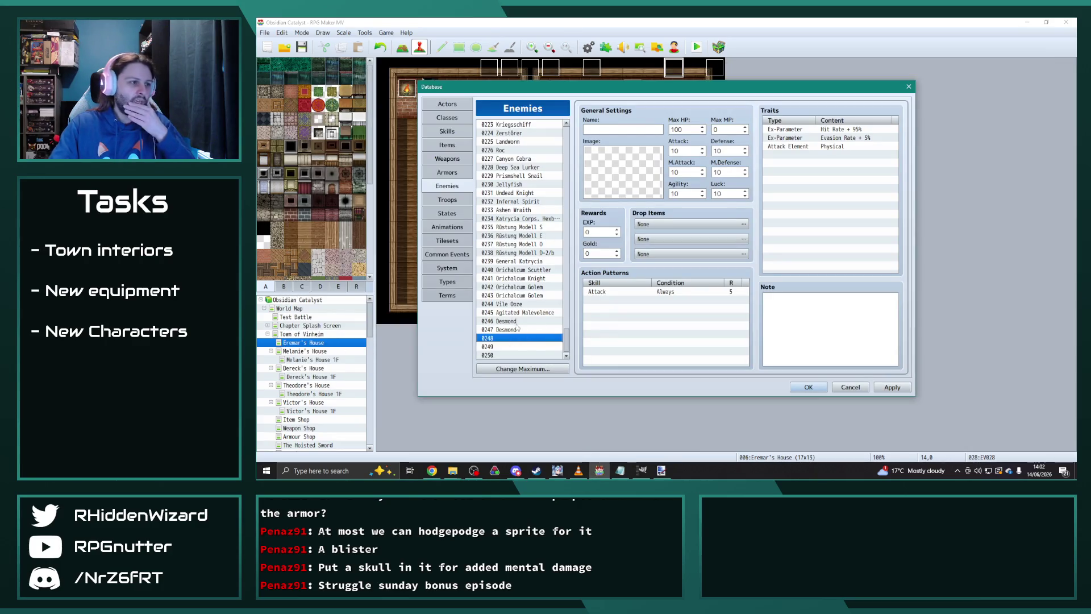
- Name enemy 0248 Scarecrow with the scarecrow_01 battler, then apply and close the database
{"action": "left_click", "coordinate": [608, 127]}
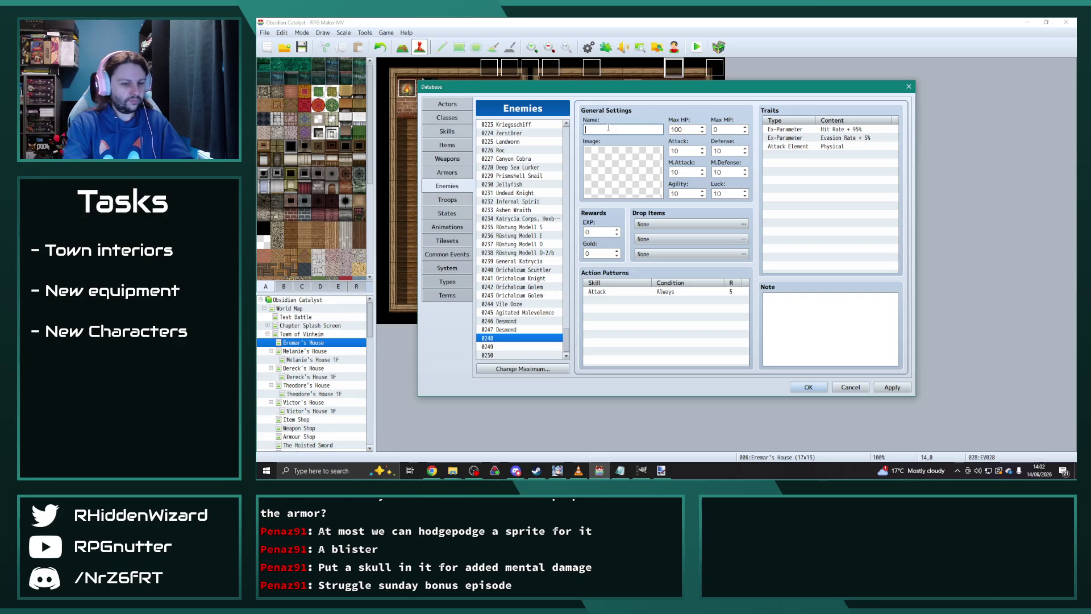
{"action": "type", "text": "Scarecrow"}
{"action": "double_click", "coordinate": [596, 173]}
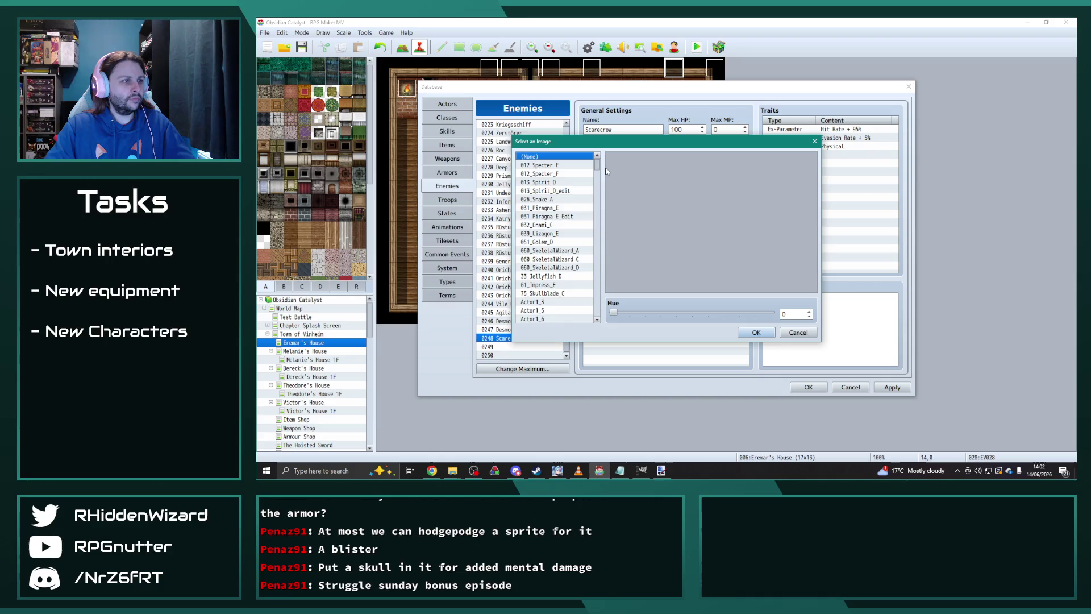
{"action": "scroll", "coordinate": [556, 238], "scroll_direction": "down", "scroll_amount": 15}
{"action": "scroll", "coordinate": [562, 272], "scroll_direction": "up", "scroll_amount": 8}
{"action": "scroll", "coordinate": [555, 258], "scroll_direction": "up", "scroll_amount": 3}
{"action": "scroll", "coordinate": [545, 227], "scroll_direction": "up", "scroll_amount": 3}
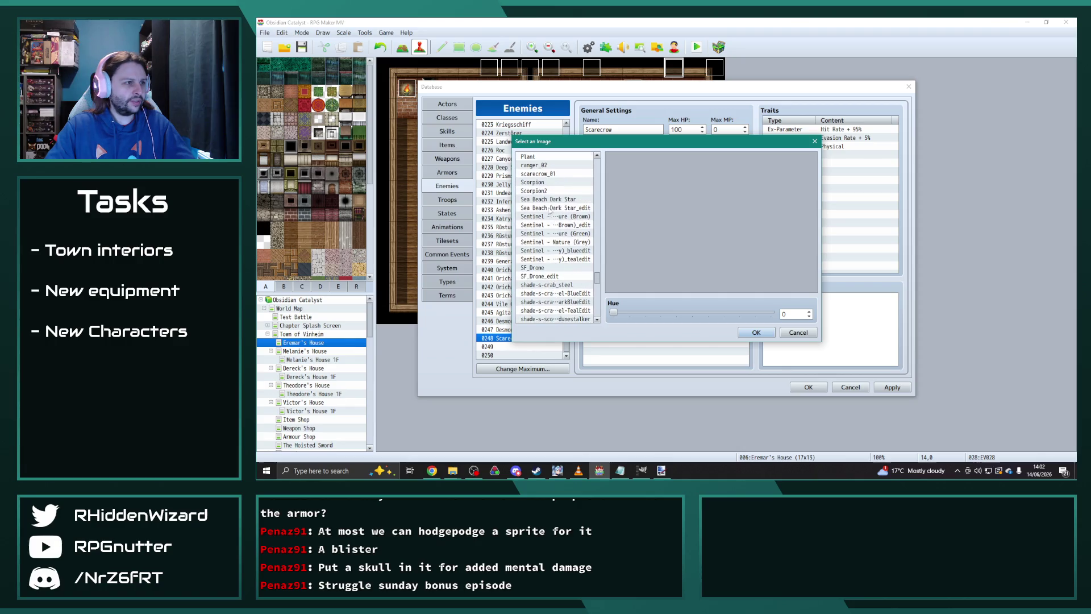
{"action": "left_click", "coordinate": [543, 175]}
{"action": "left_click", "coordinate": [754, 332]}
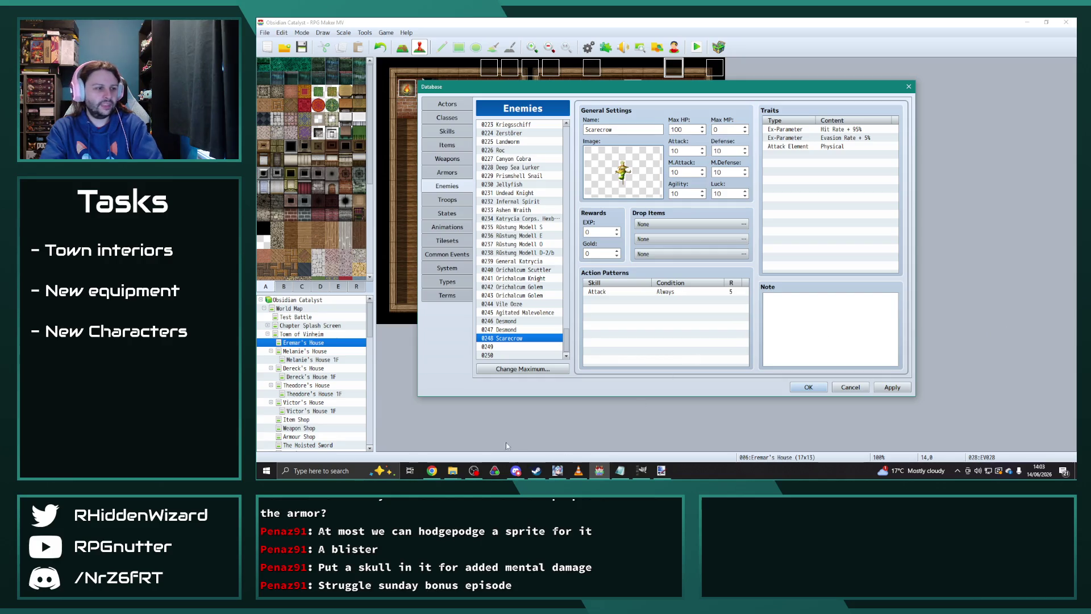
{"action": "left_click", "coordinate": [906, 390]}
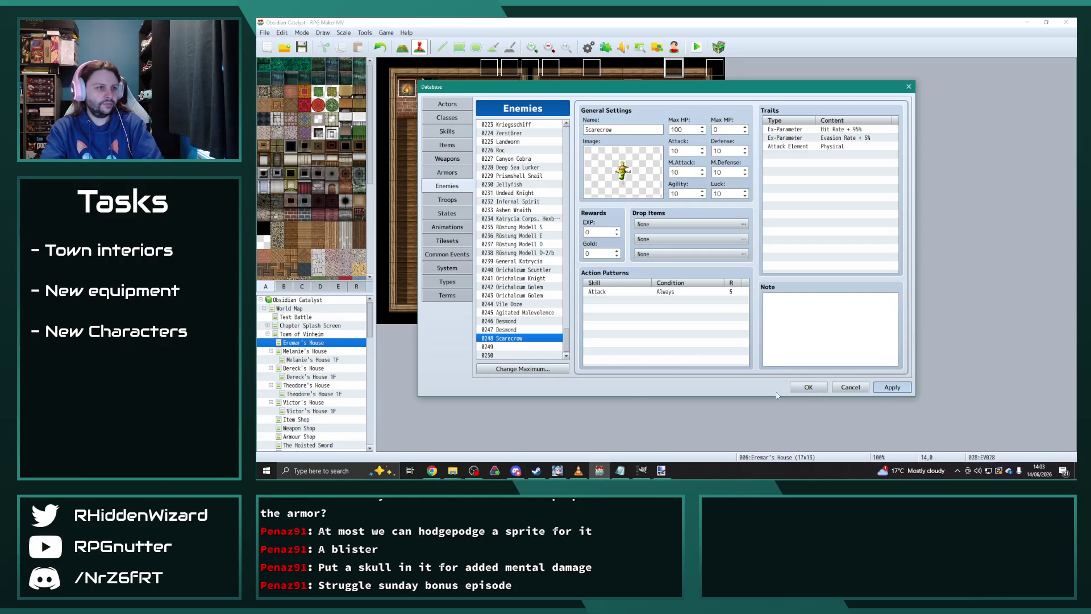
{"action": "left_click", "coordinate": [808, 387]}
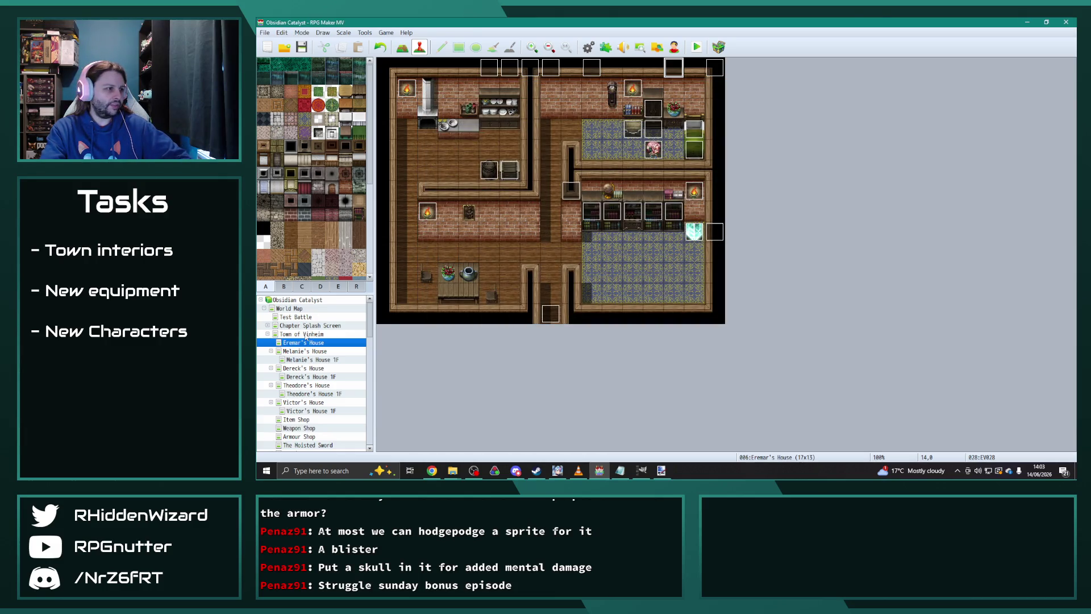
- Select the Town of Vinheim map and scroll the map view horizontally
{"action": "key", "text": "Up"}
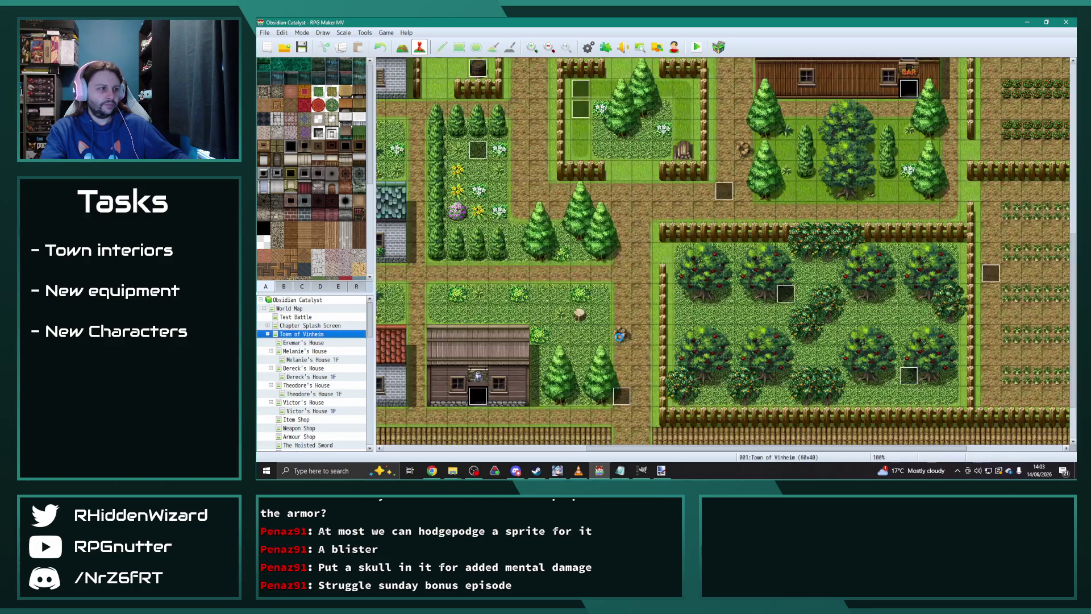
{"action": "left_click_drag", "start_coordinate": [682, 450], "coordinate": [879, 450]}
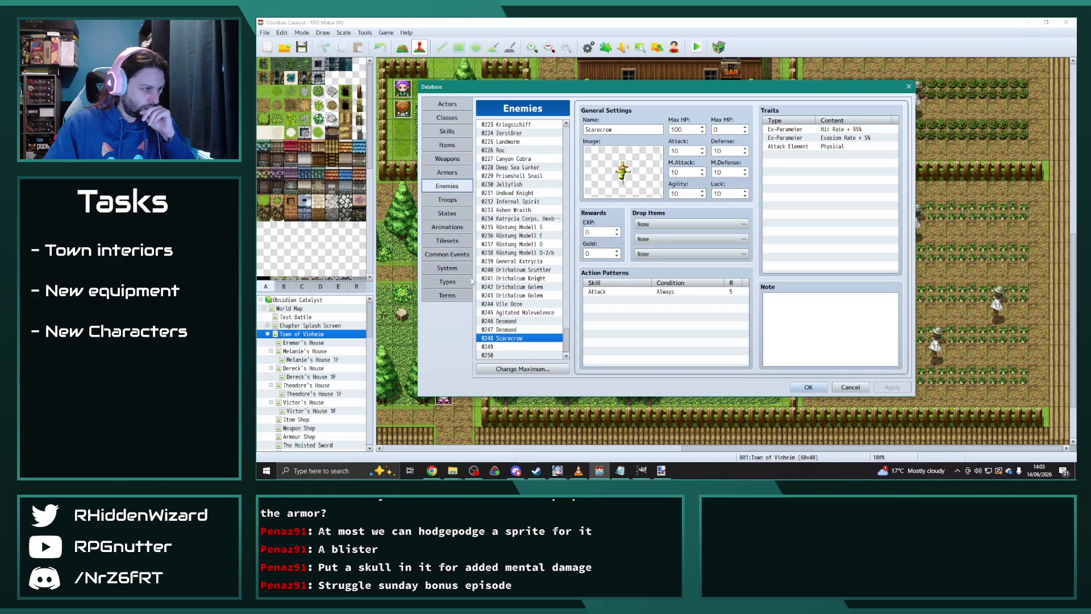
- Inspect tile pages D, C and B of tileset 0039 New Vinheim, then close the database
{"action": "left_click", "coordinate": [447, 240]}
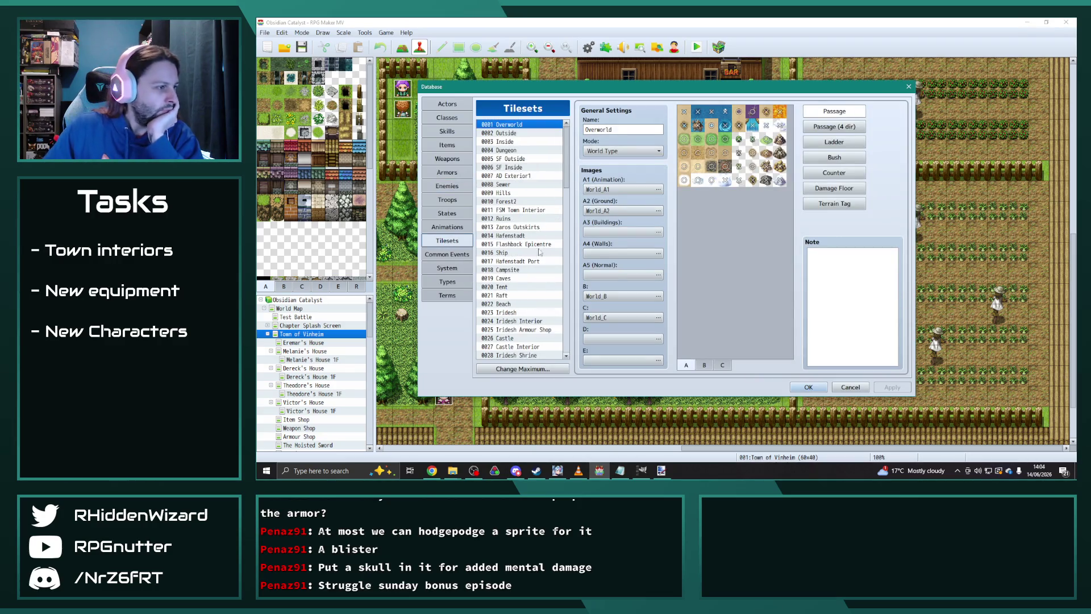
{"action": "scroll", "coordinate": [554, 182], "scroll_direction": "down", "scroll_amount": 13}
{"action": "mouse_move", "coordinate": [572, 247]}
{"action": "left_mouse_down"}
{"action": "mouse_move", "coordinate": [567, 295]}
{"action": "mouse_move", "coordinate": [564, 221]}
{"action": "left_mouse_up"}
{"action": "left_click", "coordinate": [514, 203]}
{"action": "left_click", "coordinate": [740, 365]}
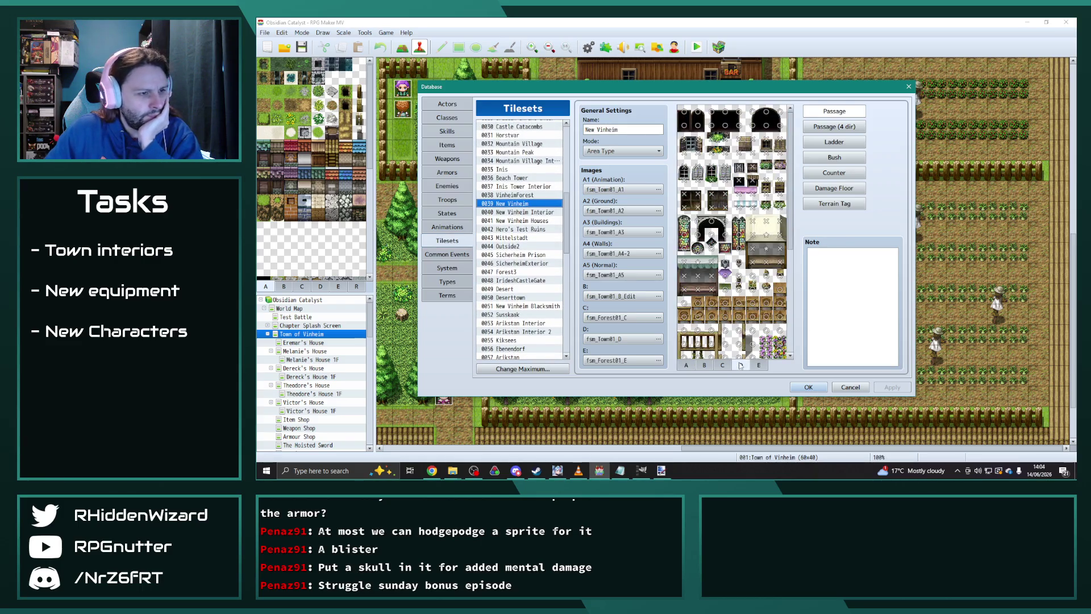
{"action": "scroll", "coordinate": [731, 355], "scroll_direction": "down", "scroll_amount": 5}
{"action": "left_click", "coordinate": [723, 366]}
{"action": "scroll", "coordinate": [791, 344], "scroll_direction": "down", "scroll_amount": 5}
{"action": "left_click", "coordinate": [705, 366]}
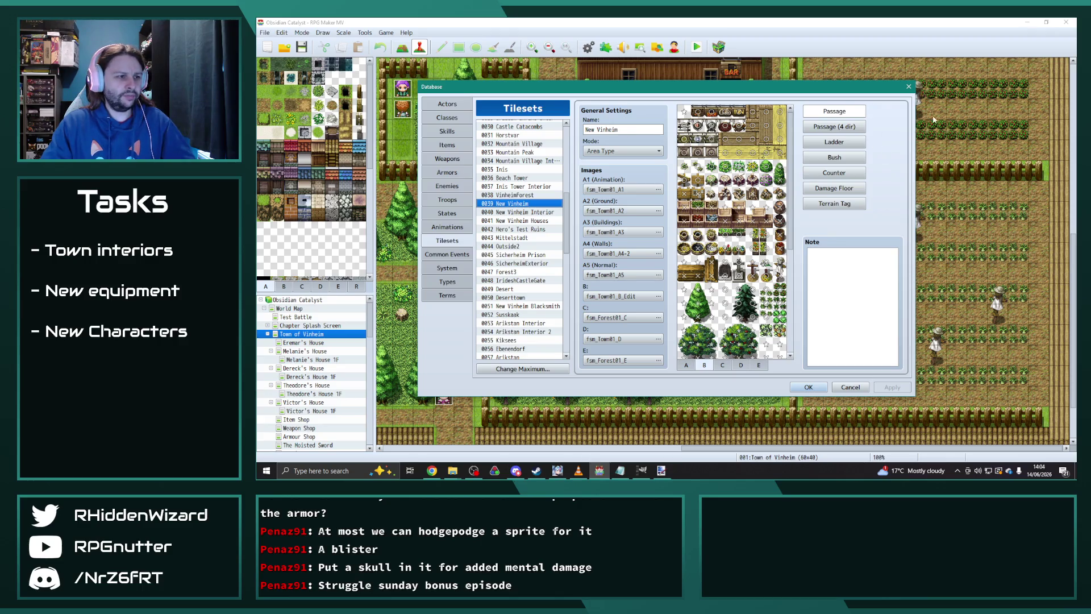
{"action": "left_click", "coordinate": [909, 87]}
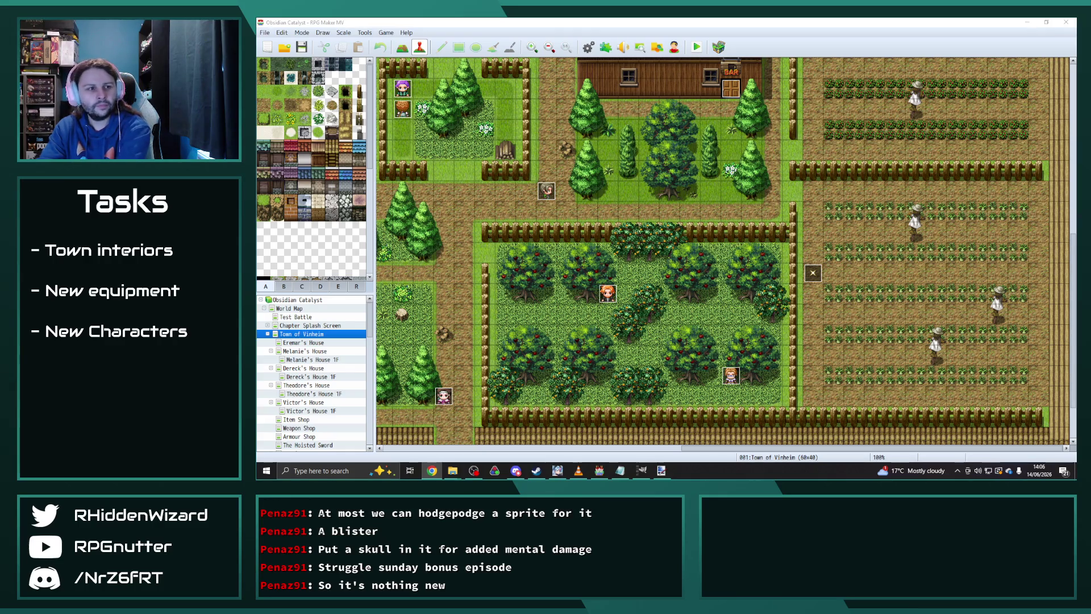
{"action": "mouse_move", "coordinate": [453, 470]}
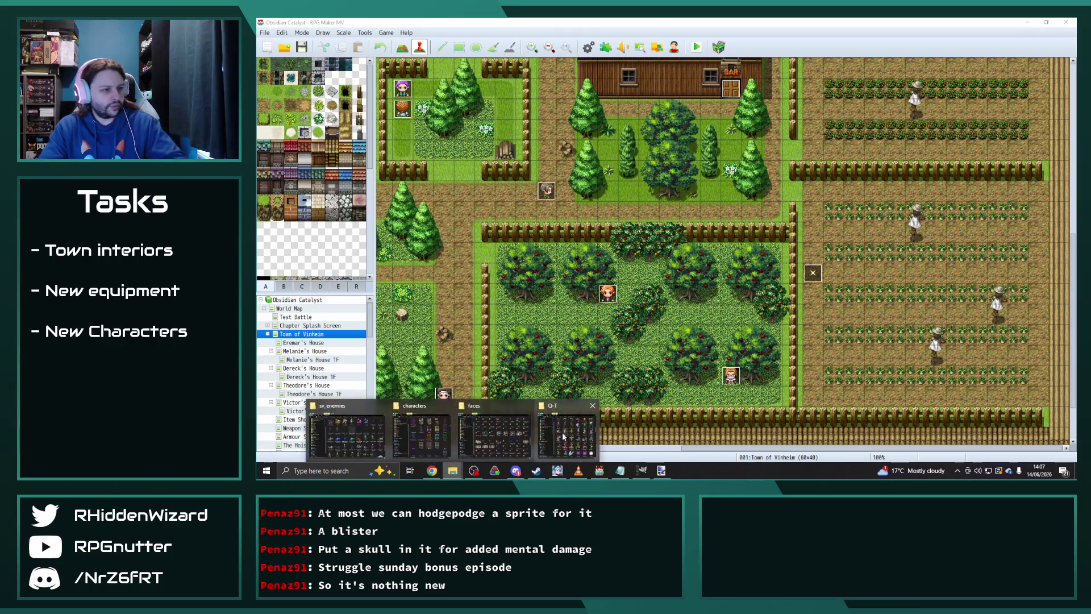
- Browse to the Radiant Army IV project's img/tilesets folder and widen the window
{"action": "left_click", "coordinate": [559, 435]}
{"action": "left_click", "coordinate": [685, 149]}
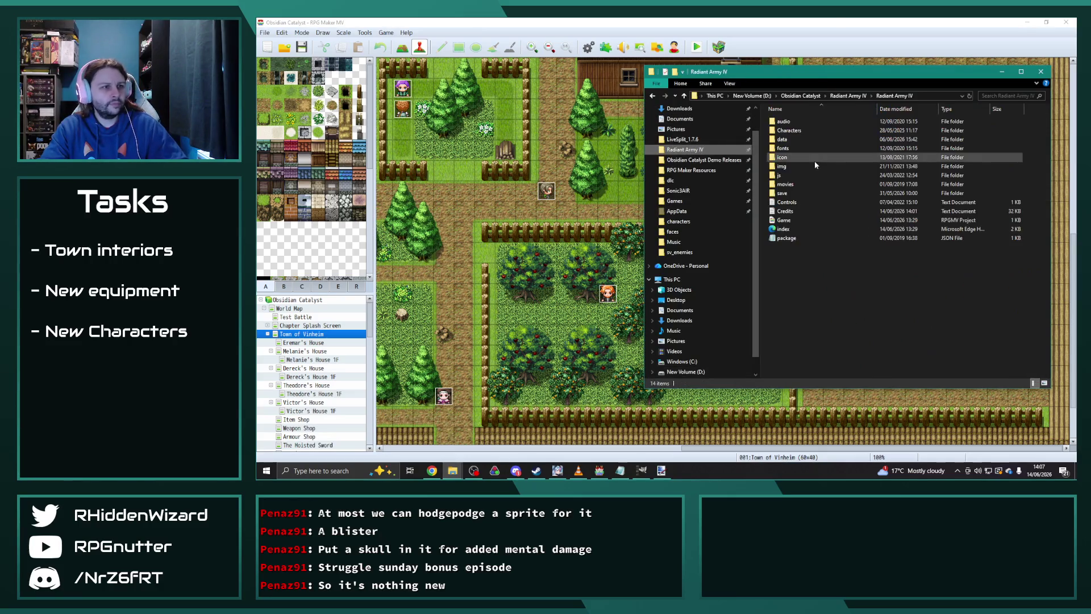
{"action": "double_click", "coordinate": [790, 165]}
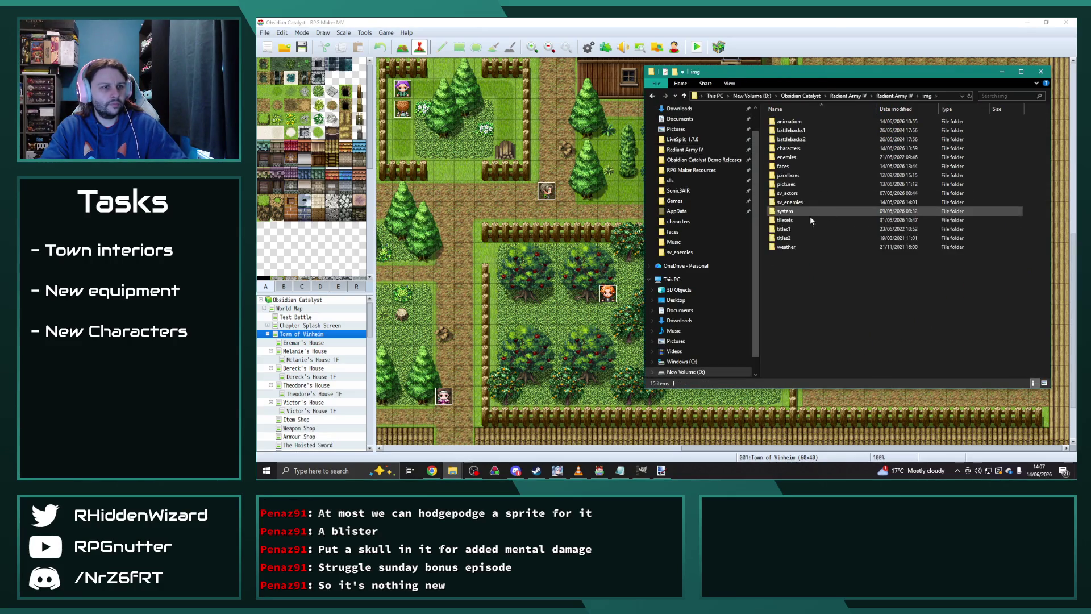
{"action": "double_click", "coordinate": [794, 220]}
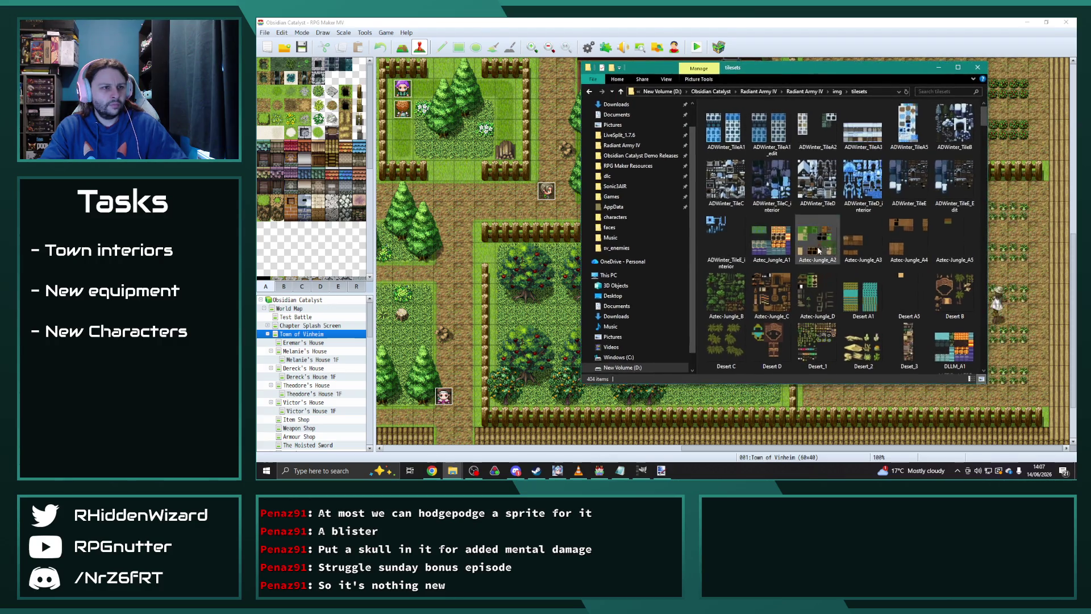
{"action": "scroll", "coordinate": [795, 239], "scroll_direction": "down", "scroll_amount": 5}
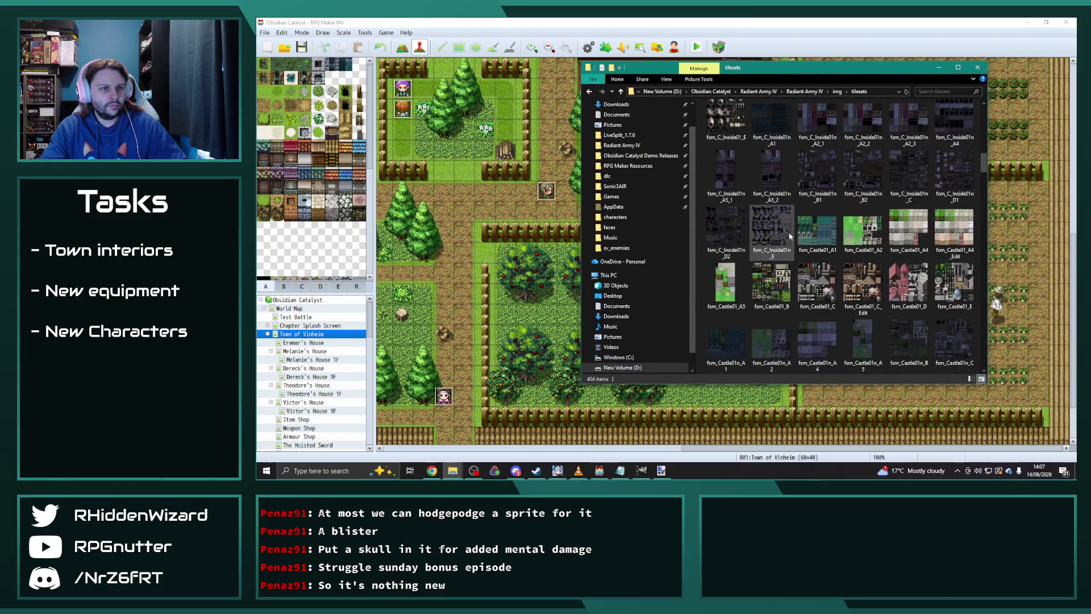
{"action": "scroll", "coordinate": [789, 236], "scroll_direction": "down", "scroll_amount": 5}
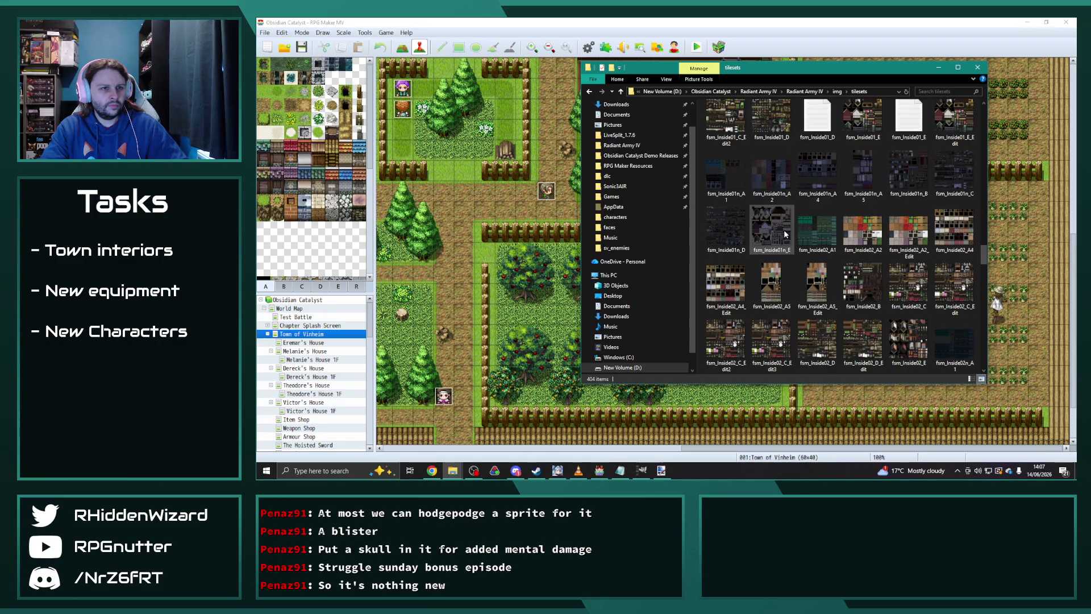
{"action": "scroll", "coordinate": [786, 234], "scroll_direction": "up", "scroll_amount": 2}
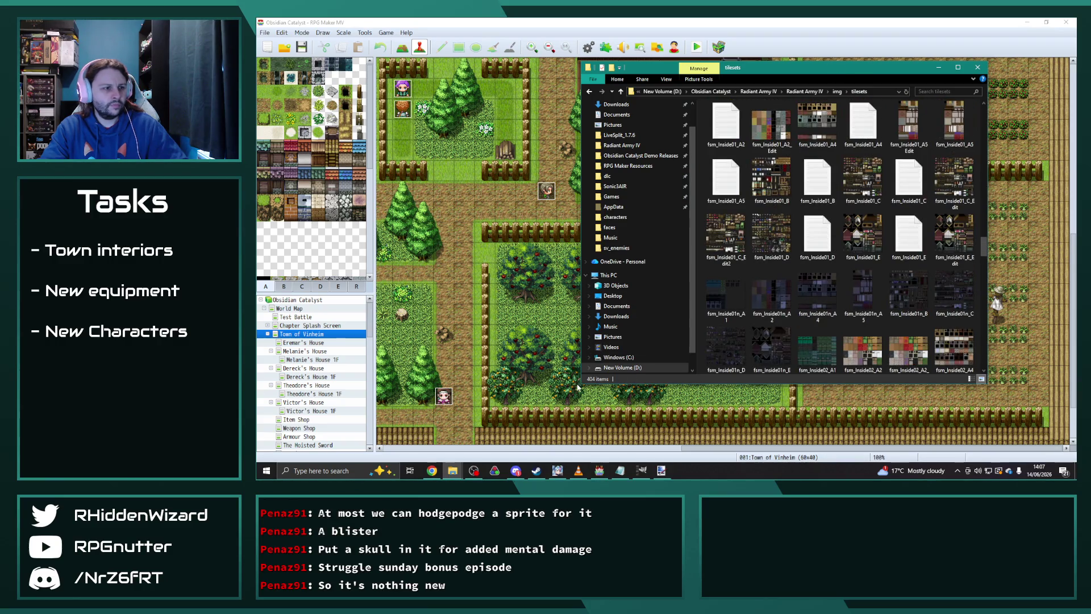
{"action": "left_click_drag", "start_coordinate": [579, 386], "coordinate": [384, 394]}
- Search the folder for "town" and open fsm_Town01_B_Edit2 in Paint.NET
{"action": "key", "text": "t"}
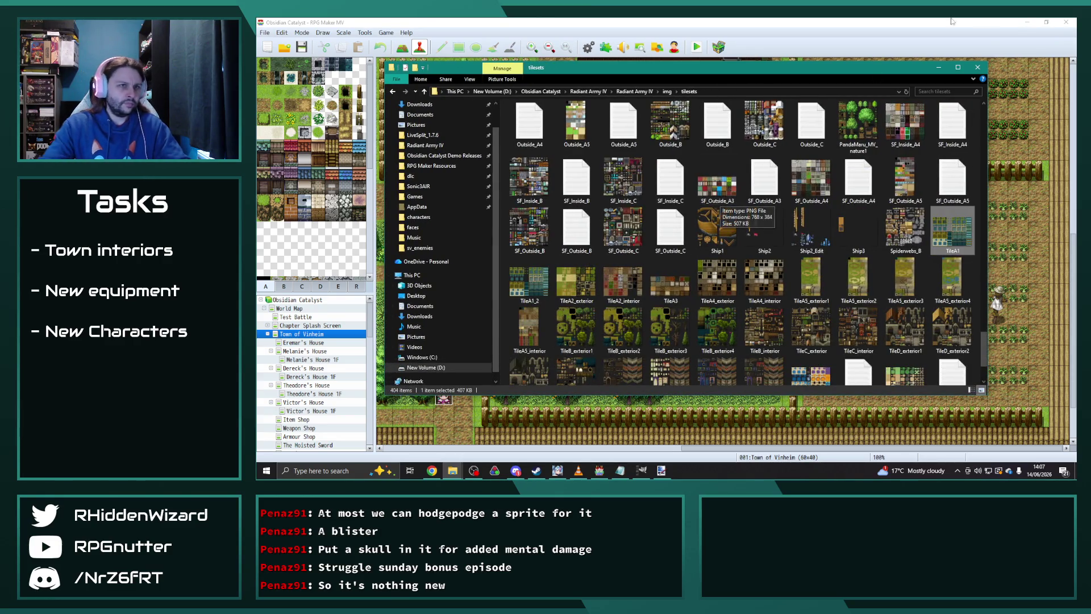
{"action": "left_click", "coordinate": [936, 92]}
{"action": "type", "text": "town"}
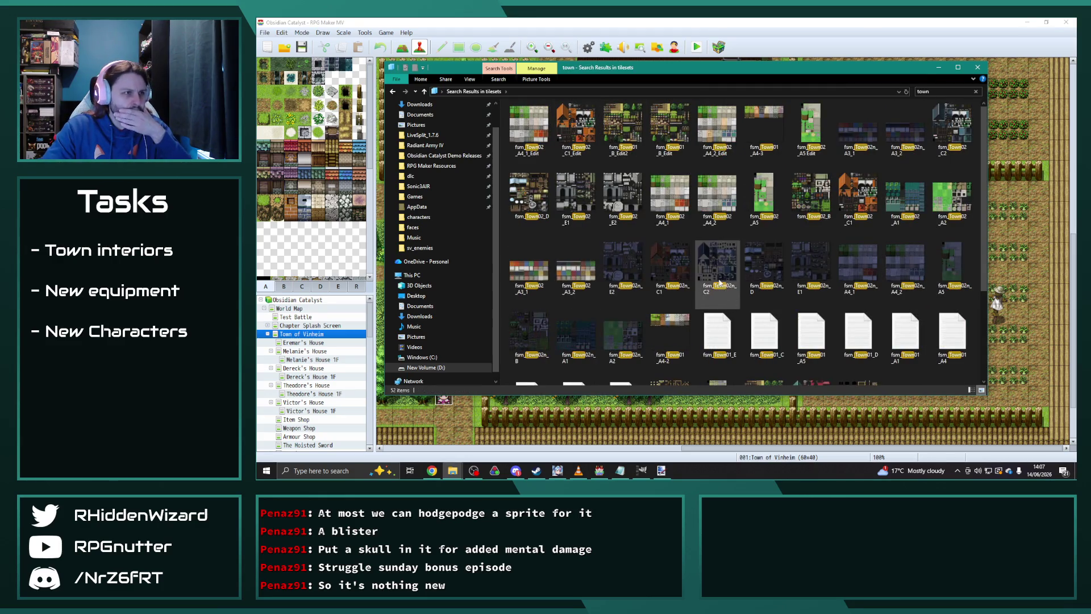
{"action": "left_click", "coordinate": [625, 122]}
{"action": "right_click", "coordinate": [625, 122]}
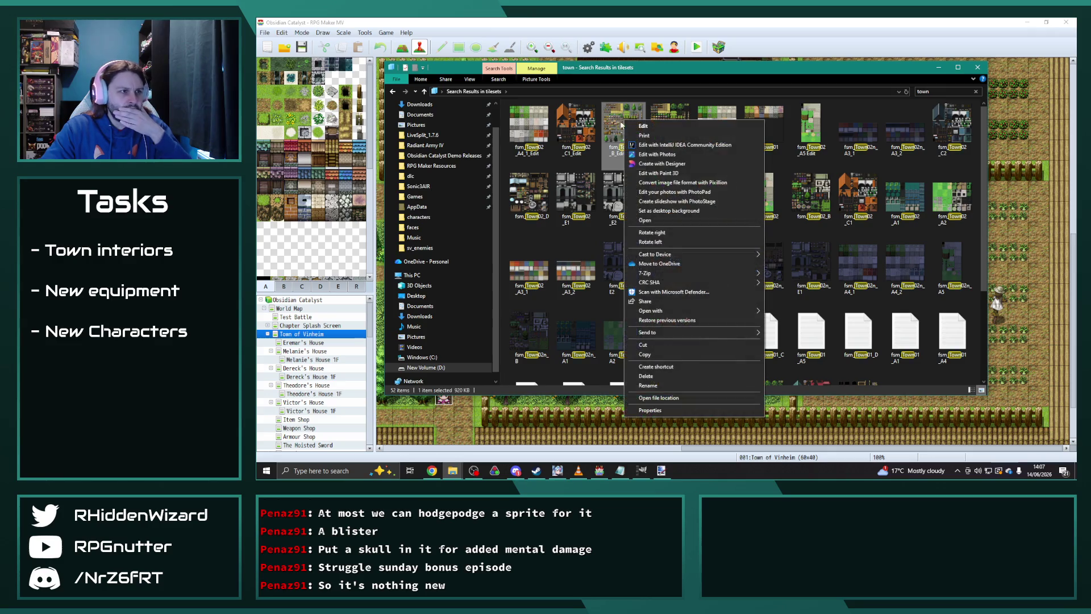
{"action": "mouse_move", "coordinate": [670, 316]}
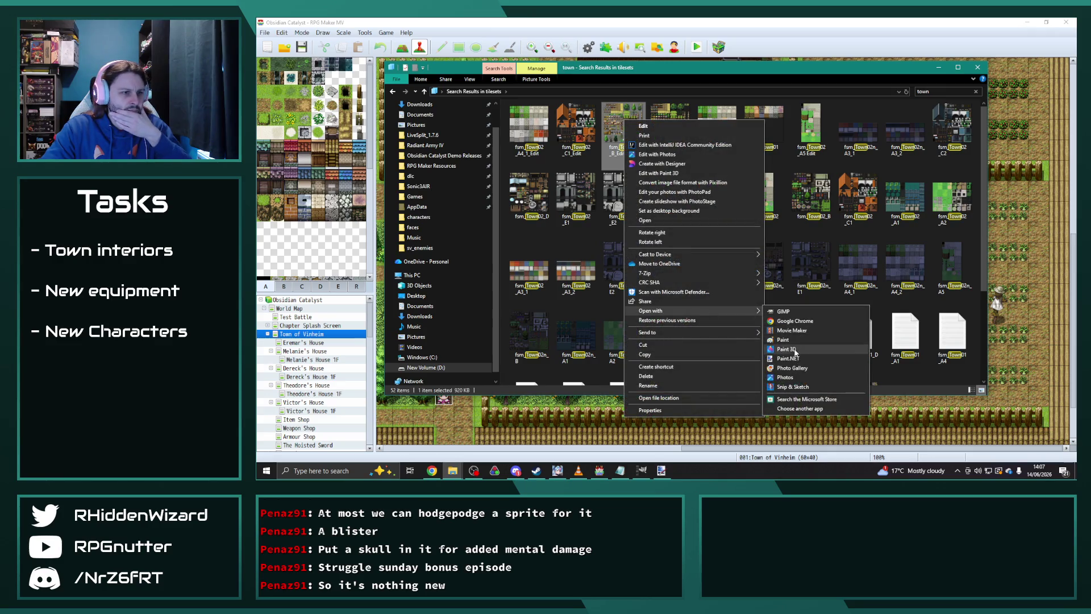
{"action": "left_click", "coordinate": [787, 358]}
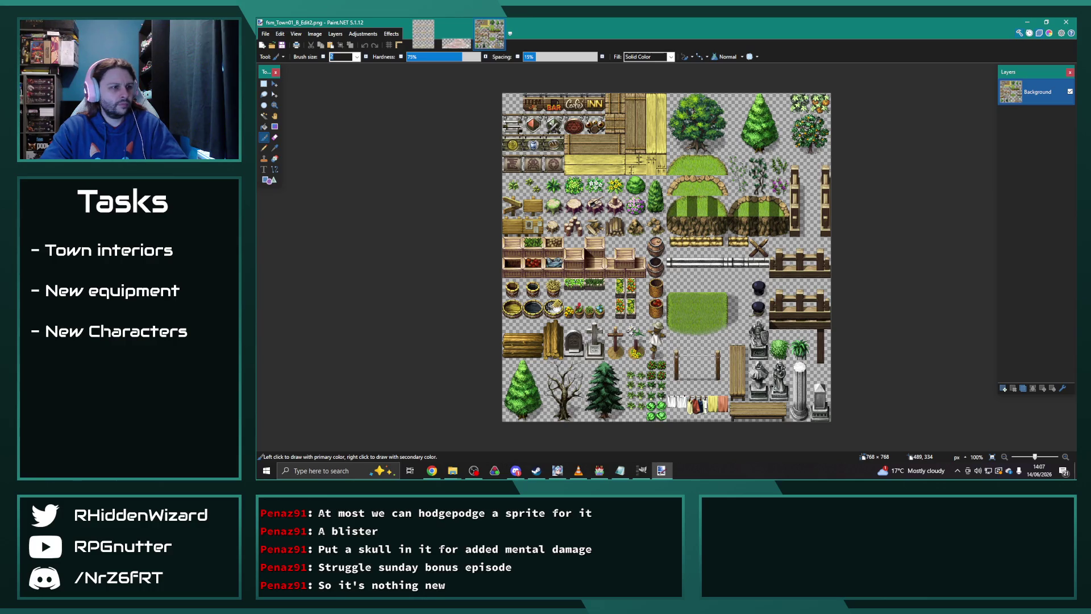
- Zoom in on the scarecrow and drag a rectangle selection from its shoulders
{"action": "scroll", "coordinate": [653, 341], "scroll_direction": "up", "scroll_amount": 8}
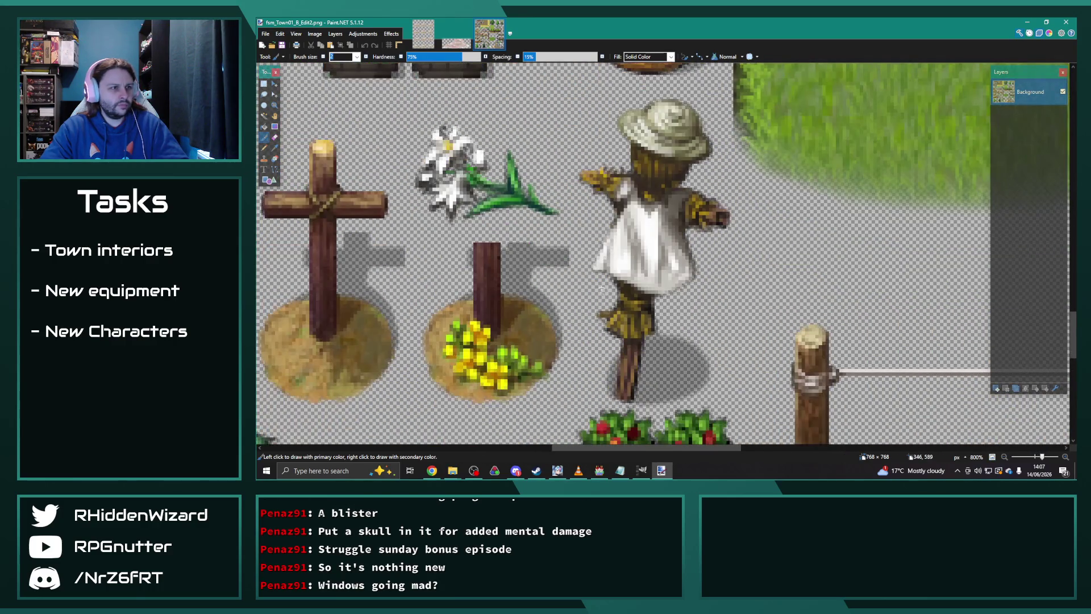
{"action": "scroll", "coordinate": [563, 263], "scroll_direction": "down", "scroll_amount": 1}
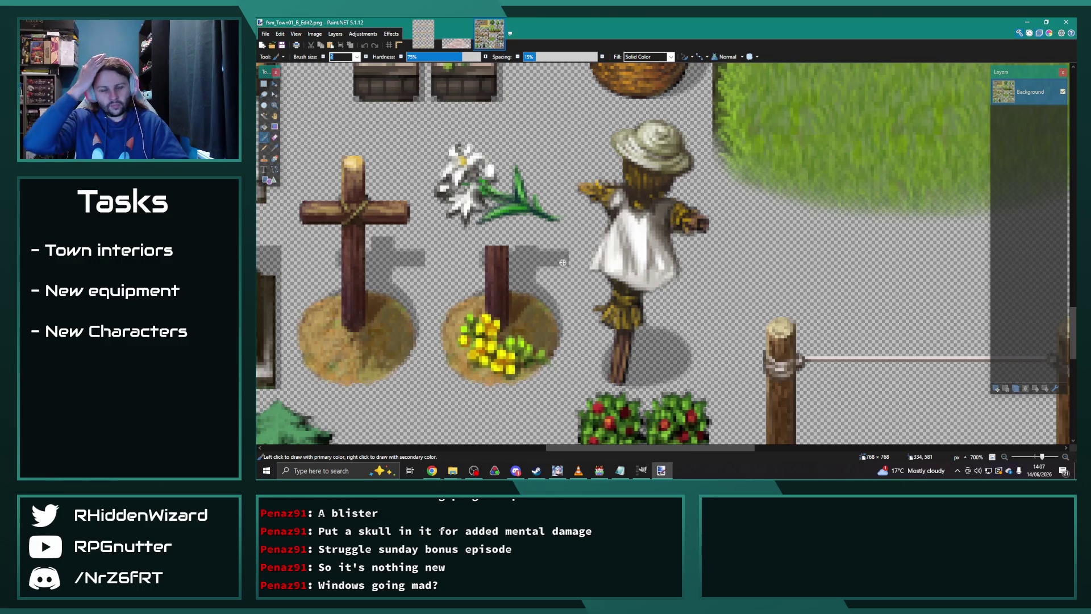
{"action": "scroll", "coordinate": [619, 276], "scroll_direction": "up", "scroll_amount": 3}
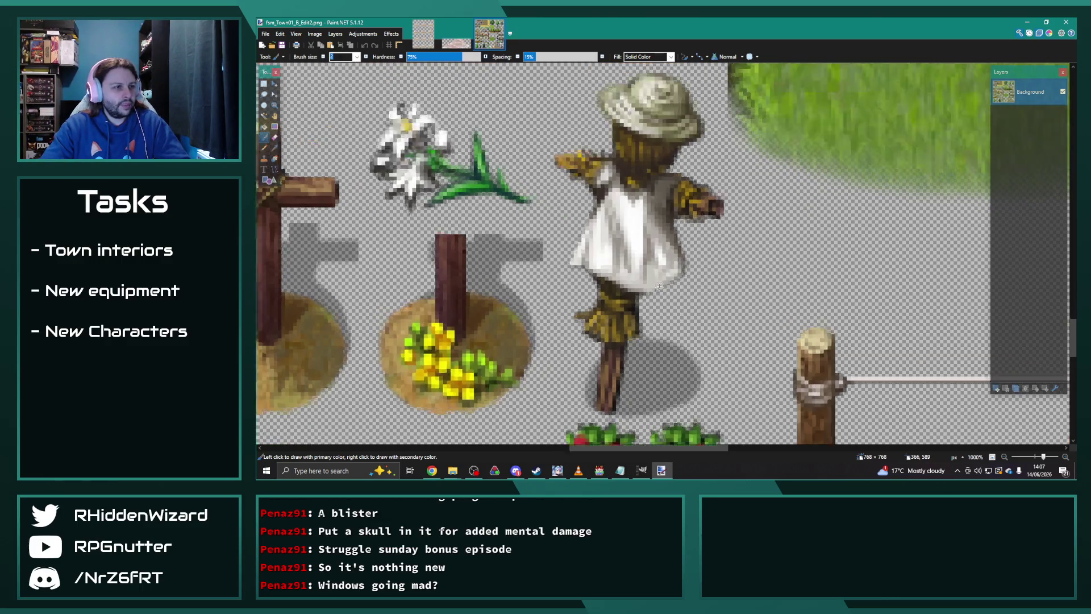
{"action": "scroll", "coordinate": [619, 276], "scroll_direction": "up", "scroll_amount": 1}
{"action": "left_click", "coordinate": [264, 83]}
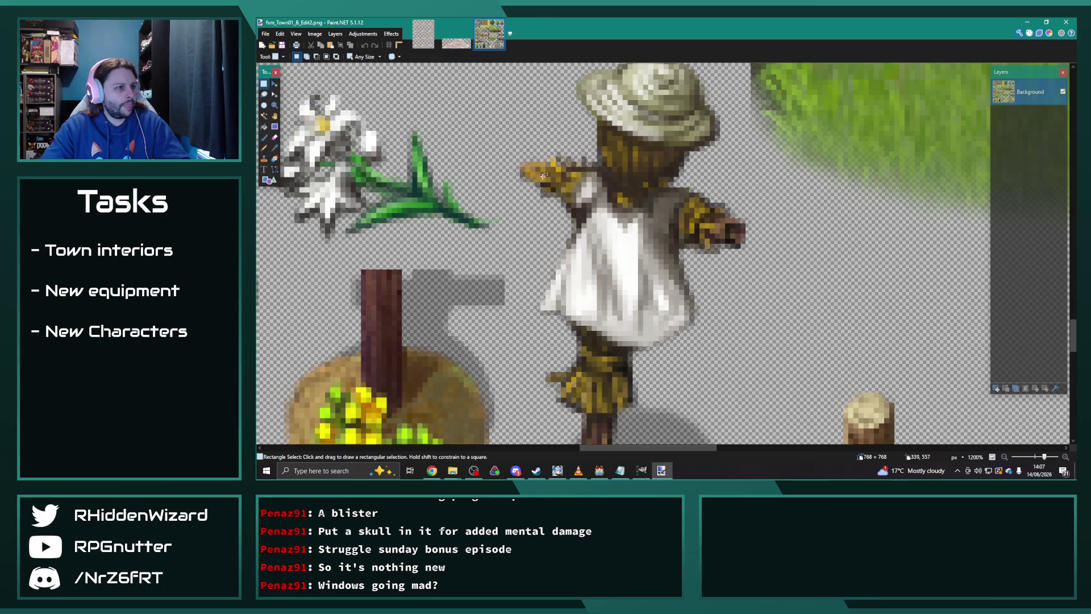
{"action": "scroll", "coordinate": [596, 191], "scroll_direction": "up", "scroll_amount": 3}
{"action": "mouse_move", "coordinate": [584, 143]}
{"action": "left_mouse_down"}
{"action": "mouse_move", "coordinate": [595, 142]}
{"action": "mouse_move", "coordinate": [594, 163]}
{"action": "mouse_move", "coordinate": [574, 172]}
{"action": "mouse_move", "coordinate": [610, 184]}
{"action": "mouse_move", "coordinate": [562, 203]}
{"action": "mouse_move", "coordinate": [616, 213]}
{"action": "mouse_move", "coordinate": [627, 234]}
{"action": "mouse_move", "coordinate": [659, 214]}
{"action": "mouse_move", "coordinate": [708, 215]}
{"action": "mouse_move", "coordinate": [694, 200]}
{"action": "mouse_move", "coordinate": [761, 200]}
{"action": "mouse_move", "coordinate": [763, 218]}
{"action": "mouse_move", "coordinate": [755, 212]}
{"action": "mouse_move", "coordinate": [784, 188]}
{"action": "mouse_move", "coordinate": [747, 185]}
{"action": "mouse_move", "coordinate": [756, 171]}
{"action": "mouse_move", "coordinate": [764, 176]}
{"action": "mouse_move", "coordinate": [705, 192]}
{"action": "mouse_move", "coordinate": [755, 191]}
{"action": "mouse_move", "coordinate": [711, 207]}
{"action": "mouse_move", "coordinate": [705, 224]}
{"action": "mouse_move", "coordinate": [639, 226]}
{"action": "left_mouse_up"}
- Add rectangles across the top of the scarecrow's white dress to the selection
{"action": "scroll", "coordinate": [705, 253], "scroll_direction": "down", "scroll_amount": 1}
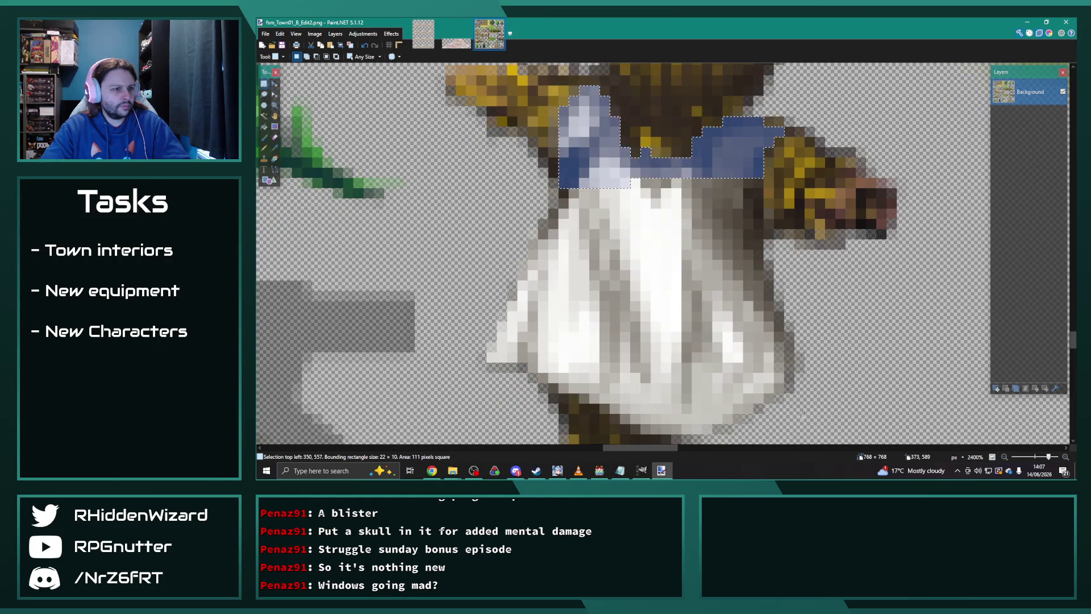
{"action": "mouse_move", "coordinate": [778, 366]}
{"action": "left_mouse_down"}
{"action": "mouse_move", "coordinate": [495, 307]}
{"action": "mouse_move", "coordinate": [484, 279]}
{"action": "mouse_move", "coordinate": [483, 241]}
{"action": "mouse_move", "coordinate": [484, 254]}
{"action": "mouse_move", "coordinate": [765, 259]}
{"action": "mouse_move", "coordinate": [753, 209]}
{"action": "mouse_move", "coordinate": [765, 178]}
{"action": "left_mouse_up"}
{"action": "scroll", "coordinate": [690, 300], "scroll_direction": "down", "scroll_amount": 3}
{"action": "mouse_move", "coordinate": [540, 179]}
{"action": "left_mouse_down"}
{"action": "mouse_move", "coordinate": [784, 171]}
{"action": "mouse_move", "coordinate": [783, 188]}
{"action": "mouse_move", "coordinate": [580, 190]}
{"action": "mouse_move", "coordinate": [761, 198]}
{"action": "mouse_move", "coordinate": [754, 209]}
{"action": "mouse_move", "coordinate": [612, 208]}
{"action": "mouse_move", "coordinate": [733, 219]}
{"action": "mouse_move", "coordinate": [634, 226]}
{"action": "left_mouse_up"}
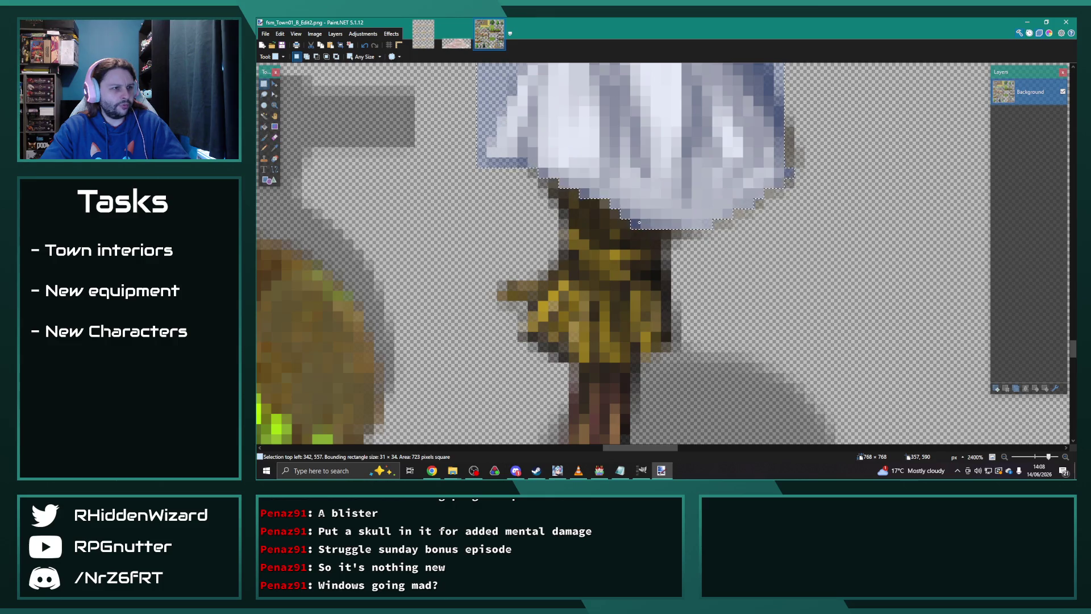
- Extend the selection over the hat and the strip below it, then zoom back out
{"action": "scroll", "coordinate": [642, 249], "scroll_direction": "up", "scroll_amount": 3}
{"action": "scroll", "coordinate": [642, 249], "scroll_direction": "up", "scroll_amount": 6}
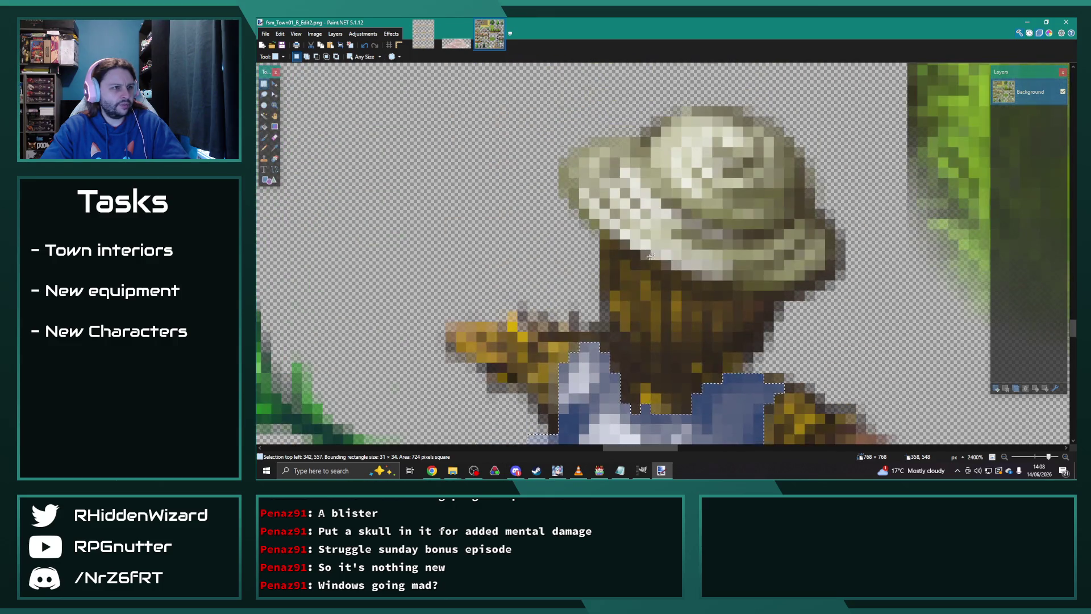
{"action": "mouse_move", "coordinate": [538, 86]}
{"action": "left_mouse_down"}
{"action": "mouse_move", "coordinate": [722, 196]}
{"action": "mouse_move", "coordinate": [858, 216]}
{"action": "mouse_move", "coordinate": [857, 230]}
{"action": "left_mouse_up"}
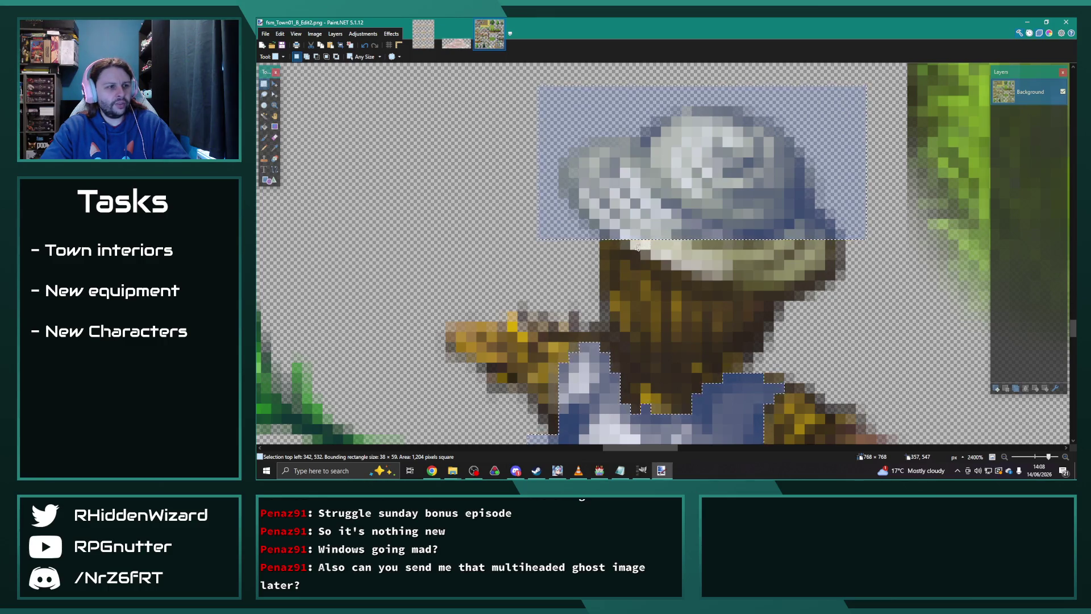
{"action": "mouse_move", "coordinate": [622, 240]}
{"action": "left_mouse_down"}
{"action": "mouse_move", "coordinate": [852, 253]}
{"action": "mouse_move", "coordinate": [645, 255]}
{"action": "mouse_move", "coordinate": [697, 267]}
{"action": "mouse_move", "coordinate": [663, 269]}
{"action": "mouse_move", "coordinate": [840, 274]}
{"action": "mouse_move", "coordinate": [693, 279]}
{"action": "mouse_move", "coordinate": [823, 277]}
{"action": "mouse_move", "coordinate": [736, 288]}
{"action": "mouse_move", "coordinate": [845, 289]}
{"action": "mouse_move", "coordinate": [869, 244]}
{"action": "mouse_move", "coordinate": [809, 313]}
{"action": "left_mouse_up"}
{"action": "scroll", "coordinate": [809, 313], "scroll_direction": "down", "scroll_amount": 5, "text": "ctrl"}
{"action": "scroll", "coordinate": [809, 313], "scroll_direction": "down", "scroll_amount": 2}
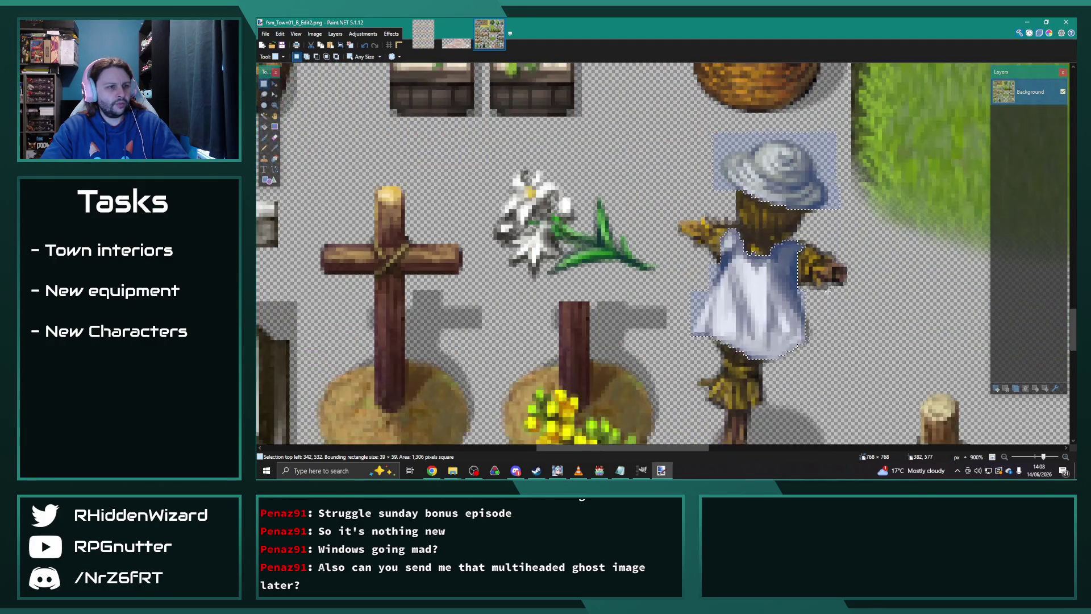
{"action": "left_click", "coordinate": [362, 34]}
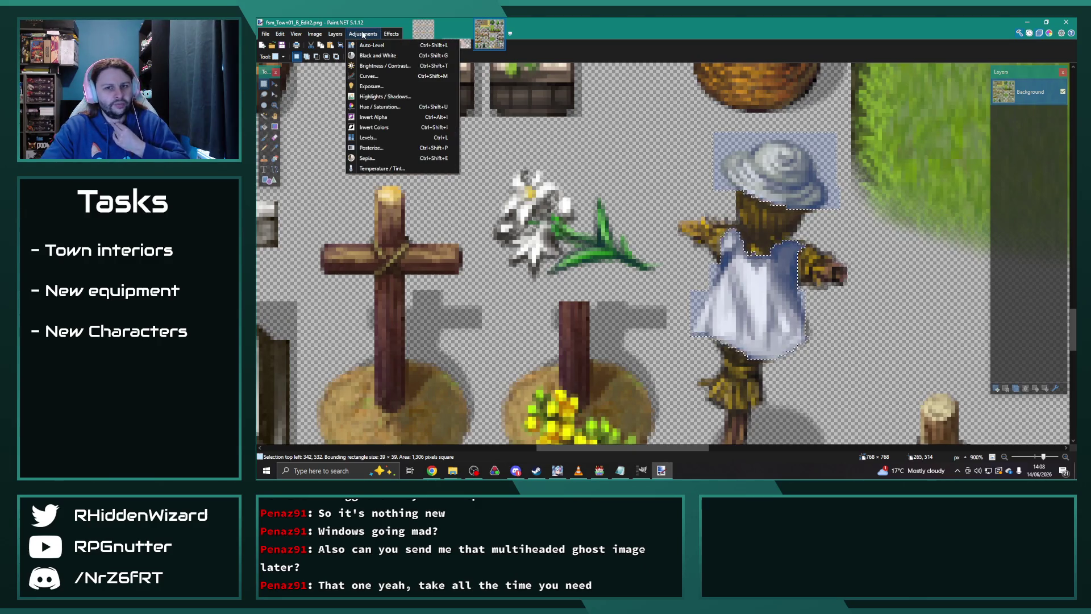
{"action": "left_click", "coordinate": [380, 107]}
{"action": "left_click_drag", "start_coordinate": [652, 194], "coordinate": [535, 160]}
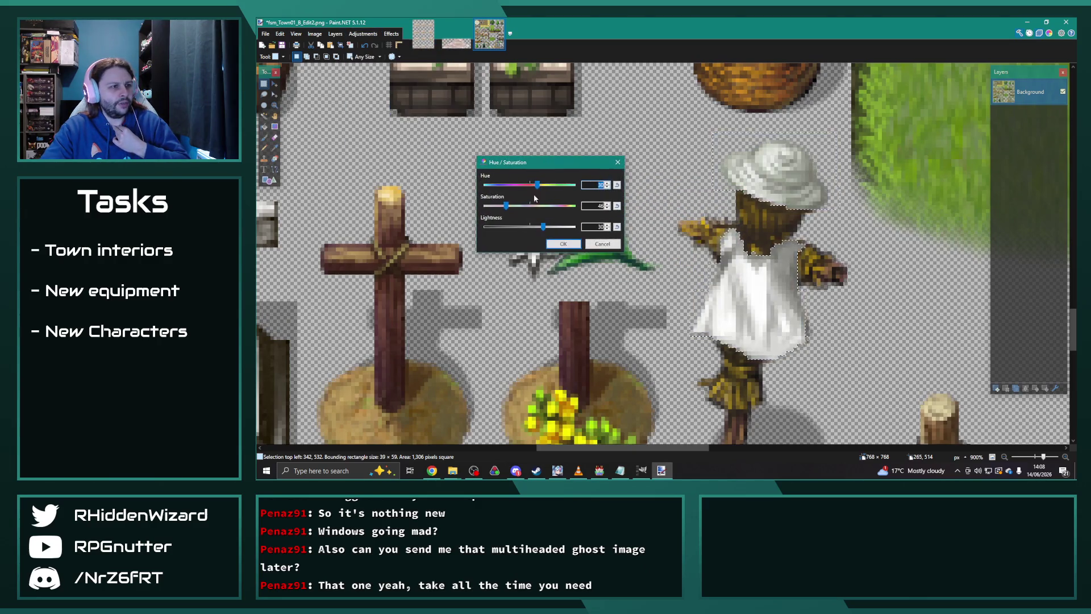
{"action": "mouse_move", "coordinate": [542, 227]}
{"action": "left_mouse_down"}
{"action": "mouse_move", "coordinate": [528, 228]}
{"action": "mouse_move", "coordinate": [530, 206]}
{"action": "mouse_move", "coordinate": [508, 185]}
{"action": "mouse_move", "coordinate": [571, 186]}
{"action": "mouse_move", "coordinate": [545, 195]}
{"action": "left_mouse_up"}
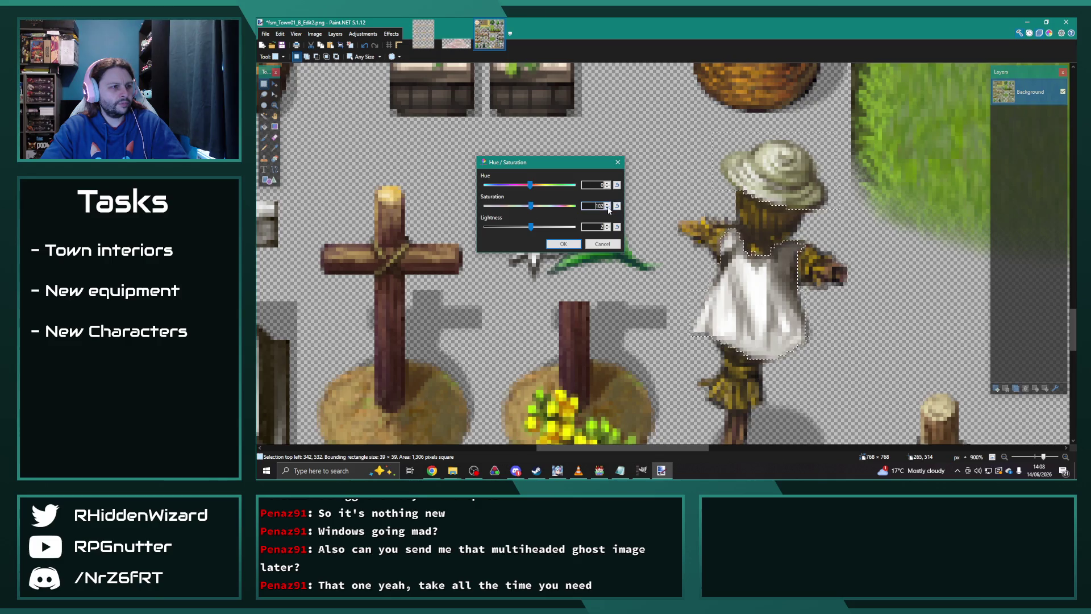
{"action": "left_click", "coordinate": [607, 229]}
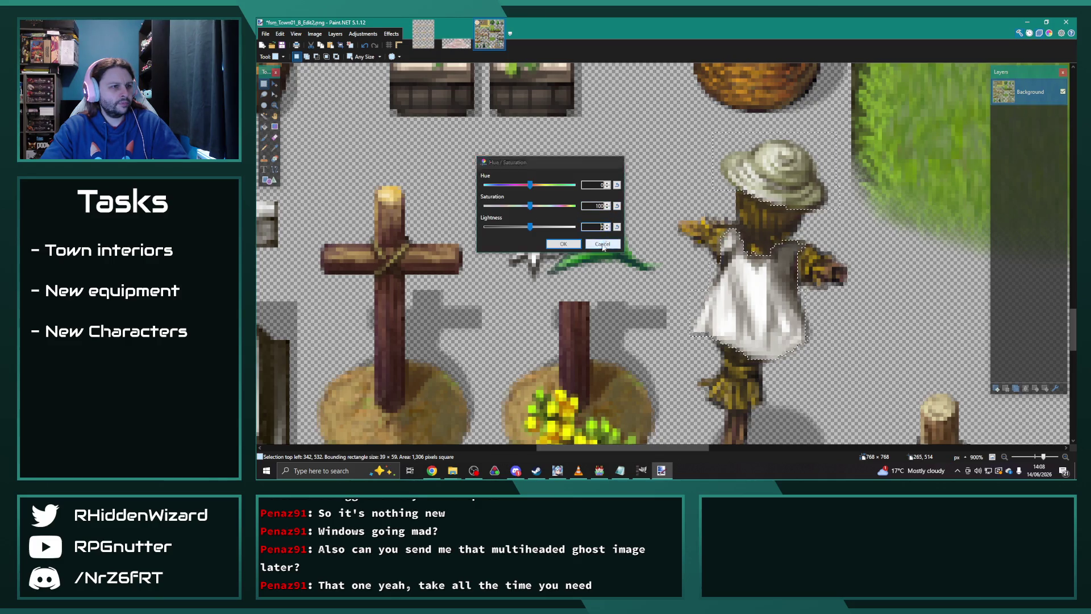
{"action": "left_click", "coordinate": [602, 244]}
{"action": "left_click", "coordinate": [275, 159]}
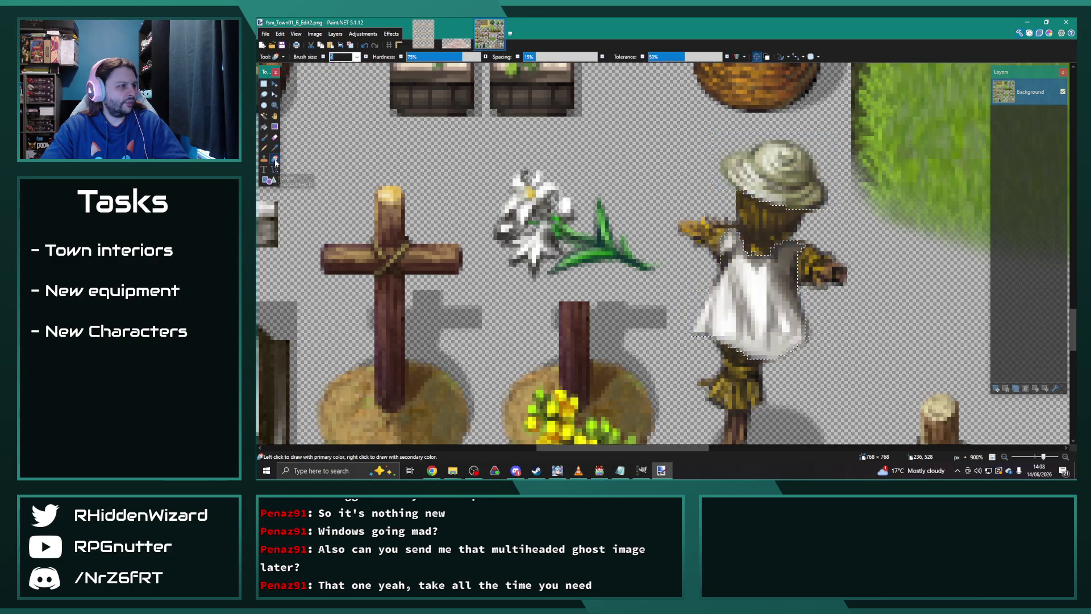
- Pick a green primary colour and recolour the scarecrow's dress and hat with it
{"action": "key", "text": "F8"}
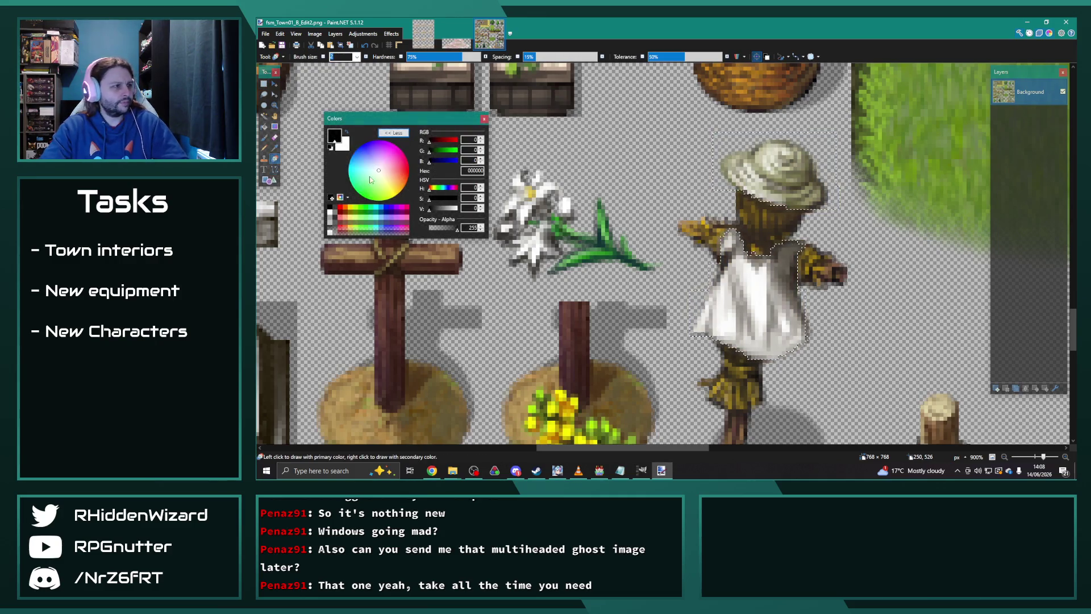
{"action": "left_click", "coordinate": [361, 206]}
{"action": "left_click_drag", "start_coordinate": [375, 118], "coordinate": [323, 103]}
{"action": "left_click", "coordinate": [395, 193]}
{"action": "mouse_move", "coordinate": [702, 301]}
{"action": "left_mouse_down"}
{"action": "mouse_move", "coordinate": [761, 319]}
{"action": "mouse_move", "coordinate": [739, 355]}
{"action": "mouse_move", "coordinate": [818, 334]}
{"action": "mouse_move", "coordinate": [781, 305]}
{"action": "left_mouse_up"}
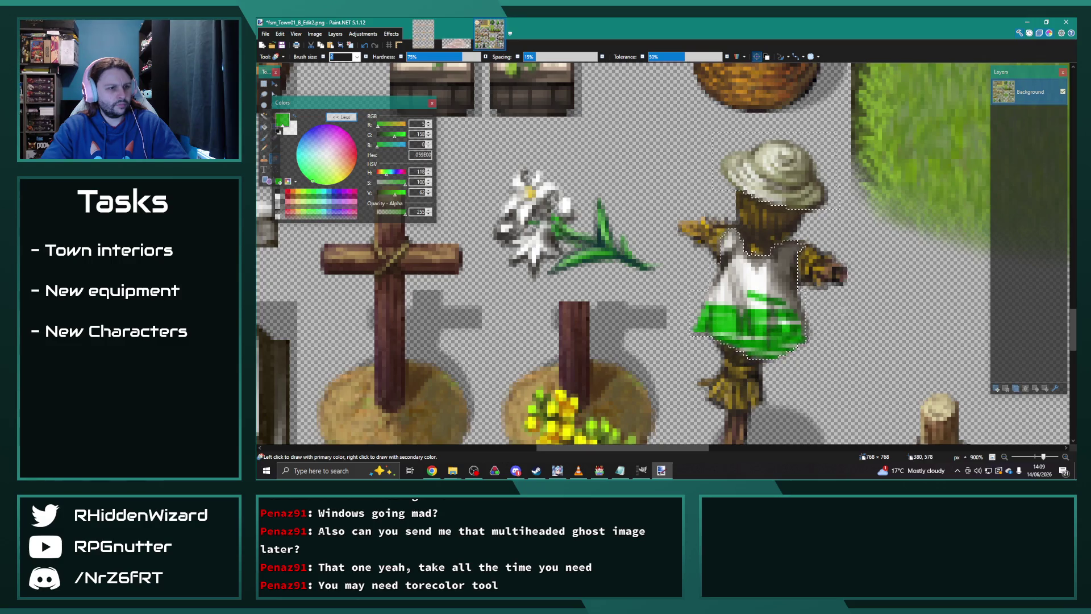
{"action": "mouse_move", "coordinate": [800, 190]}
{"action": "left_mouse_down"}
{"action": "mouse_move", "coordinate": [789, 156]}
{"action": "mouse_move", "coordinate": [770, 145]}
{"action": "left_mouse_up"}
- Raise Recolor tolerance to 100%, brush size 20, lighten the green, and retry the strokes
{"action": "left_click_drag", "start_coordinate": [684, 56], "coordinate": [726, 57]}
{"action": "left_click_drag", "start_coordinate": [395, 193], "coordinate": [400, 193]}
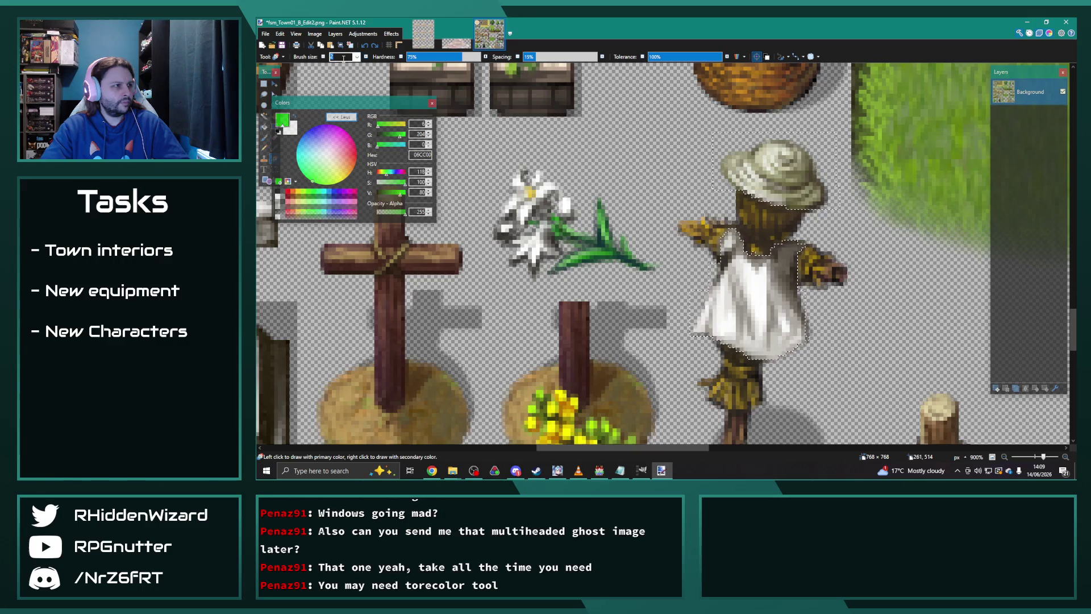
{"action": "type", "text": "0"}
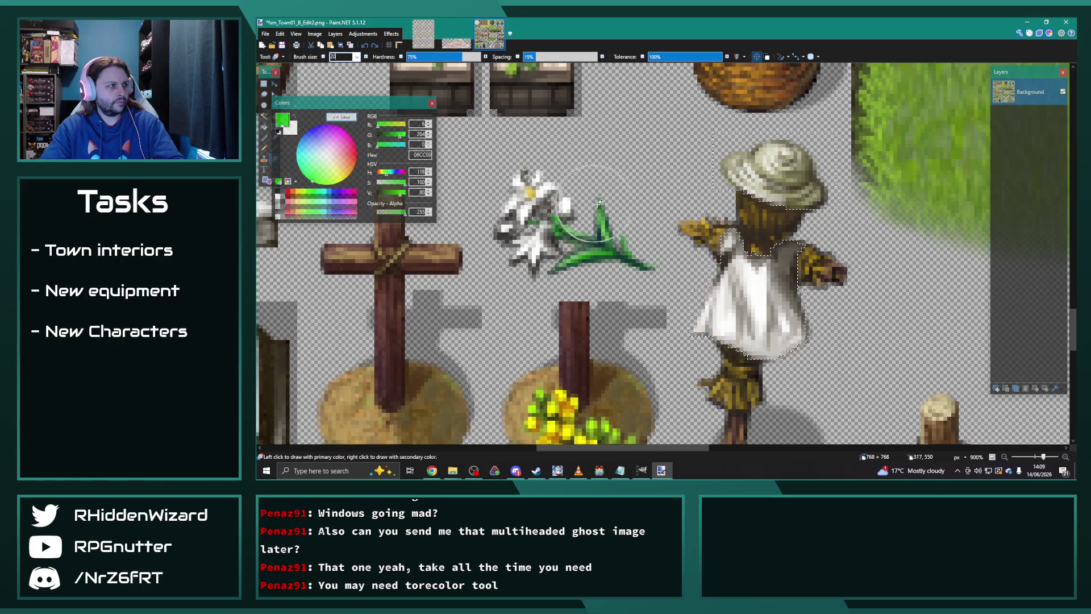
{"action": "left_click_drag", "start_coordinate": [755, 262], "coordinate": [730, 325]}
{"action": "left_click_drag", "start_coordinate": [745, 170], "coordinate": [801, 165]}
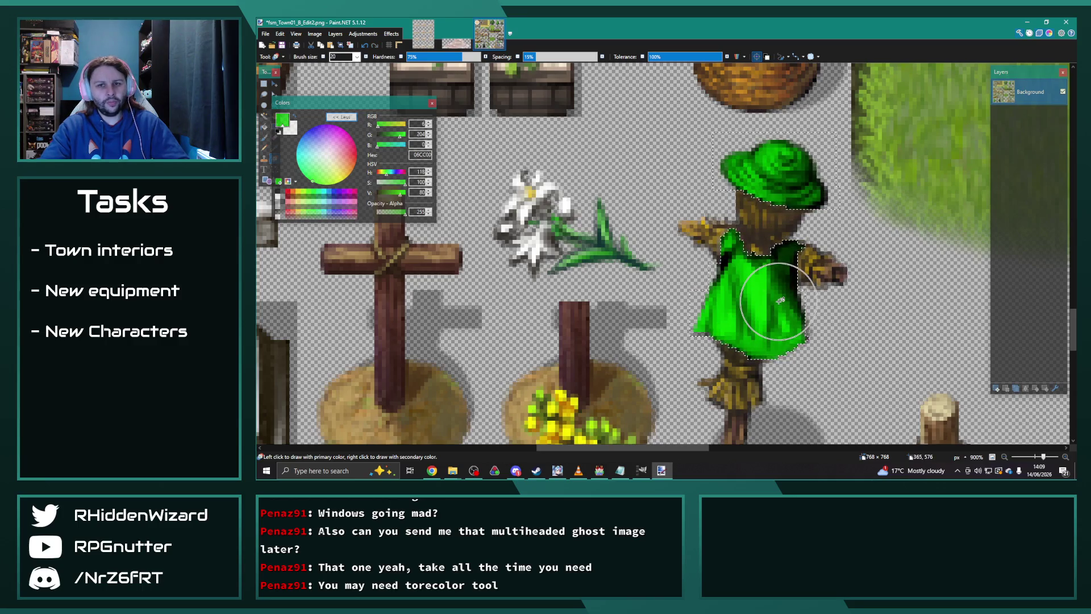
{"action": "key", "text": "ctrl+z"}
{"action": "key", "text": "ctrl+z"}
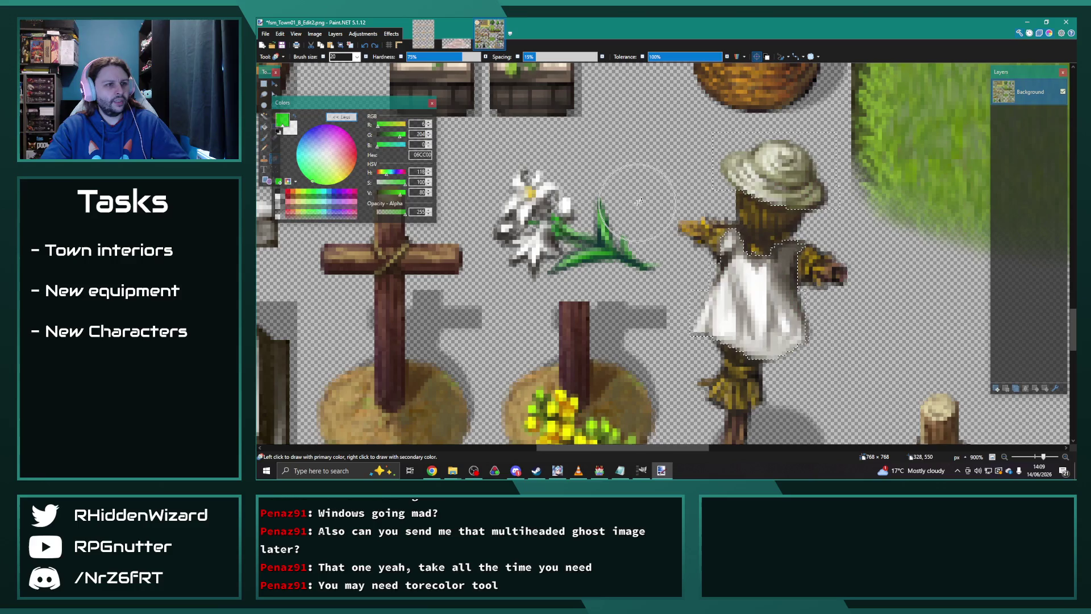
- Make the green fully bright and repaint the hat and dress, undoing failed strokes
{"action": "left_click_drag", "start_coordinate": [402, 197], "coordinate": [407, 196]}
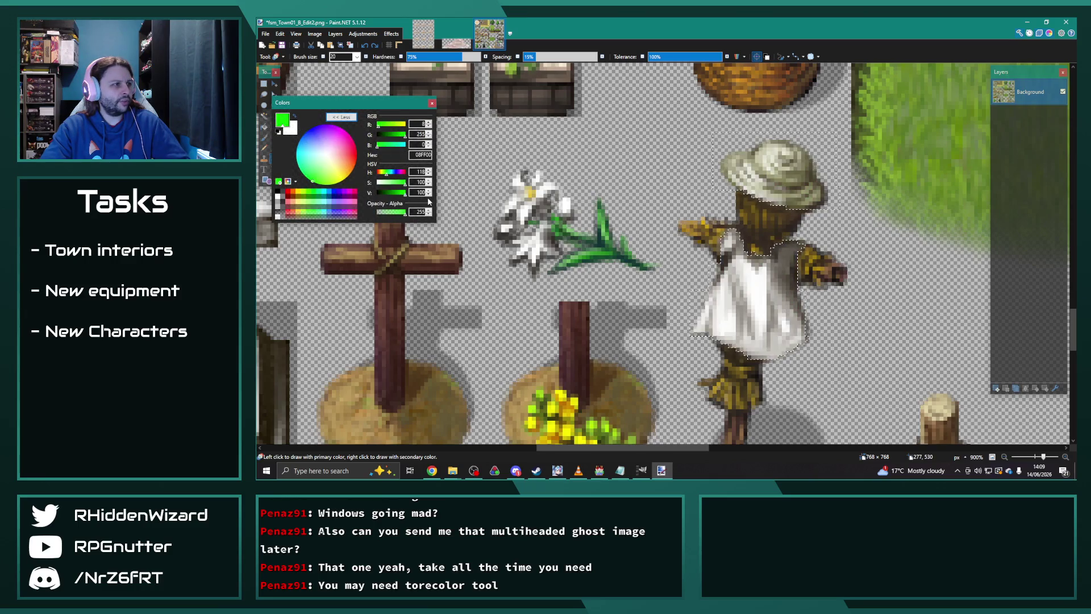
{"action": "mouse_move", "coordinate": [784, 181]}
{"action": "left_mouse_down"}
{"action": "mouse_move", "coordinate": [767, 170]}
{"action": "mouse_move", "coordinate": [750, 330]}
{"action": "left_mouse_up"}
{"action": "key", "text": "Delete"}
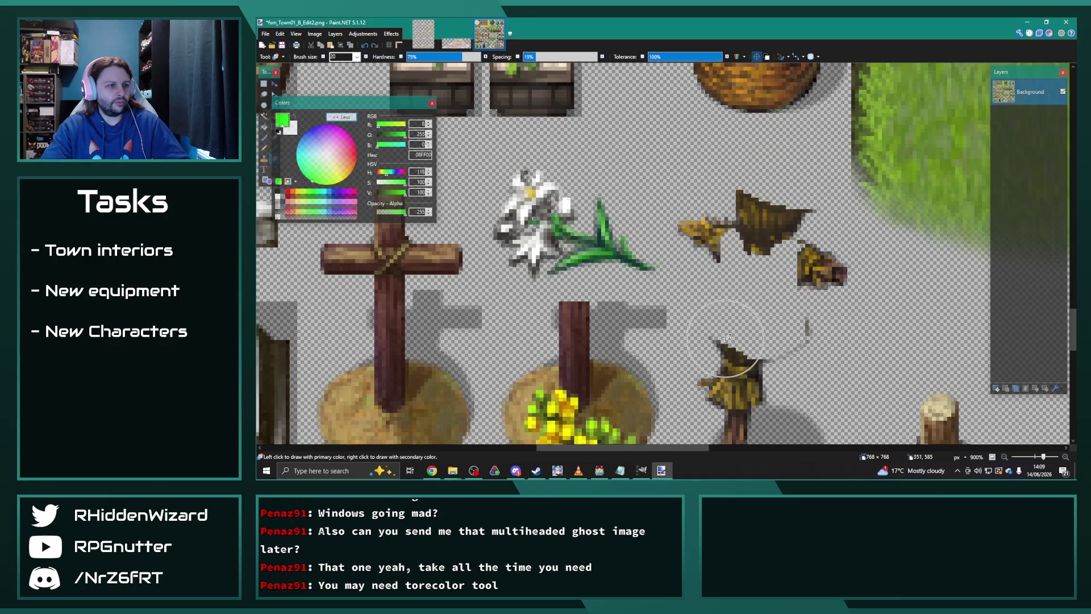
{"action": "key", "text": "ctrl+z"}
{"action": "key", "text": "ctrl+z"}
{"action": "key", "text": "ctrl+z"}
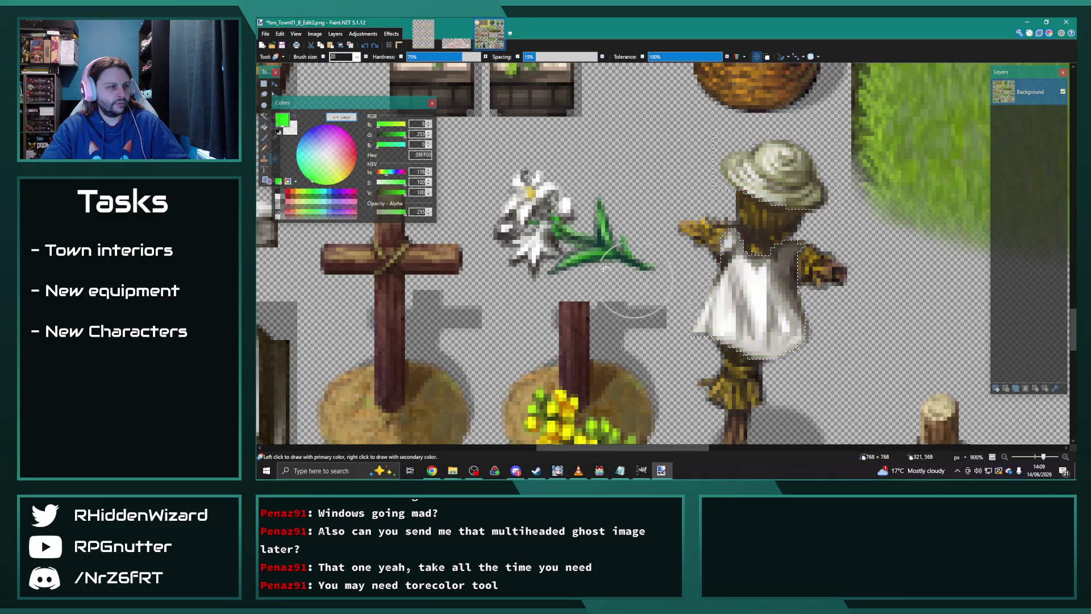
{"action": "left_click_drag", "start_coordinate": [725, 313], "coordinate": [835, 284]}
{"action": "key", "text": "ctrl+y"}
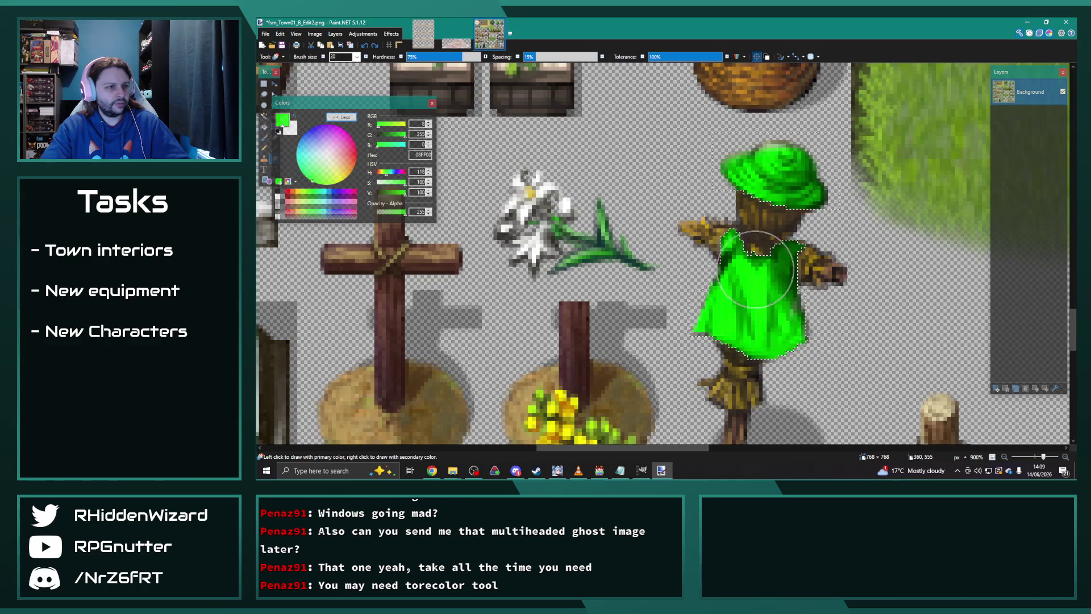
{"action": "key", "text": "ctrl+z"}
{"action": "key", "text": "ctrl+z"}
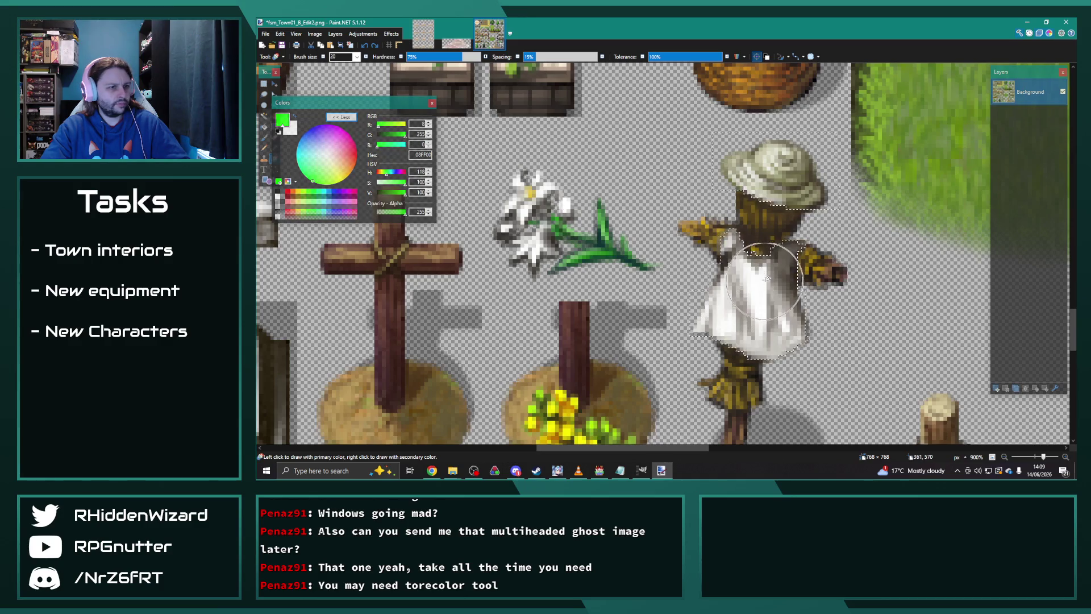
{"action": "mouse_move", "coordinate": [729, 284]}
{"action": "left_mouse_down"}
{"action": "mouse_move", "coordinate": [756, 301]}
{"action": "mouse_move", "coordinate": [736, 284]}
{"action": "mouse_move", "coordinate": [773, 170]}
{"action": "left_mouse_up"}
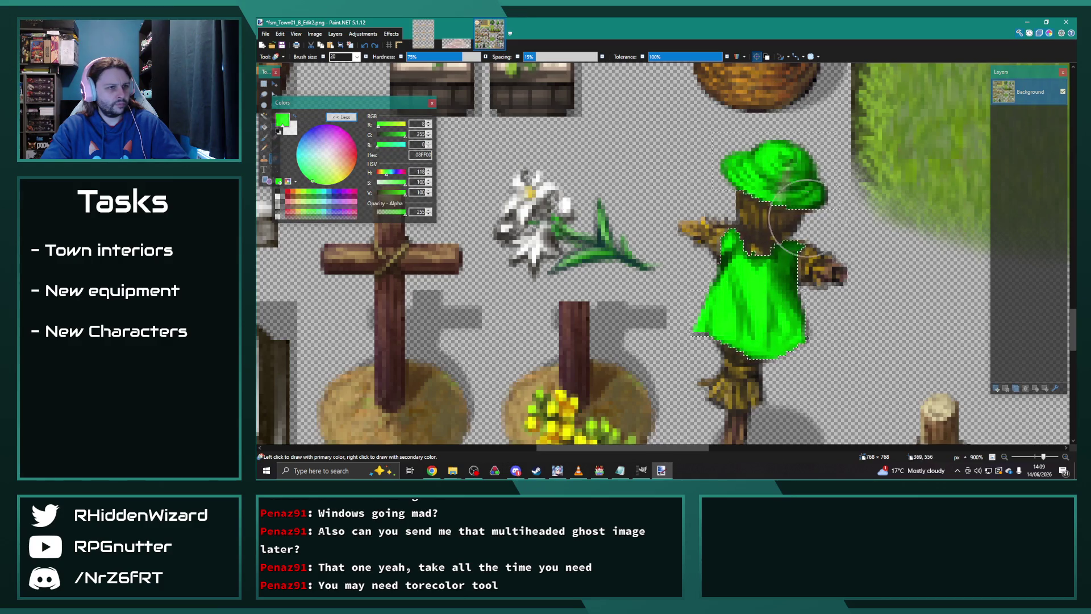
{"action": "scroll", "coordinate": [835, 314], "scroll_direction": "down", "scroll_amount": 5}
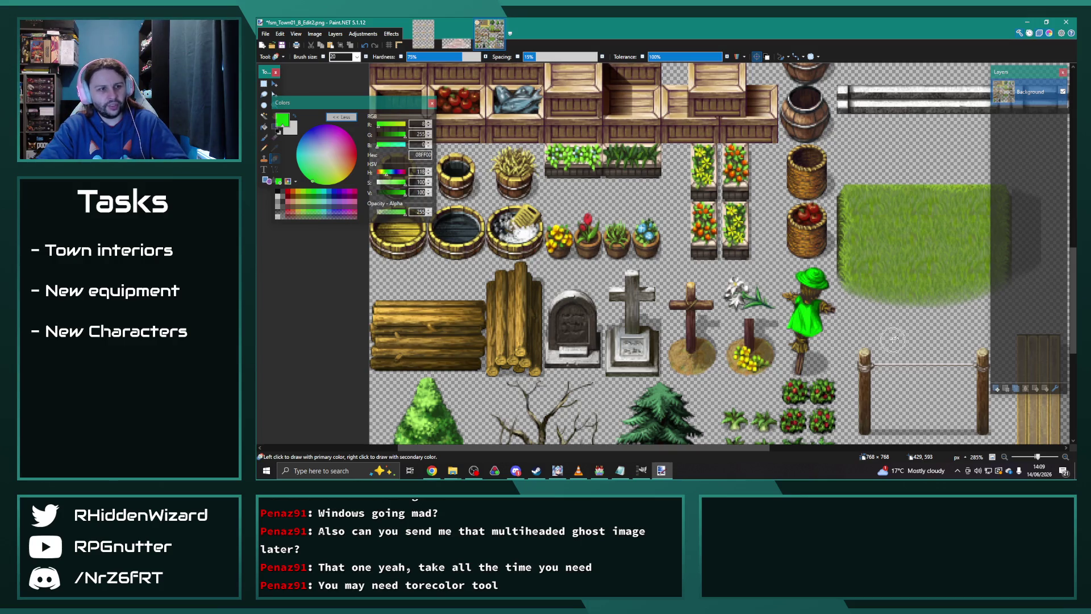
- Save the tileset as fsm_Town01_B_Edit3.png, accepting the PNG save settings
{"action": "left_click", "coordinate": [266, 33]}
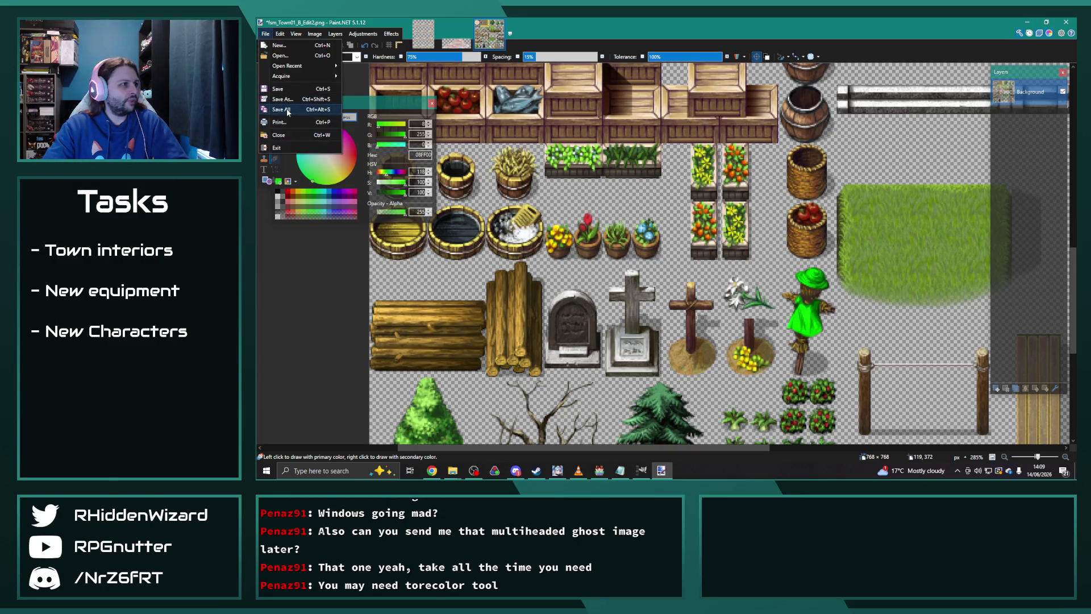
{"action": "left_click", "coordinate": [291, 100]}
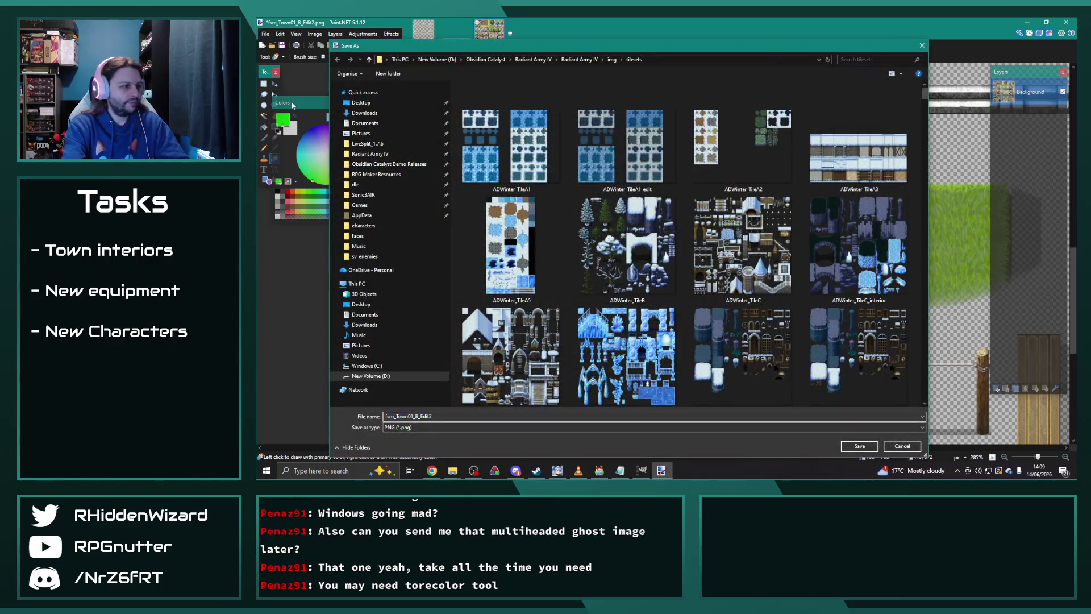
{"action": "key", "text": "Return"}
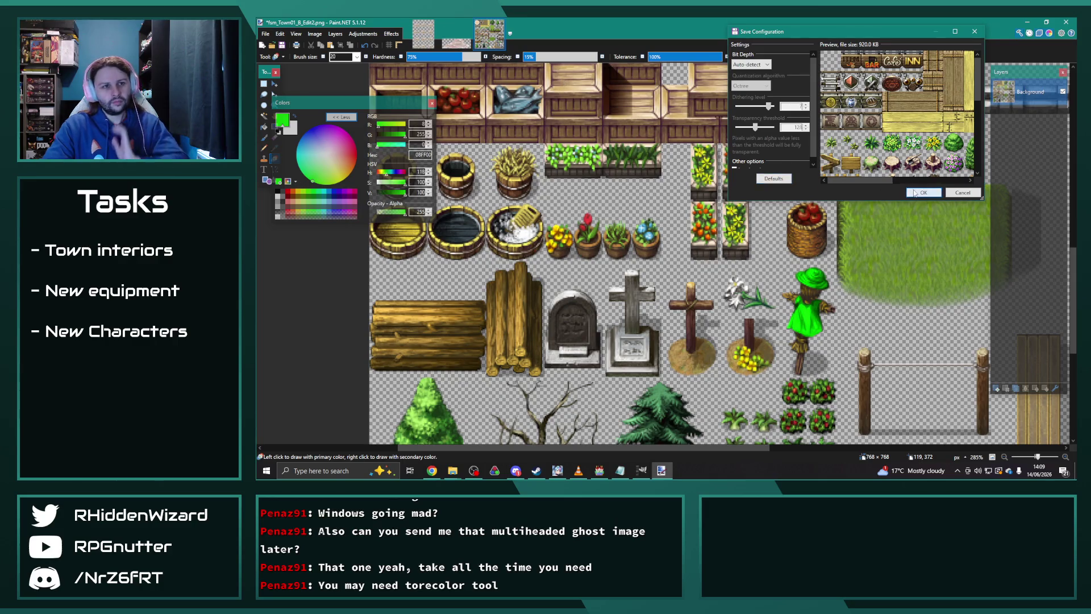
{"action": "left_click", "coordinate": [924, 193]}
{"action": "scroll", "coordinate": [882, 205], "scroll_direction": "down", "scroll_amount": 4, "text": "ctrl"}
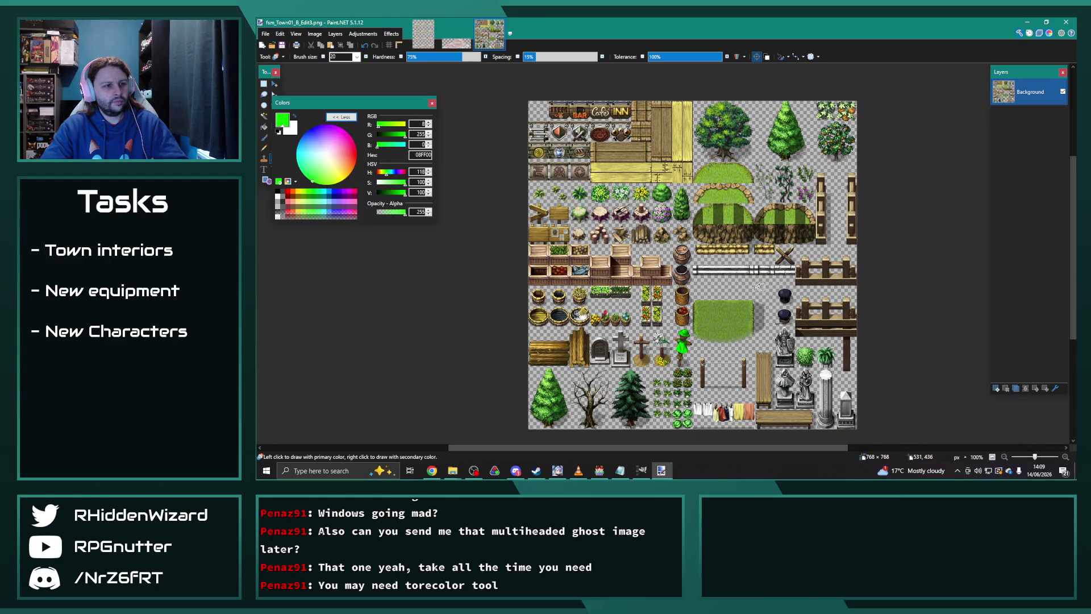
- Close the saved image and open the Database in RPG Maker MV
{"action": "left_click", "coordinate": [500, 25]}
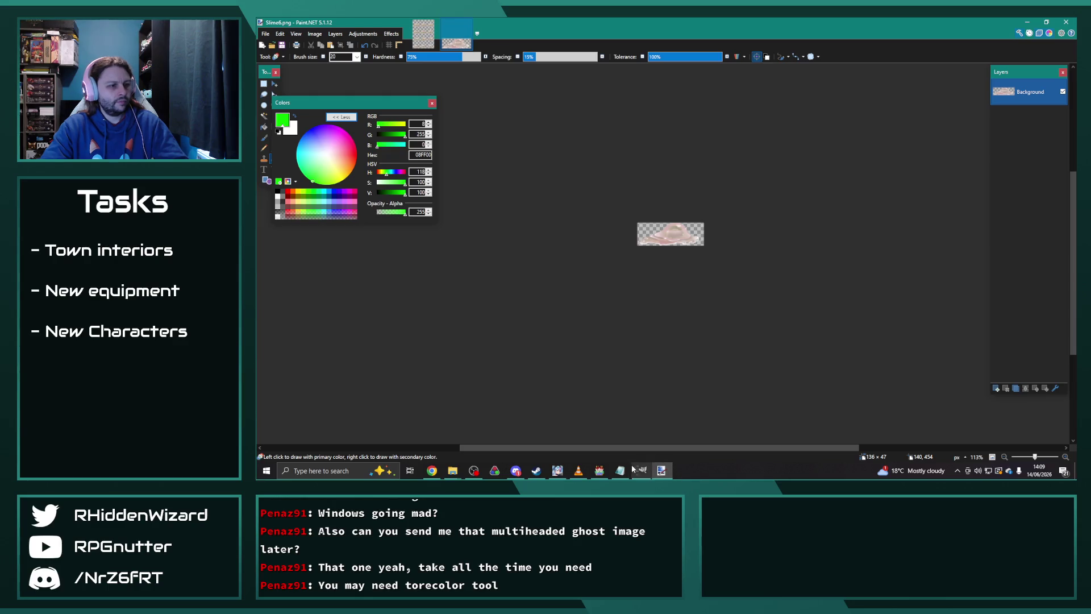
{"action": "left_click", "coordinate": [603, 471]}
{"action": "left_click", "coordinate": [588, 48]}
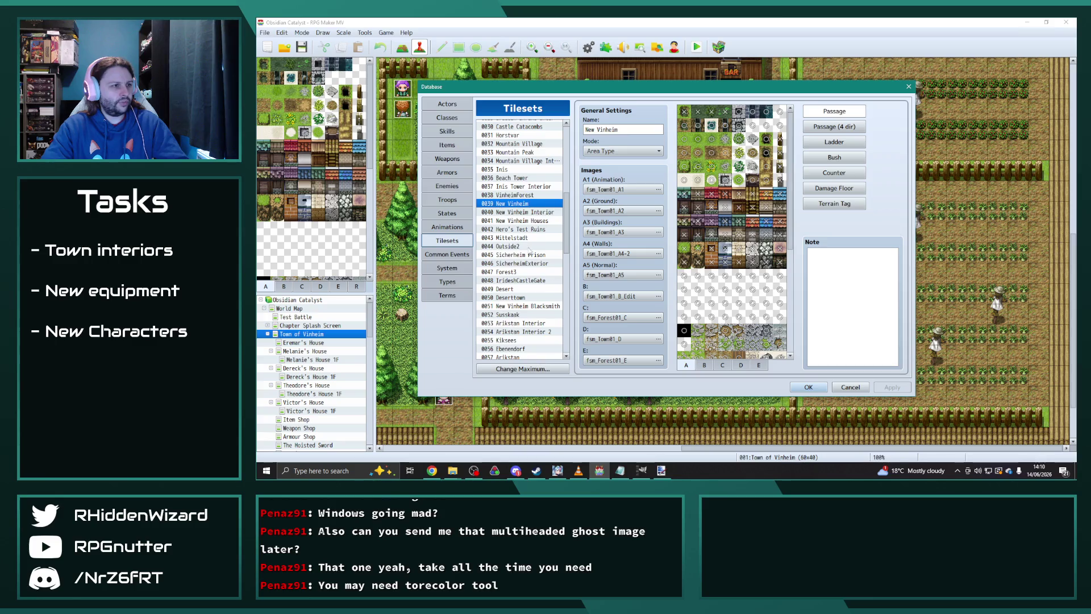
- Copy all the note text of the Desmond enemy in the Enemies tab
{"action": "left_click", "coordinate": [447, 186]}
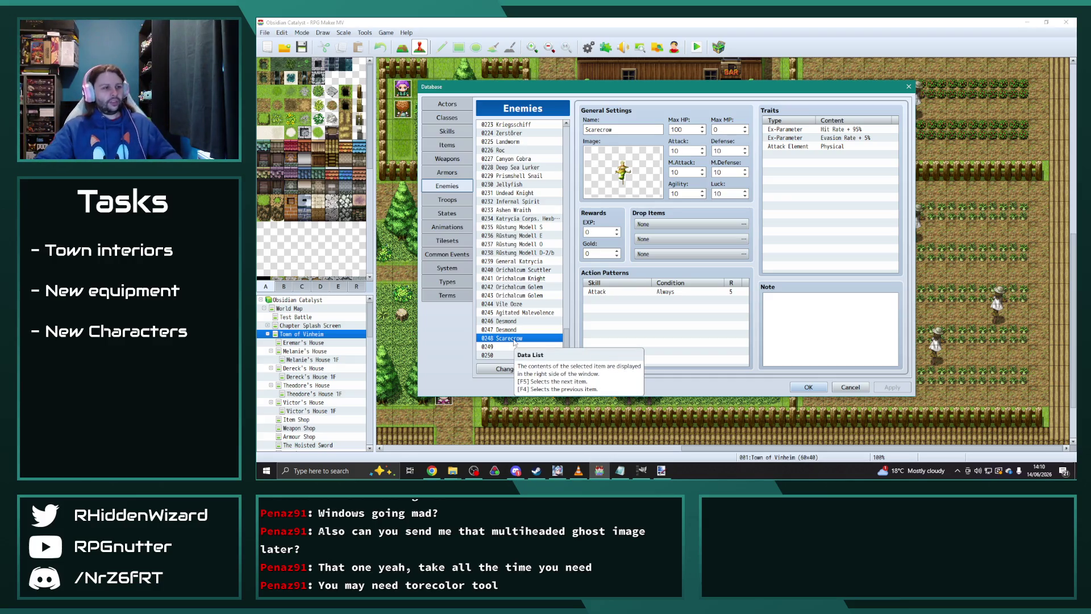
{"action": "left_click", "coordinate": [511, 321]}
{"action": "left_click", "coordinate": [830, 319]}
{"action": "key", "text": "ctrl+a"}
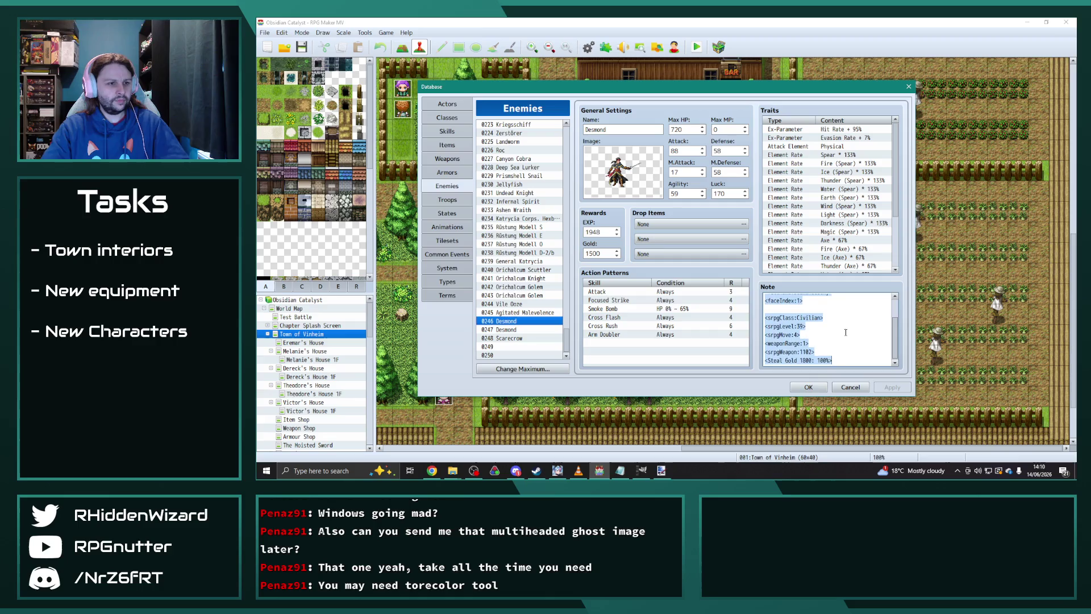
{"action": "key", "text": "ctrl+c"}
- Paste Desmond's note into the Scarecrow enemy's note and apply it
{"action": "left_click", "coordinate": [511, 338]}
{"action": "left_click", "coordinate": [825, 325]}
{"action": "key", "text": "ctrl+v"}
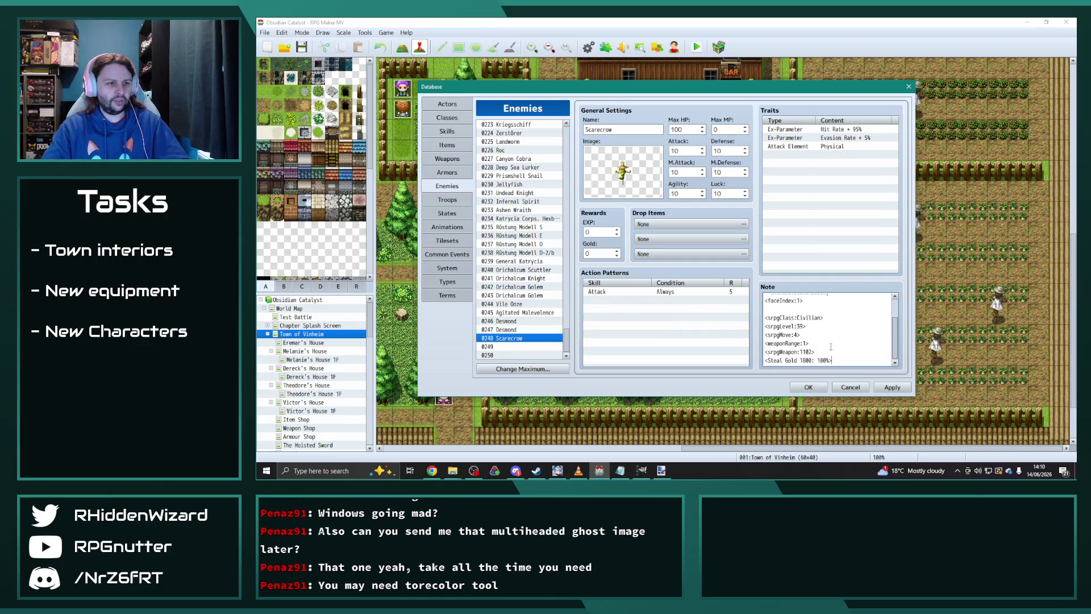
{"action": "scroll", "coordinate": [835, 308], "scroll_direction": "up", "scroll_amount": 1}
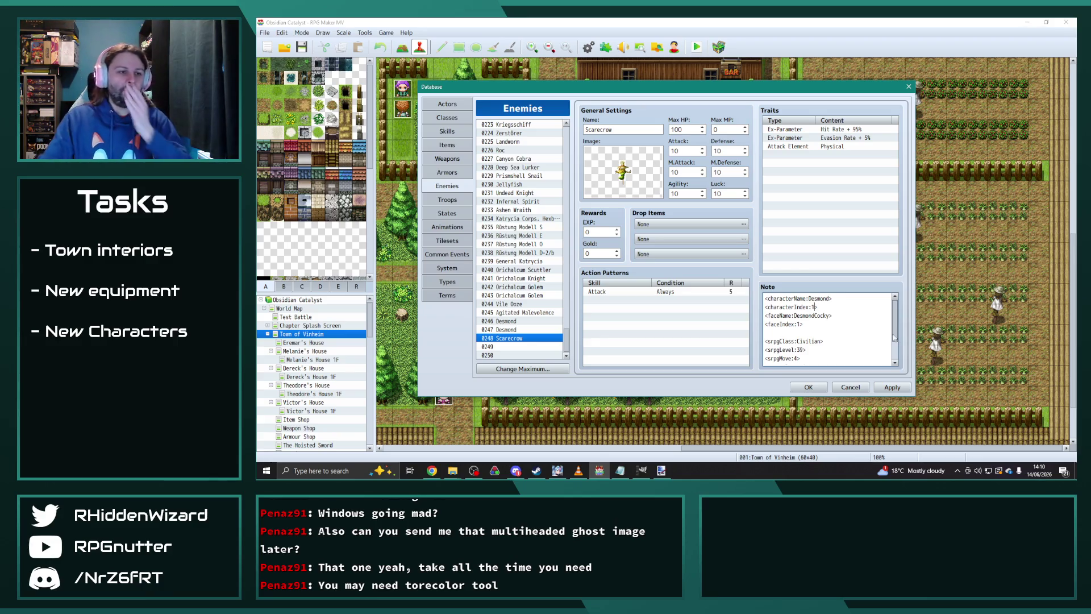
{"action": "left_click", "coordinate": [894, 388]}
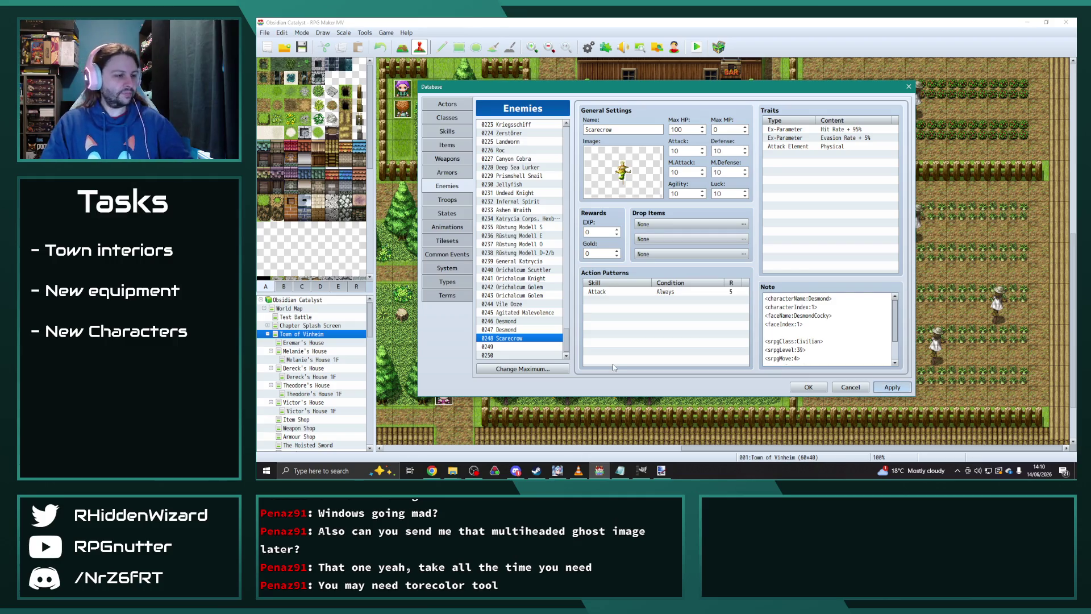
{"action": "key", "text": "alt+Tab"}
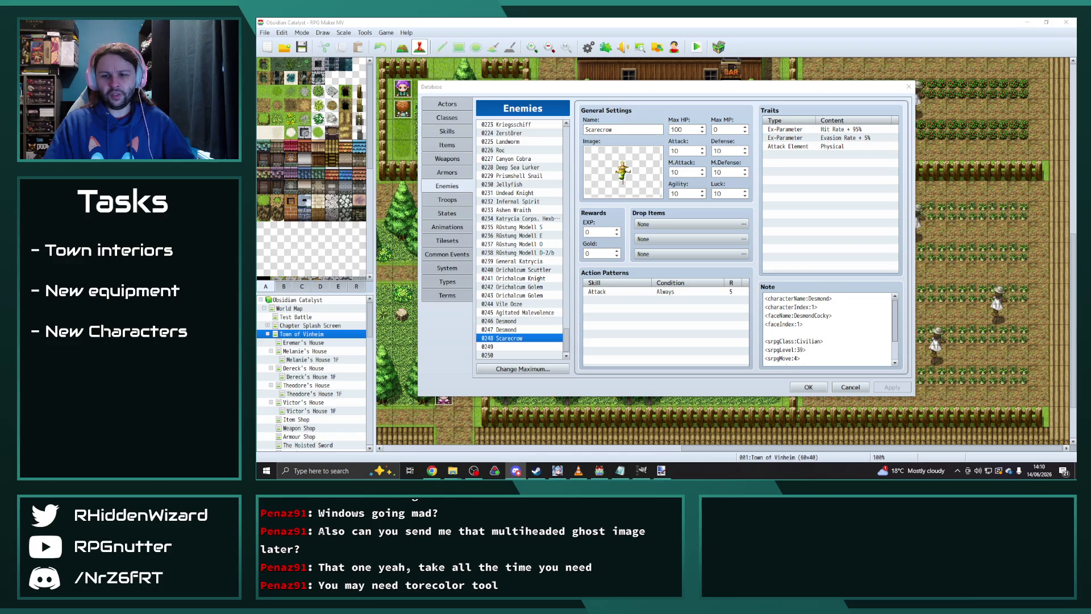
{"action": "key", "text": "alt+Tab"}
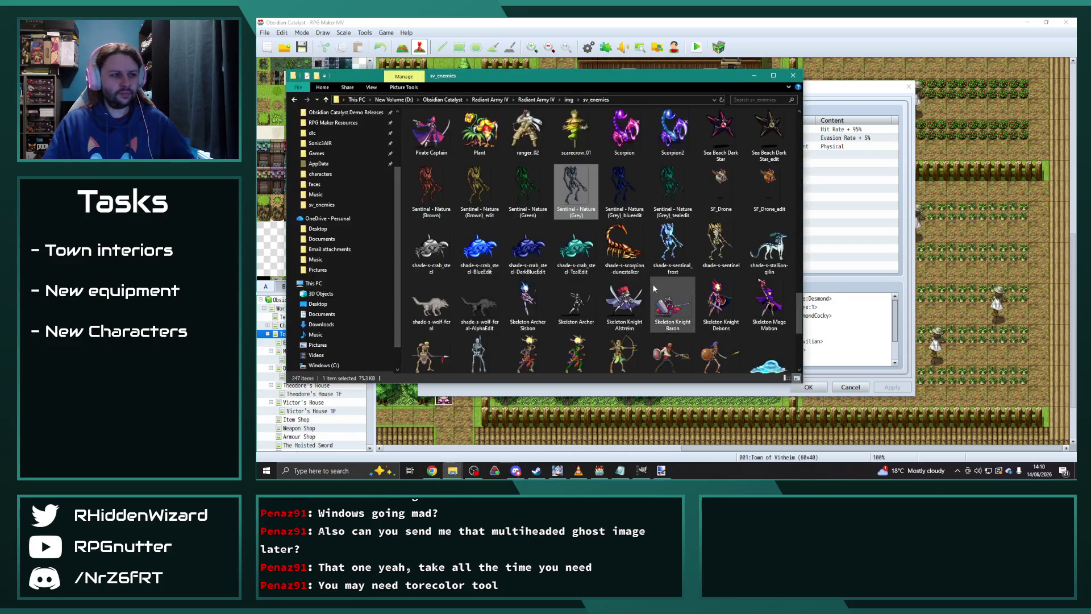
- Jump to ghost_04 in the sv_enemies folder, then return to the RPG Maker database
{"action": "type", "text": "ghost"}
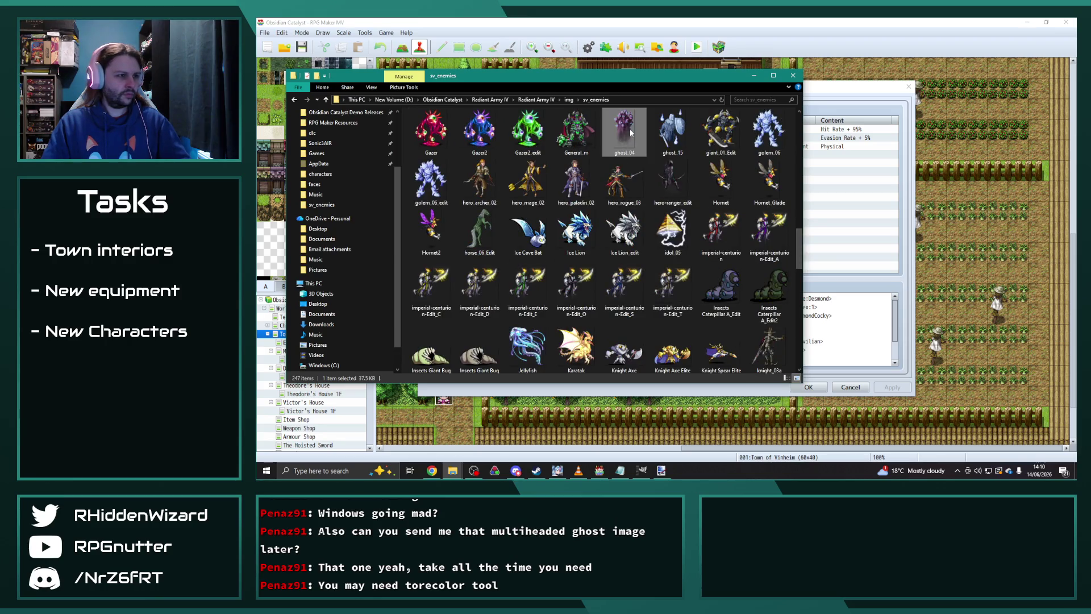
{"action": "key", "text": "alt+Tab"}
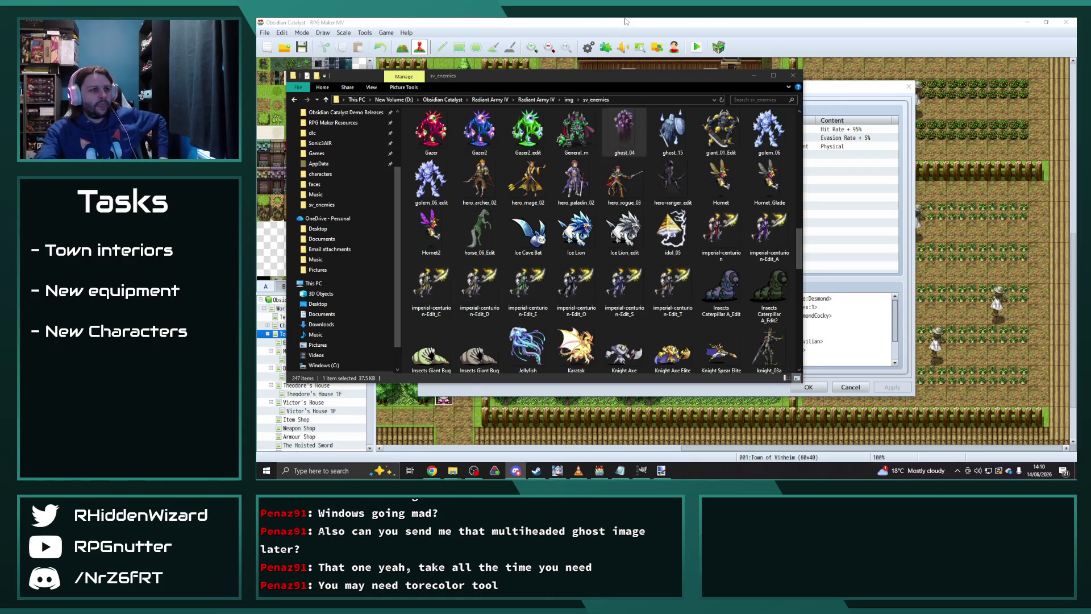
{"action": "key", "text": "alt+Tab"}
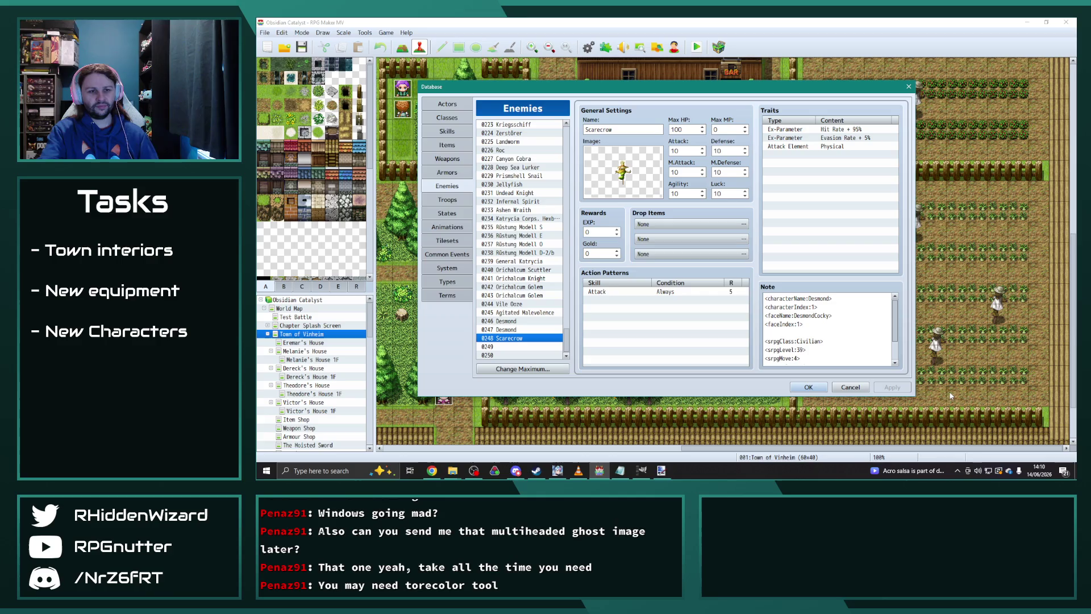
- Reopen the Database and change Scarecrow's srpgClass to Construct and srpgLevel to 1
{"action": "left_click", "coordinate": [908, 86]}
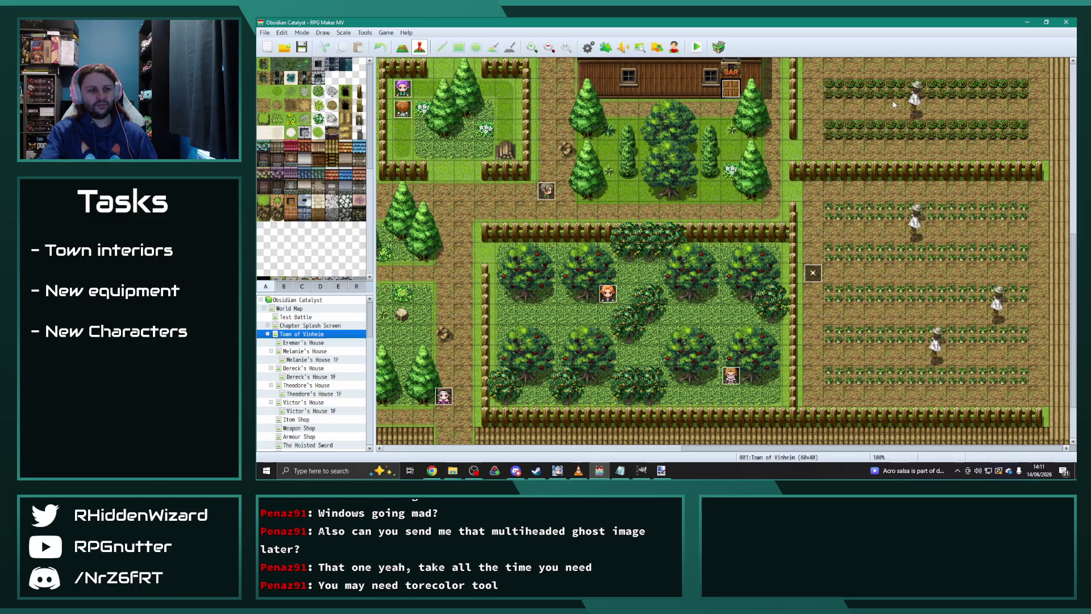
{"action": "left_click", "coordinate": [588, 47]}
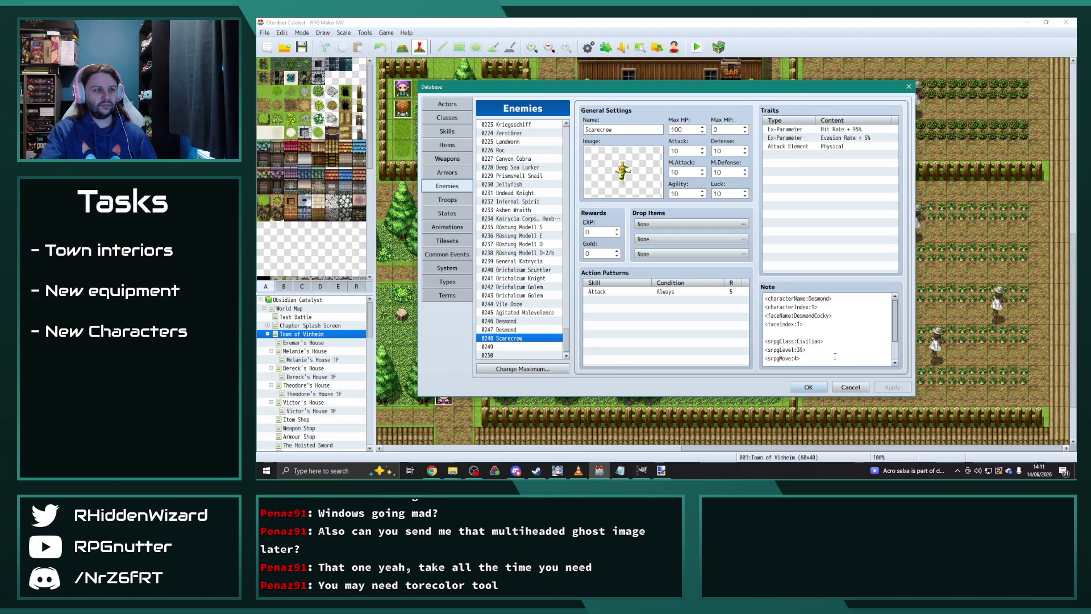
{"action": "left_click", "coordinate": [809, 331]}
{"action": "left_click", "coordinate": [822, 341]}
{"action": "left_click_drag", "start_coordinate": [822, 341], "coordinate": [801, 341]}
{"action": "type", "text": "onstruct?"}
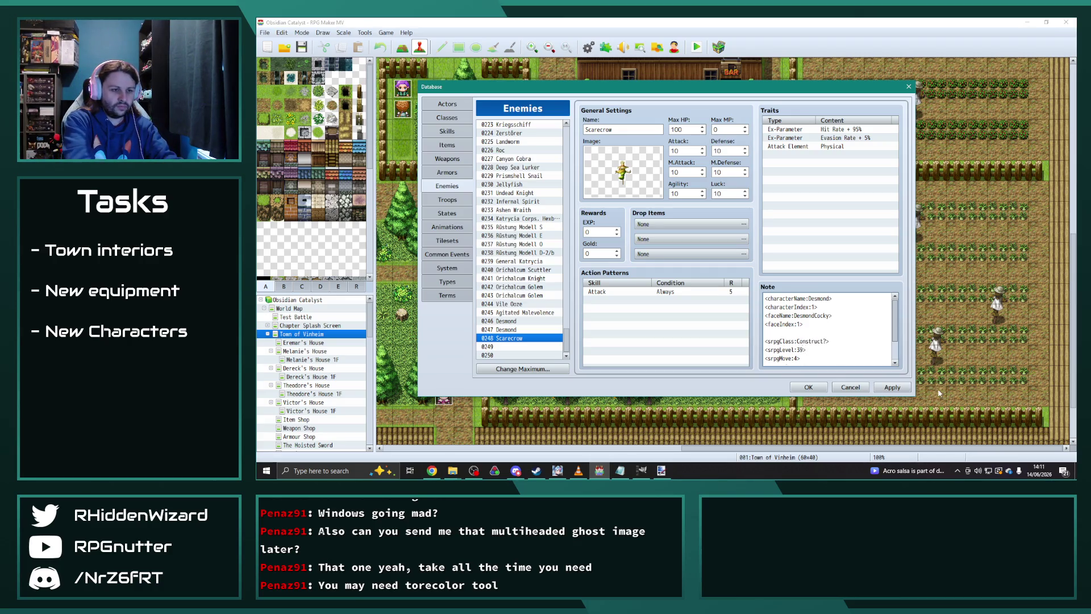
{"action": "key", "text": "BackSpace"}
{"action": "key", "text": "BackSpace"}
{"action": "type", "text": "1"}
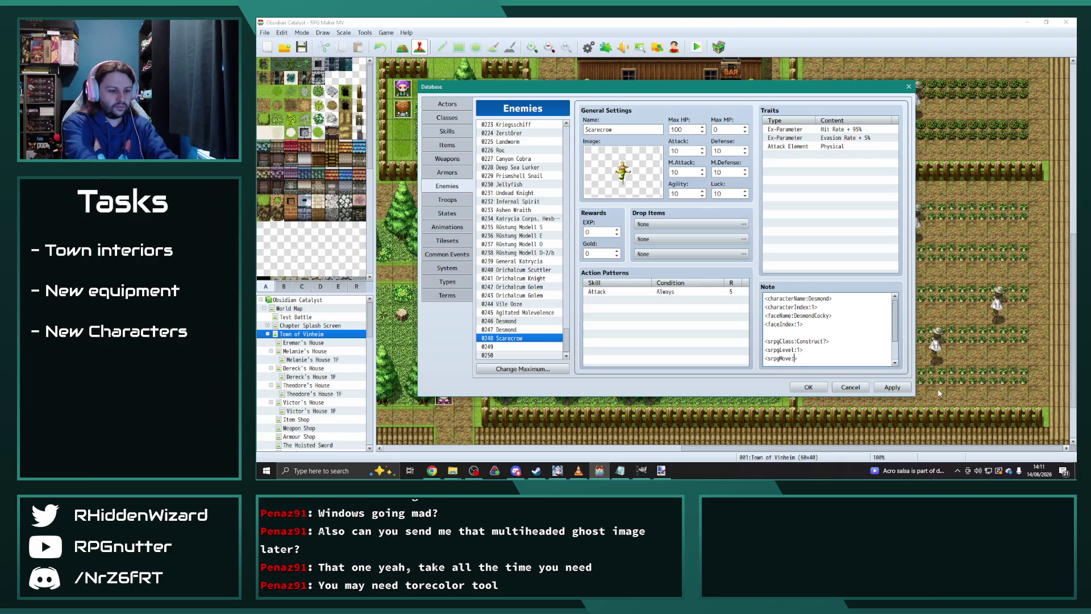
- Delete the Steal Gold 1800 line from Scarecrow's note
{"action": "scroll", "coordinate": [868, 340], "scroll_direction": "down", "scroll_amount": 2}
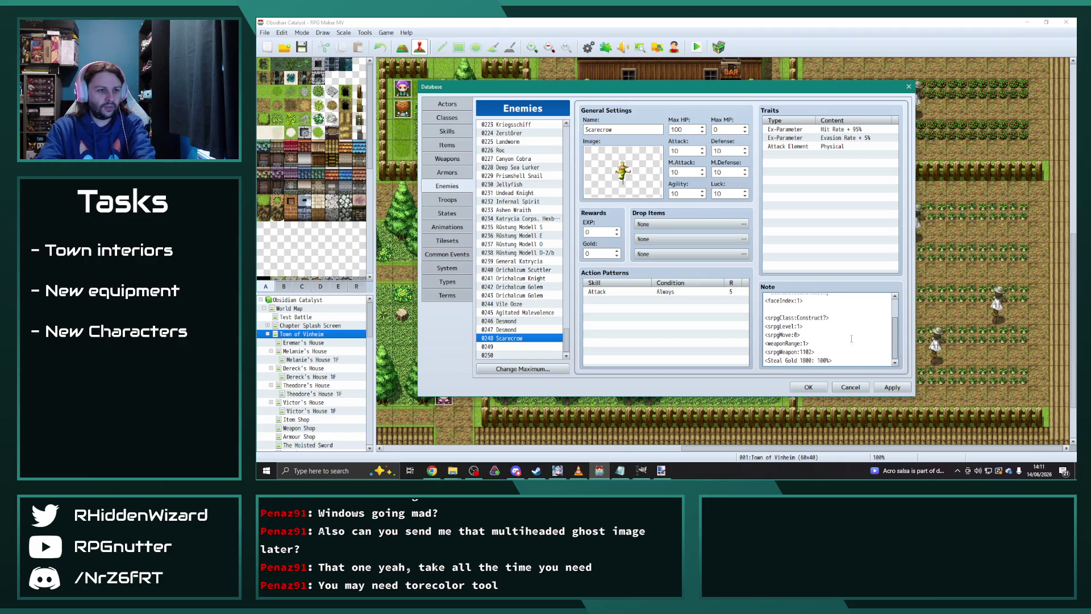
{"action": "left_click_drag", "start_coordinate": [850, 361], "coordinate": [764, 361]}
{"action": "key", "text": "BackSpace"}
{"action": "key", "text": "BackSpace"}
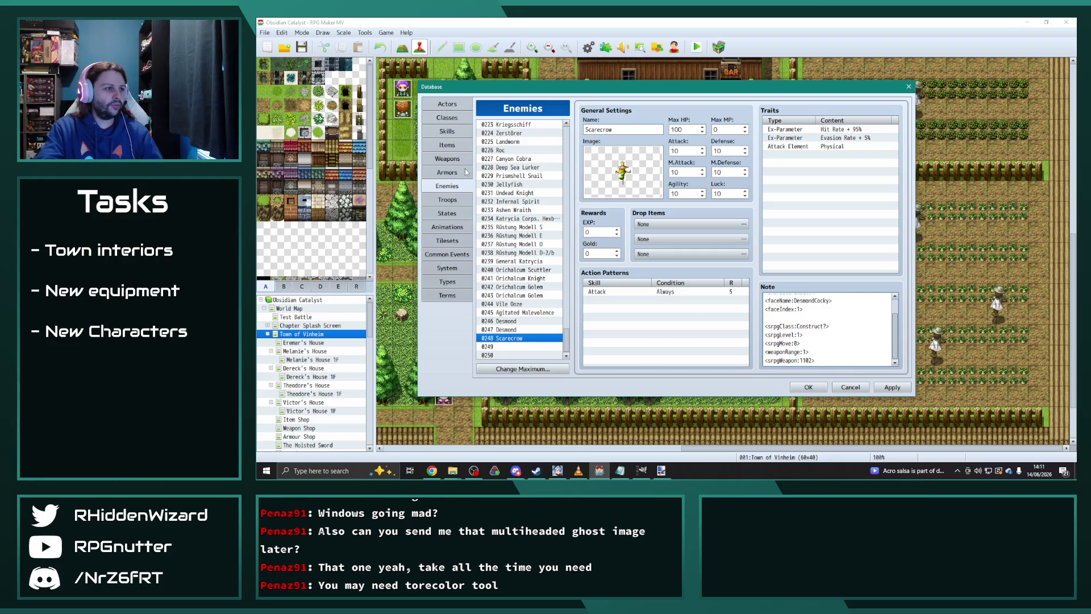
{"action": "left_click", "coordinate": [455, 160]}
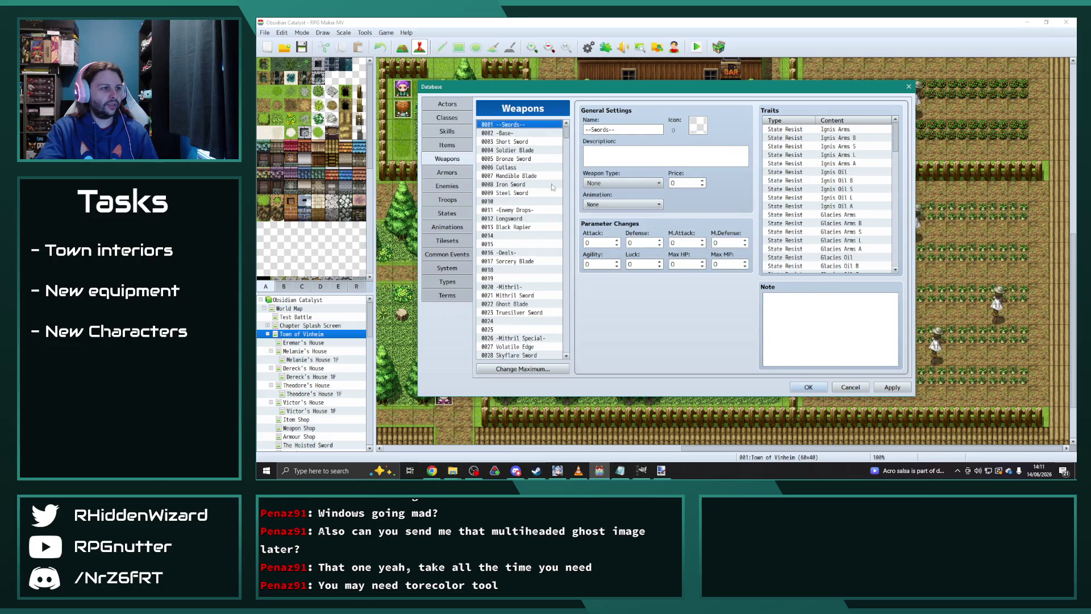
- Check the Silkthread Spider enemy and dummy monster weapon 1117 for reference
{"action": "left_click", "coordinate": [447, 185]}
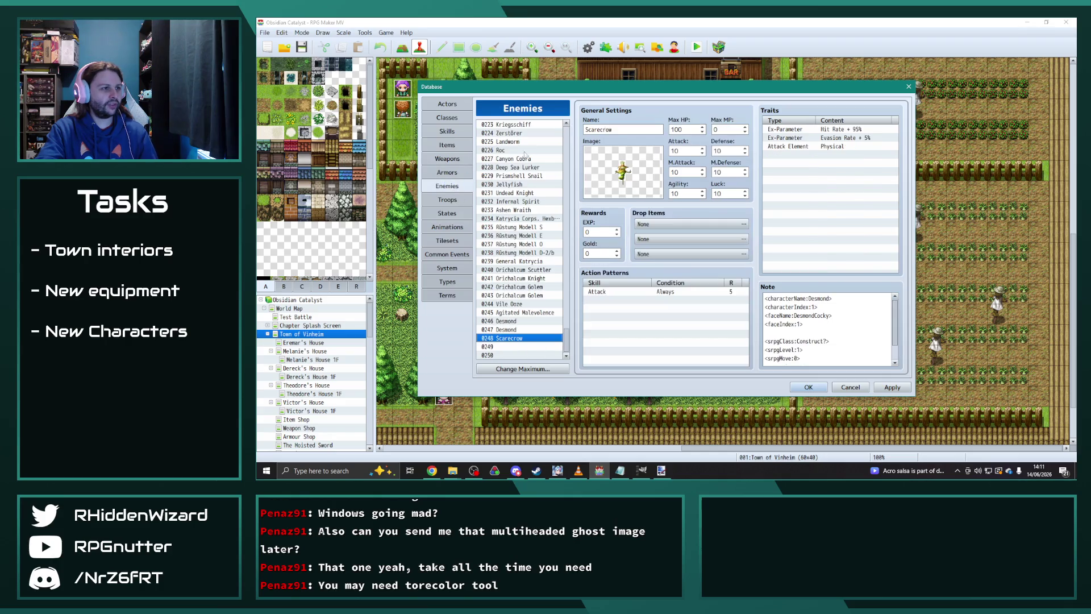
{"action": "mouse_move", "coordinate": [571, 339]}
{"action": "left_mouse_down"}
{"action": "mouse_move", "coordinate": [575, 137]}
{"action": "mouse_move", "coordinate": [575, 150]}
{"action": "left_mouse_up"}
{"action": "left_click", "coordinate": [521, 322]}
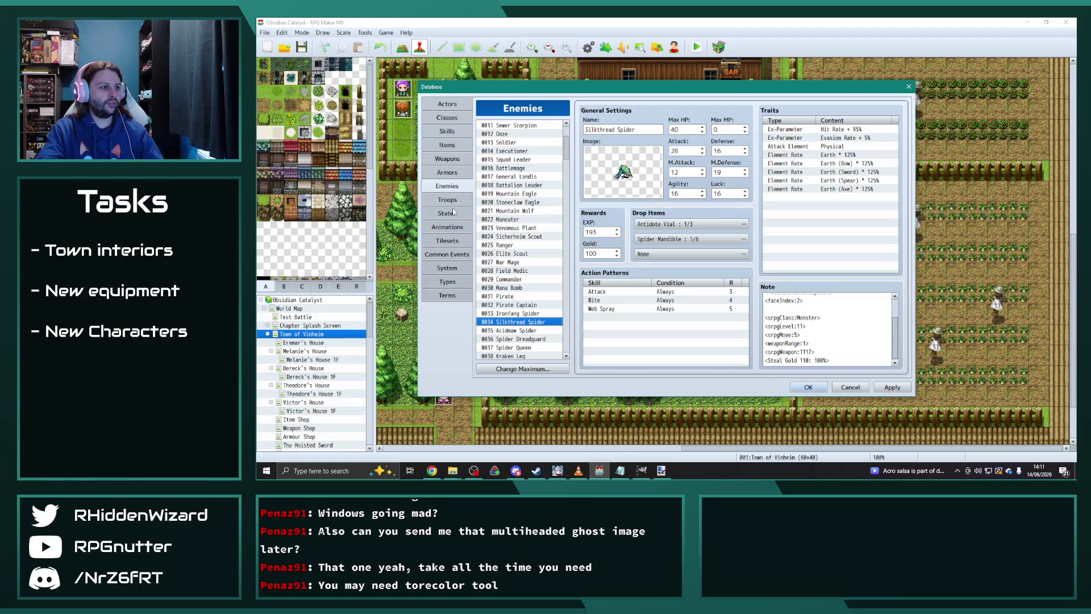
{"action": "left_click", "coordinate": [455, 159]}
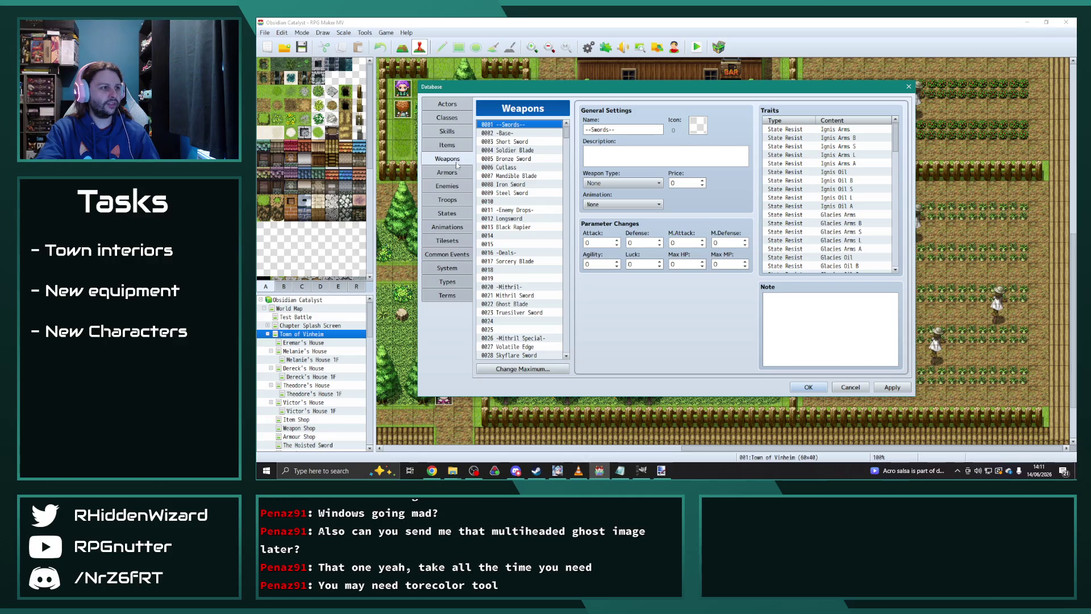
{"action": "mouse_move", "coordinate": [566, 133]}
{"action": "left_mouse_down"}
{"action": "mouse_move", "coordinate": [570, 358]}
{"action": "mouse_move", "coordinate": [570, 324]}
{"action": "mouse_move", "coordinate": [571, 342]}
{"action": "left_mouse_up"}
{"action": "scroll", "coordinate": [520, 193], "scroll_direction": "up", "scroll_amount": 2}
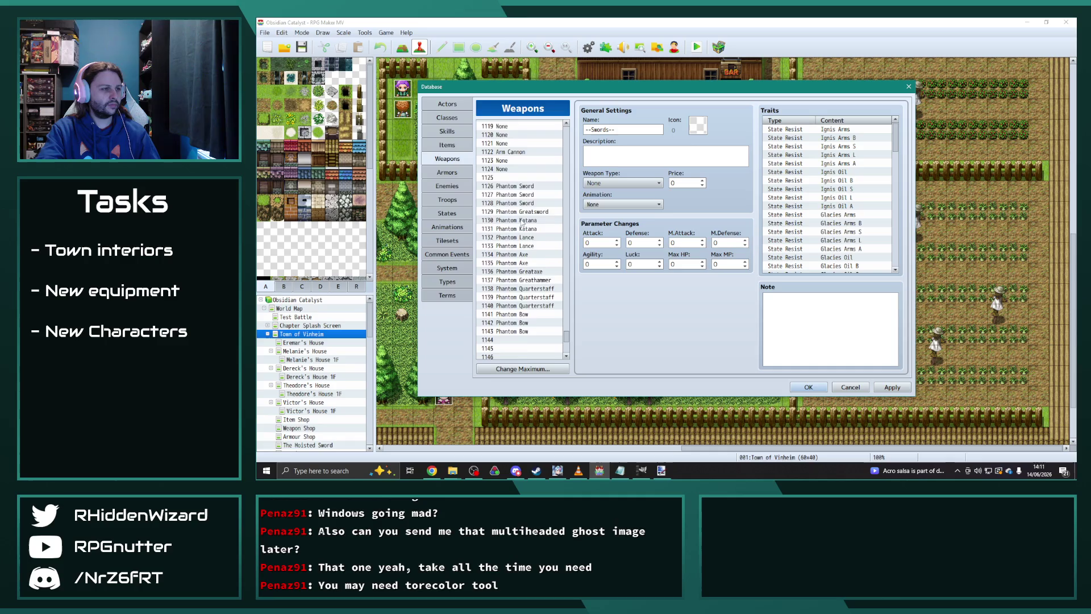
{"action": "left_click", "coordinate": [504, 144]}
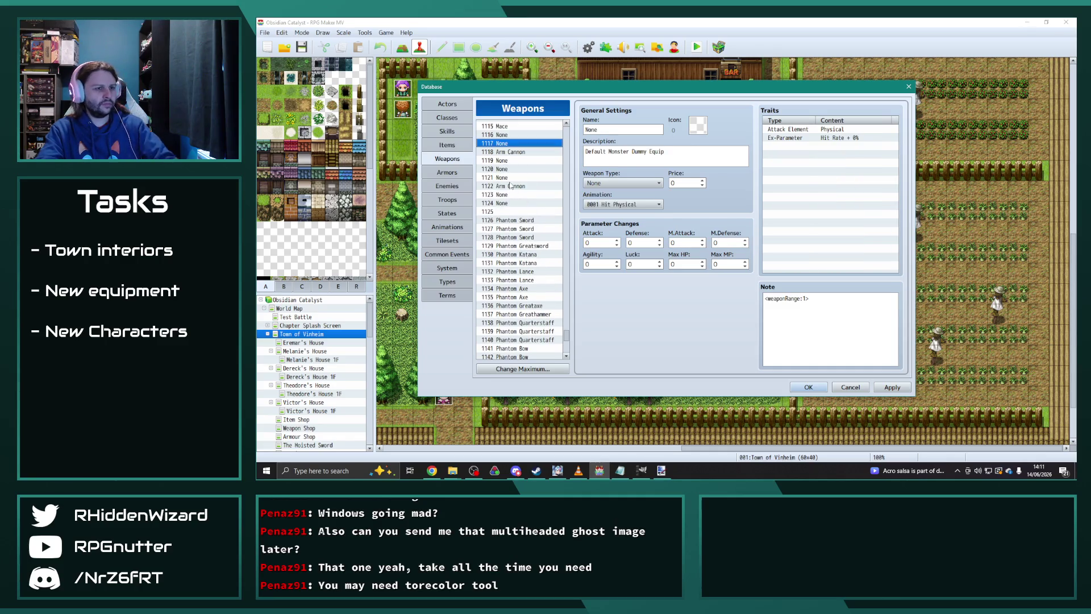
{"action": "scroll", "coordinate": [507, 295], "scroll_direction": "down", "scroll_amount": 5}
- Give weapon 1144 the note <weaponRange:0> and a −100% Hit Rate trait, then apply
{"action": "left_click", "coordinate": [505, 238]}
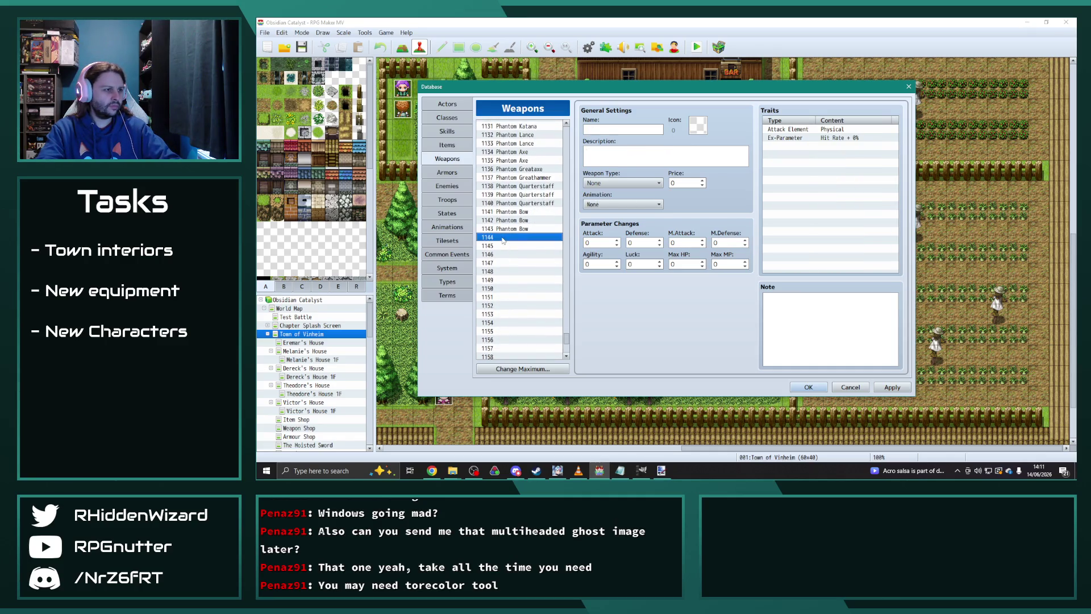
{"action": "double_click", "coordinate": [805, 299]}
{"action": "type", "text": "0"}
{"action": "double_click", "coordinate": [861, 138]}
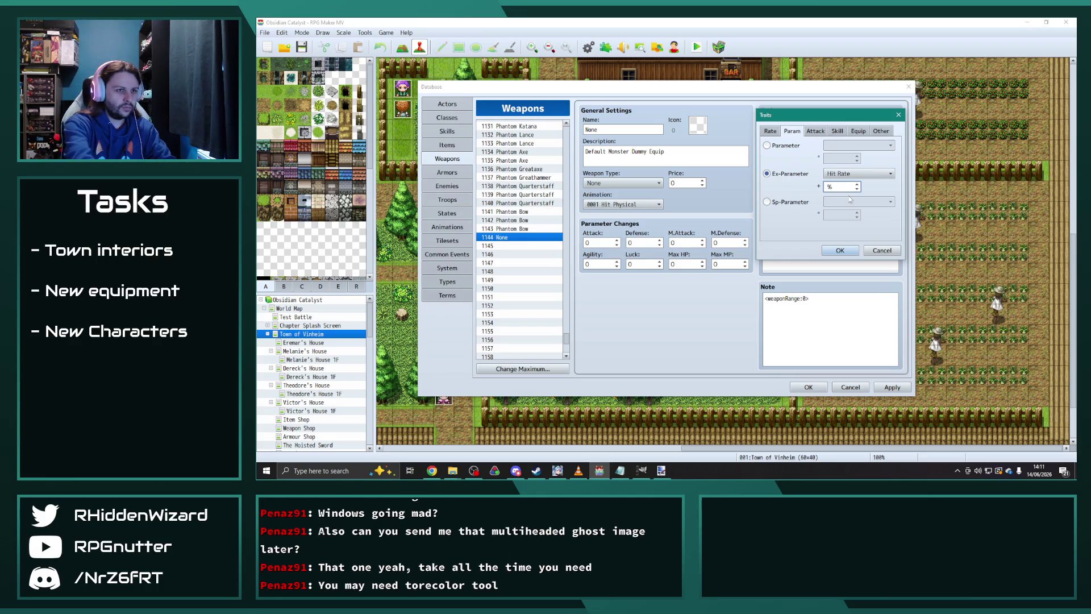
{"action": "type", "text": "100"}
{"action": "left_click", "coordinate": [840, 250]}
{"action": "key", "text": "Down"}
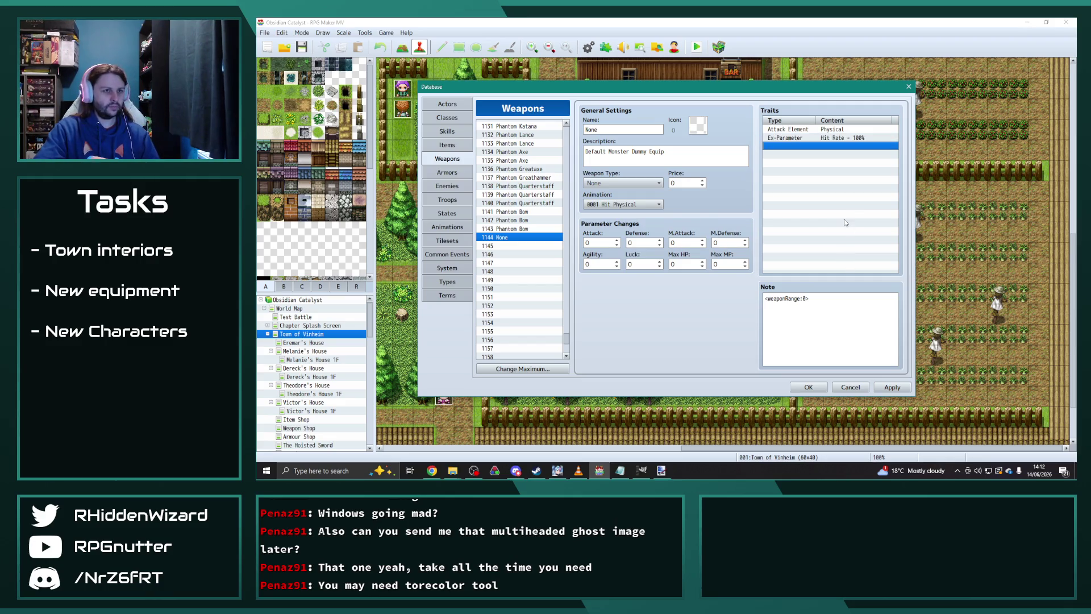
{"action": "left_click", "coordinate": [892, 389]}
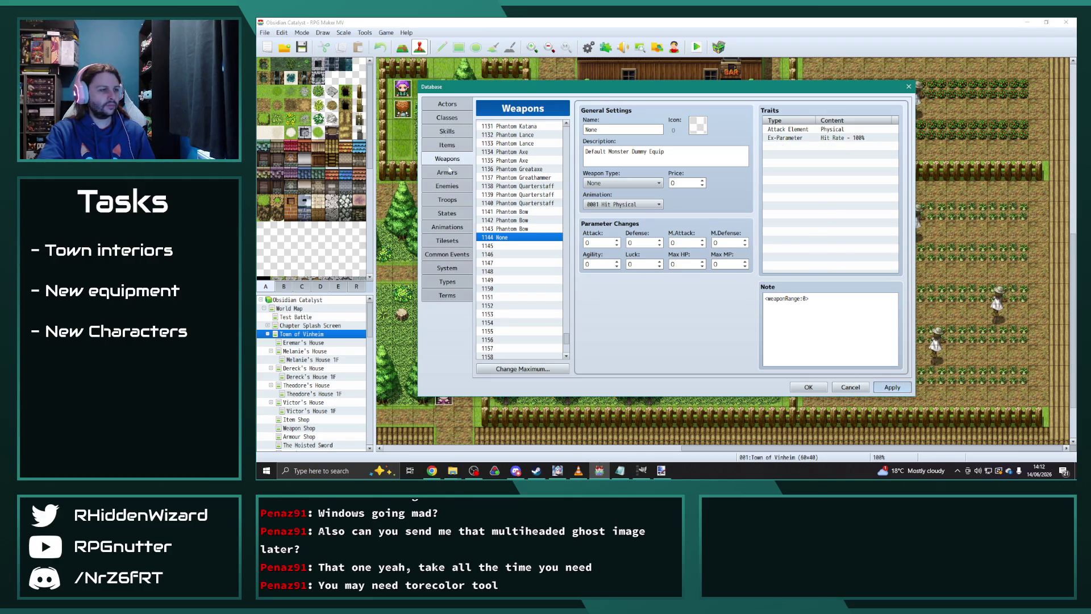
- Edit enemy 0248 Scarecrow's note to <srpgWeapon:1144> and delete its <weaponRange:1> line
{"action": "left_click", "coordinate": [447, 186]}
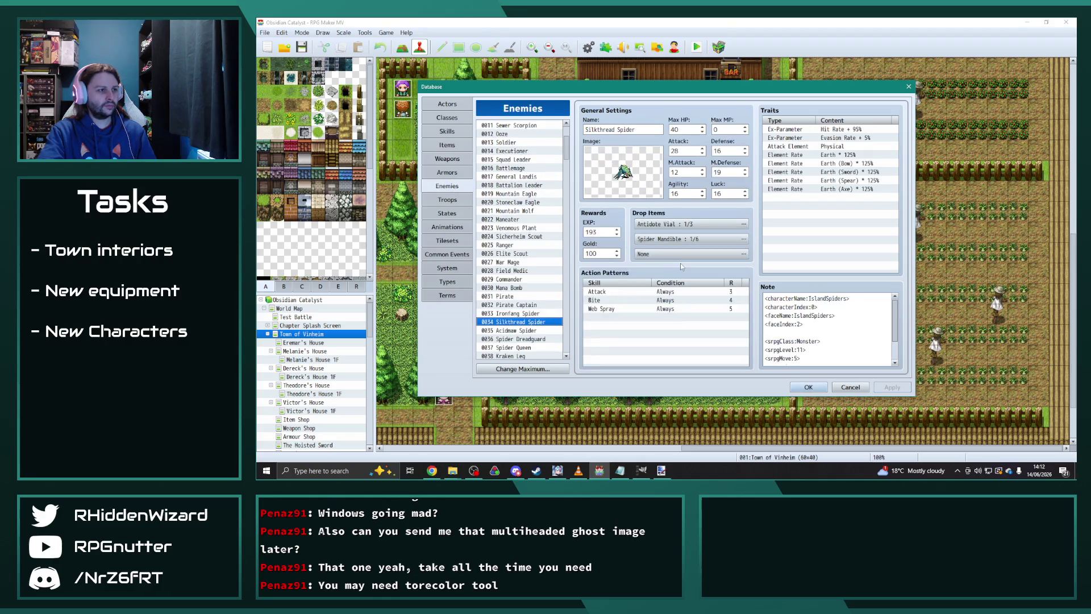
{"action": "left_click_drag", "start_coordinate": [567, 174], "coordinate": [568, 349]}
{"action": "left_click", "coordinate": [529, 339]}
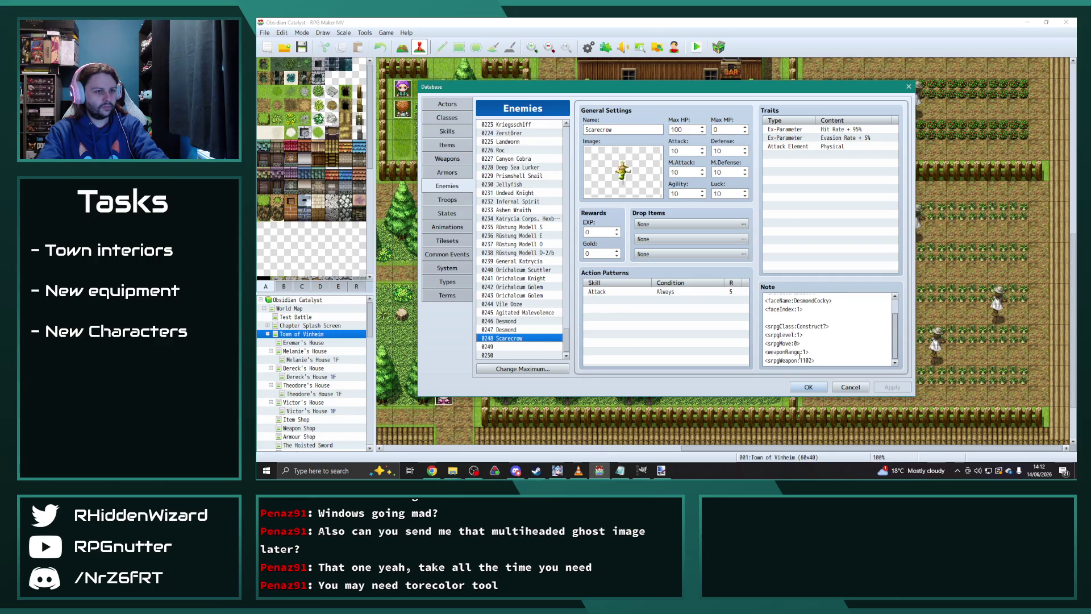
{"action": "left_click", "coordinate": [812, 360]}
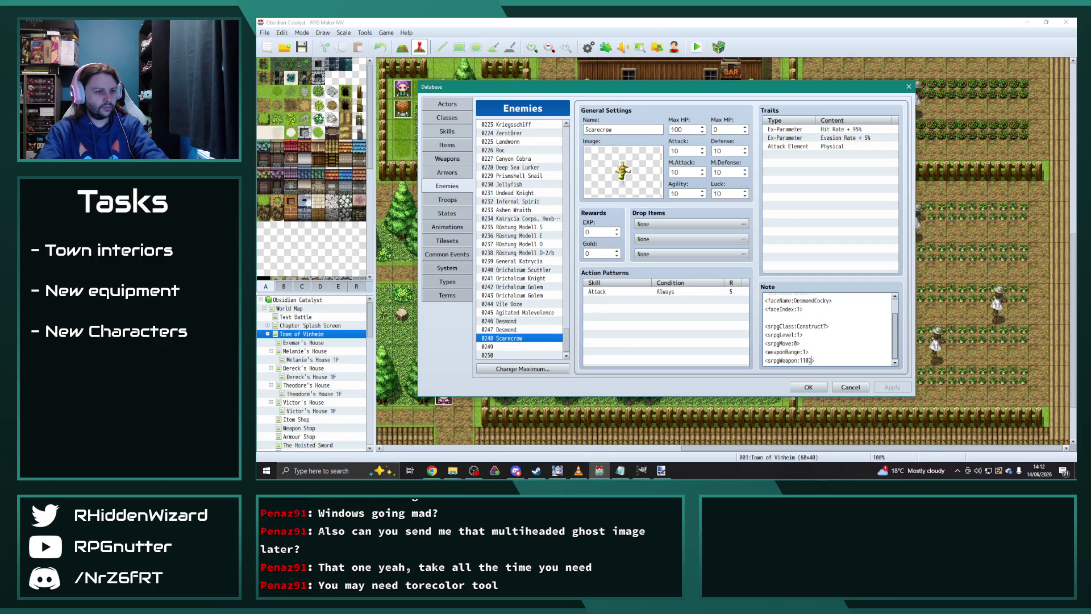
{"action": "key", "text": "BackSpace"}
{"action": "key", "text": "BackSpace"}
{"action": "type", "text": "4"}
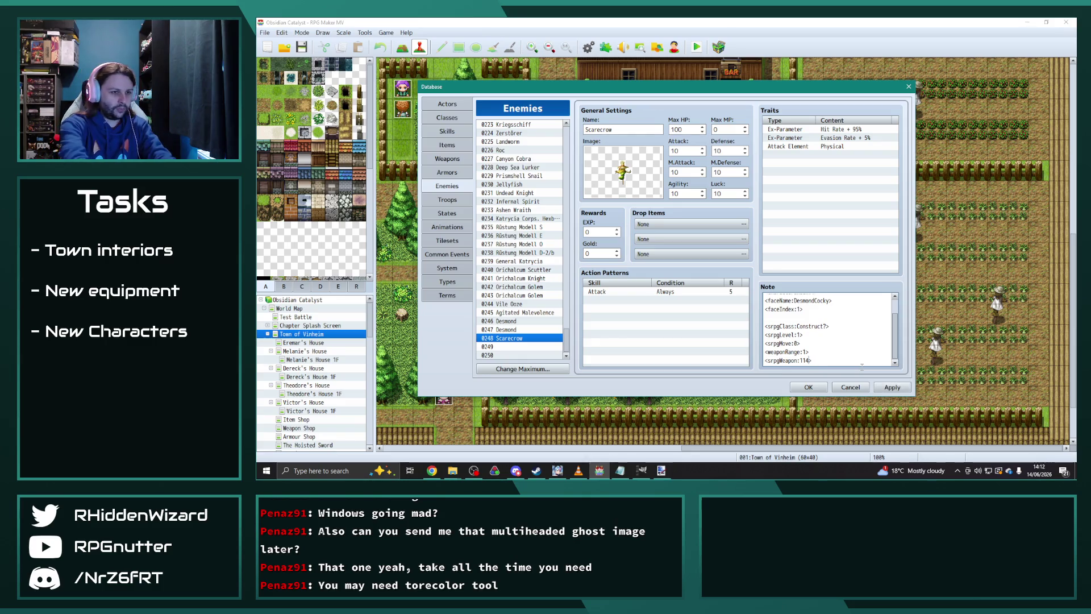
{"action": "left_click", "coordinate": [814, 350]}
{"action": "key", "text": "shift+Home"}
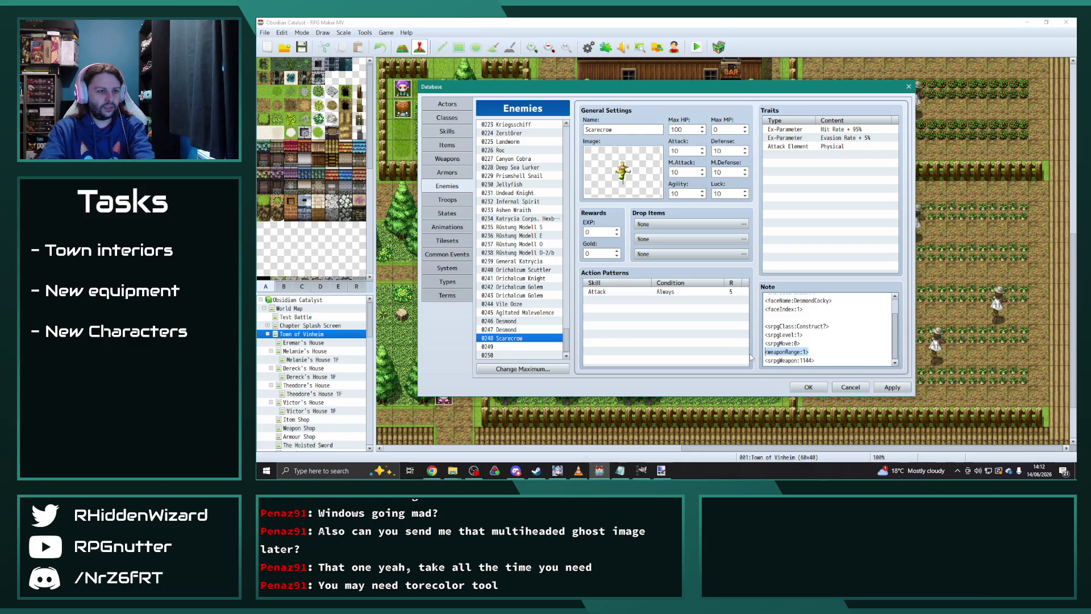
{"action": "key", "text": "BackSpace"}
{"action": "key", "text": "BackSpace"}
{"action": "scroll", "coordinate": [862, 357], "scroll_direction": "up", "scroll_amount": 1}
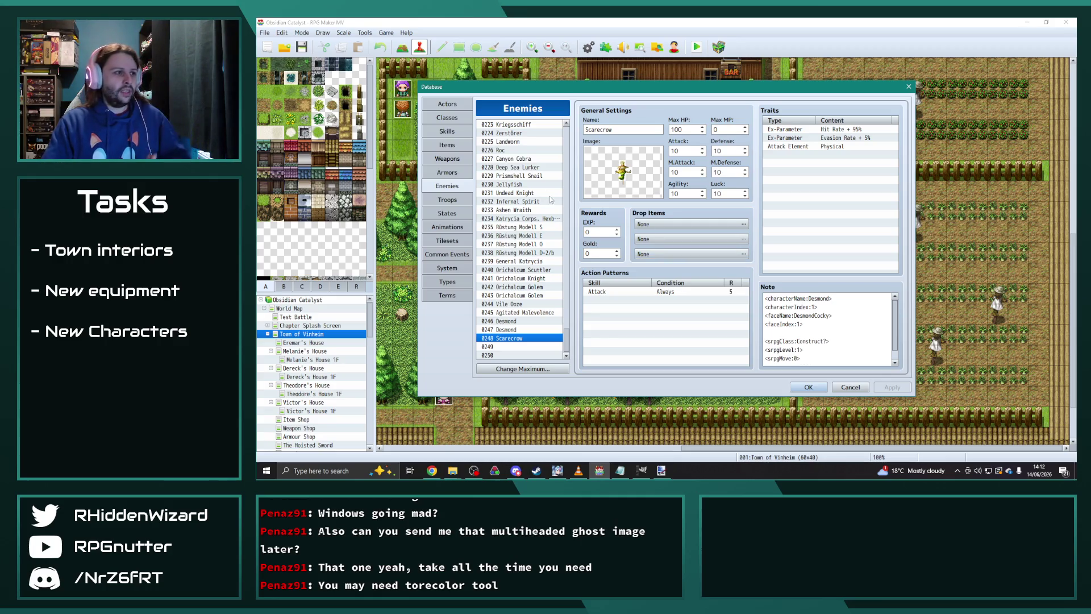
- Browse Prismshell Snail, Jellyfish, Canyon Cobra and Roc enemies, then switch to Paint.NET
{"action": "left_click", "coordinate": [522, 176]}
{"action": "left_click", "coordinate": [521, 184]}
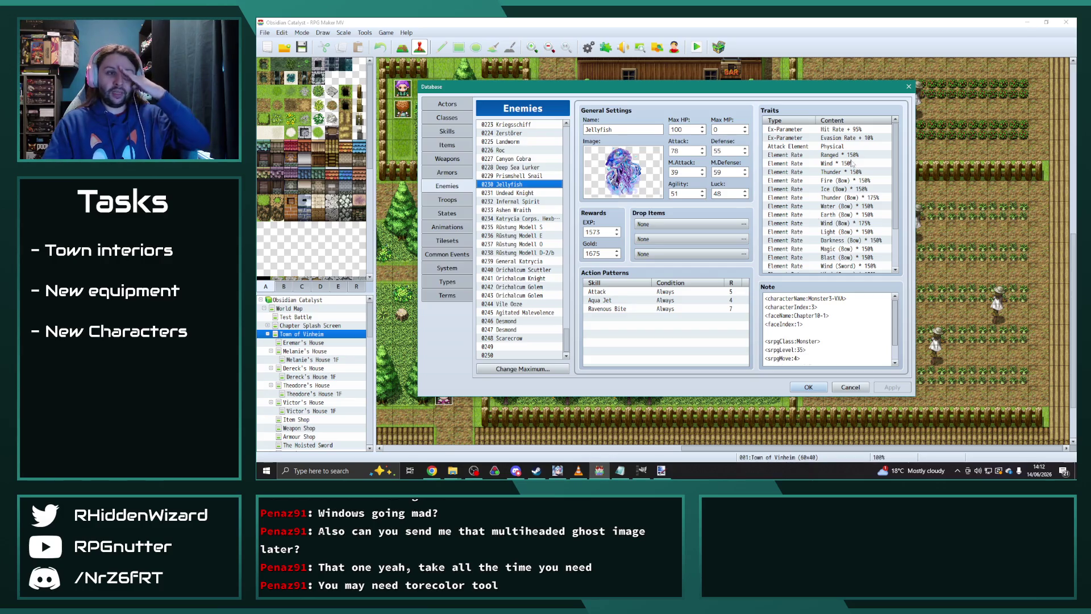
{"action": "left_click", "coordinate": [528, 174]}
{"action": "key", "text": "Up"}
{"action": "key", "text": "Up"}
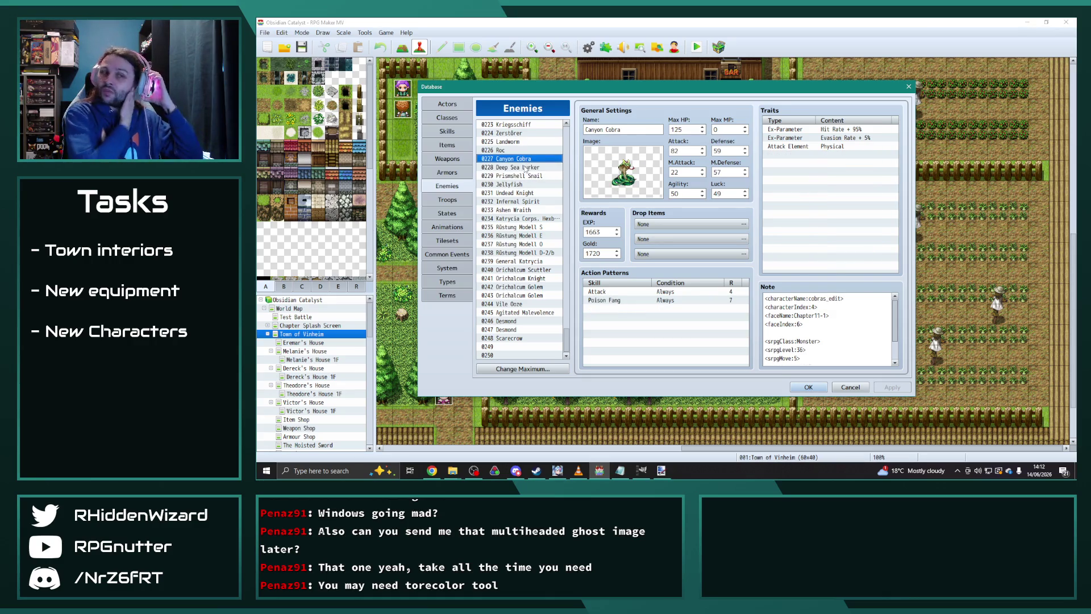
{"action": "left_click", "coordinate": [501, 150]}
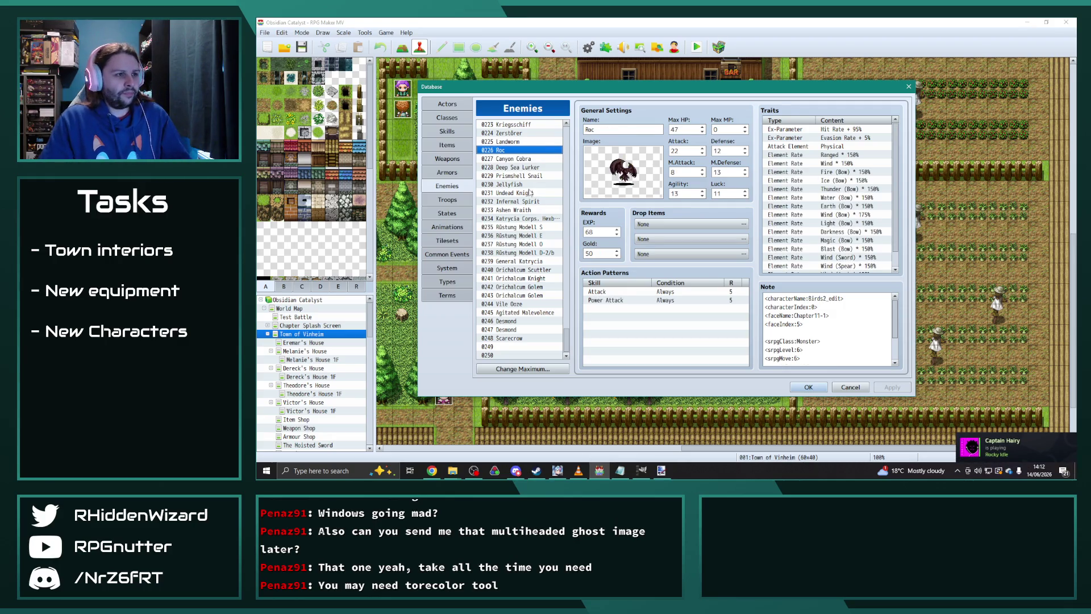
{"action": "left_click", "coordinate": [521, 142]}
{"action": "left_click", "coordinate": [516, 150]}
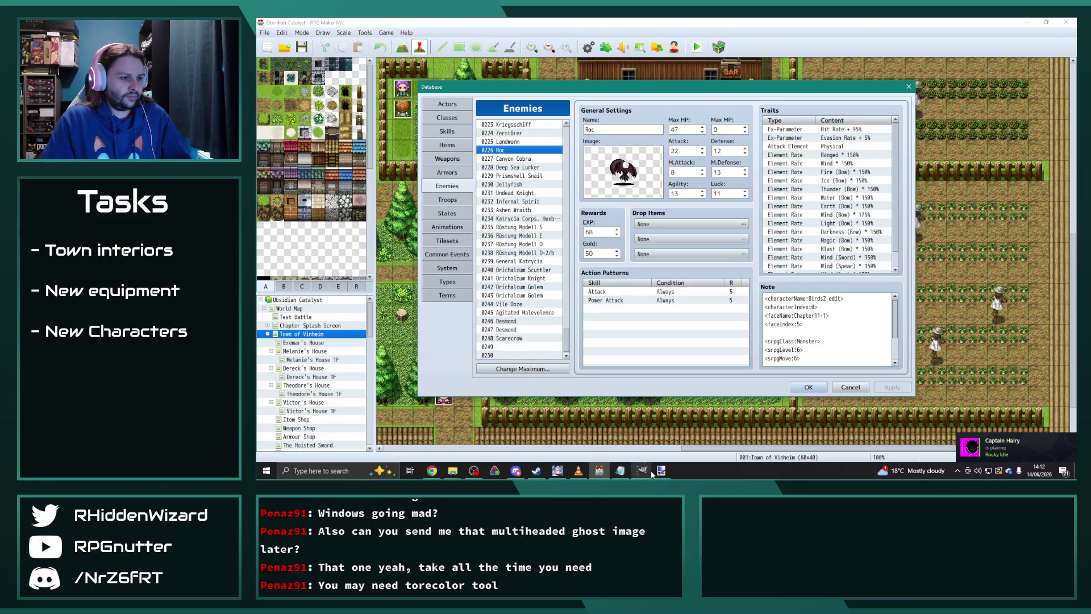
{"action": "left_click", "coordinate": [661, 470]}
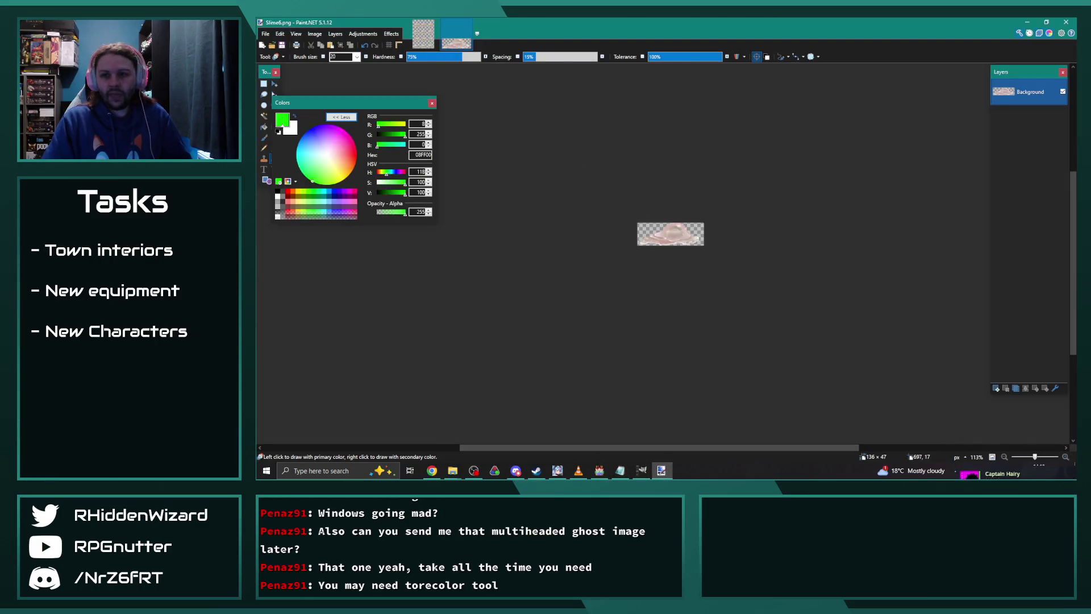
{"action": "left_click", "coordinate": [432, 470]}
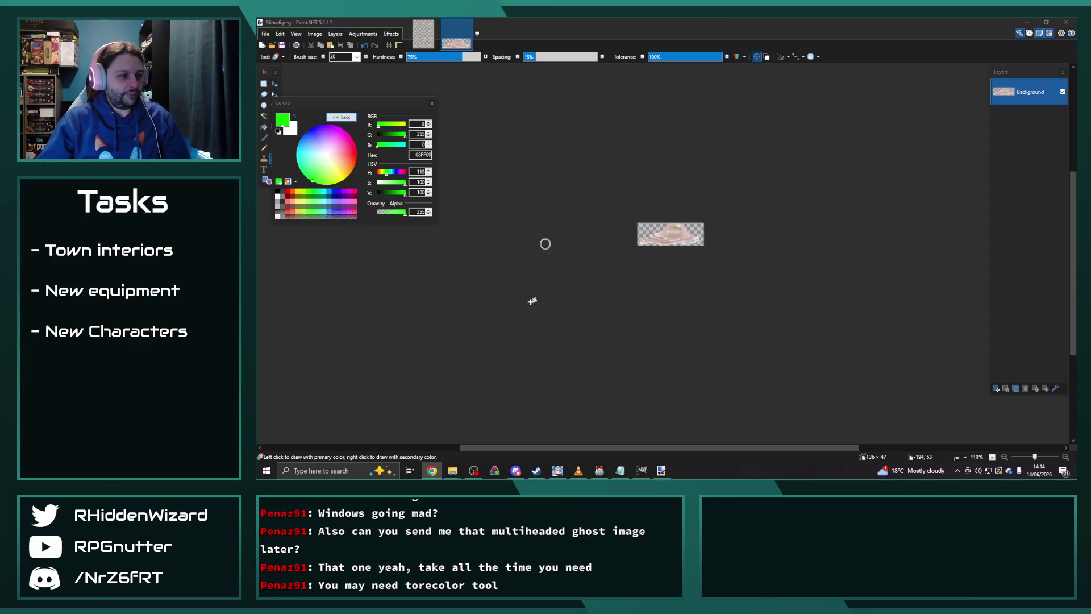
- Open Chapter11-1.png from the faces folder in Paint.NET and move the Colors panel lower
{"action": "mouse_move", "coordinate": [453, 470]}
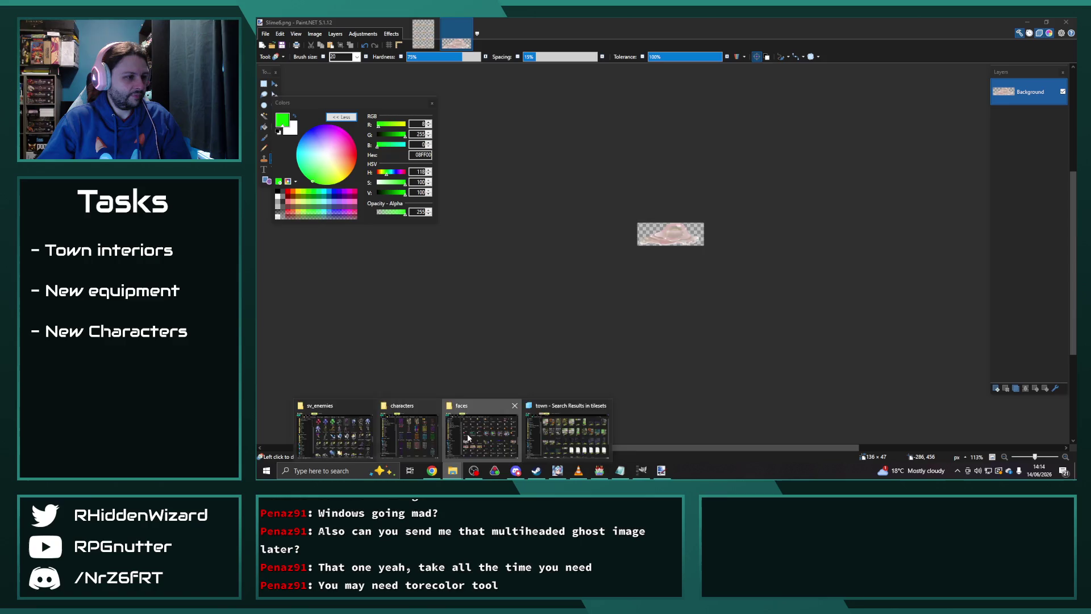
{"action": "left_click", "coordinate": [467, 438]}
{"action": "scroll", "coordinate": [790, 318], "scroll_direction": "down", "scroll_amount": 3}
{"action": "scroll", "coordinate": [790, 322], "scroll_direction": "up", "scroll_amount": 3}
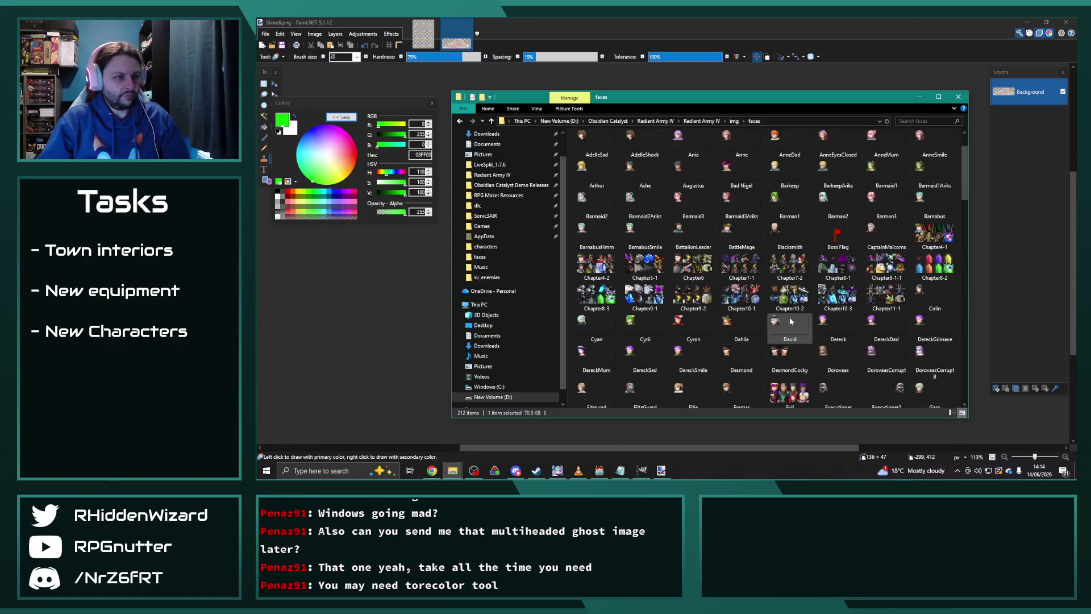
{"action": "left_click", "coordinate": [366, 313]}
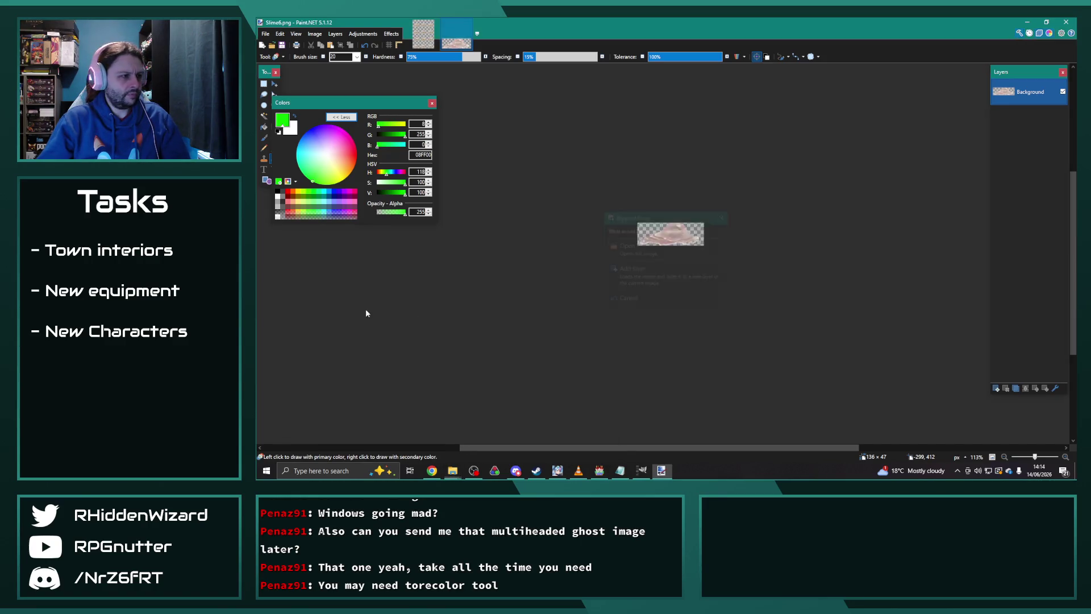
{"action": "left_click", "coordinate": [672, 247]}
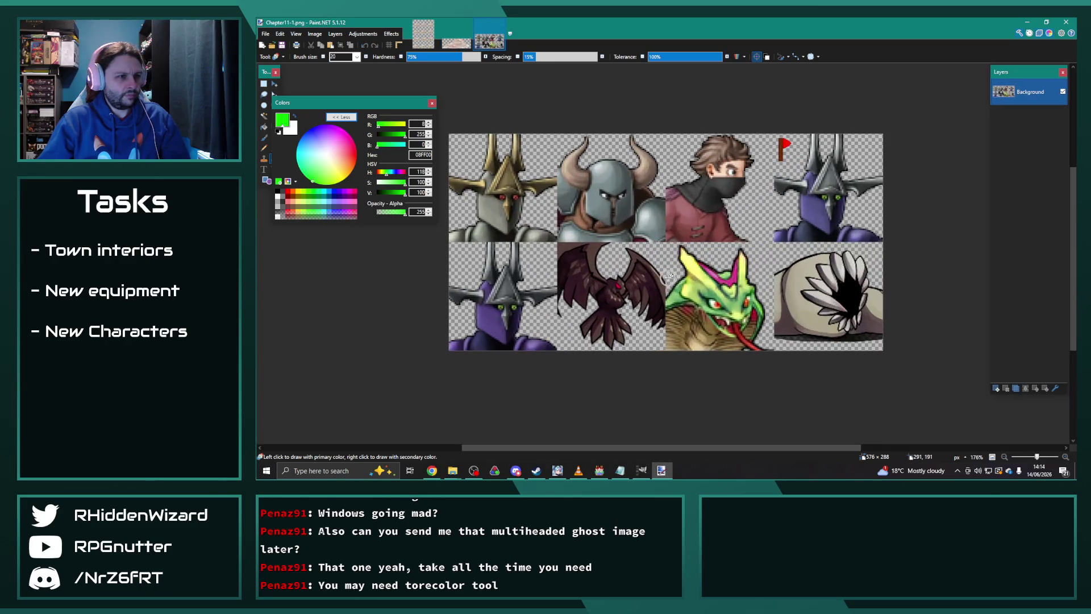
{"action": "mouse_move", "coordinate": [403, 105]}
{"action": "left_mouse_down"}
{"action": "mouse_move", "coordinate": [368, 194]}
{"action": "mouse_move", "coordinate": [389, 269]}
{"action": "left_mouse_up"}
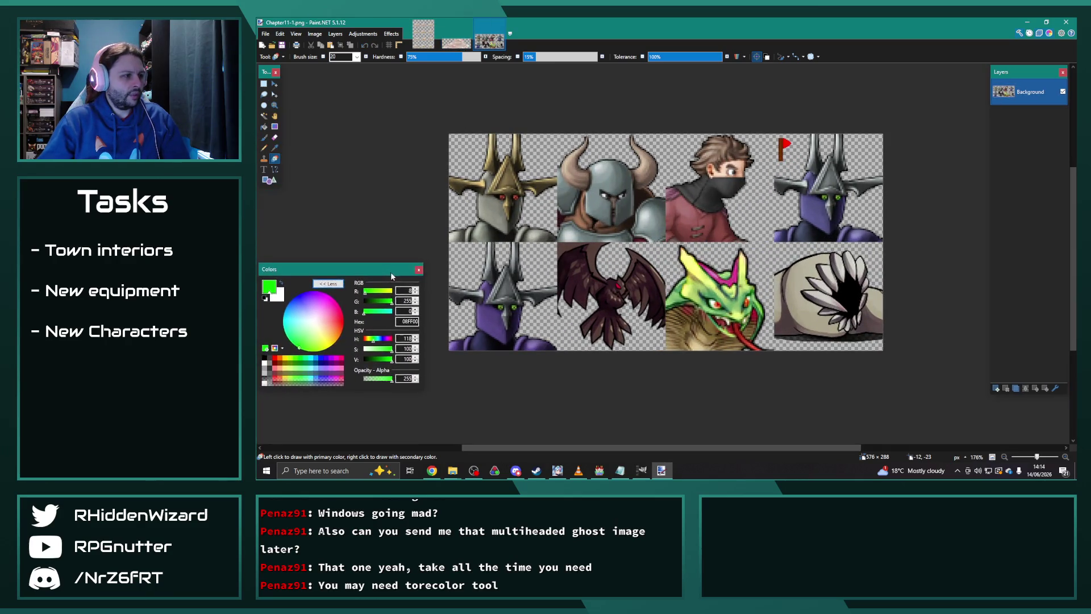
{"action": "left_click", "coordinate": [599, 471]}
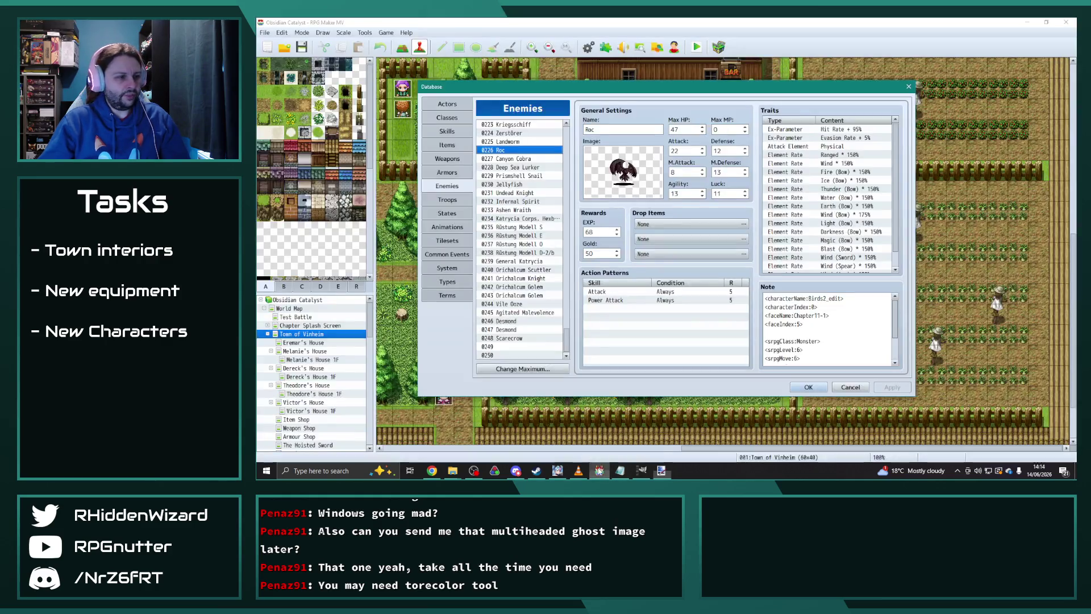
- Check the 0228 Deep Sea Lurker enemy, then select 032_Enami_C in the sv_enemies folder
{"action": "left_click", "coordinate": [526, 168]}
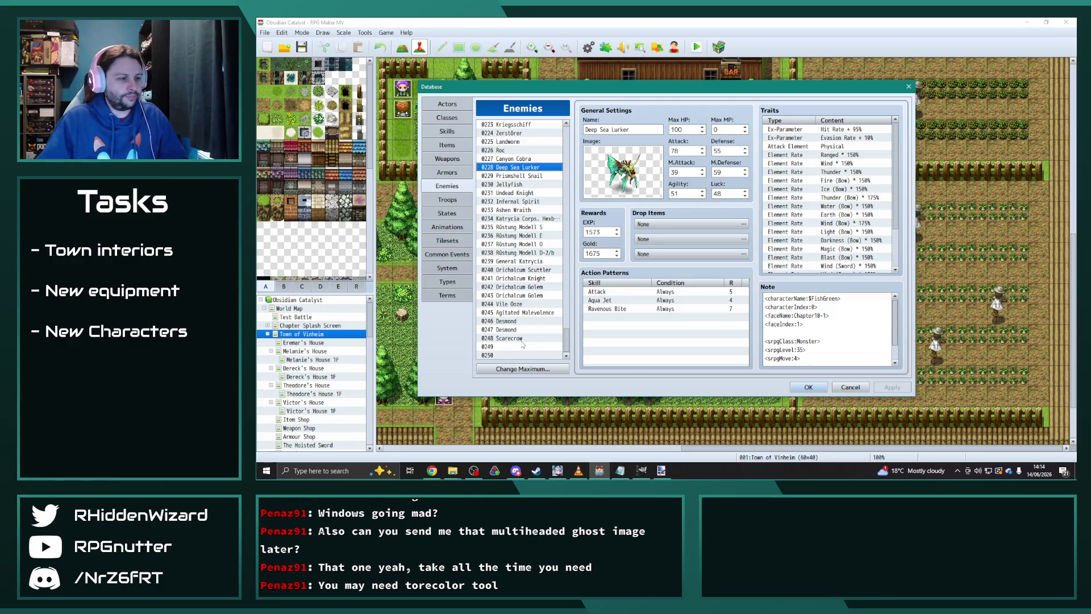
{"action": "left_click", "coordinate": [457, 466]}
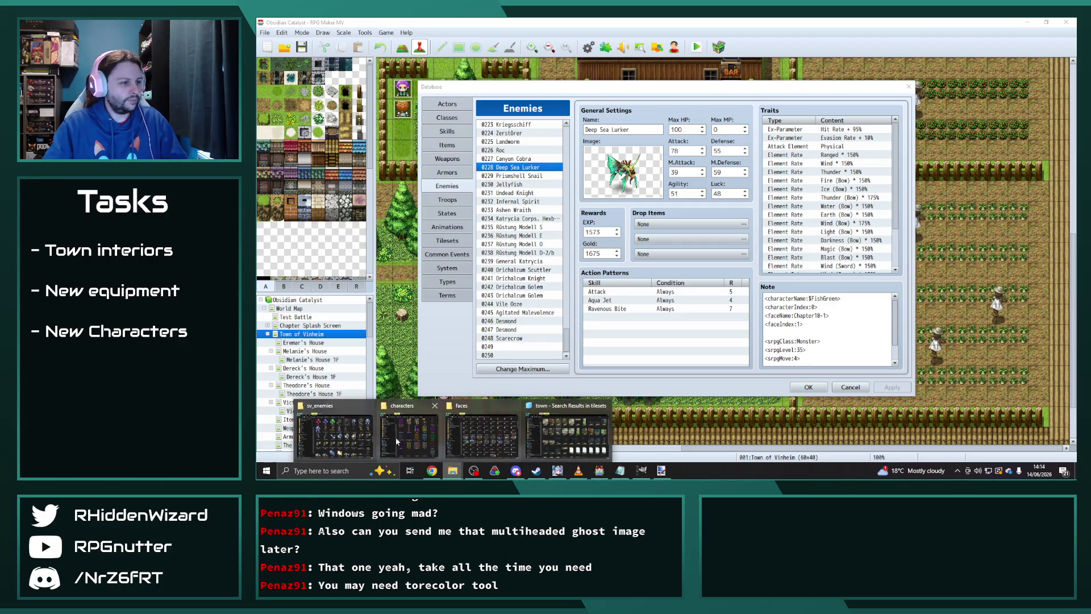
{"action": "left_click", "coordinate": [345, 433]}
{"action": "scroll", "coordinate": [625, 238], "scroll_direction": "up", "scroll_amount": 5}
{"action": "left_click", "coordinate": [769, 134]}
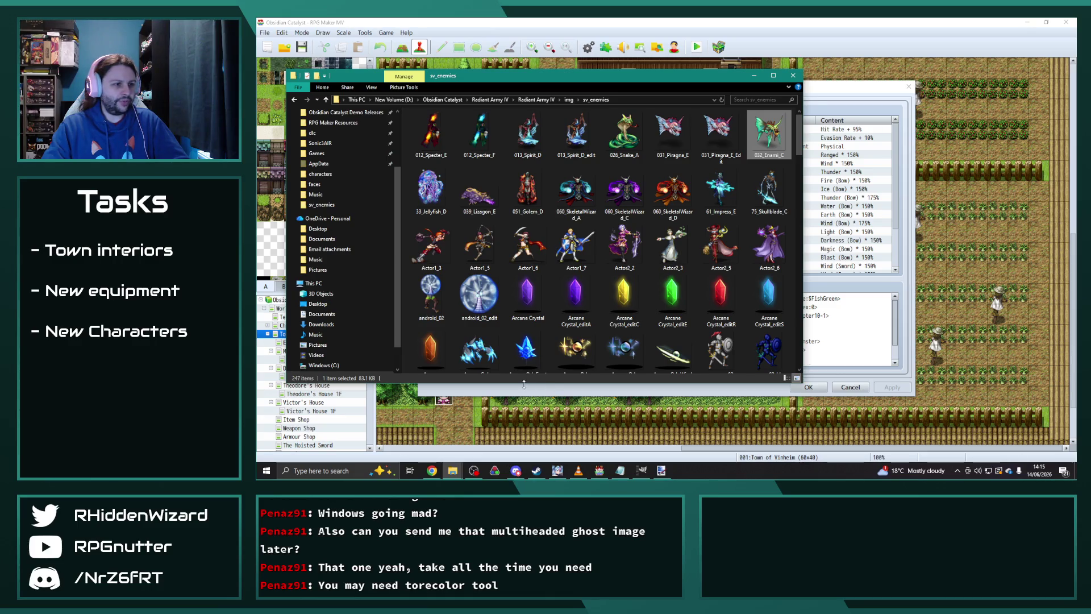
- Open the 032_Enami_C.png battler from sv_enemies as a new Paint.NET document
{"action": "mouse_move", "coordinate": [452, 475]}
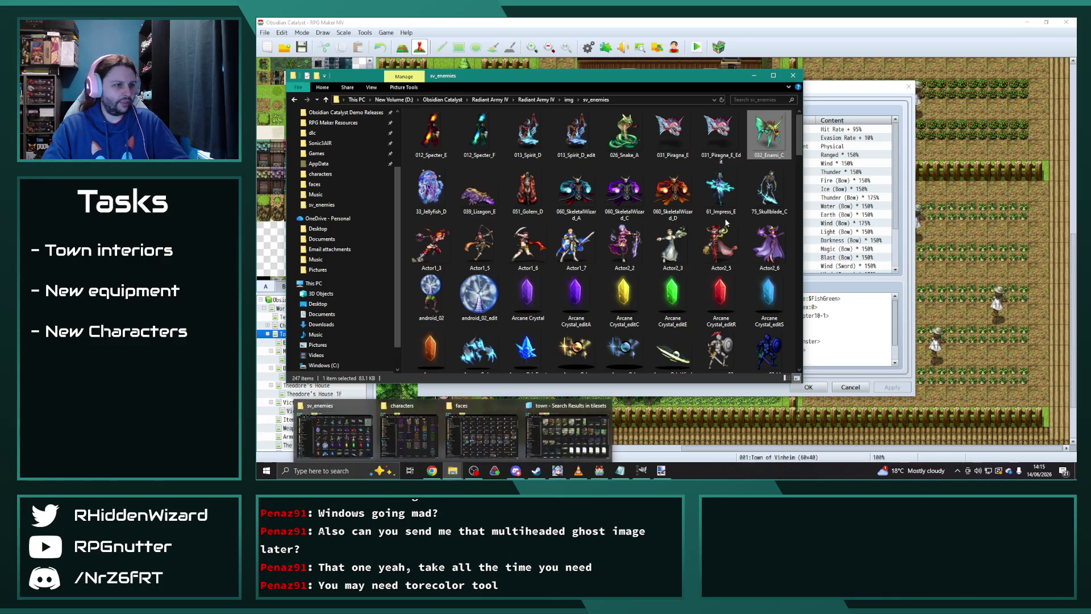
{"action": "left_click", "coordinate": [661, 470]}
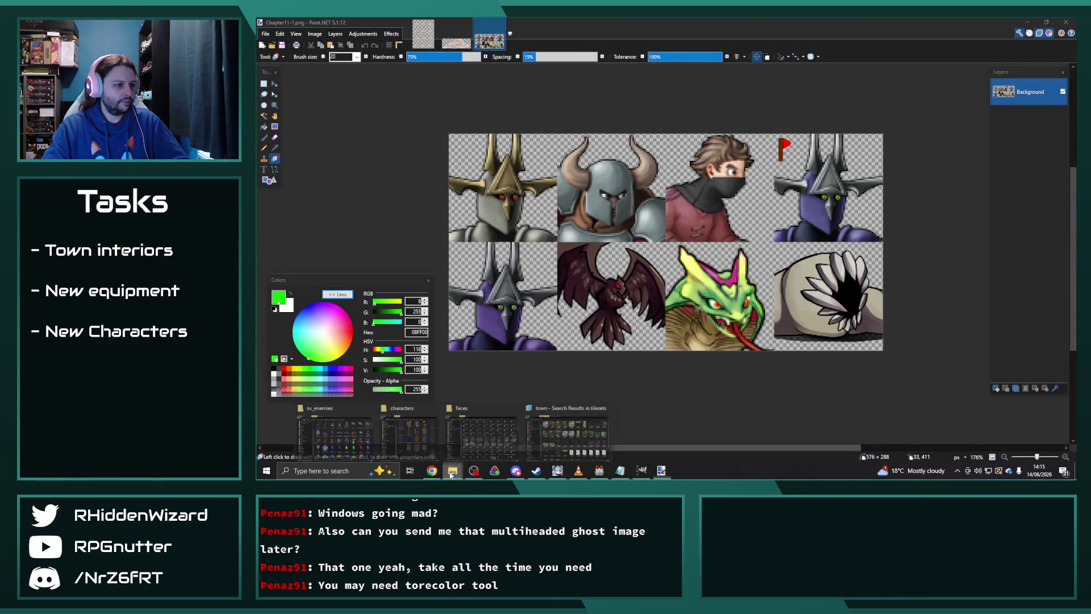
{"action": "left_click", "coordinate": [452, 470]}
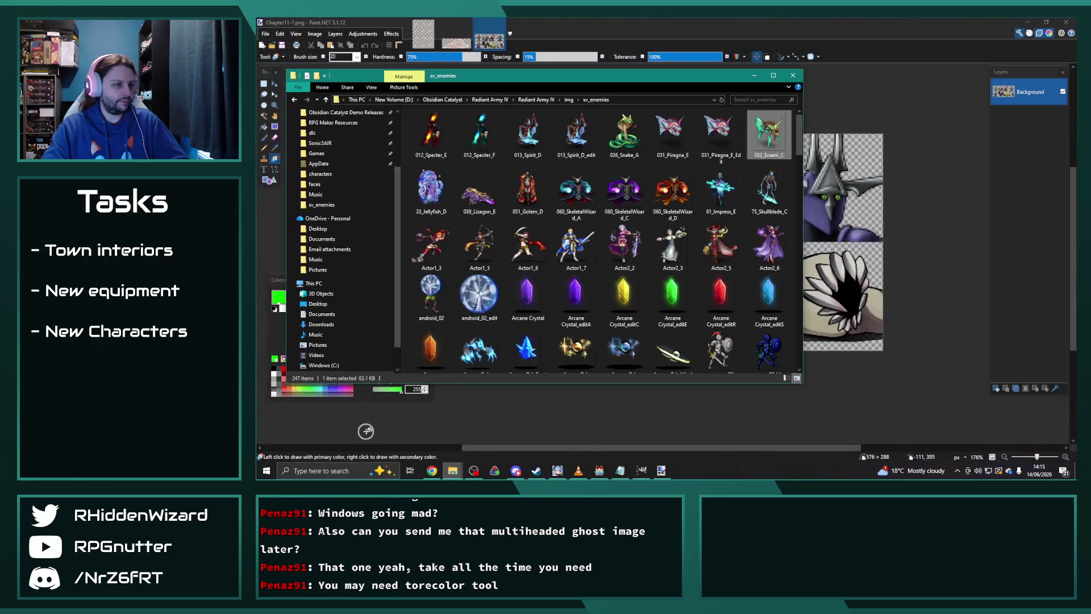
{"action": "left_click", "coordinate": [341, 435]}
{"action": "left_click_drag", "start_coordinate": [800, 146], "coordinate": [943, 158]}
{"action": "left_click", "coordinate": [654, 264]}
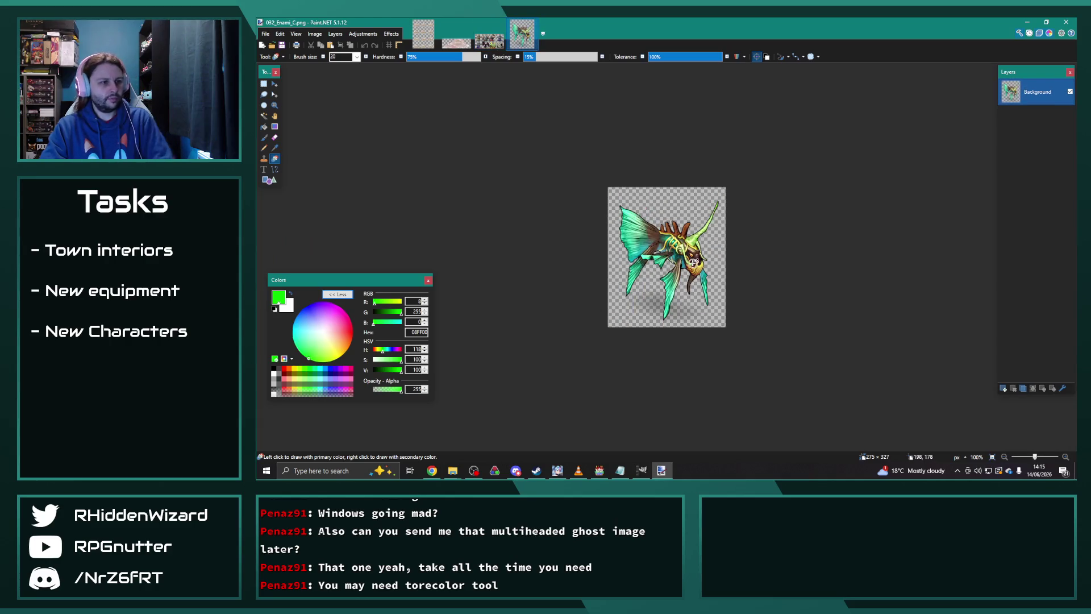
- Frame a fixed 144×144 rectangle selection around the fish creature's head
{"action": "left_click", "coordinate": [263, 84]}
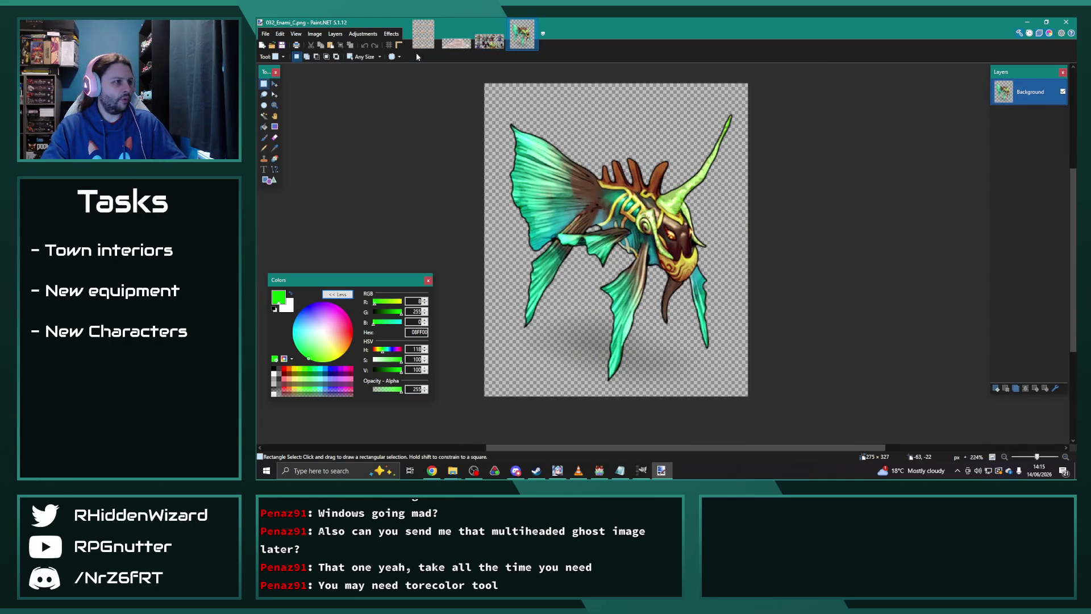
{"action": "double_click", "coordinate": [416, 57]}
{"action": "type", "text": "144"}
{"action": "key", "text": "Tab"}
{"action": "type", "text": "144"}
{"action": "left_click", "coordinate": [651, 230]}
{"action": "left_click_drag", "start_coordinate": [651, 230], "coordinate": [600, 163]}
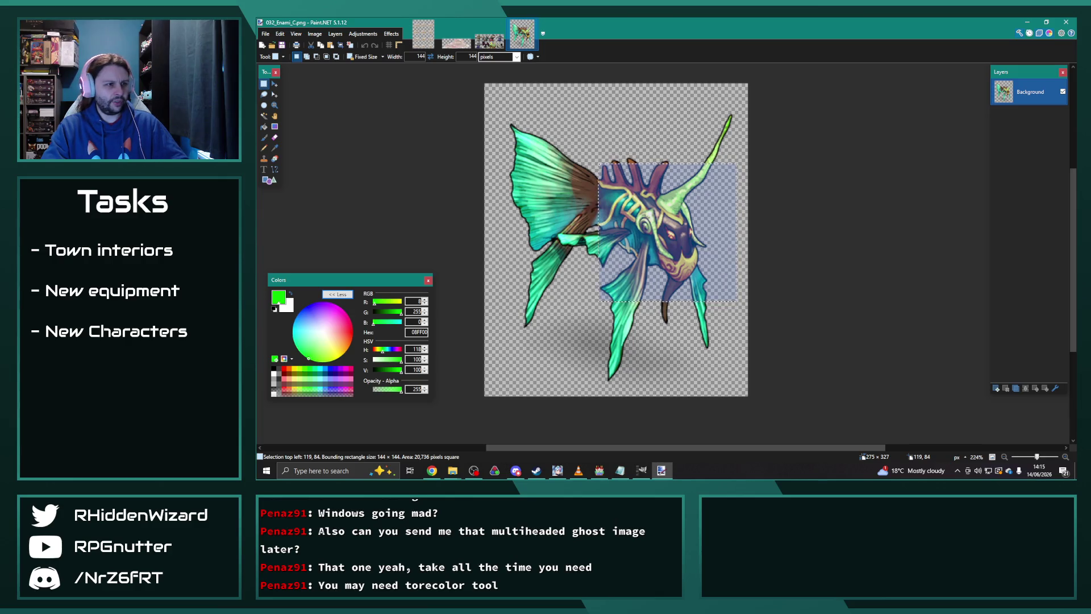
- Paste the fish head into the top-left slot of the Chapter11-1 portrait sheet
{"action": "left_click", "coordinate": [488, 41]}
{"action": "key", "text": "ctrl+v"}
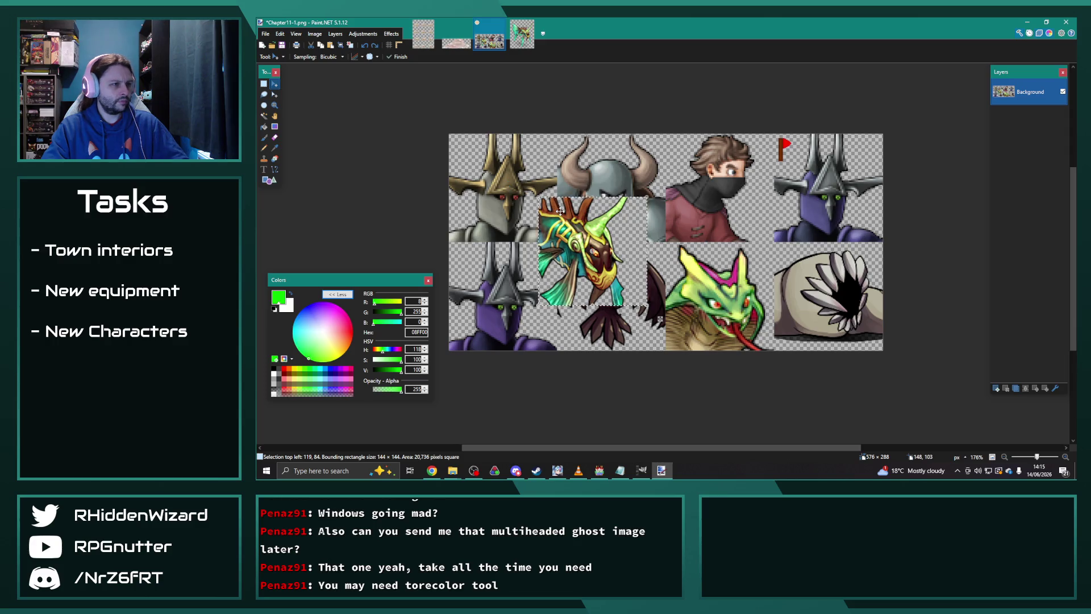
{"action": "left_click_drag", "start_coordinate": [555, 211], "coordinate": [466, 148]}
{"action": "key", "text": "Left"}
{"action": "key", "text": "Up"}
{"action": "key", "text": "Up"}
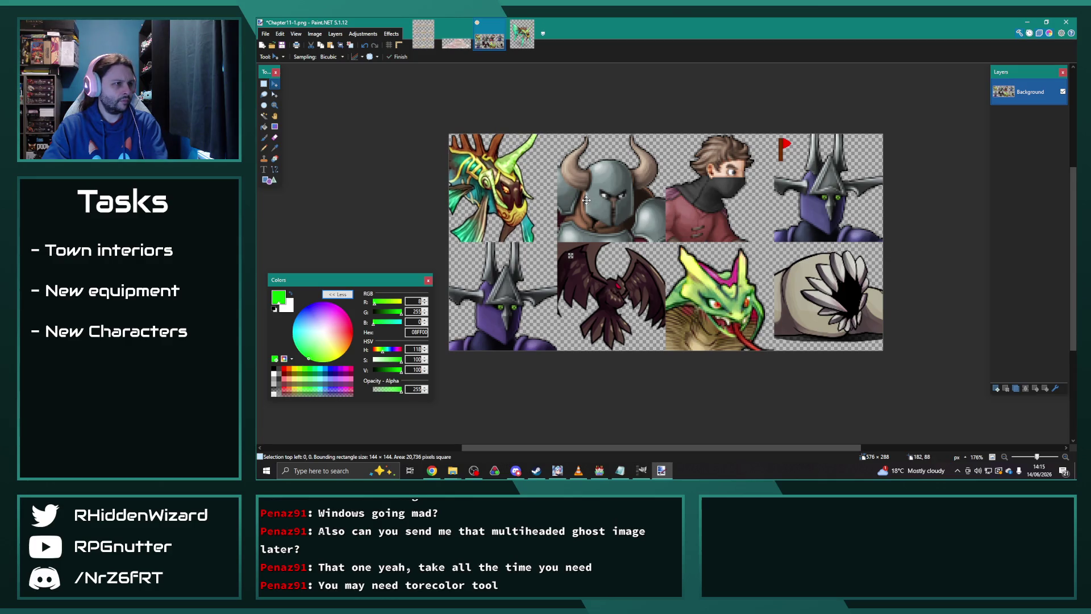
{"action": "scroll", "coordinate": [471, 181], "scroll_direction": "up", "scroll_amount": 2}
{"action": "scroll", "coordinate": [472, 183], "scroll_direction": "up", "scroll_amount": 1}
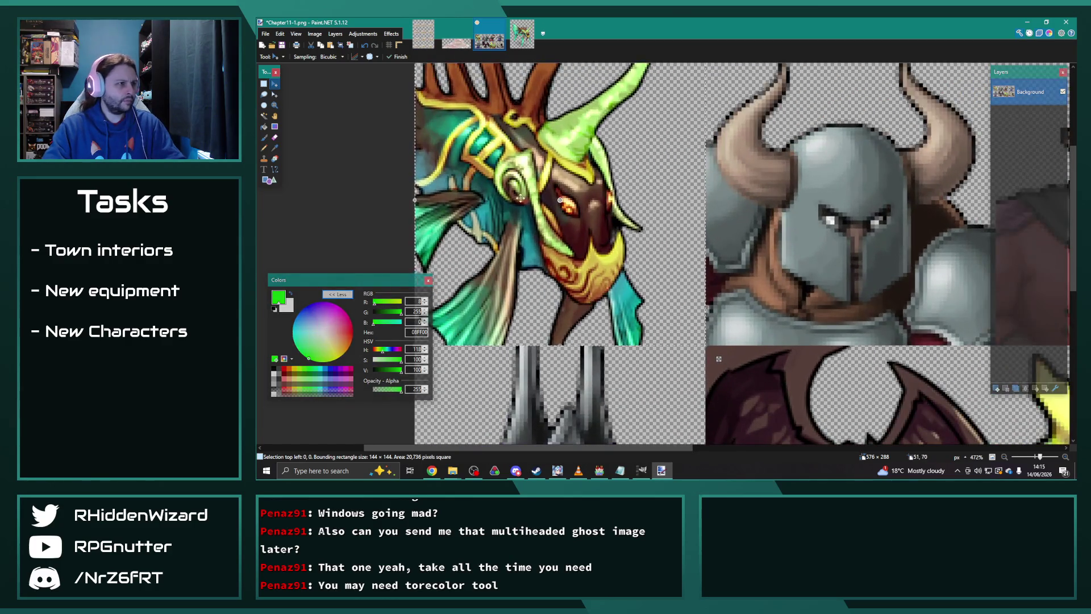
{"action": "scroll", "coordinate": [511, 204], "scroll_direction": "down", "scroll_amount": 2}
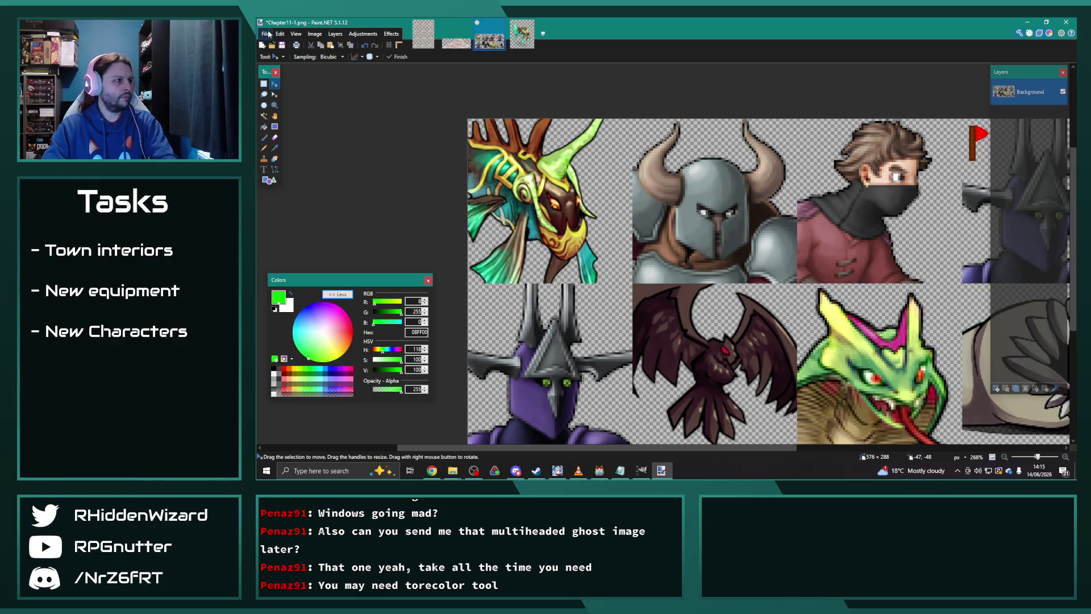
- Save the sheet as Chapter11-2.png with Auto-detect bit depth
{"action": "left_click", "coordinate": [266, 33]}
{"action": "left_click", "coordinate": [289, 96]}
{"action": "key", "text": "End"}
{"action": "key", "text": "BackSpace"}
{"action": "type", "text": "2"}
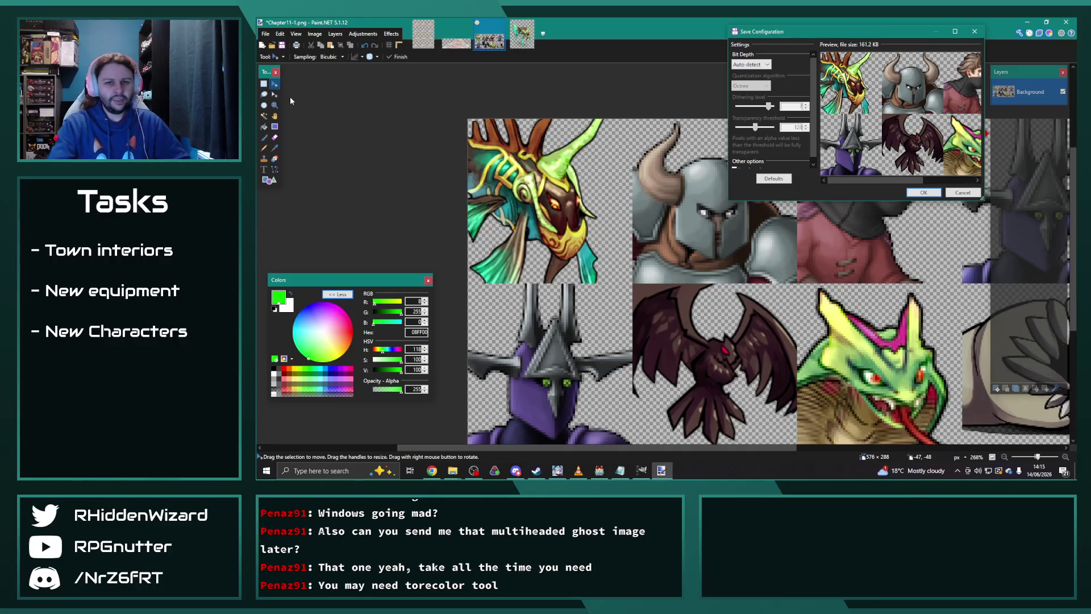
{"action": "left_click", "coordinate": [920, 193]}
{"action": "key", "text": "alt+Tab"}
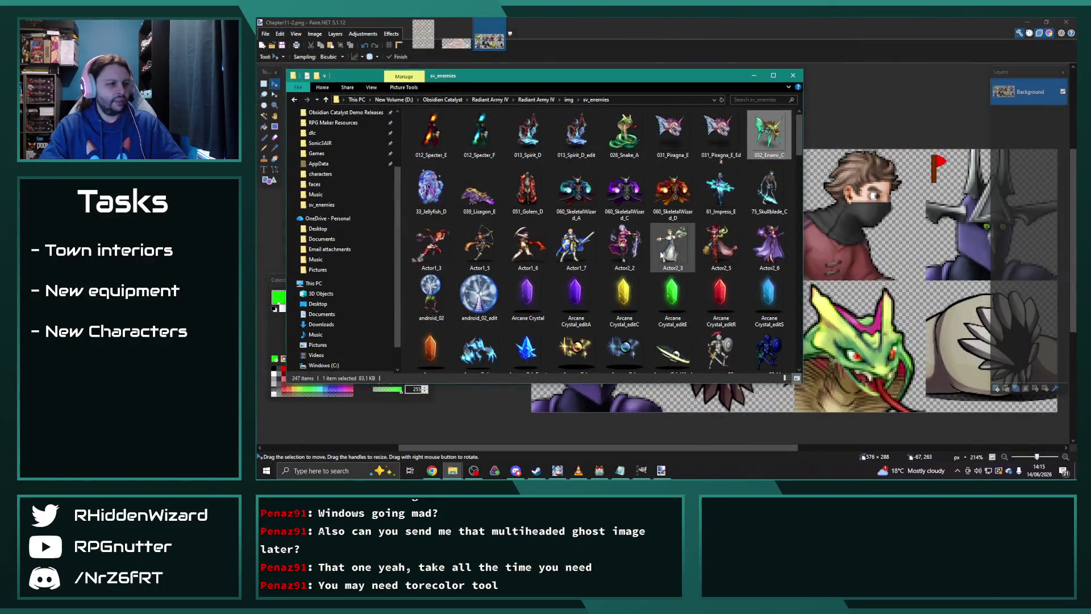
- Open the snail_02 sprite in Paint.NET as its own image
{"action": "scroll", "coordinate": [608, 253], "scroll_direction": "down", "scroll_amount": 10}
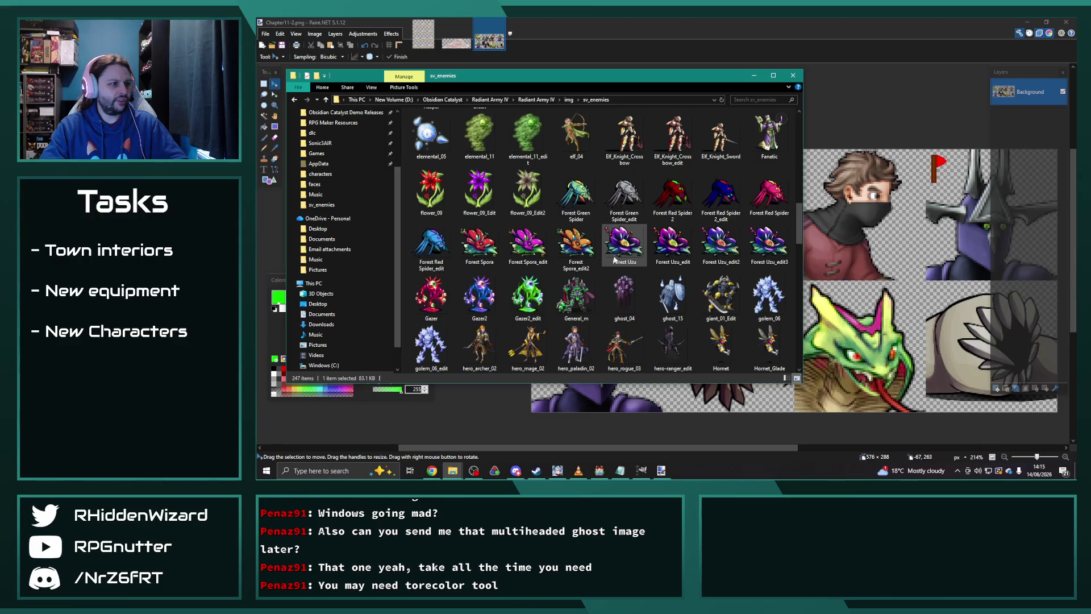
{"action": "scroll", "coordinate": [652, 268], "scroll_direction": "down", "scroll_amount": 5}
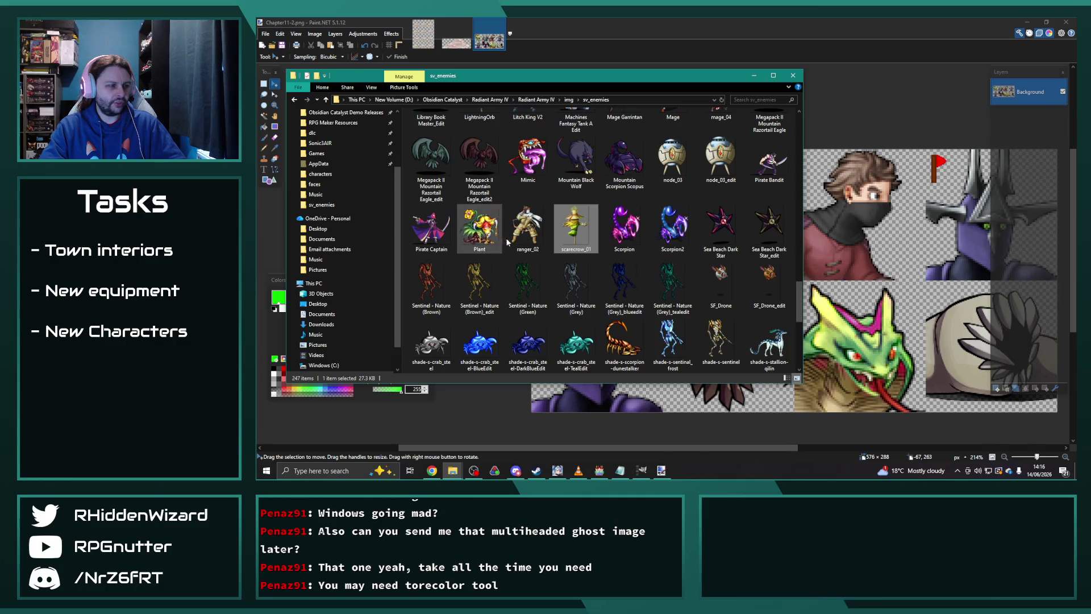
{"action": "scroll", "coordinate": [639, 244], "scroll_direction": "down", "scroll_amount": 5}
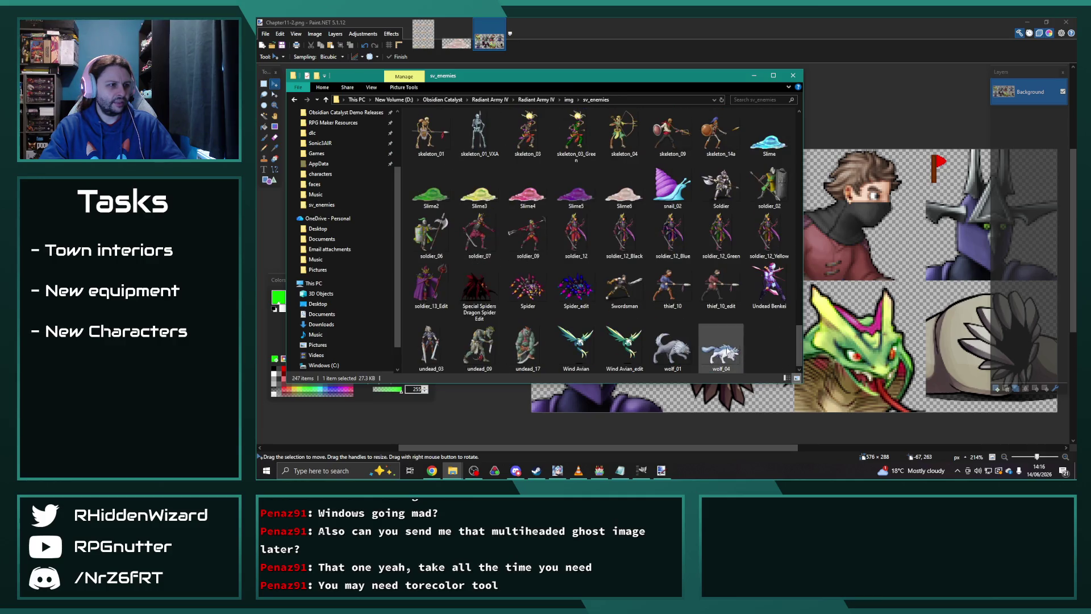
{"action": "left_click", "coordinate": [673, 187]}
{"action": "left_click_drag", "start_coordinate": [673, 187], "coordinate": [827, 117]}
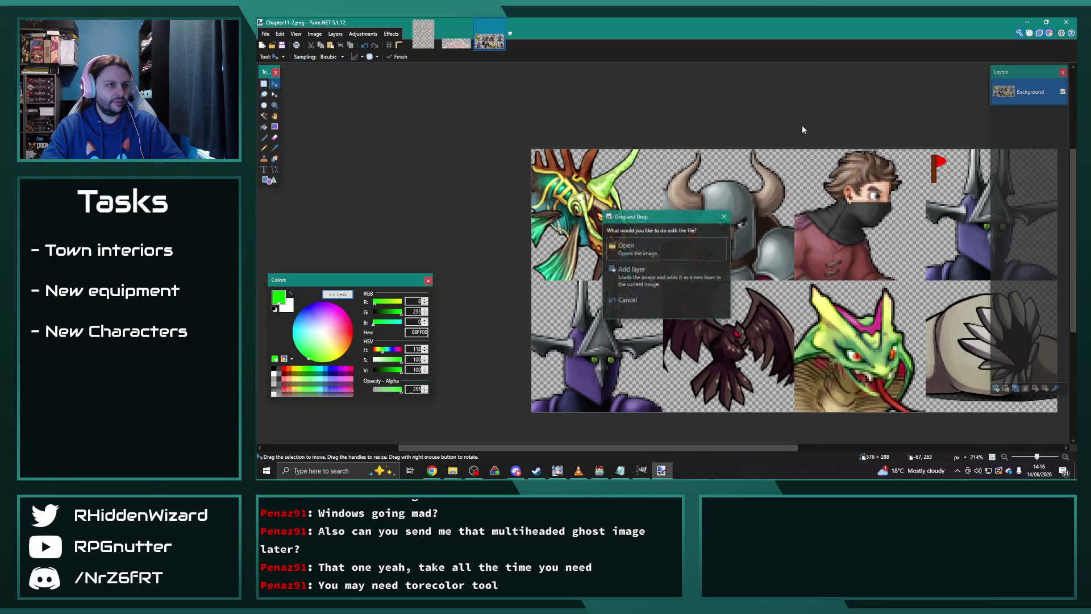
{"action": "left_click", "coordinate": [655, 251]}
{"action": "scroll", "coordinate": [655, 251], "scroll_direction": "up", "scroll_amount": 5}
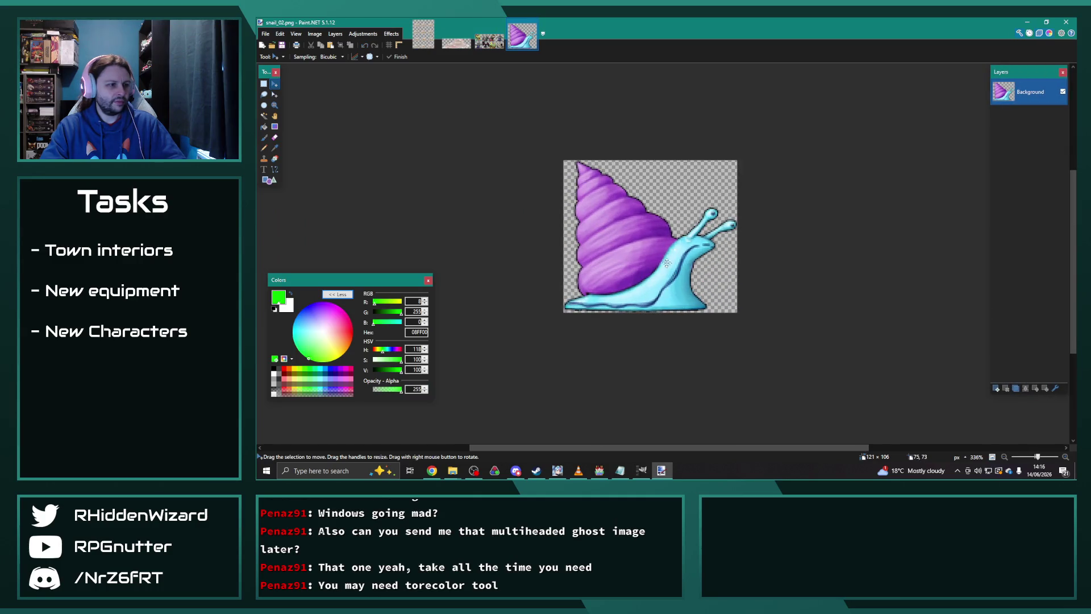
- Select a fixed 72×72 square over the snail's head
{"action": "left_click", "coordinate": [263, 83]}
{"action": "key", "text": "ctrl+a"}
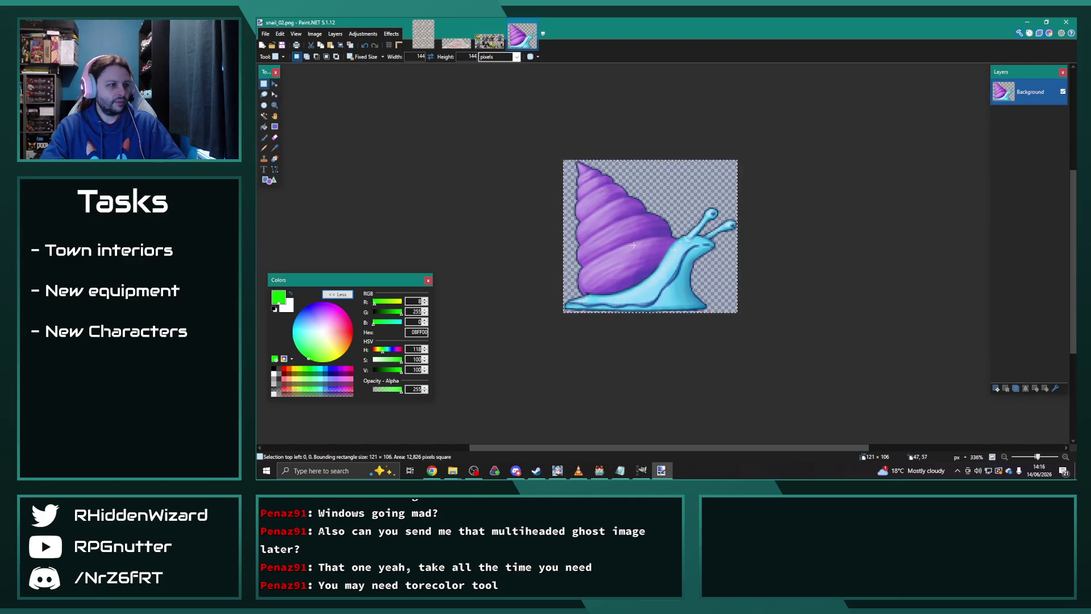
{"action": "scroll", "coordinate": [607, 275], "scroll_direction": "down", "scroll_amount": 3}
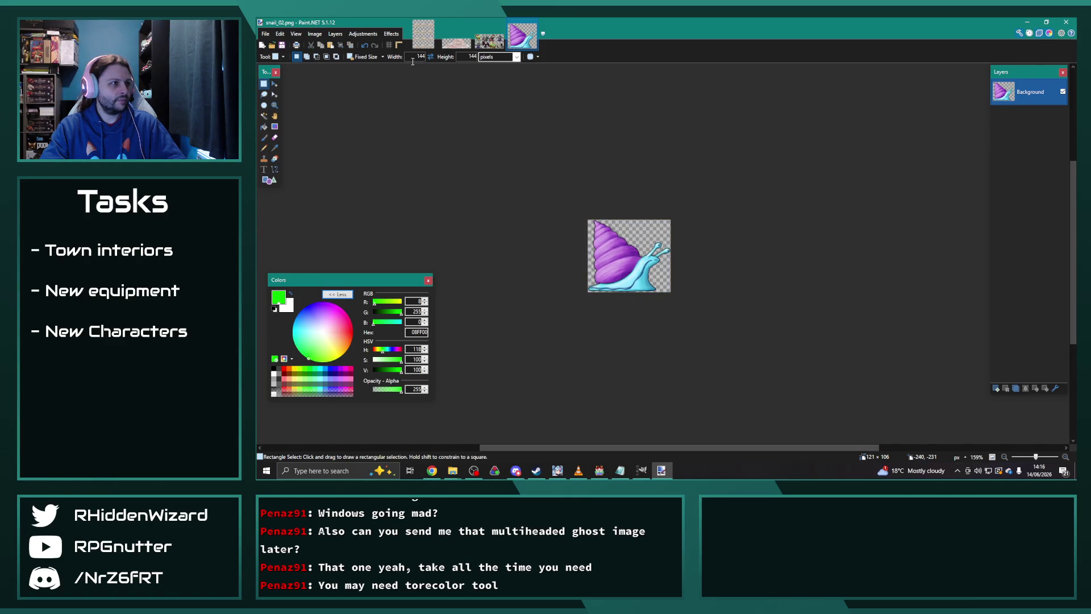
{"action": "type", "text": "72"}
{"action": "key", "text": "Tab"}
{"action": "key", "text": "BackSpace"}
{"action": "left_click", "coordinate": [638, 245]}
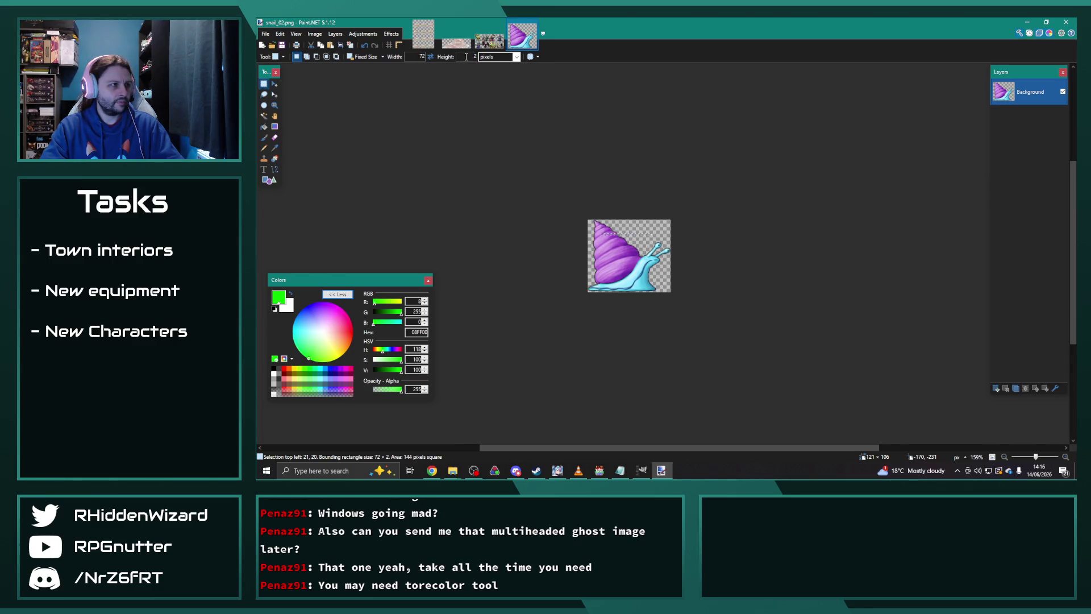
{"action": "type", "text": "72"}
{"action": "left_click", "coordinate": [636, 244]}
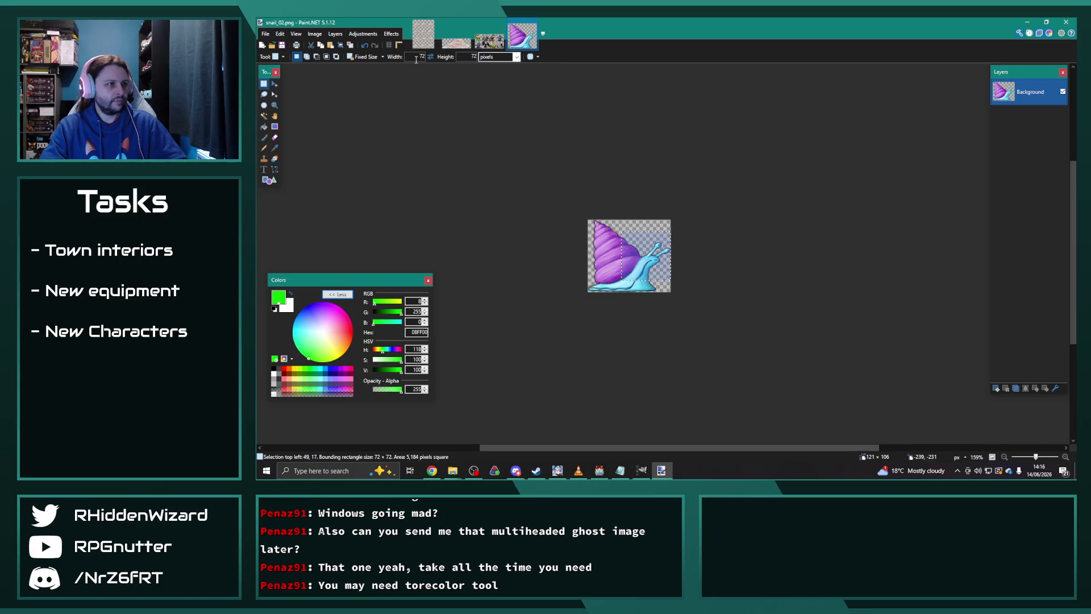
- Paste the snail crop into a new 72×72 image and resize it 200% to 144×144
{"action": "left_click", "coordinate": [265, 34]}
{"action": "left_click", "coordinate": [275, 44]}
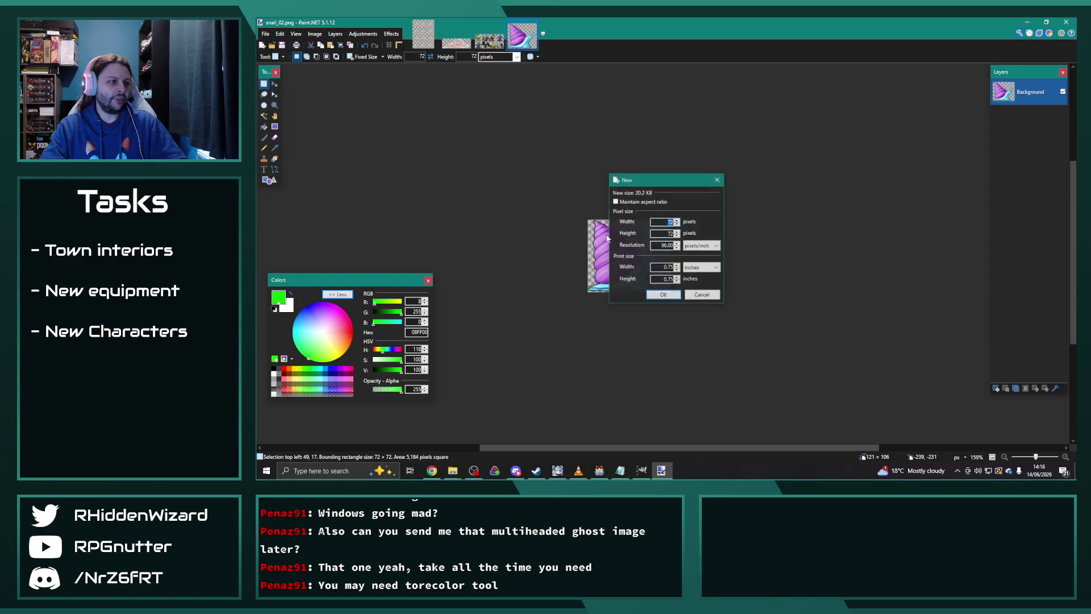
{"action": "left_click", "coordinate": [663, 294]}
{"action": "key", "text": "ctrl+v"}
{"action": "left_click", "coordinate": [315, 35]}
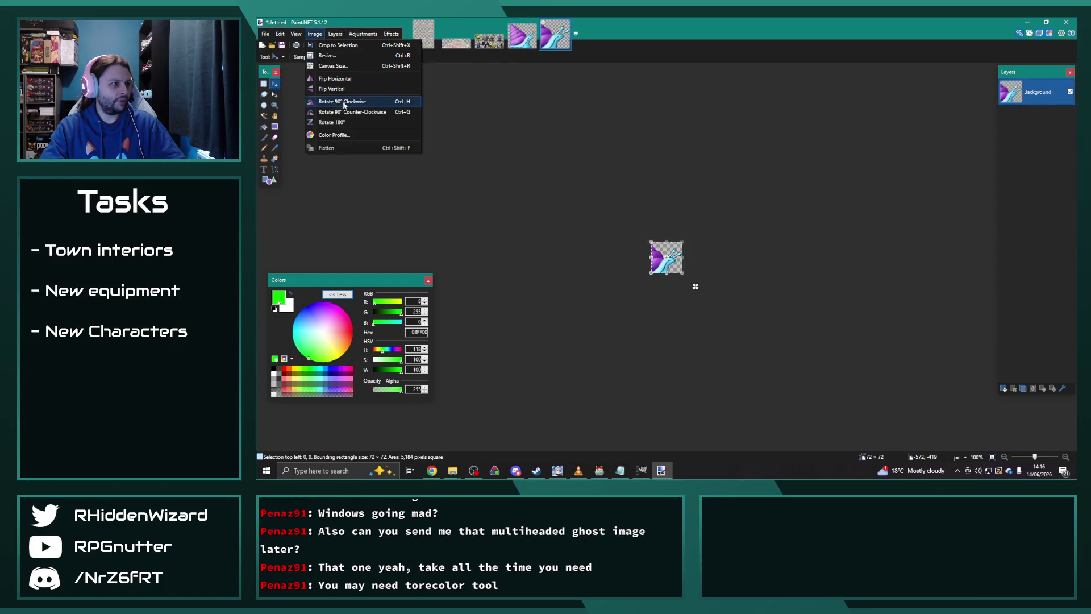
{"action": "left_click", "coordinate": [328, 55]}
{"action": "left_click", "coordinate": [612, 177]}
{"action": "type", "text": "200"}
{"action": "left_click", "coordinate": [669, 321]}
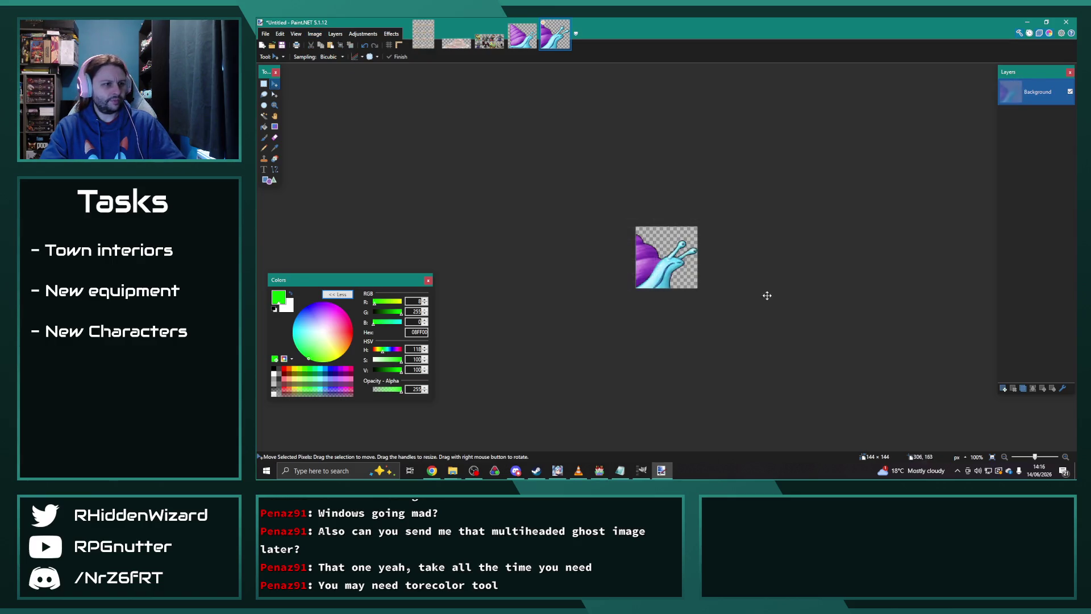
- Paste the enlarged snail into Chapter11-2's second top-row cell and discard the snail images
{"action": "left_click", "coordinate": [495, 43]}
{"action": "key", "text": "ctrl+v"}
{"action": "left_click_drag", "start_coordinate": [676, 294], "coordinate": [809, 294]}
{"action": "left_click_drag", "start_coordinate": [705, 212], "coordinate": [718, 218]}
{"action": "scroll", "coordinate": [720, 219], "scroll_direction": "down", "scroll_amount": 1}
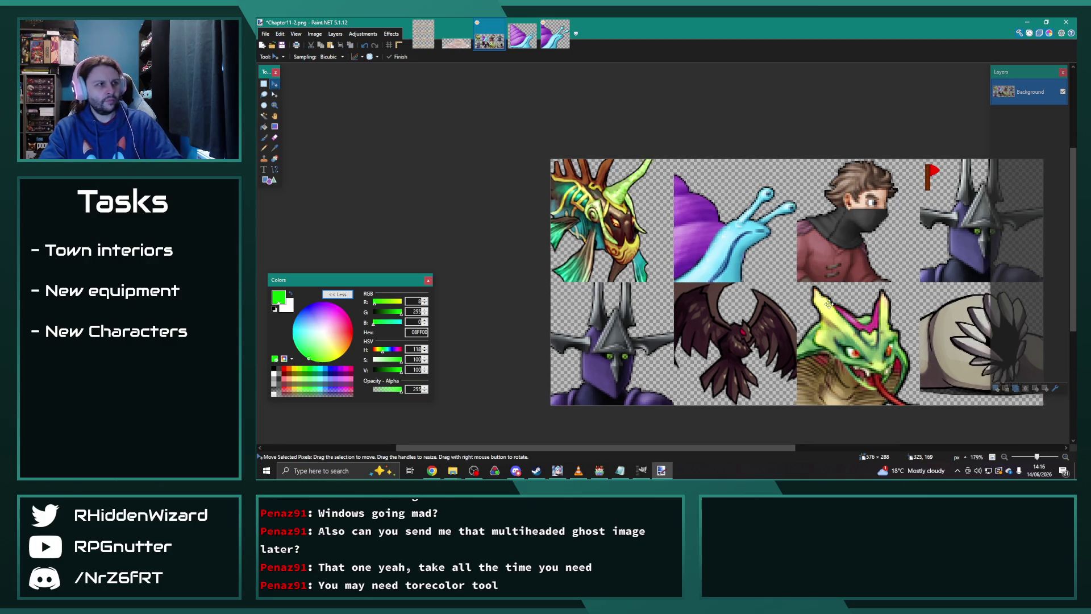
{"action": "left_click", "coordinate": [566, 23]}
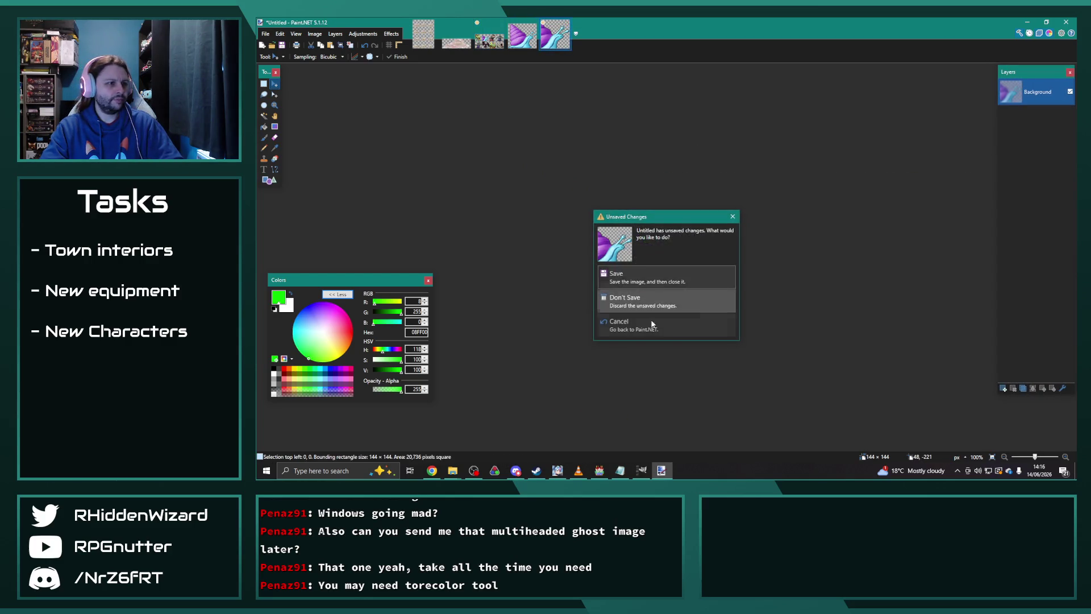
{"action": "left_click", "coordinate": [645, 286]}
{"action": "left_click", "coordinate": [534, 23]}
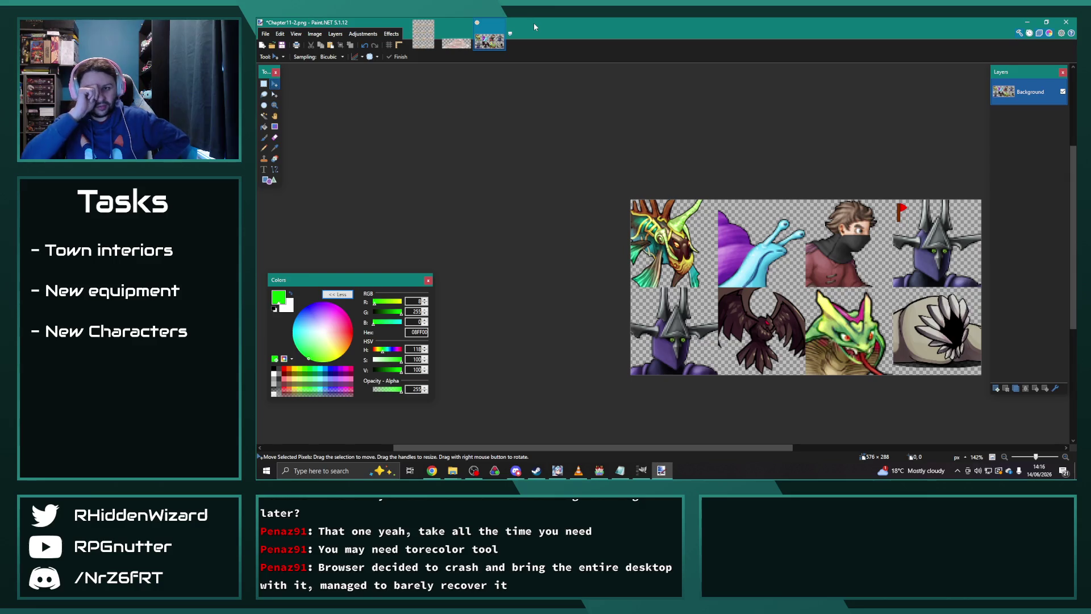
- Open the 33_Jellyfish_D battler from sv_enemies as a new Paint.NET image
{"action": "left_click", "coordinate": [452, 470]}
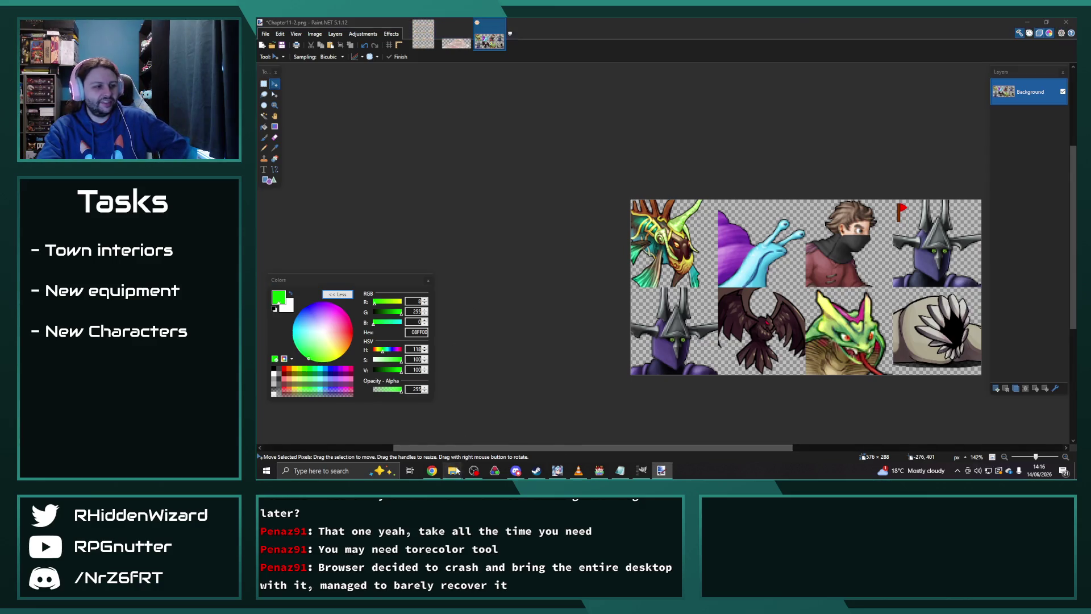
{"action": "left_click", "coordinate": [526, 438]}
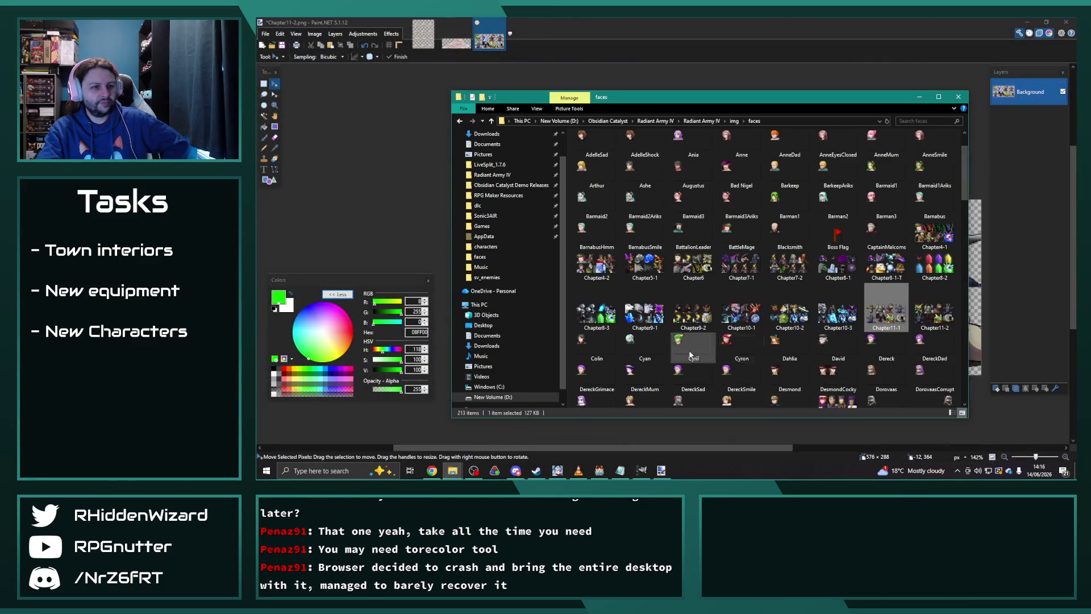
{"action": "left_click", "coordinate": [380, 435]}
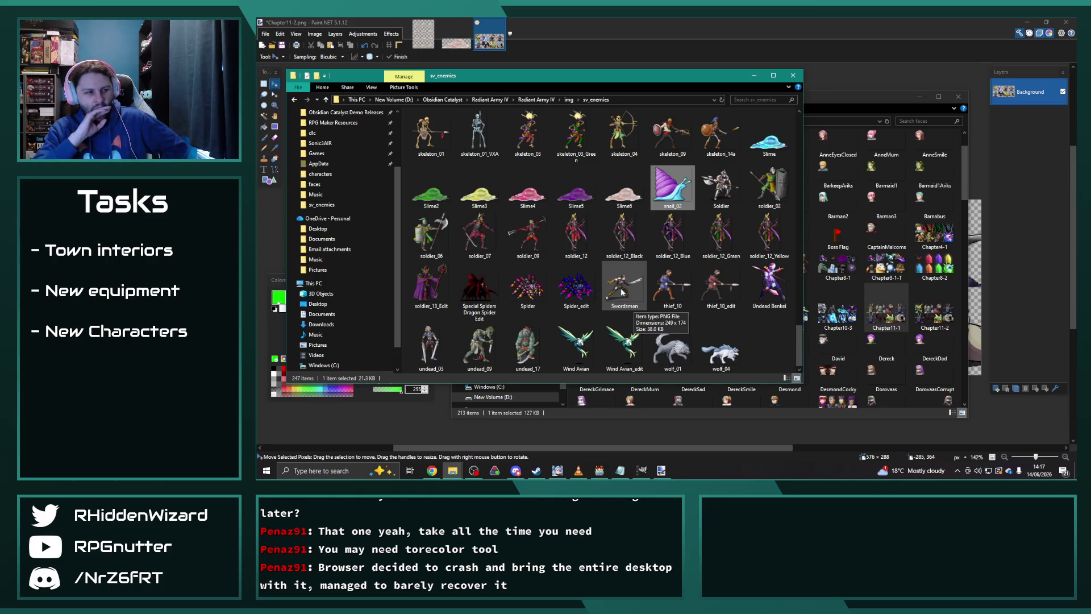
{"action": "scroll", "coordinate": [634, 279], "scroll_direction": "up", "scroll_amount": 3}
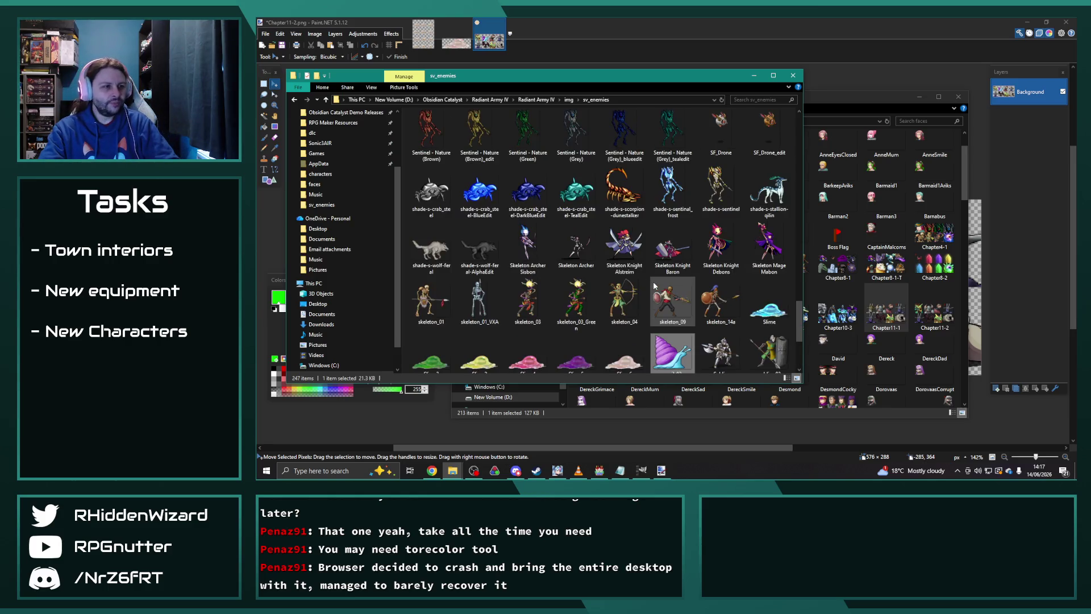
{"action": "scroll", "coordinate": [635, 279], "scroll_direction": "up", "scroll_amount": 15}
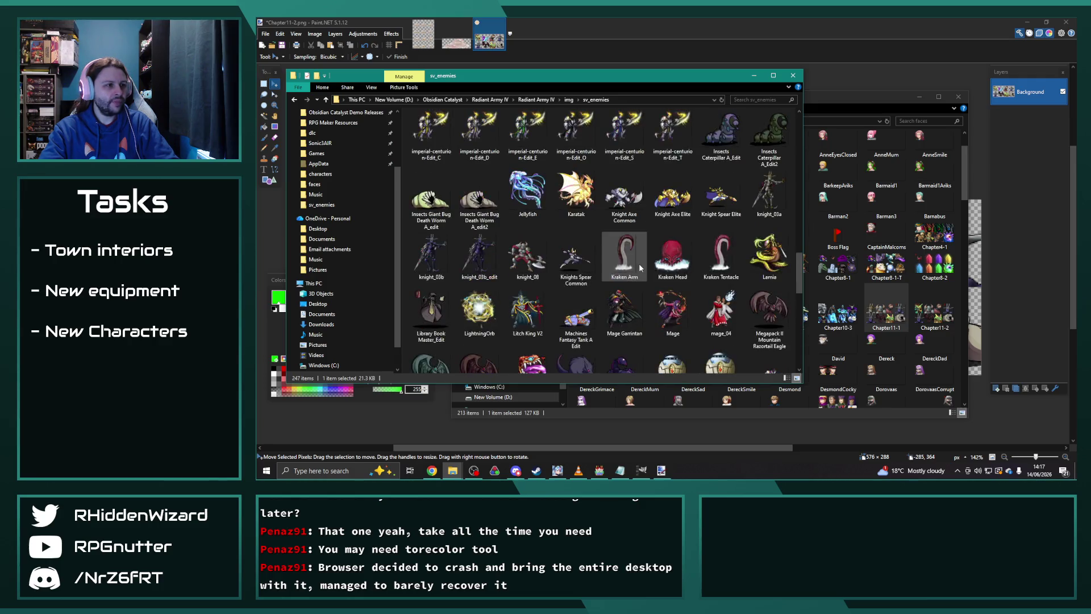
{"action": "left_click", "coordinate": [437, 192]}
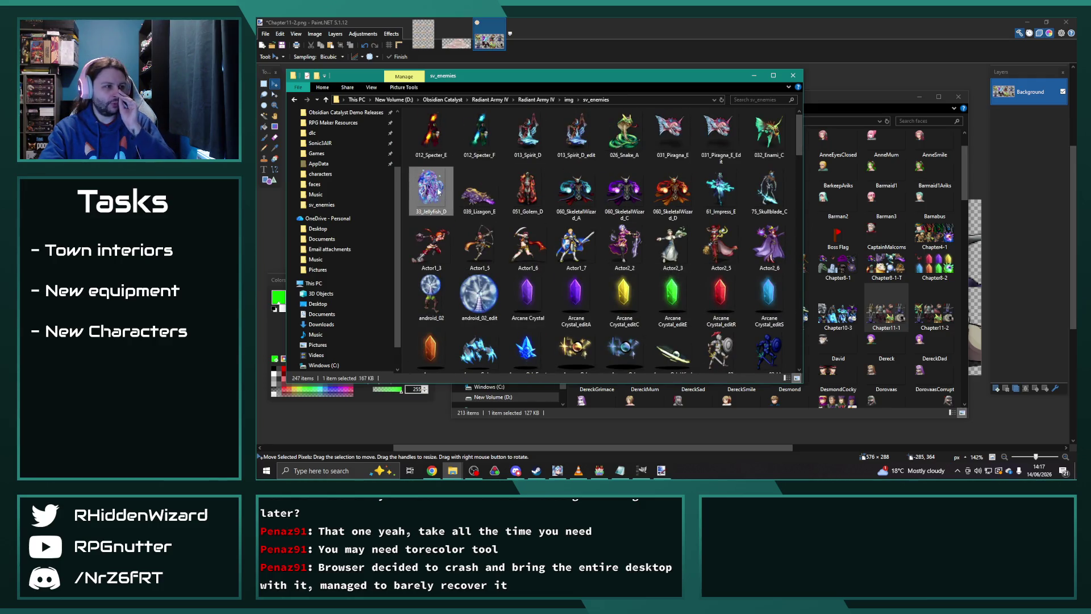
{"action": "mouse_move", "coordinate": [431, 191]}
{"action": "left_mouse_down"}
{"action": "mouse_move", "coordinate": [341, 159]}
{"action": "mouse_move", "coordinate": [270, 253]}
{"action": "left_mouse_up"}
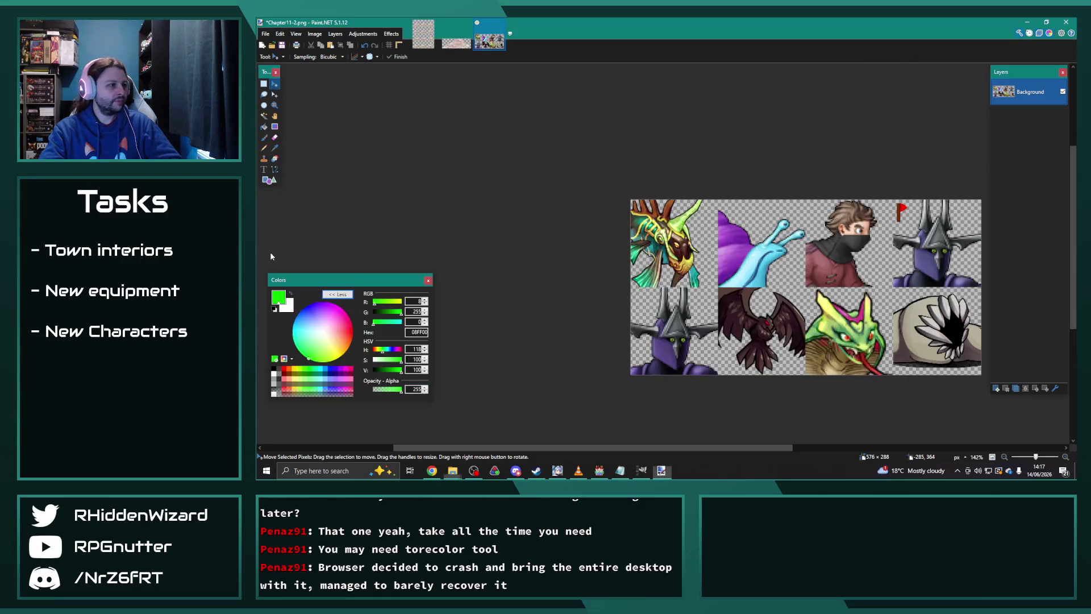
{"action": "left_click", "coordinate": [654, 248]}
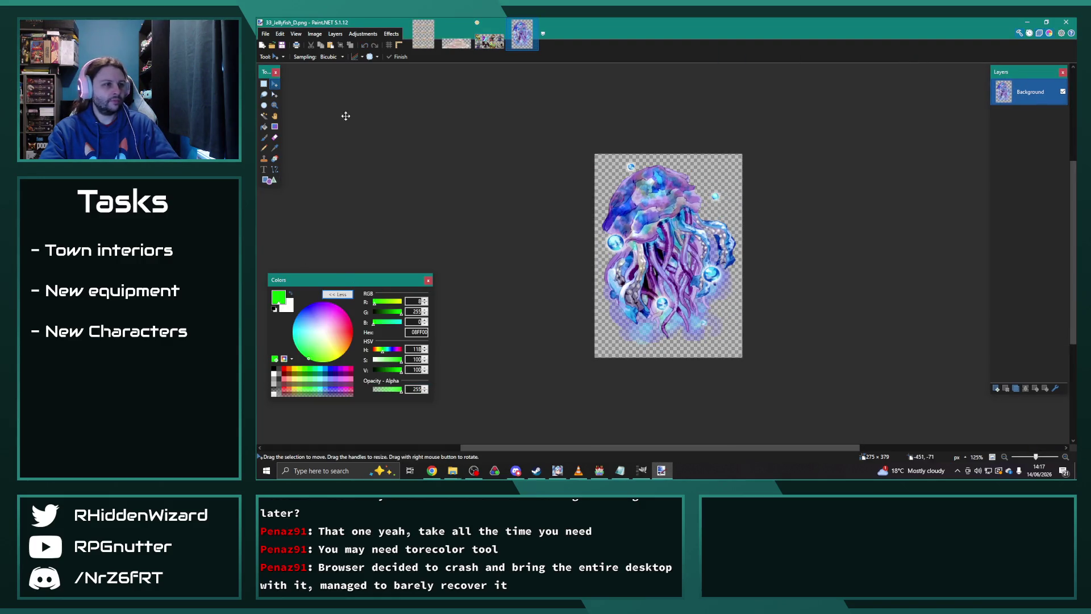
- Copy a 144×144 square selection of the jellyfish
{"action": "left_click", "coordinate": [263, 84]}
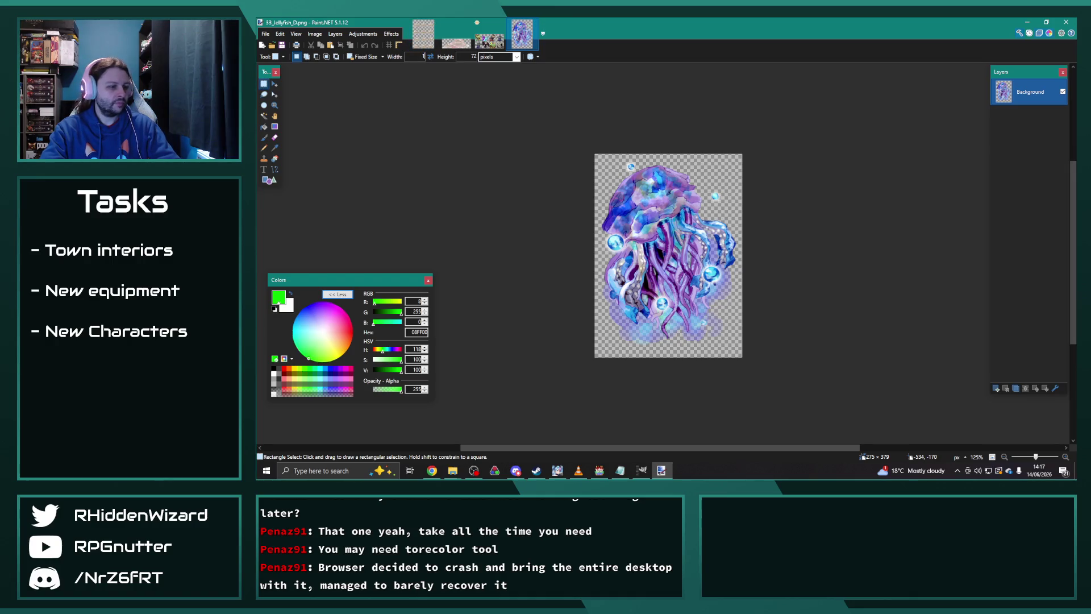
{"action": "type", "text": "144"}
{"action": "mouse_move", "coordinate": [632, 208]}
{"action": "left_mouse_down"}
{"action": "mouse_move", "coordinate": [612, 201]}
{"action": "mouse_move", "coordinate": [609, 165]}
{"action": "mouse_move", "coordinate": [625, 175]}
{"action": "left_mouse_up"}
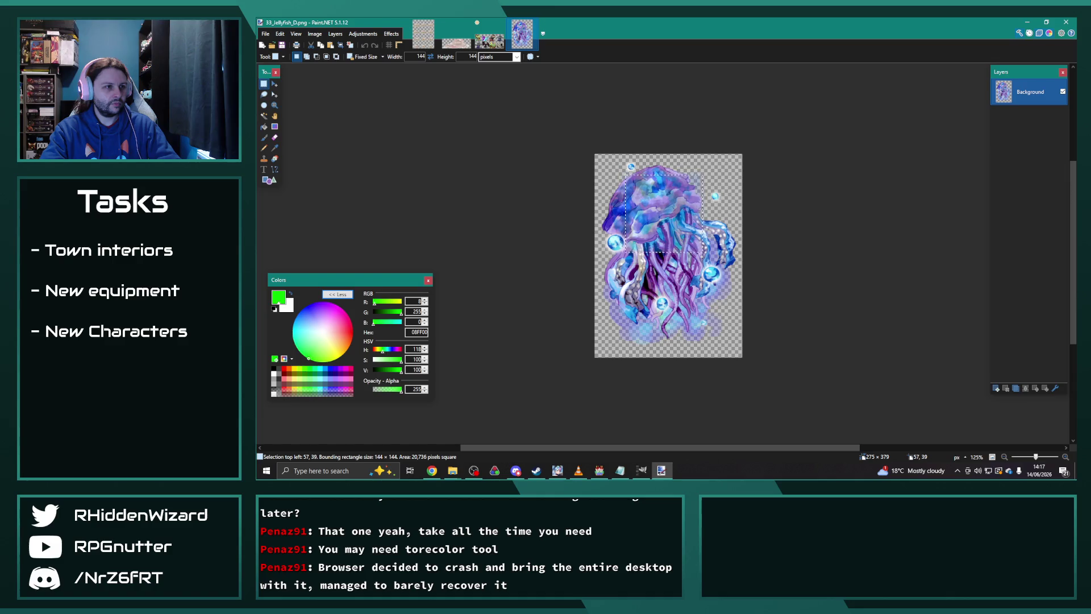
{"action": "key", "text": "ctrl+c"}
- Paste the jellyfish into Chapter11-2's third top-row slot and deselect it
{"action": "left_click", "coordinate": [489, 41]}
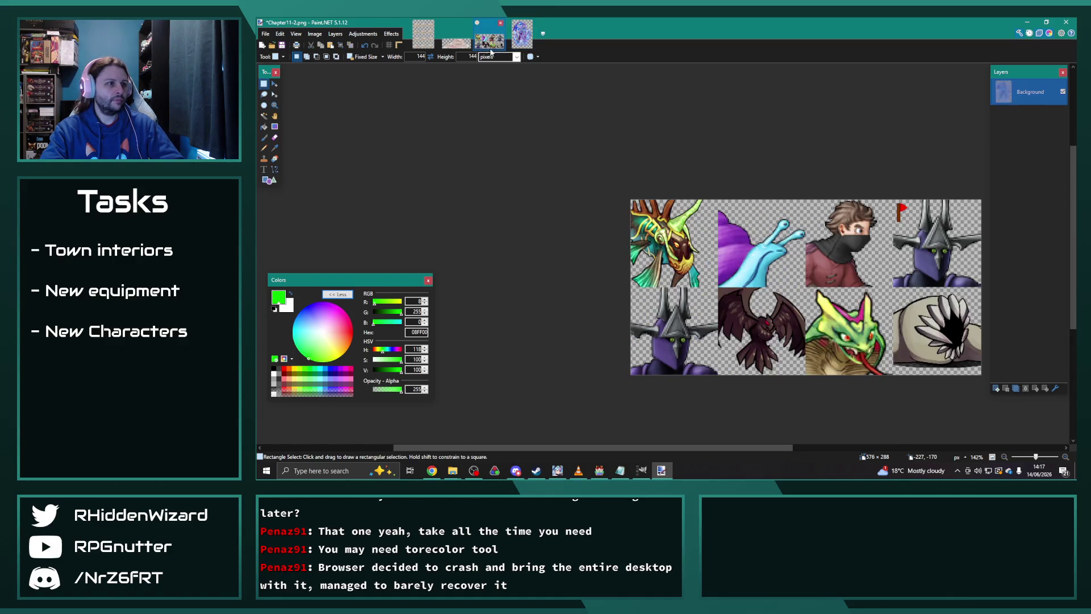
{"action": "key", "text": "ctrl+v"}
{"action": "mouse_move", "coordinate": [703, 259]}
{"action": "left_mouse_down"}
{"action": "mouse_move", "coordinate": [597, 267]}
{"action": "mouse_move", "coordinate": [738, 252]}
{"action": "left_mouse_up"}
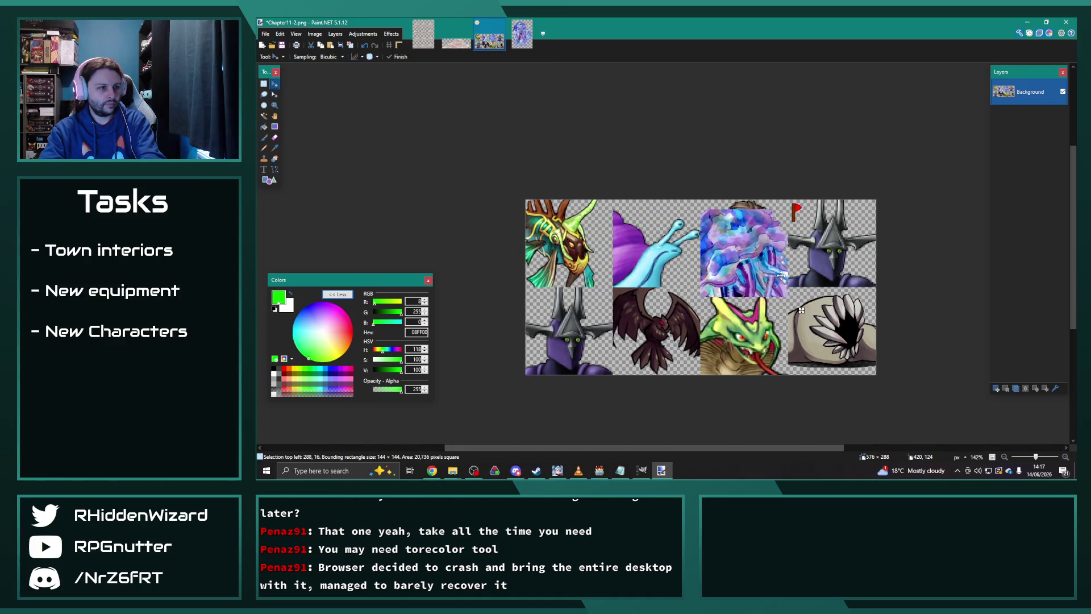
{"action": "key", "text": "Up"}
{"action": "key", "text": "Up"}
{"action": "key", "text": "Up"}
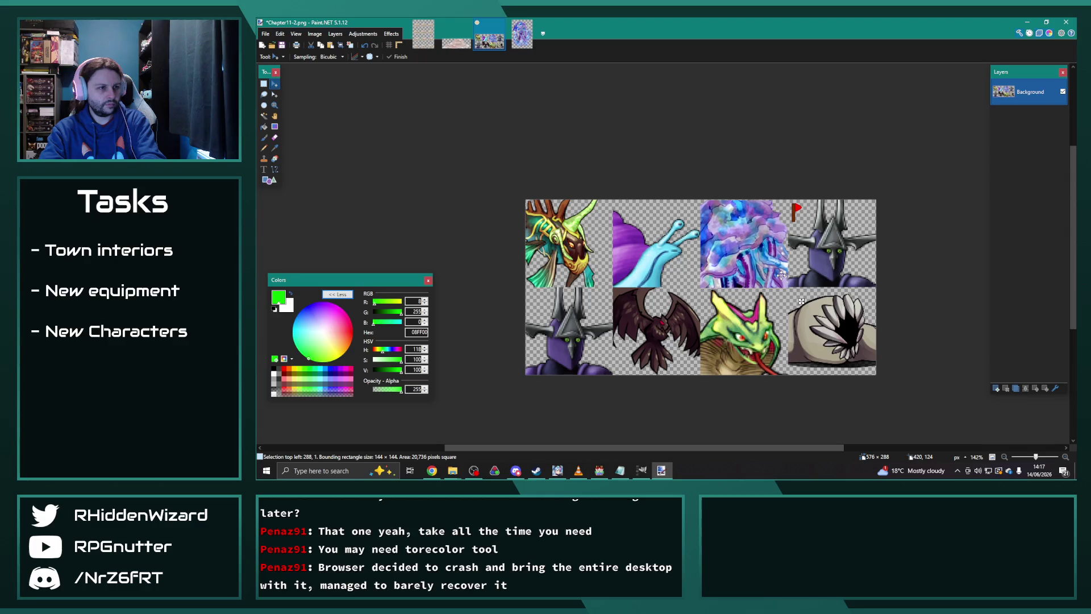
{"action": "key", "text": "ctrl+d"}
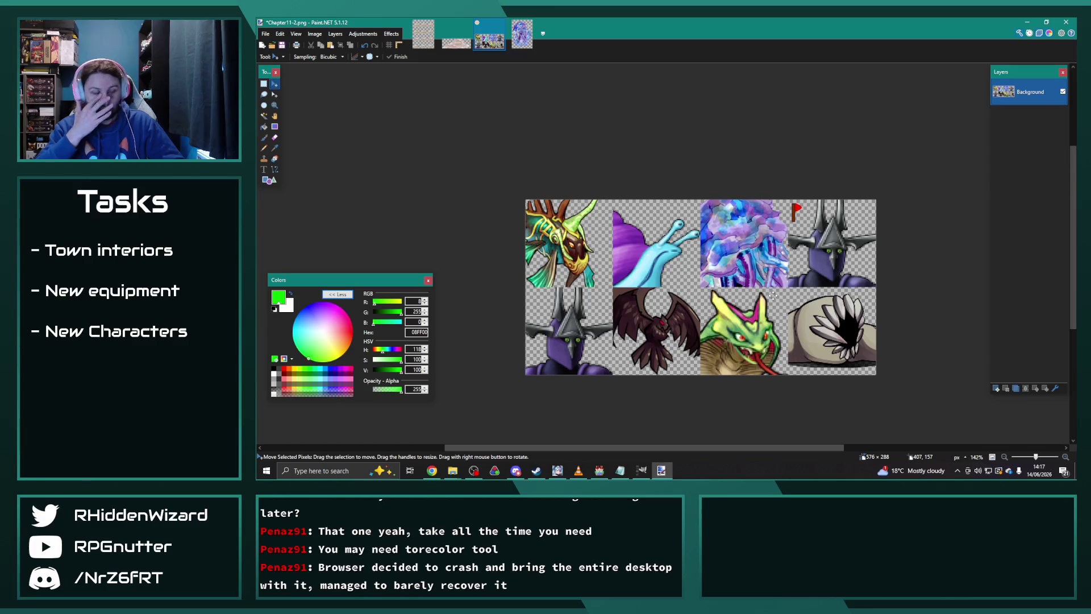
{"action": "mouse_move", "coordinate": [599, 477]}
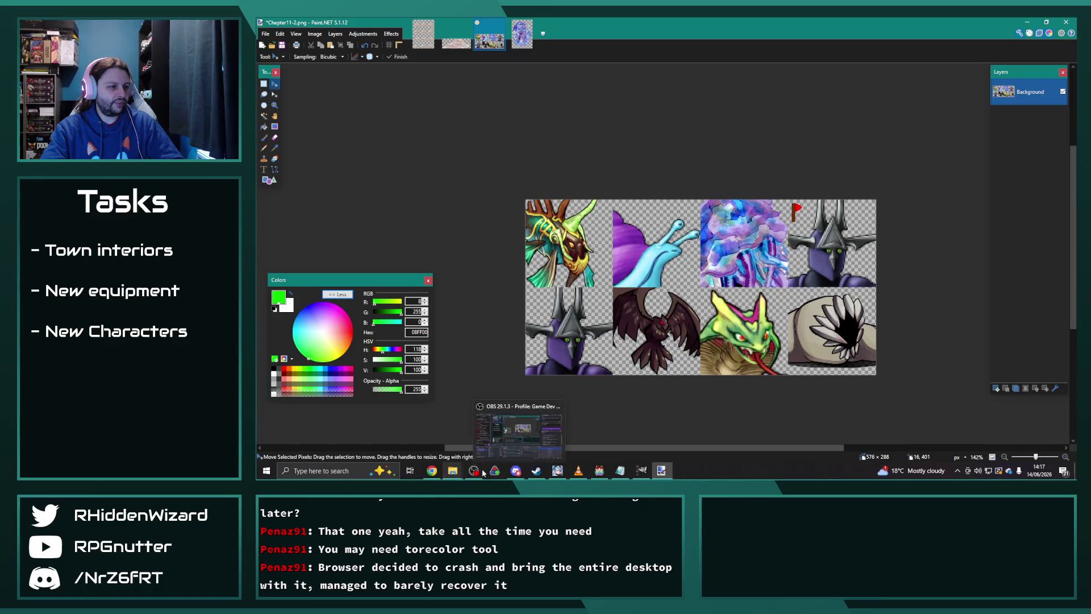
{"action": "left_click", "coordinate": [602, 473]}
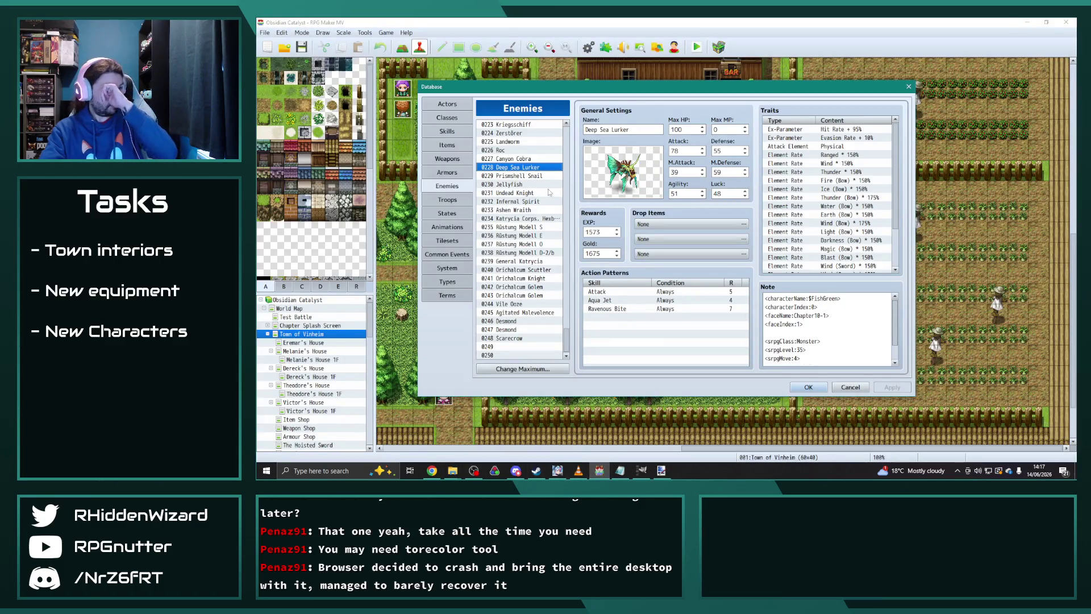
- Step down the Enemies list to 0233 Ashen Wraith, with 200 HP and faceName Chapter6
{"action": "left_click", "coordinate": [528, 192]}
{"action": "left_click", "coordinate": [528, 201]}
{"action": "left_click", "coordinate": [524, 209]}
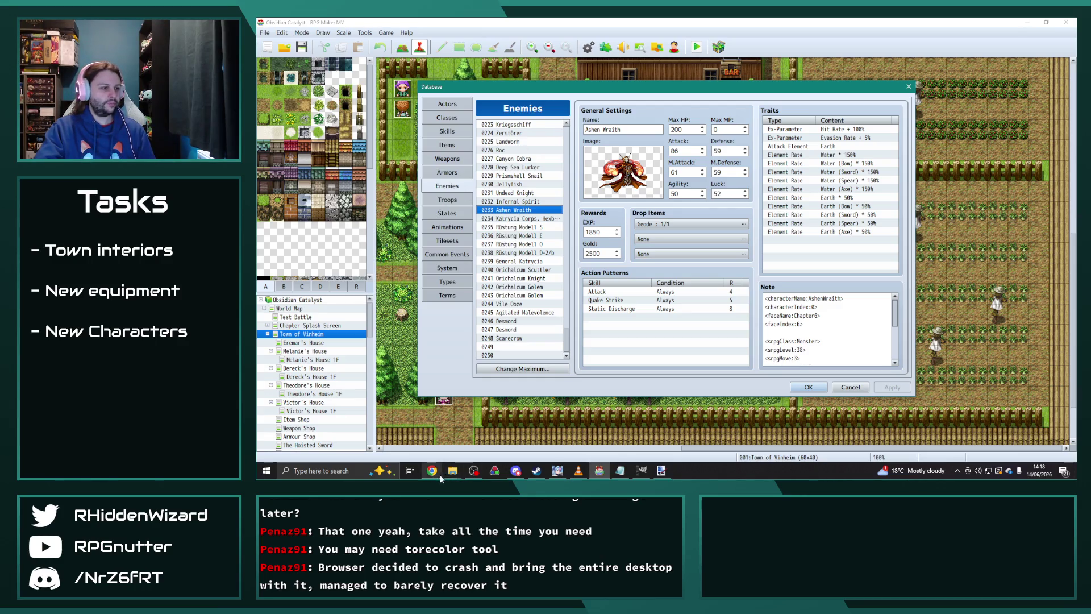
- Close the two leftover images in Paint.NET, keeping the Chapter11-2 sheet
{"action": "mouse_move", "coordinate": [452, 470]}
{"action": "left_click", "coordinate": [356, 440]}
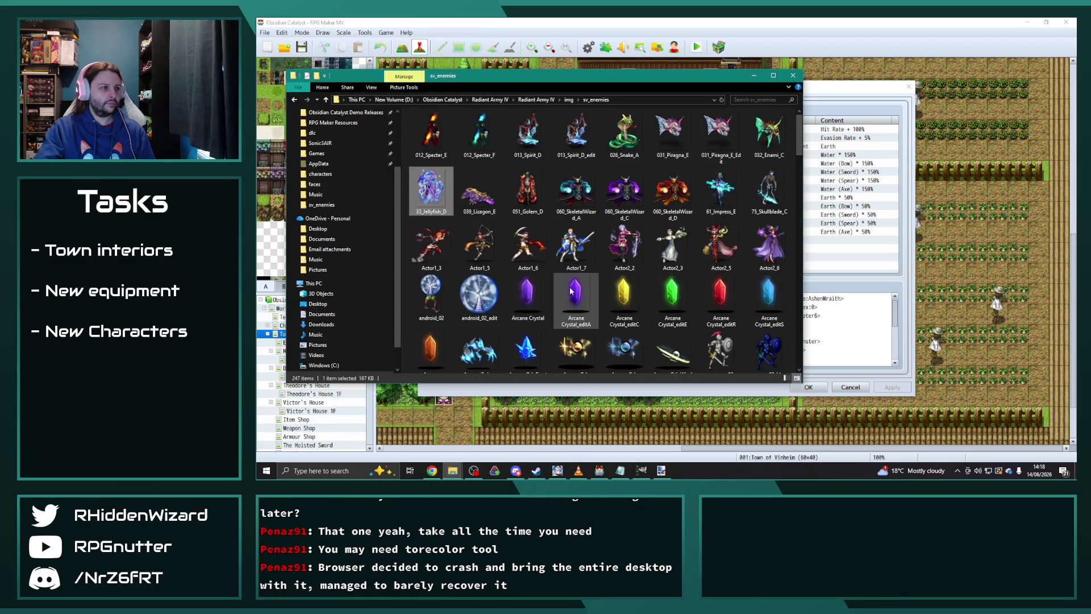
{"action": "scroll", "coordinate": [573, 296], "scroll_direction": "down", "scroll_amount": 5}
{"action": "scroll", "coordinate": [573, 296], "scroll_direction": "up", "scroll_amount": 5}
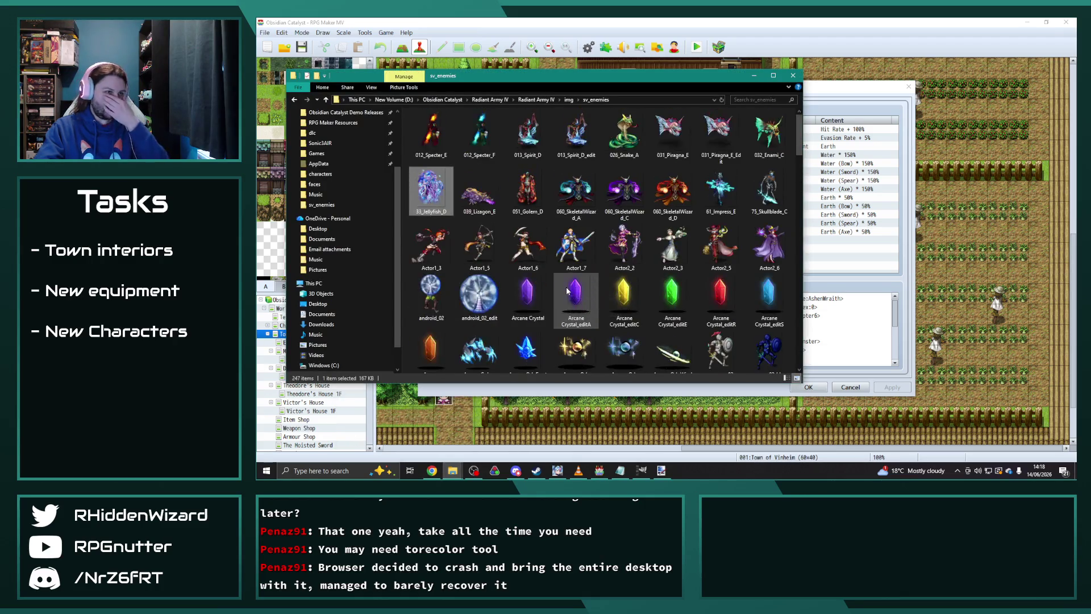
{"action": "scroll", "coordinate": [567, 290], "scroll_direction": "down", "scroll_amount": 2}
{"action": "scroll", "coordinate": [621, 292], "scroll_direction": "down", "scroll_amount": 10}
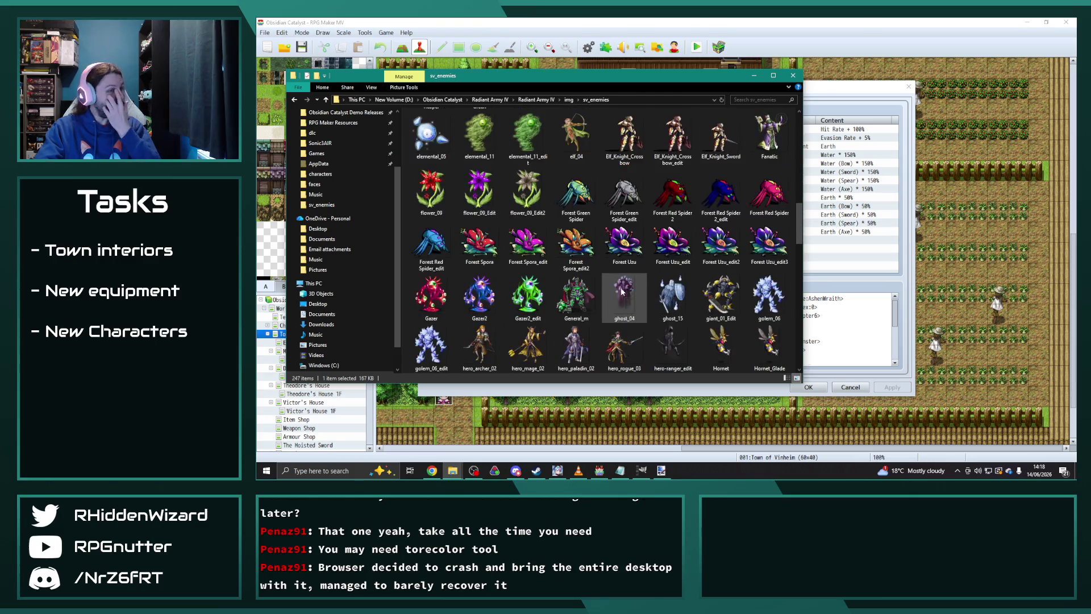
{"action": "left_click", "coordinate": [661, 470]}
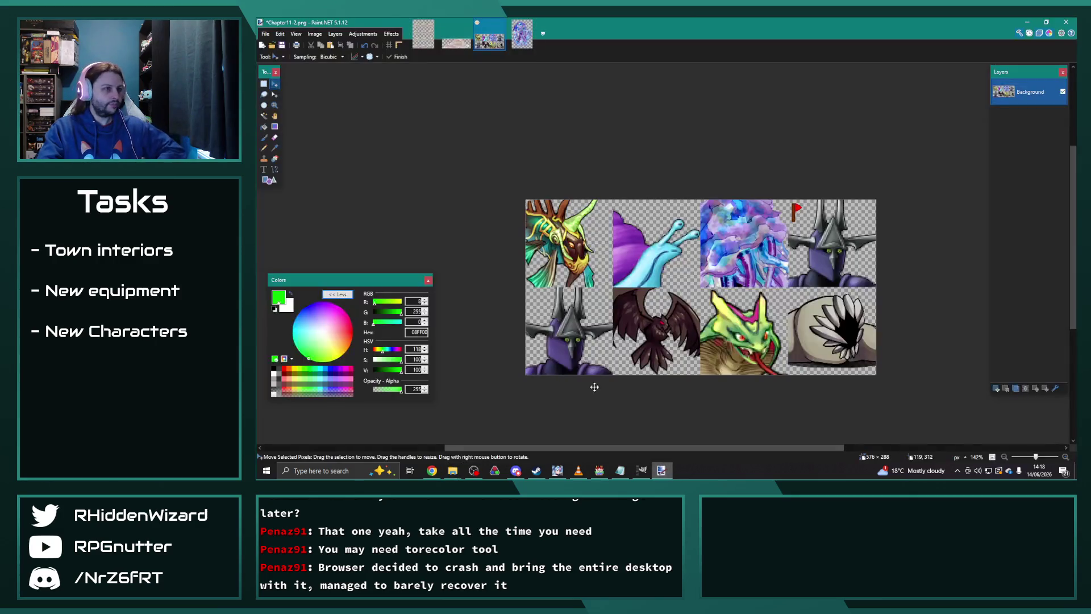
{"action": "left_click", "coordinate": [532, 23]}
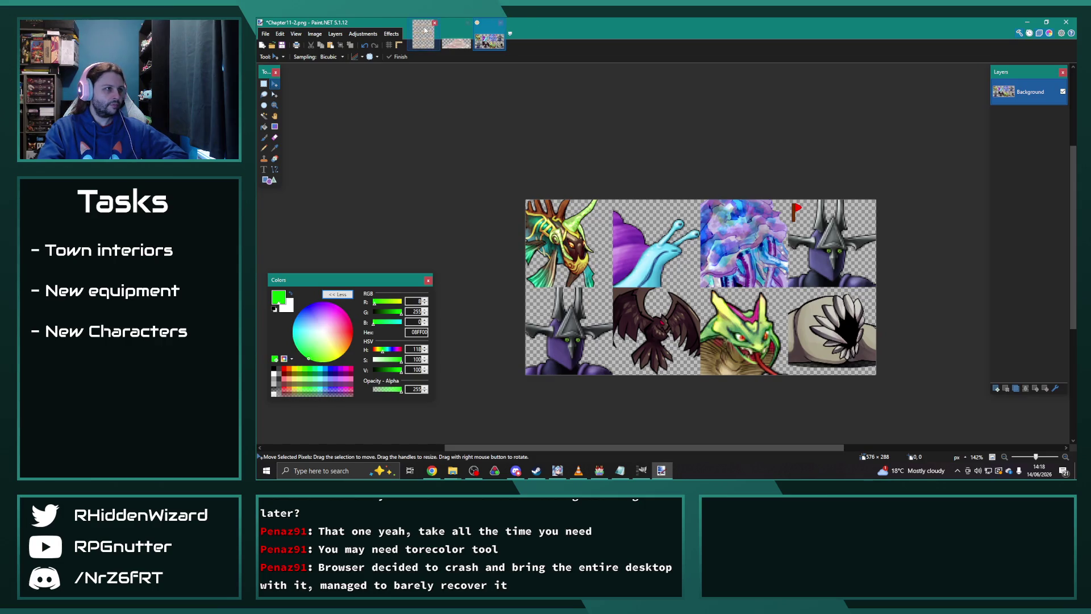
{"action": "left_click", "coordinate": [434, 24]}
- Select skeleton_14a in the sv_enemies folder and open it in Paint.NET
{"action": "left_click", "coordinate": [452, 470]}
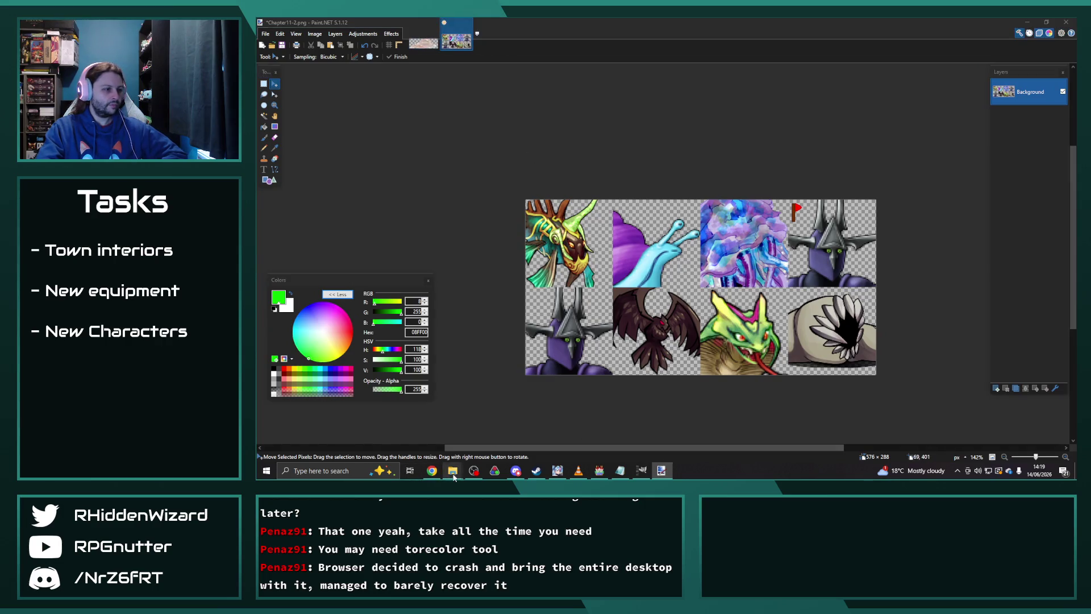
{"action": "left_click", "coordinate": [381, 434]}
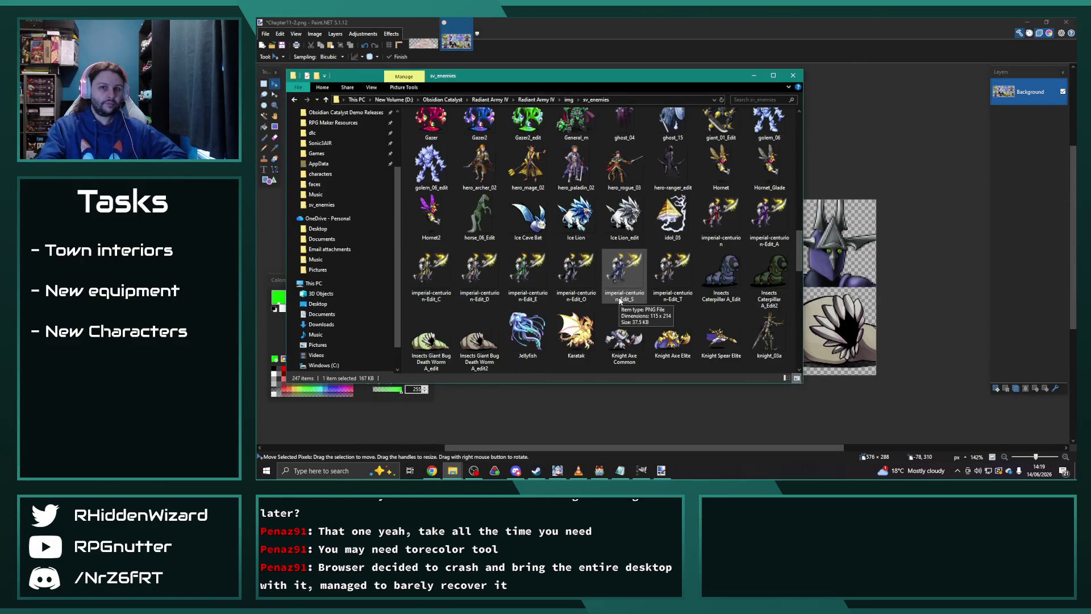
{"action": "scroll", "coordinate": [617, 261], "scroll_direction": "down", "scroll_amount": 15}
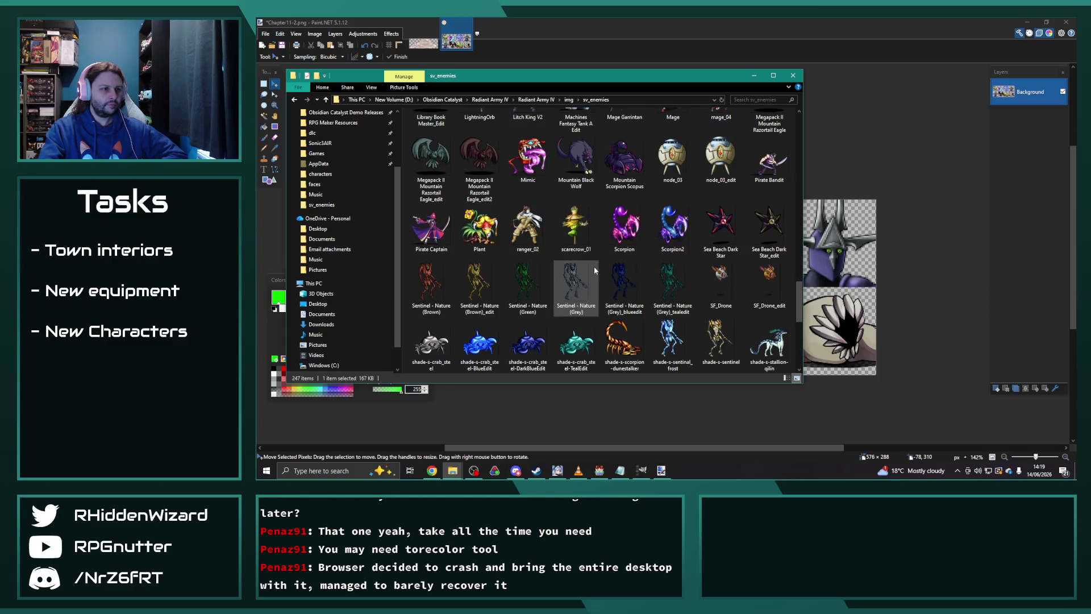
{"action": "left_click", "coordinate": [721, 134]}
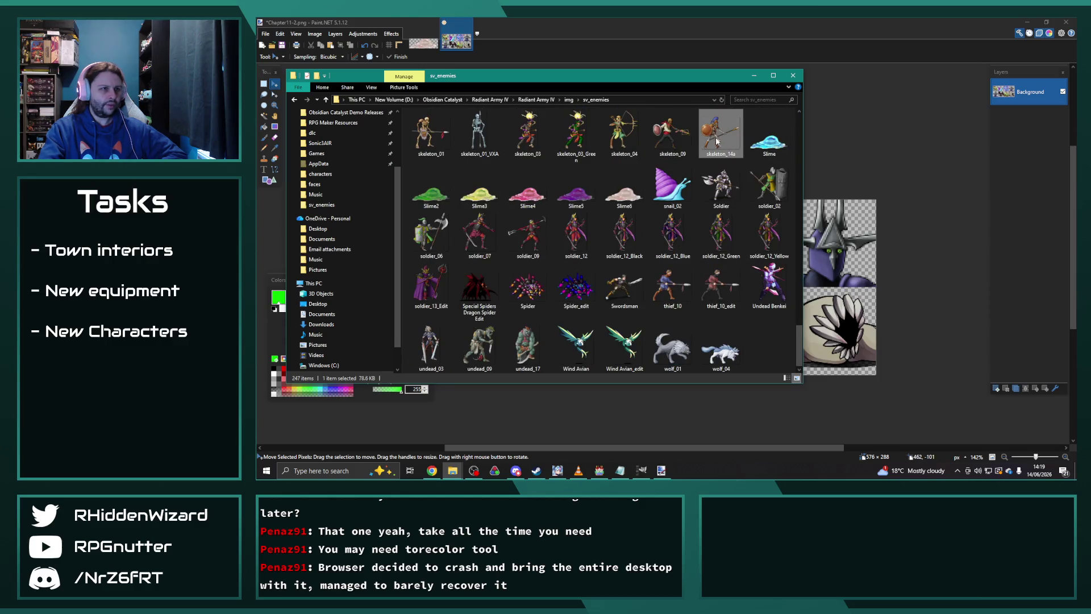
{"action": "left_click_drag", "start_coordinate": [884, 132], "coordinate": [883, 132]}
- Open skeleton_14a and place a fixed-size 72×72 selection over the skeleton's head
{"action": "left_click", "coordinate": [685, 248]}
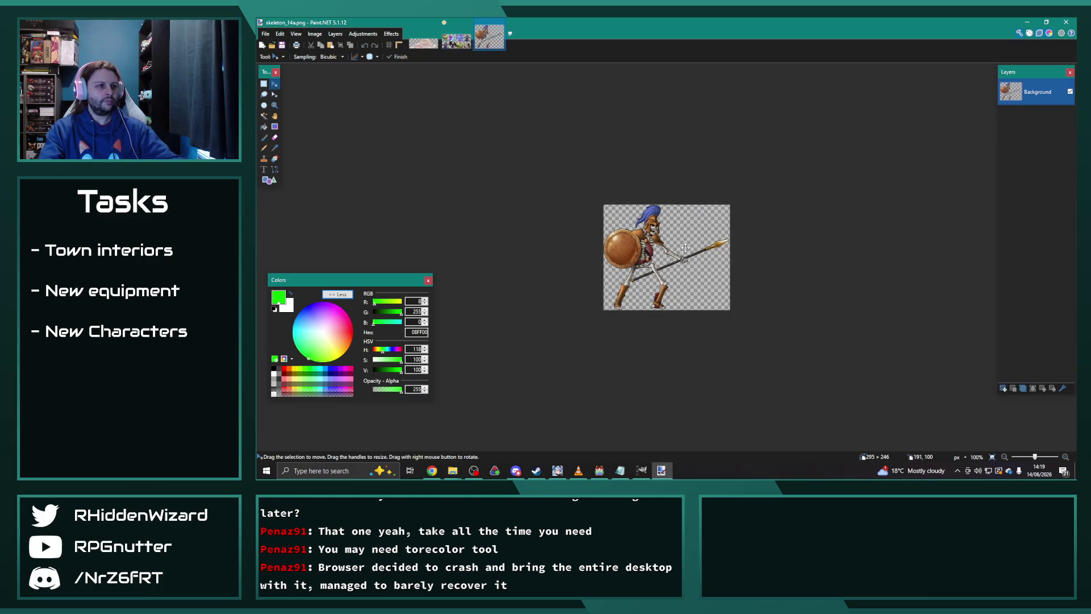
{"action": "scroll", "coordinate": [708, 266], "scroll_direction": "up", "scroll_amount": 3}
{"action": "left_click", "coordinate": [263, 85]}
{"action": "mouse_move", "coordinate": [567, 186]}
{"action": "left_mouse_down"}
{"action": "mouse_move", "coordinate": [507, 101]}
{"action": "mouse_move", "coordinate": [470, 79]}
{"action": "mouse_move", "coordinate": [467, 58]}
{"action": "mouse_move", "coordinate": [402, 58]}
{"action": "left_mouse_up"}
{"action": "left_click", "coordinate": [420, 57]}
{"action": "double_click", "coordinate": [460, 55]}
{"action": "type", "text": "2"}
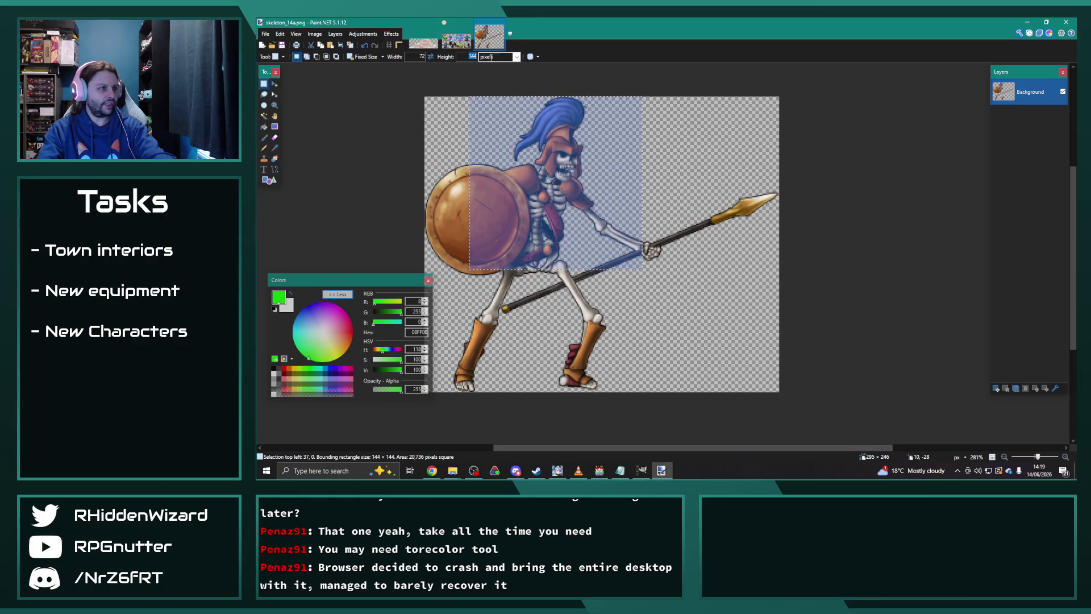
{"action": "left_click", "coordinate": [502, 139]}
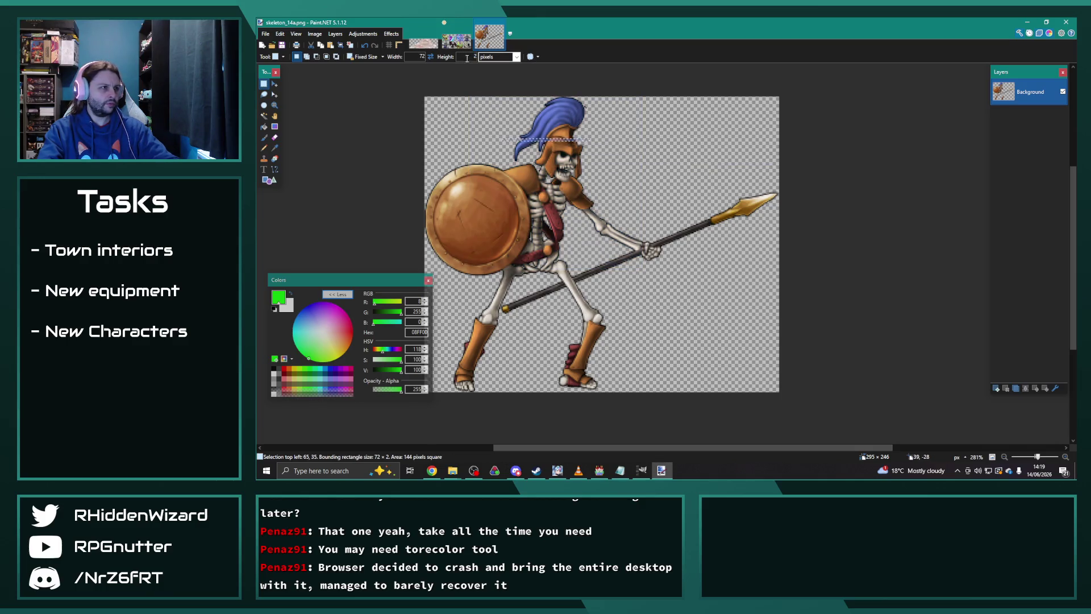
{"action": "type", "text": "2"}
{"action": "left_click", "coordinate": [517, 105]}
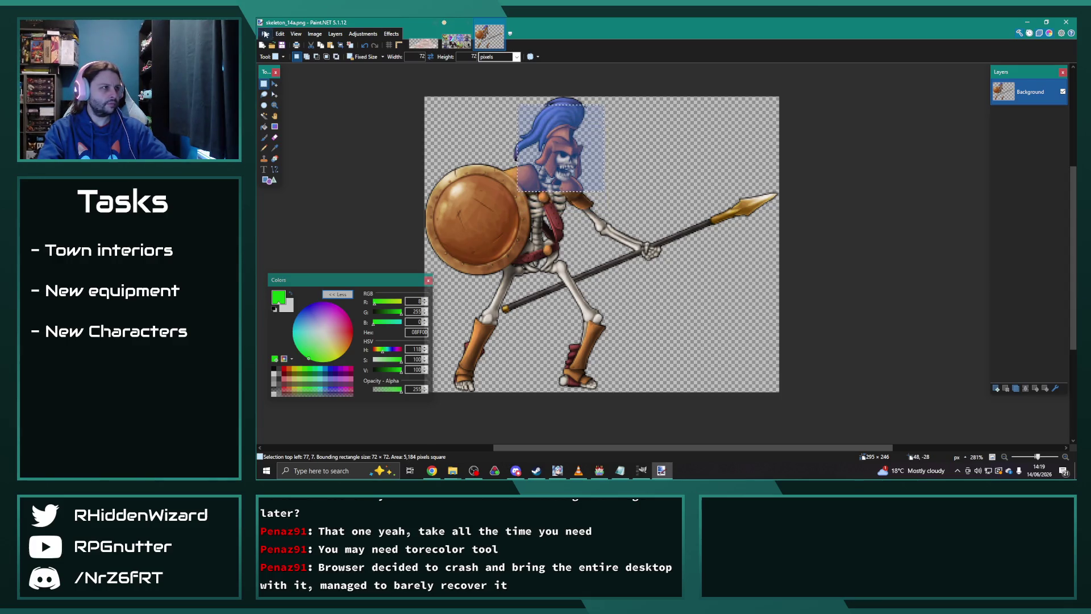
- Paste the head into a new 72×72 image, resize it to 144×144, and copy it
{"action": "left_click", "coordinate": [266, 34]}
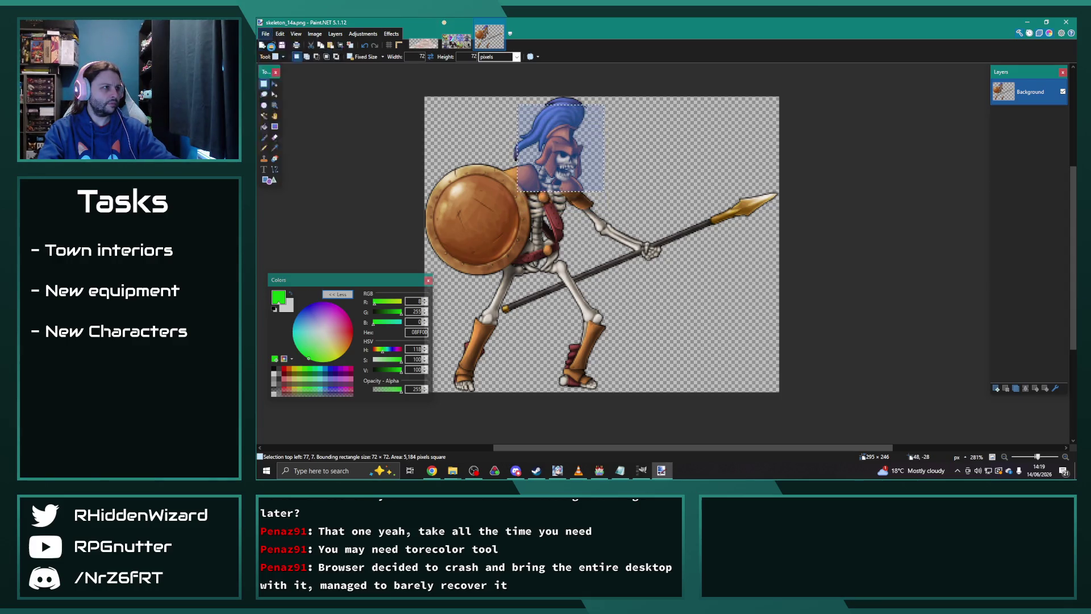
{"action": "left_click", "coordinate": [276, 45]}
{"action": "left_click", "coordinate": [664, 292]}
{"action": "key", "text": "ctrl+v"}
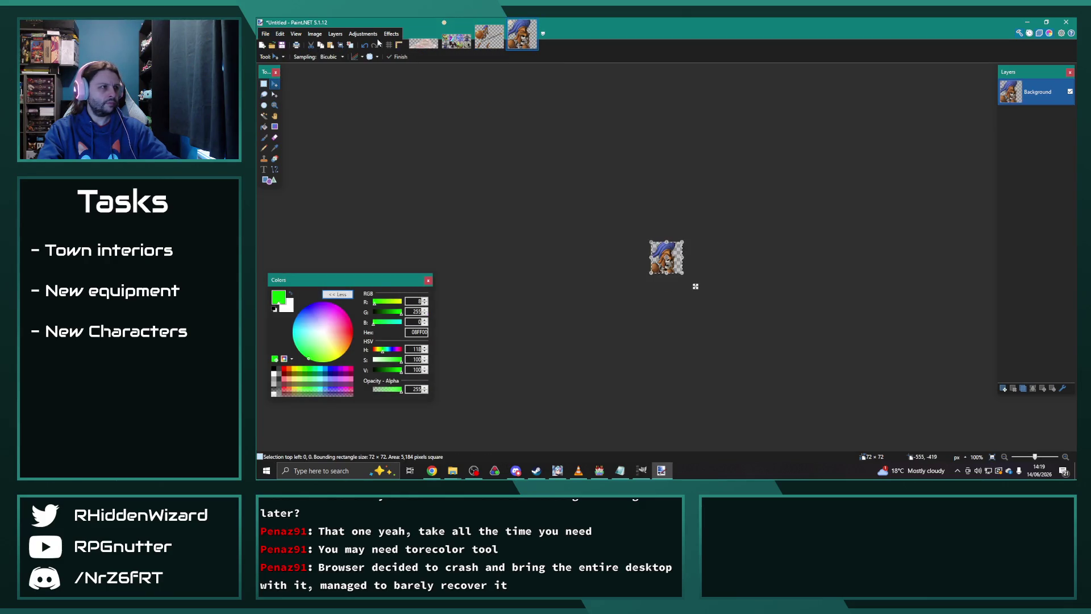
{"action": "left_click", "coordinate": [336, 34]}
{"action": "left_click", "coordinate": [327, 56]}
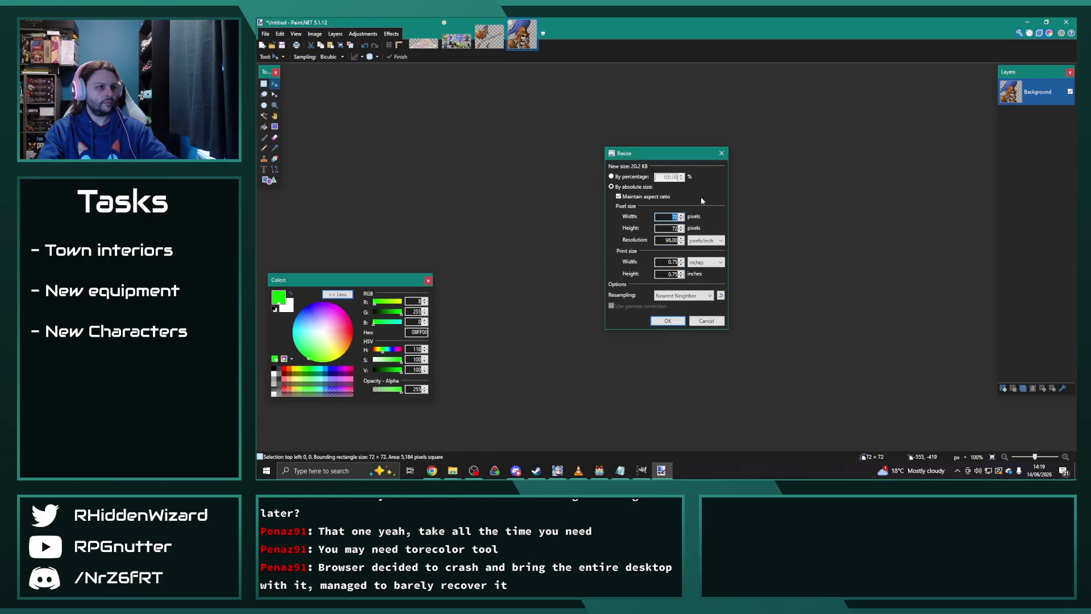
{"action": "type", "text": "144"}
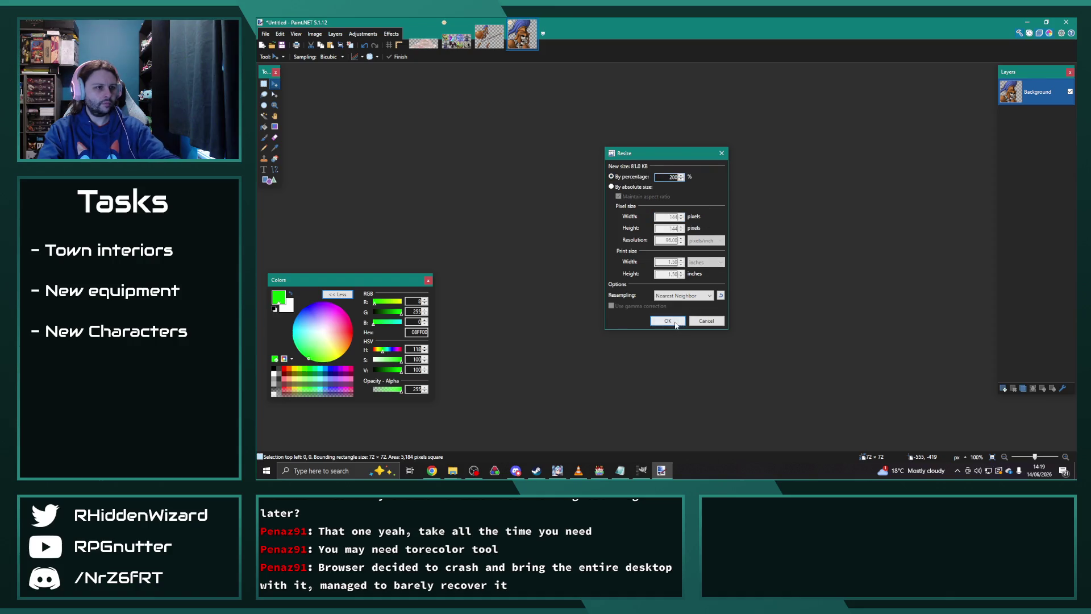
{"action": "left_click", "coordinate": [667, 320]}
{"action": "key", "text": "ctrl+c"}
- Paste the enlarged skeleton head into Chapter11-2's top-right cell, aligned to the top edge
{"action": "left_click", "coordinate": [456, 39]}
{"action": "key", "text": "ctrl+v"}
{"action": "key", "text": "Right"}
{"action": "key", "text": "Right"}
{"action": "key", "text": "Right"}
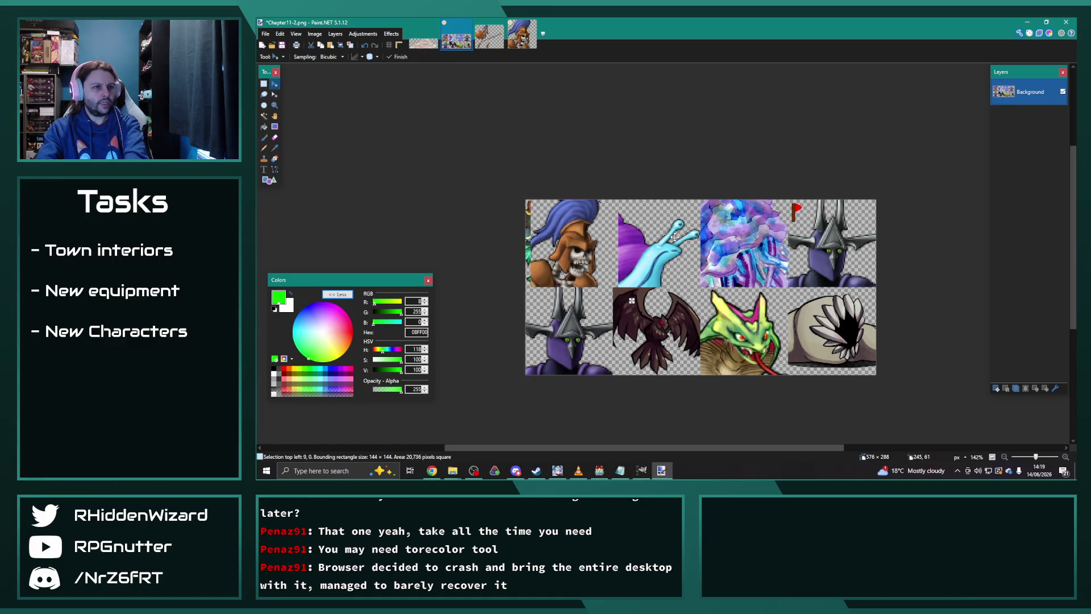
{"action": "key", "text": "Right"}
{"action": "key", "text": "Right"}
{"action": "key", "text": "Right"}
{"action": "left_click_drag", "start_coordinate": [652, 301], "coordinate": [890, 307]}
{"action": "left_click_drag", "start_coordinate": [869, 265], "coordinate": [887, 277]}
{"action": "key", "text": "Up"}
{"action": "key", "text": "Up"}
{"action": "key", "text": "Up"}
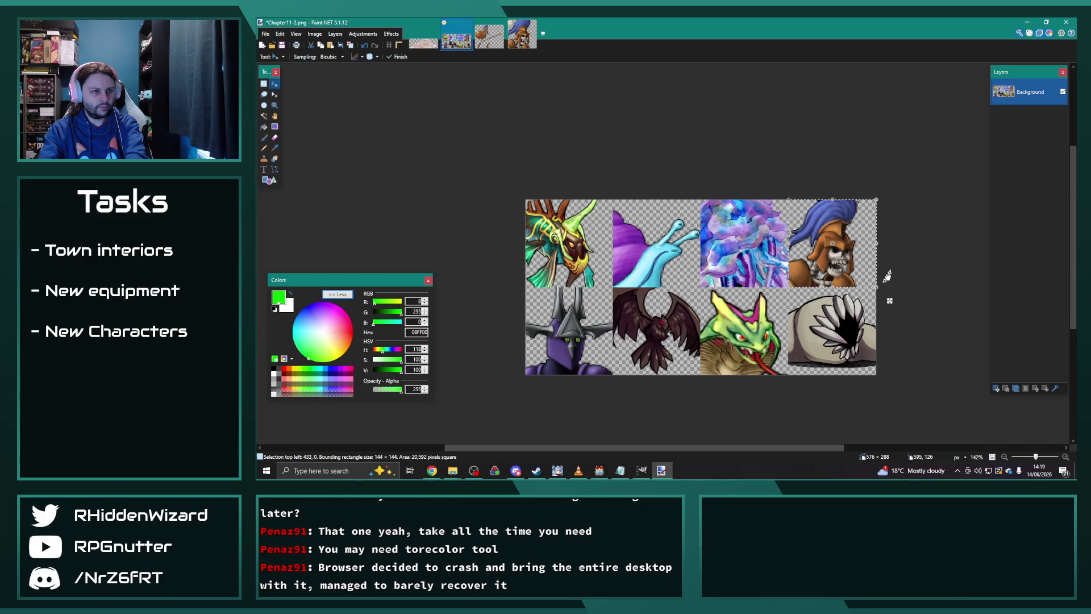
{"action": "scroll", "coordinate": [886, 270], "scroll_direction": "up", "scroll_amount": 4}
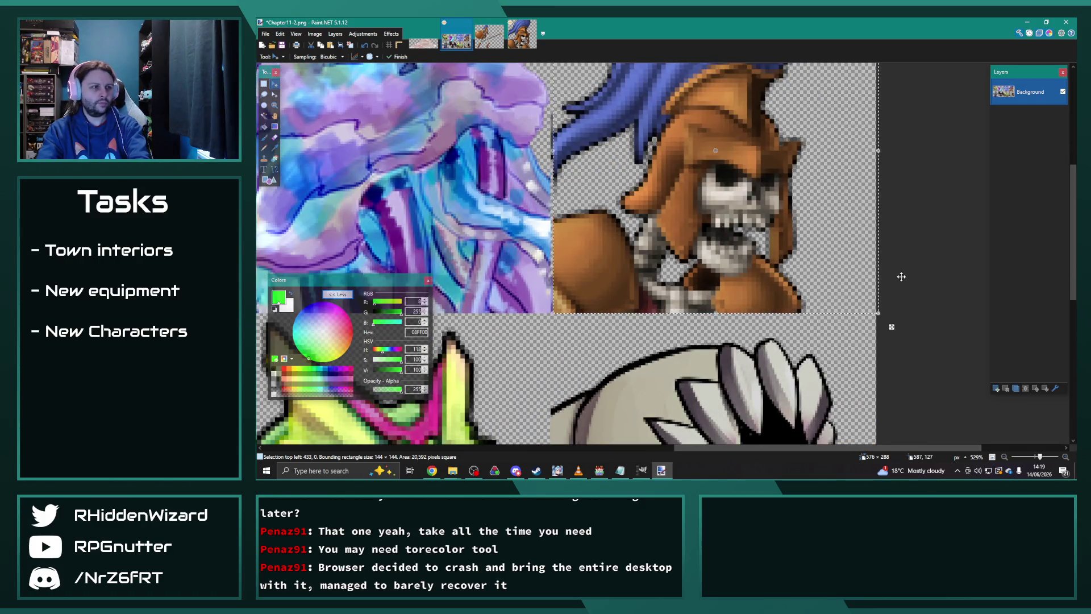
{"action": "key", "text": "Left"}
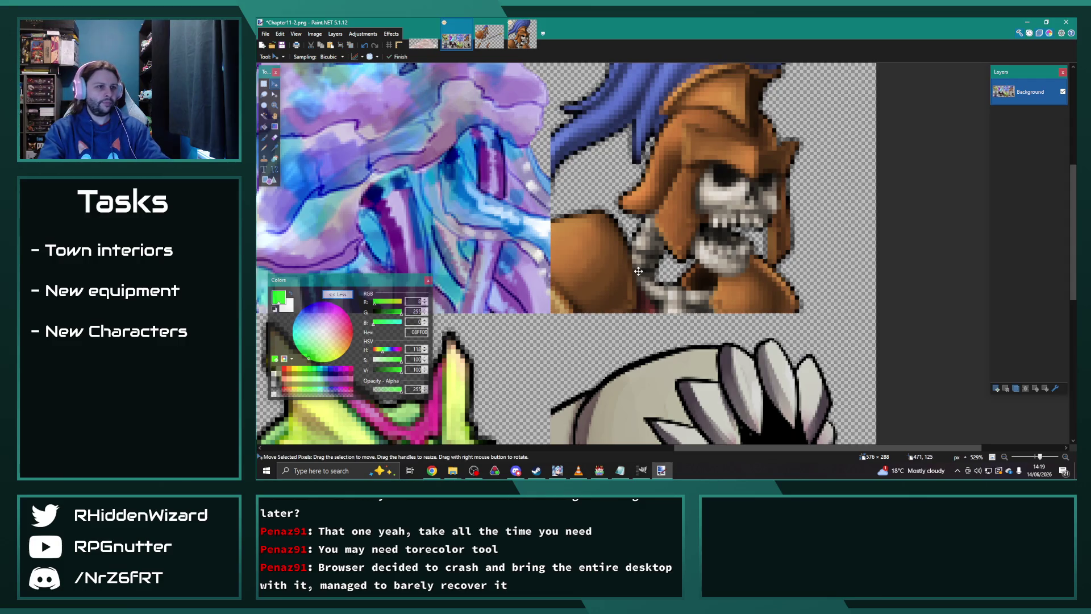
{"action": "scroll", "coordinate": [639, 272], "scroll_direction": "down", "scroll_amount": 4}
{"action": "left_click_drag", "start_coordinate": [666, 447], "coordinate": [601, 447]}
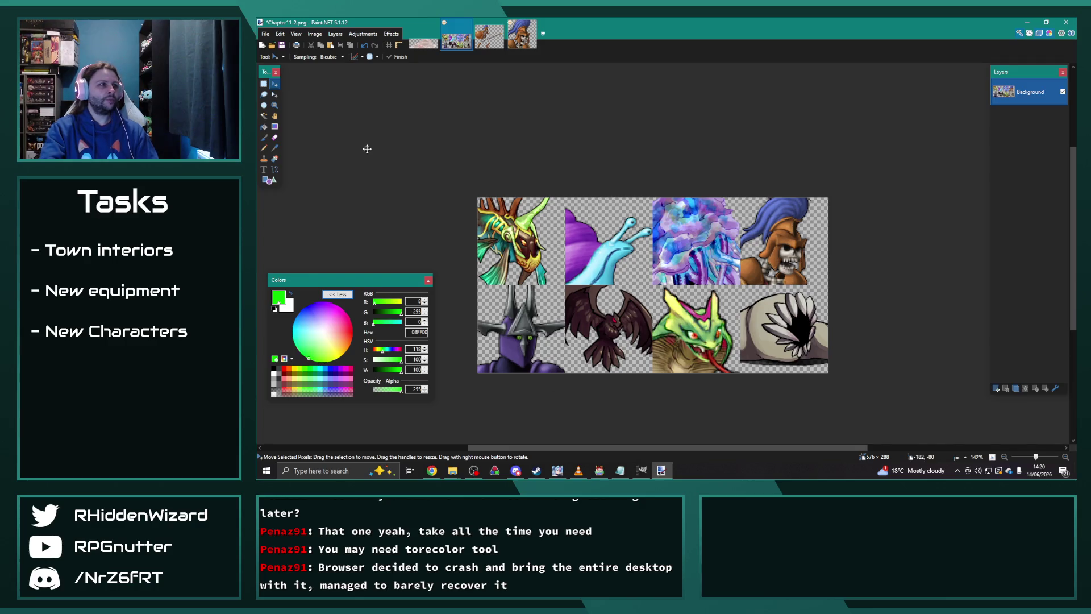
- Close the cropped head image without saving, and close skeleton_14a
{"action": "left_click", "coordinate": [513, 47]}
{"action": "key", "text": "ctrl+w"}
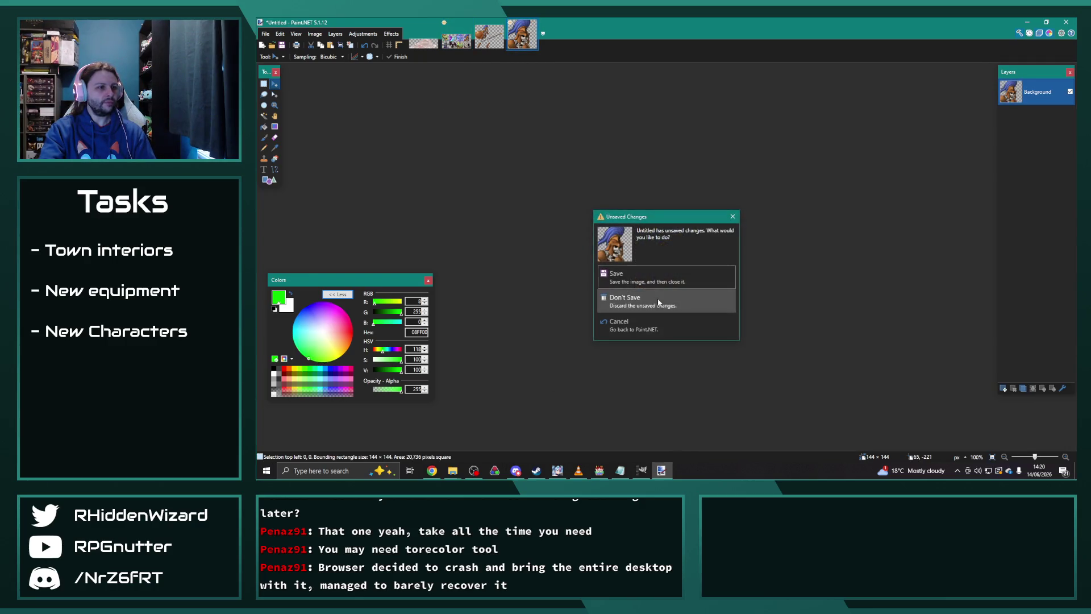
{"action": "left_click", "coordinate": [636, 307]}
{"action": "left_click", "coordinate": [501, 24]}
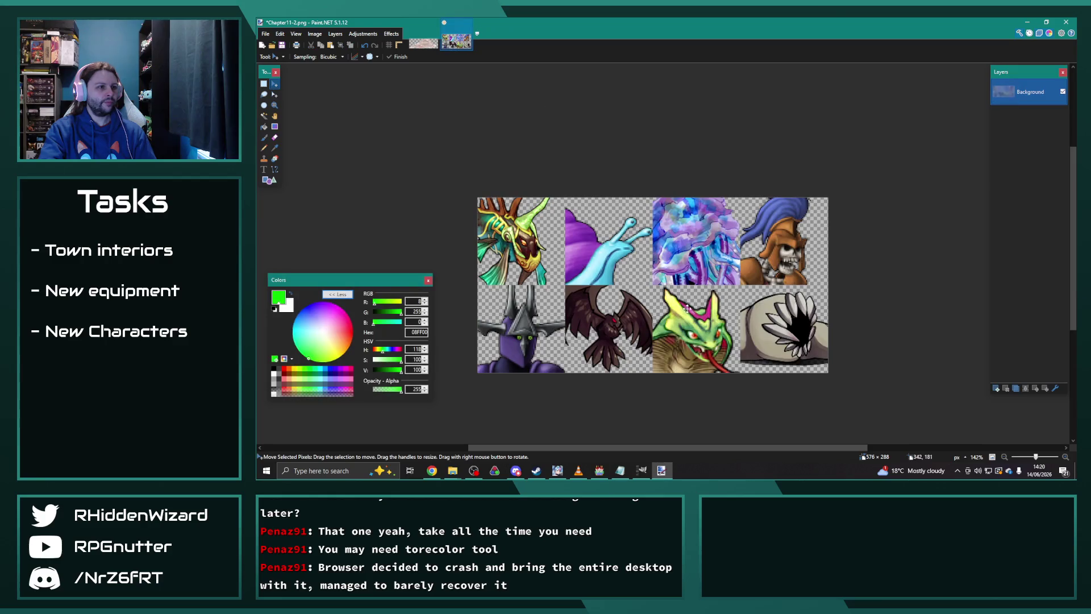
- Drag 012_Specter_E from the sv_enemies folder into Paint.NET and open it as a new image
{"action": "left_click", "coordinate": [452, 471]}
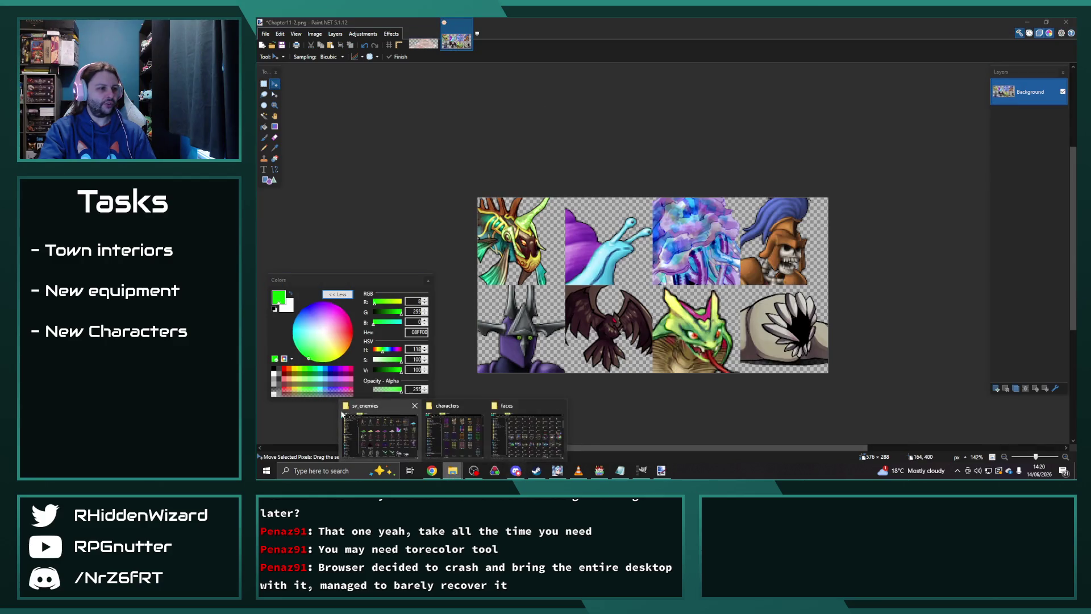
{"action": "left_click", "coordinate": [379, 435]}
{"action": "scroll", "coordinate": [659, 282], "scroll_direction": "up", "scroll_amount": 10}
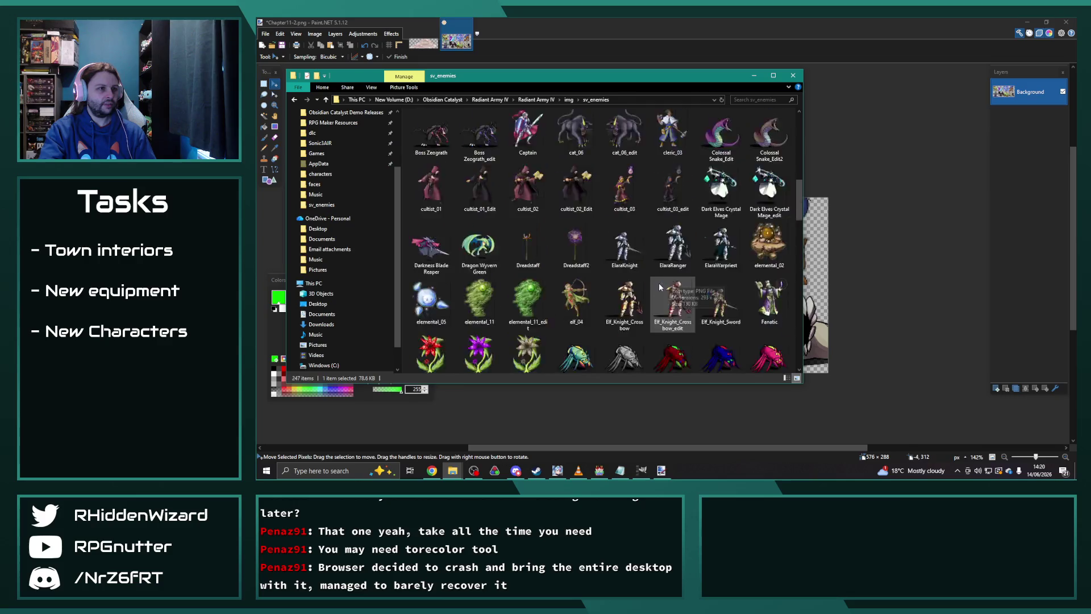
{"action": "left_click", "coordinate": [430, 133]}
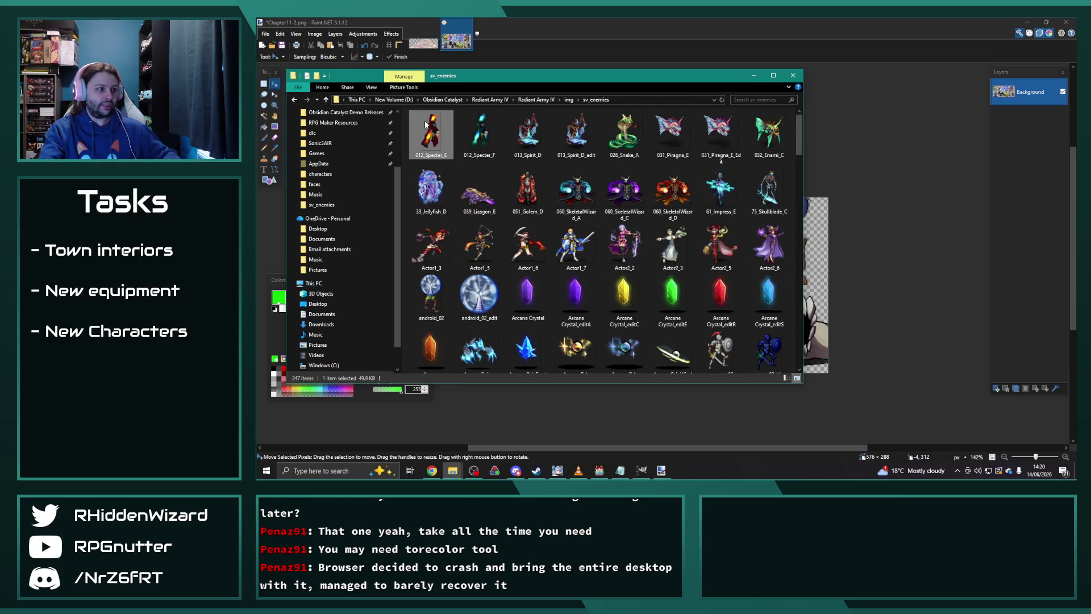
{"action": "left_click_drag", "start_coordinate": [431, 134], "coordinate": [858, 175]}
{"action": "left_click", "coordinate": [696, 248]}
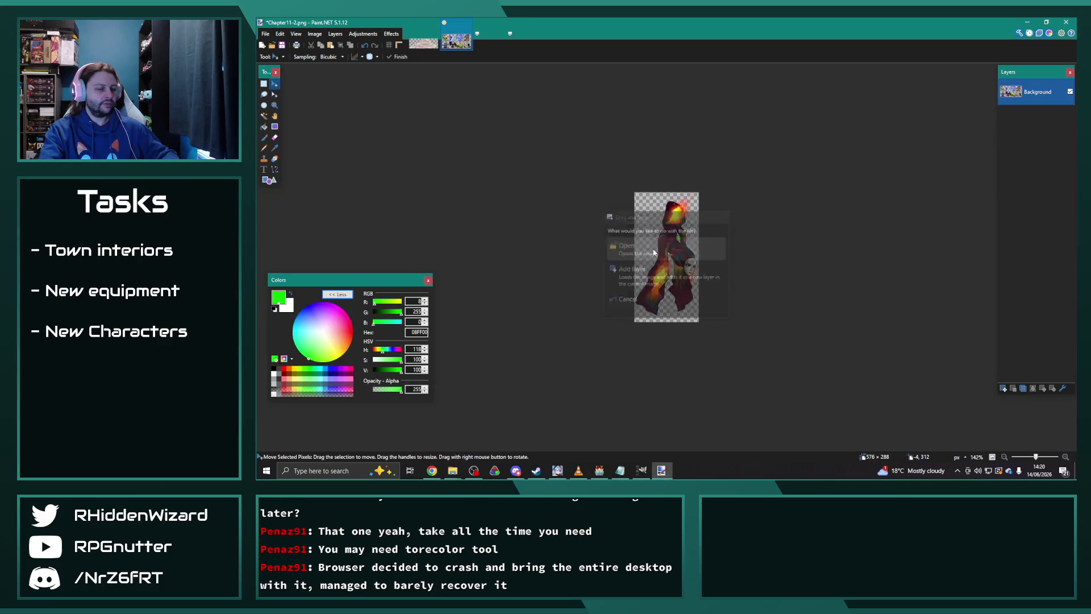
- Select a 72×72 square over the specter's hood and paste it into a new 72×72 image
{"action": "scroll", "coordinate": [695, 233], "scroll_direction": "up", "scroll_amount": 1}
{"action": "left_click", "coordinate": [265, 84]}
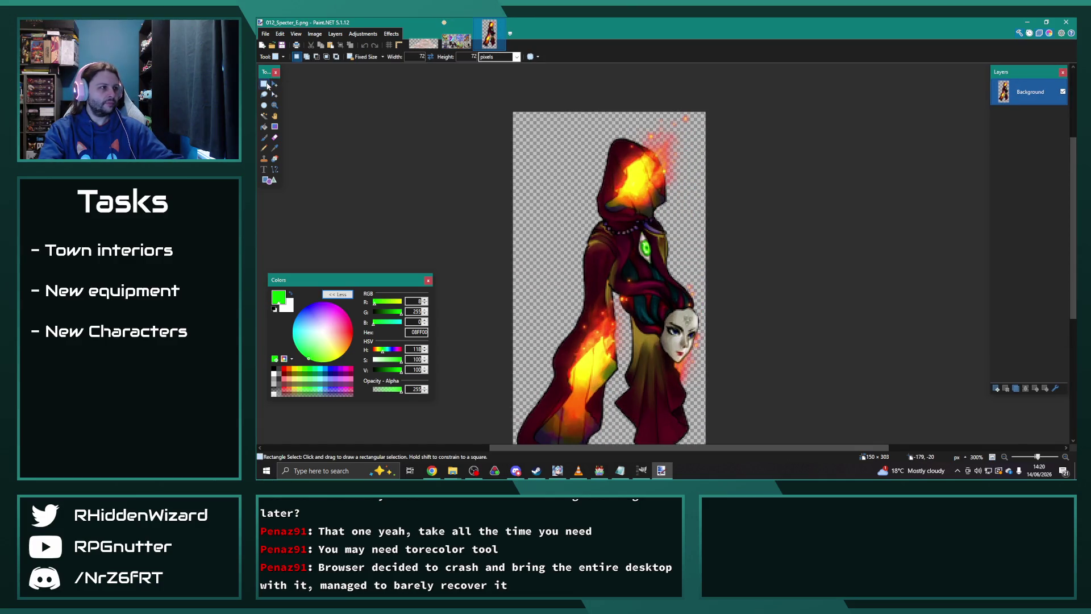
{"action": "mouse_move", "coordinate": [614, 167]}
{"action": "left_mouse_down"}
{"action": "mouse_move", "coordinate": [612, 200]}
{"action": "mouse_move", "coordinate": [587, 132]}
{"action": "left_mouse_up"}
{"action": "left_click", "coordinate": [263, 34]}
{"action": "left_click", "coordinate": [278, 45]}
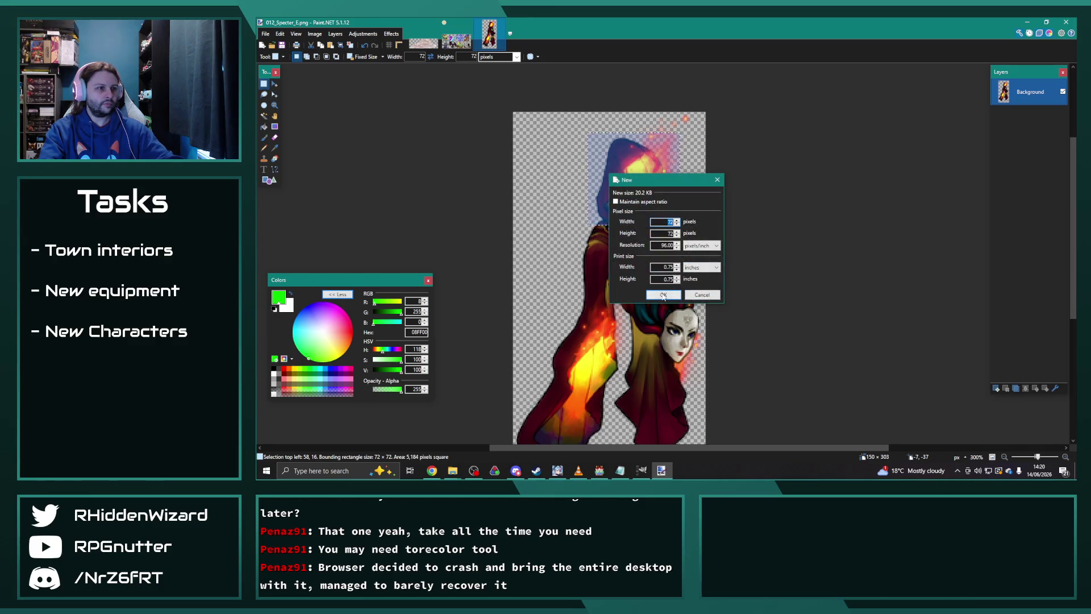
{"action": "left_click", "coordinate": [663, 294]}
{"action": "key", "text": "ctrl+v"}
- Try Hue/Saturation on the hood, then cancel to keep its original colours
{"action": "scroll", "coordinate": [665, 253], "scroll_direction": "up", "scroll_amount": 3}
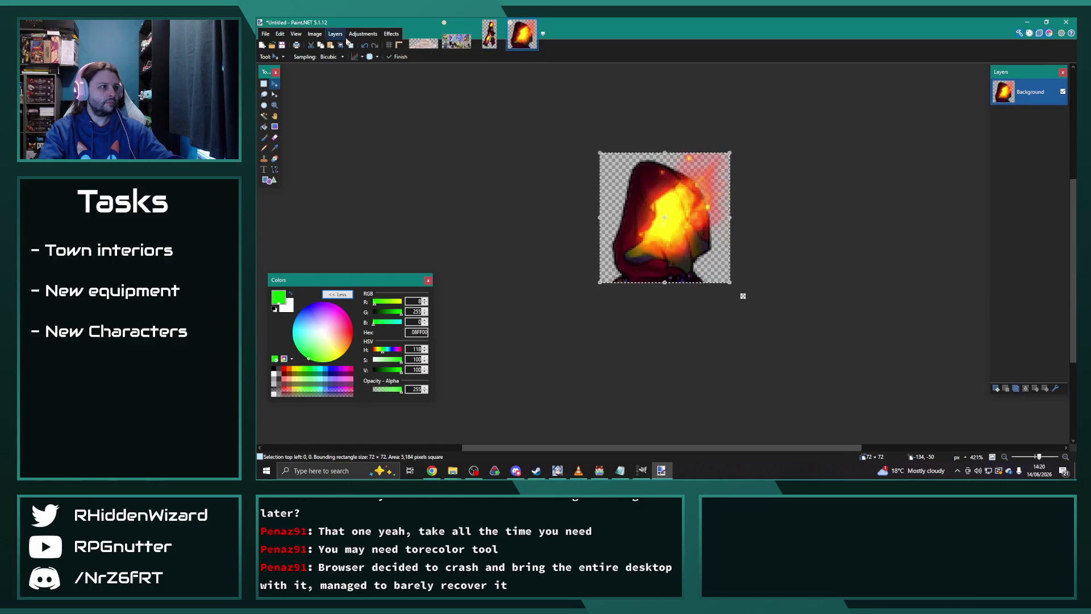
{"action": "left_click", "coordinate": [362, 33]}
{"action": "left_click", "coordinate": [369, 102]}
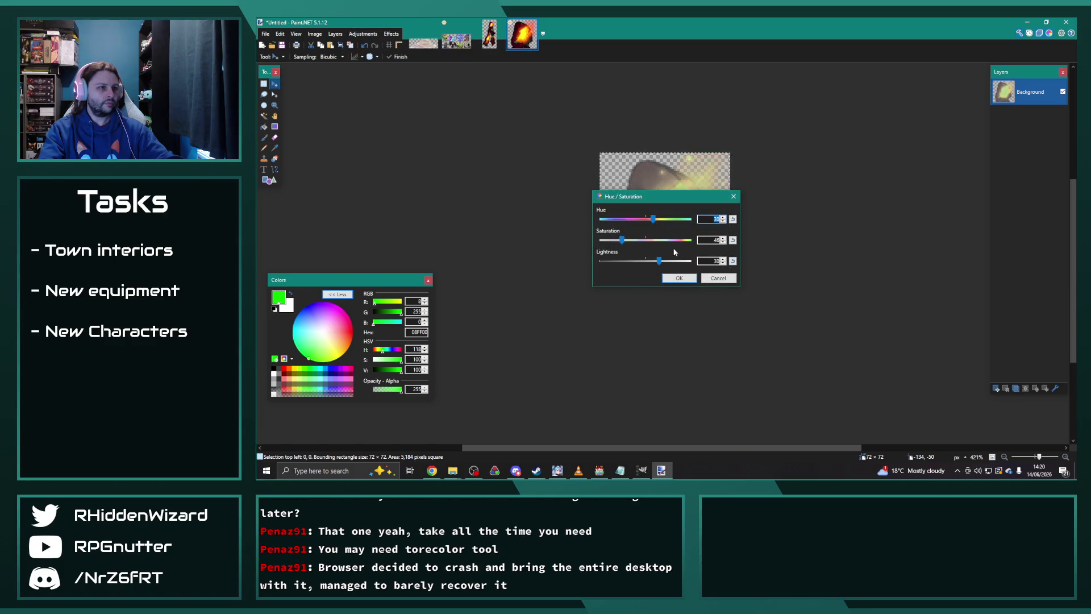
{"action": "left_click", "coordinate": [718, 278]}
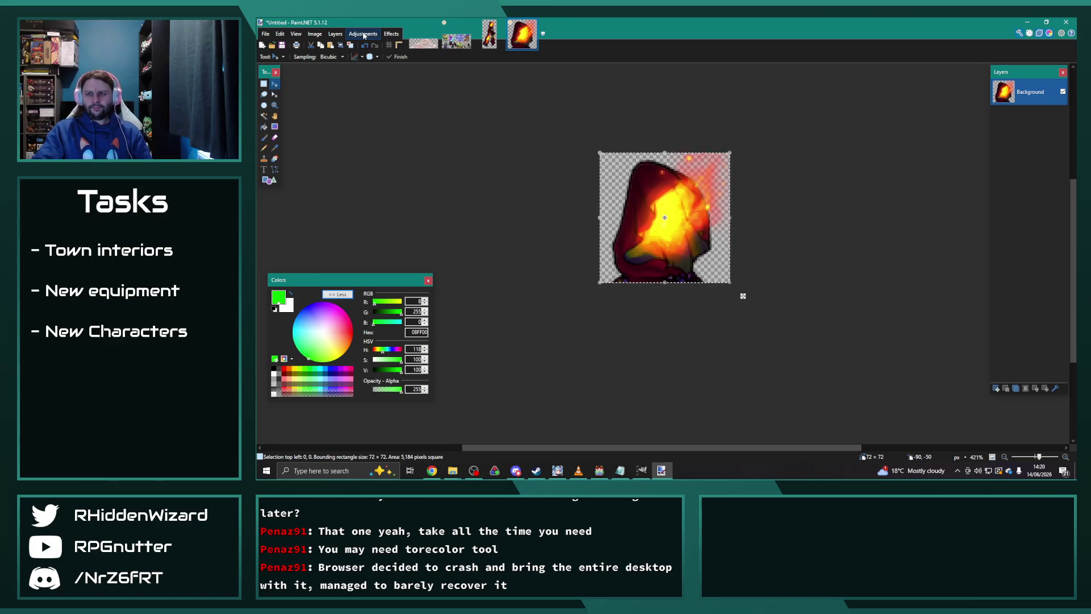
{"action": "left_click", "coordinate": [313, 35]}
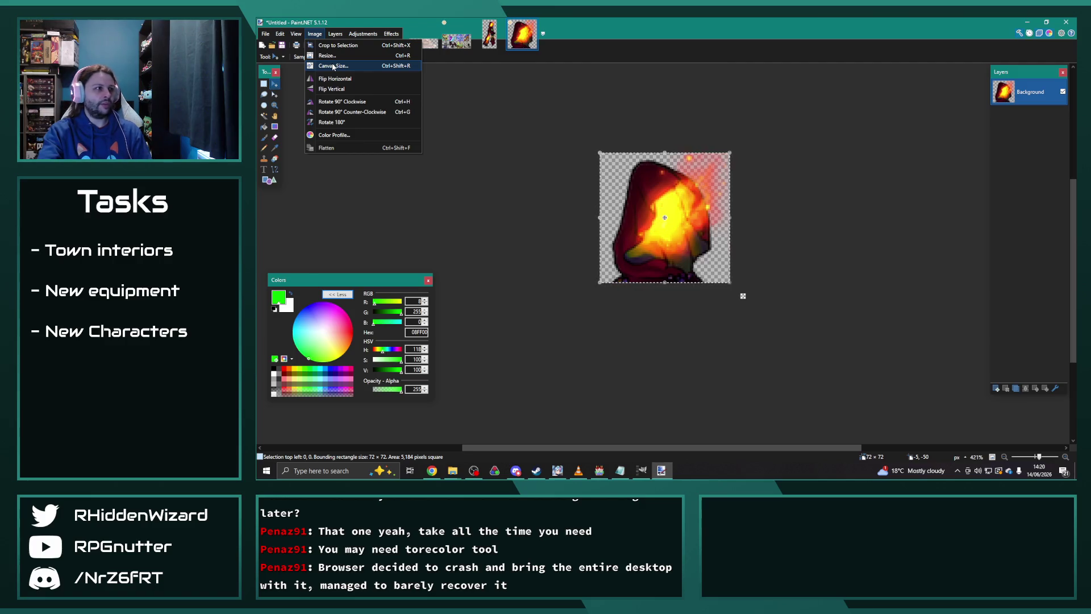
{"action": "left_click", "coordinate": [328, 56]}
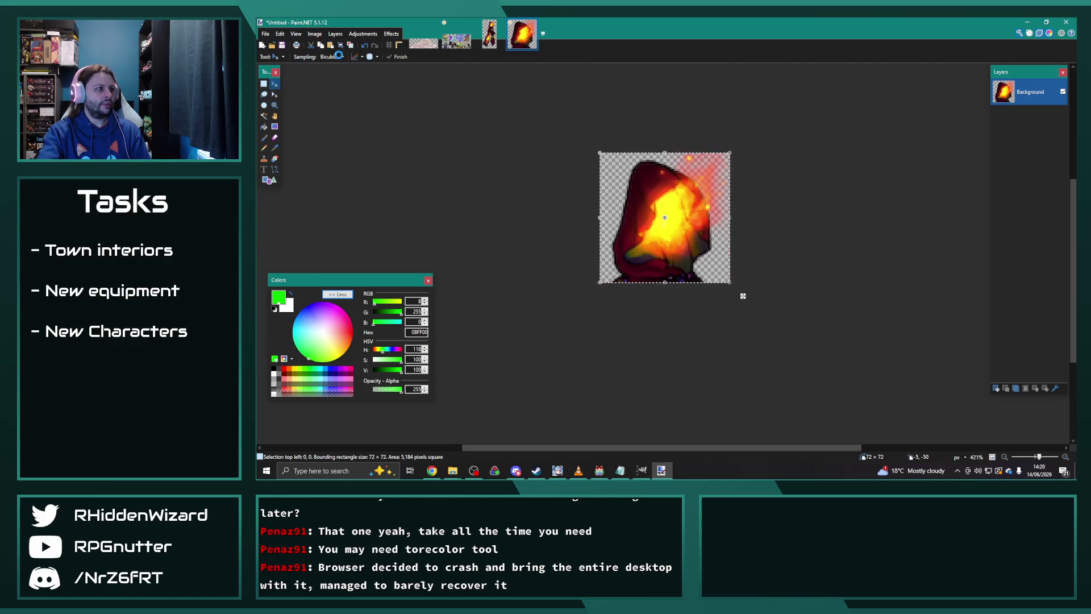
- Resize the hood crop by 200% to 144×144 and paste it into Chapter11-2's bottom-left slot
{"action": "left_click", "coordinate": [631, 177]}
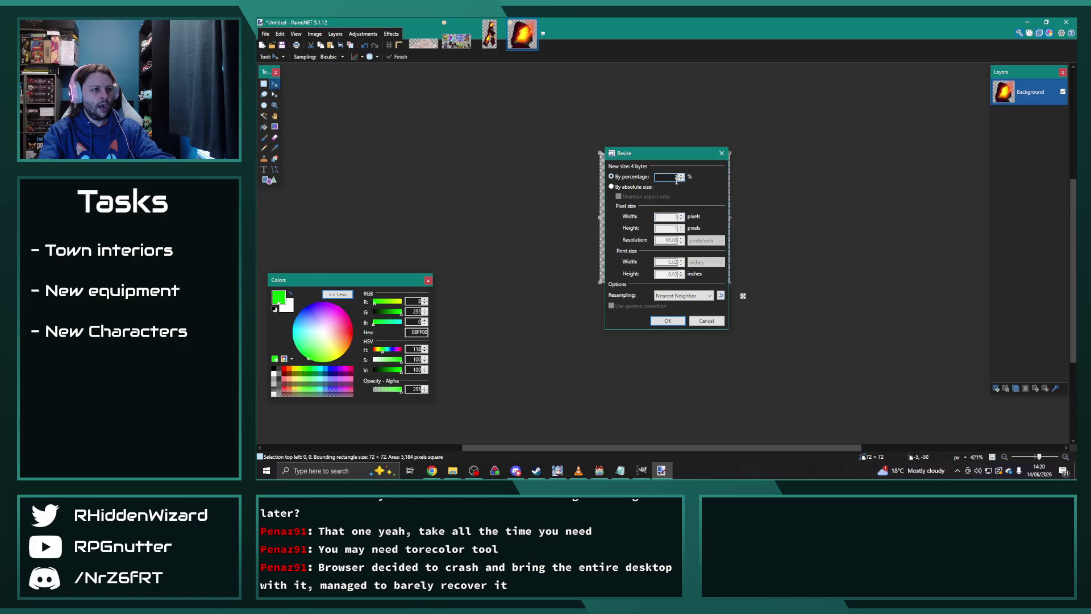
{"action": "left_click", "coordinate": [680, 321]}
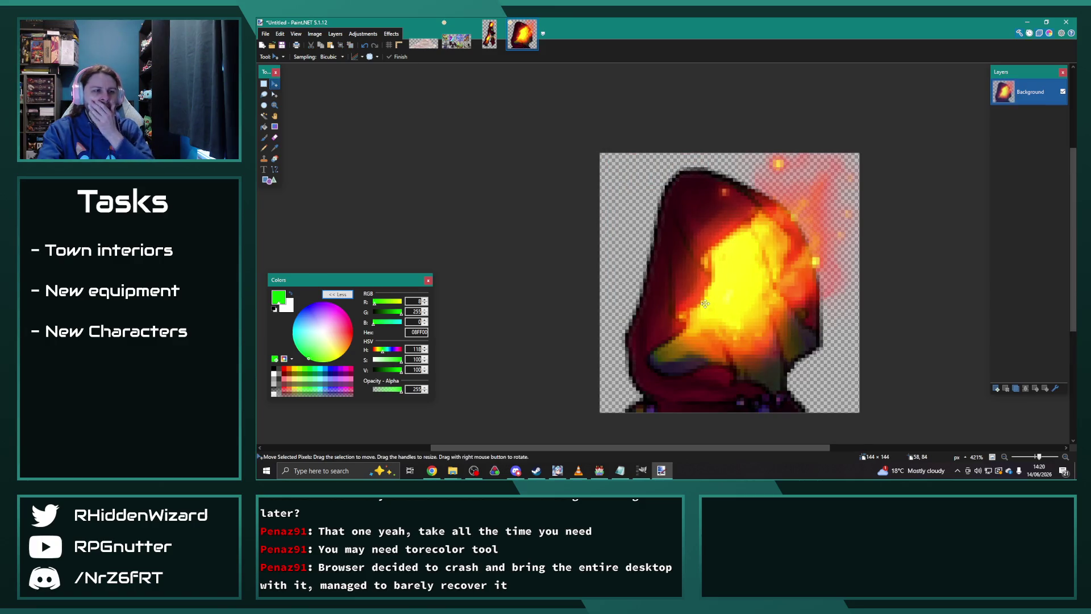
{"action": "scroll", "coordinate": [690, 261], "scroll_direction": "down", "scroll_amount": 2}
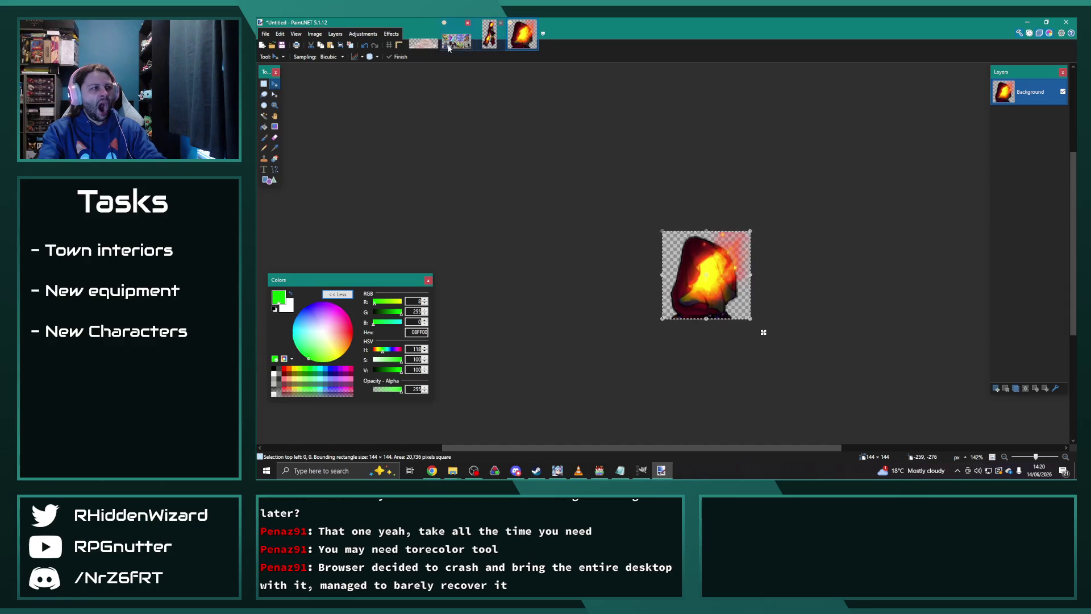
{"action": "left_click", "coordinate": [457, 39]}
{"action": "key", "text": "ctrl+v"}
{"action": "left_click_drag", "start_coordinate": [578, 260], "coordinate": [647, 273]}
{"action": "left_click_drag", "start_coordinate": [578, 327], "coordinate": [578, 386]}
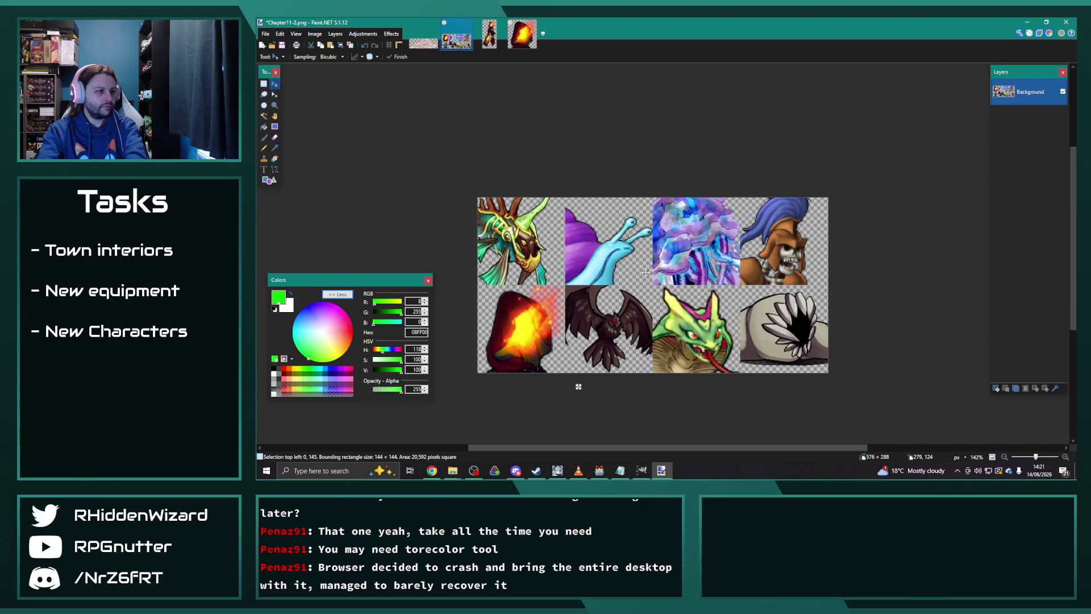
- Close the hood crop image without saving and return to the enemy sprites folder
{"action": "scroll", "coordinate": [610, 314], "scroll_direction": "up", "scroll_amount": 5}
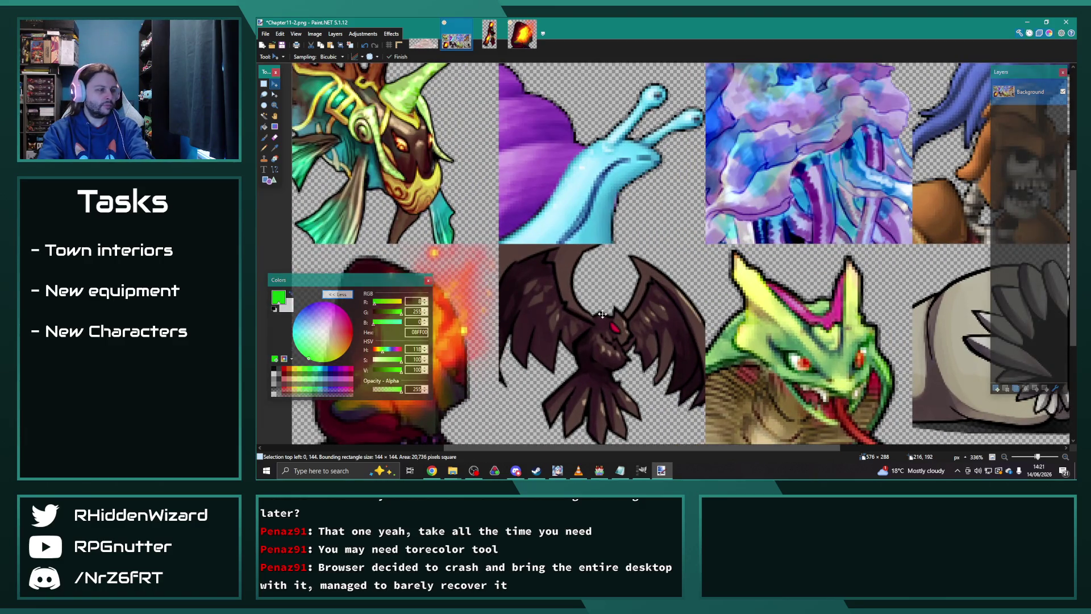
{"action": "scroll", "coordinate": [602, 313], "scroll_direction": "down", "scroll_amount": 3}
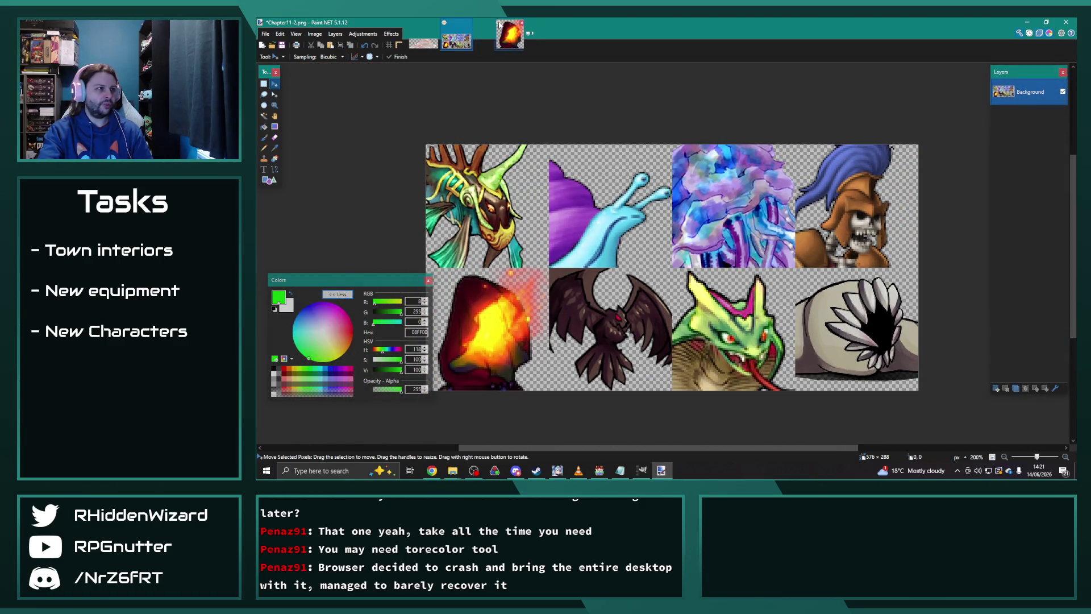
{"action": "left_click", "coordinate": [521, 23]}
{"action": "left_click", "coordinate": [649, 293]}
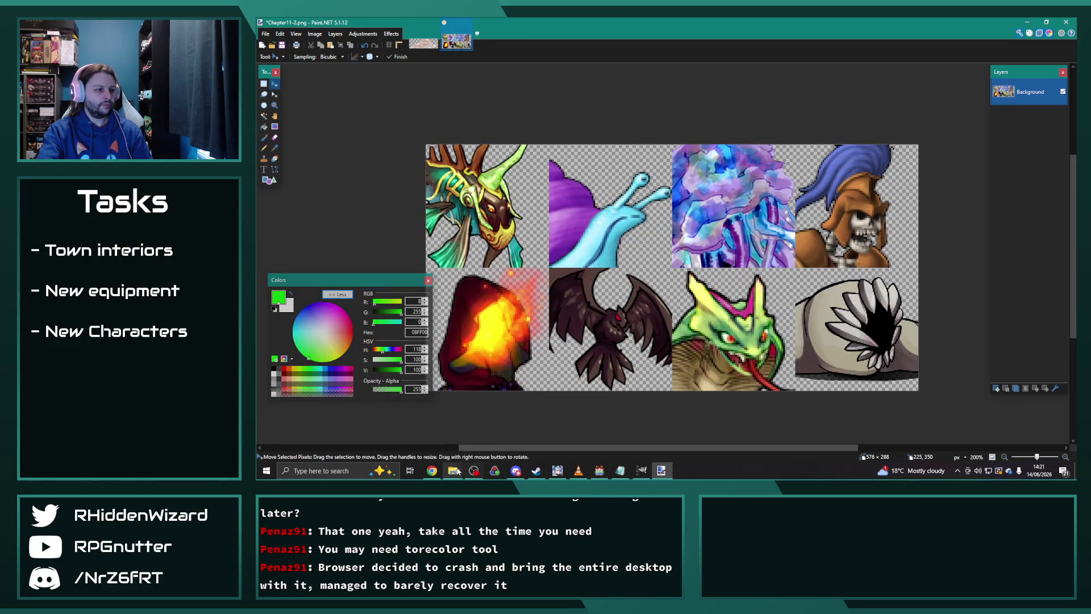
{"action": "mouse_move", "coordinate": [458, 471]}
{"action": "left_click", "coordinate": [529, 433]}
- Open 060_SkeletalWizard_D and select a 144×144 area over the wizard's head and torso
{"action": "left_click", "coordinate": [668, 194]}
{"action": "left_click_drag", "start_coordinate": [954, 173], "coordinate": [954, 173]}
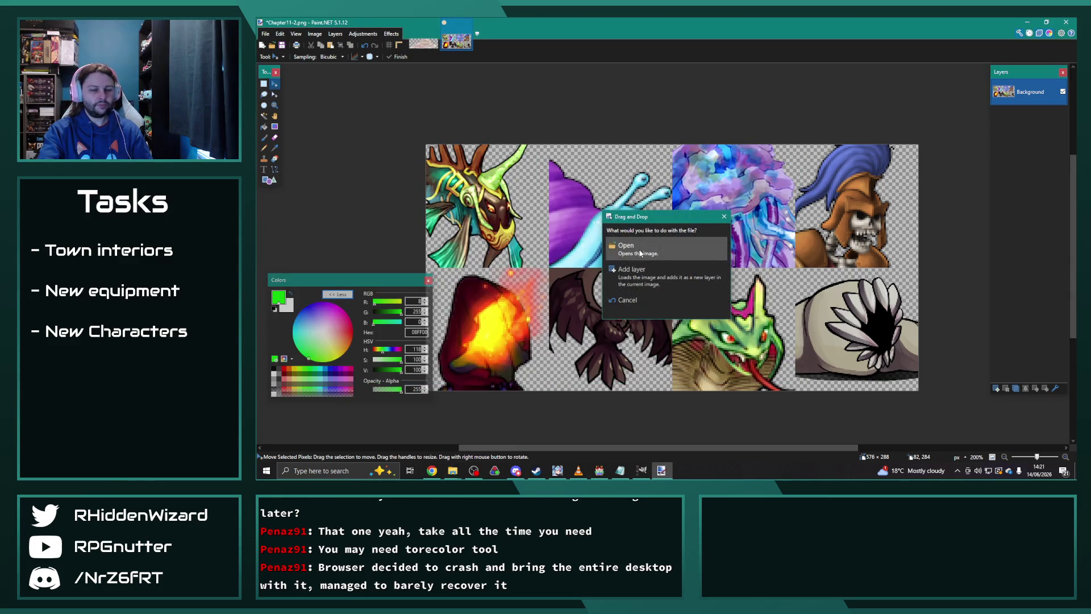
{"action": "left_click", "coordinate": [638, 250]}
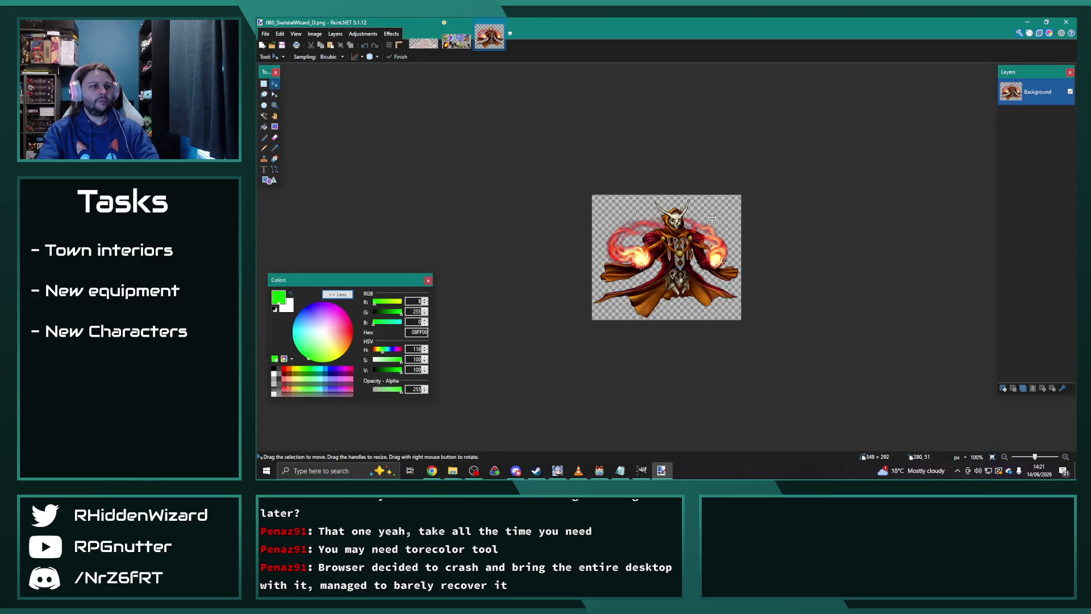
{"action": "scroll", "coordinate": [595, 173], "scroll_direction": "up", "scroll_amount": 2}
{"action": "left_click", "coordinate": [264, 84]}
{"action": "left_click_drag", "start_coordinate": [636, 246], "coordinate": [596, 169]}
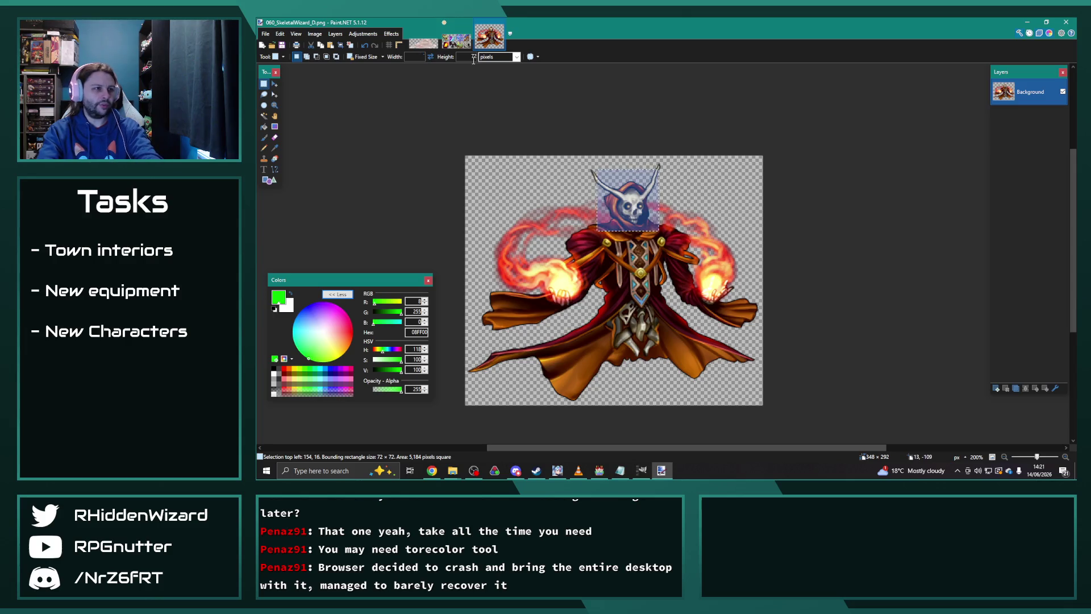
{"action": "type", "text": "14"}
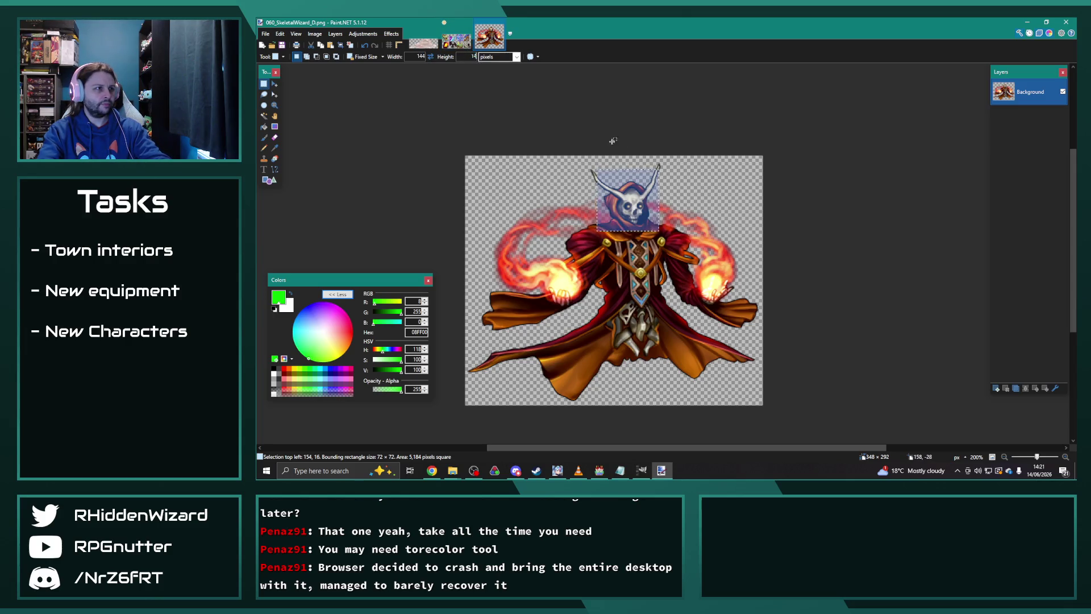
{"action": "type", "text": "44"}
{"action": "left_click_drag", "start_coordinate": [639, 258], "coordinate": [568, 128]}
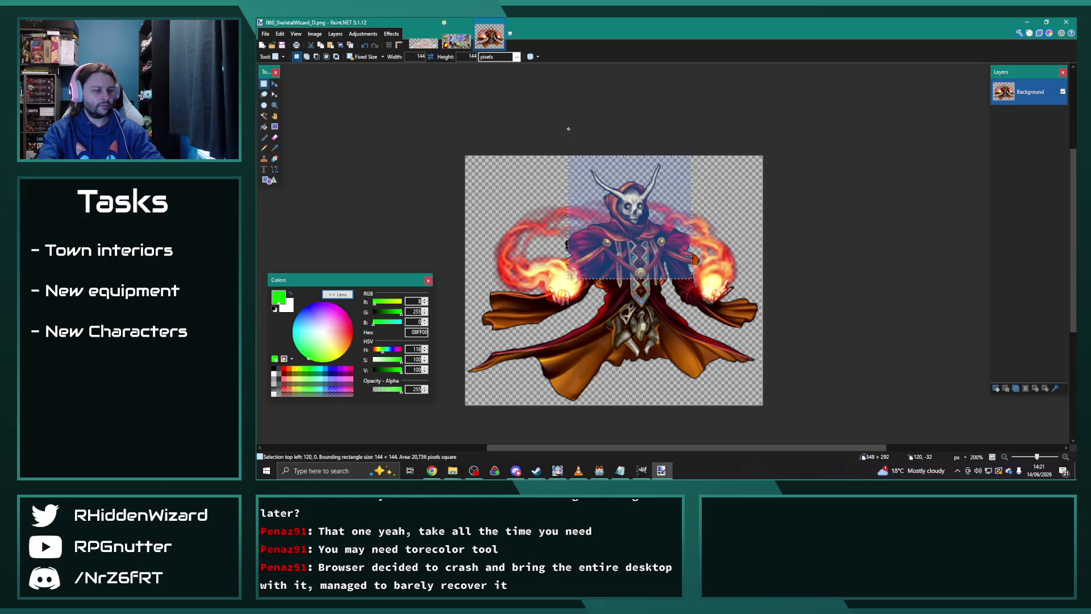
- Paste the wizard crop into Chapter11-2's second bottom-row slot, nudge it into alignment, and deselect
{"action": "left_click", "coordinate": [455, 40]}
{"action": "left_click", "coordinate": [604, 341]}
{"action": "key", "text": "ctrl+v"}
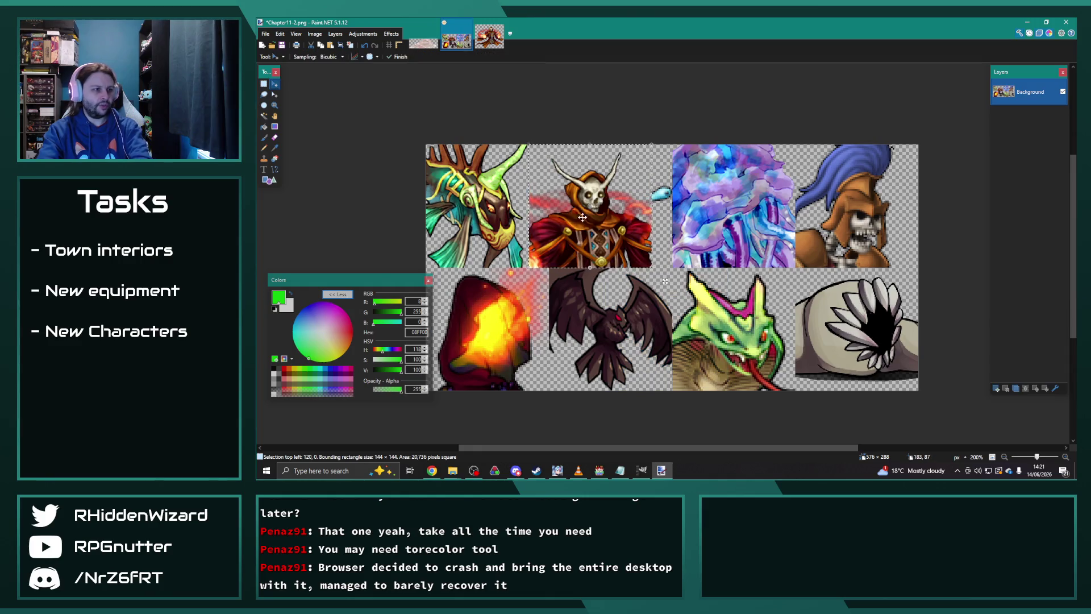
{"action": "left_click_drag", "start_coordinate": [585, 194], "coordinate": [591, 308]}
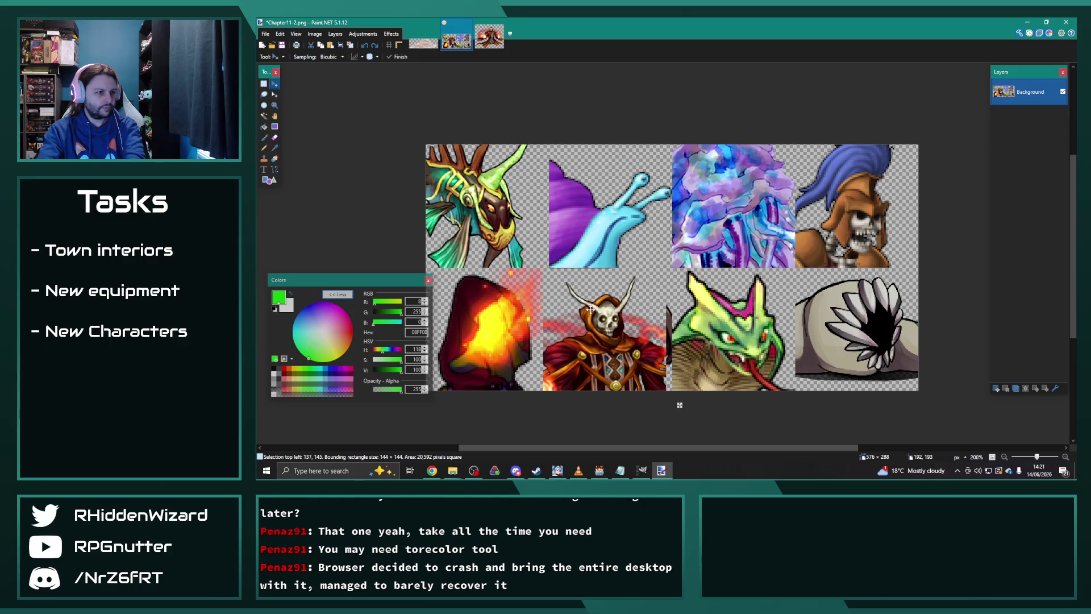
{"action": "key", "text": "Right"}
{"action": "key", "text": "Right"}
{"action": "key", "text": "Right"}
{"action": "key", "text": "Up"}
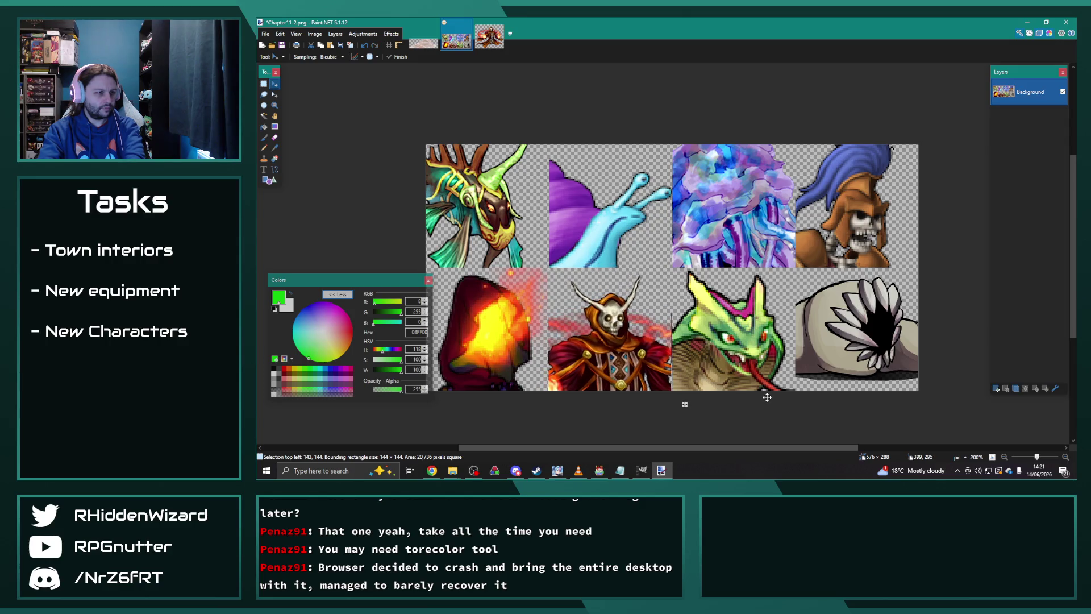
{"action": "key", "text": "Right"}
{"action": "key", "text": "ctrl+d"}
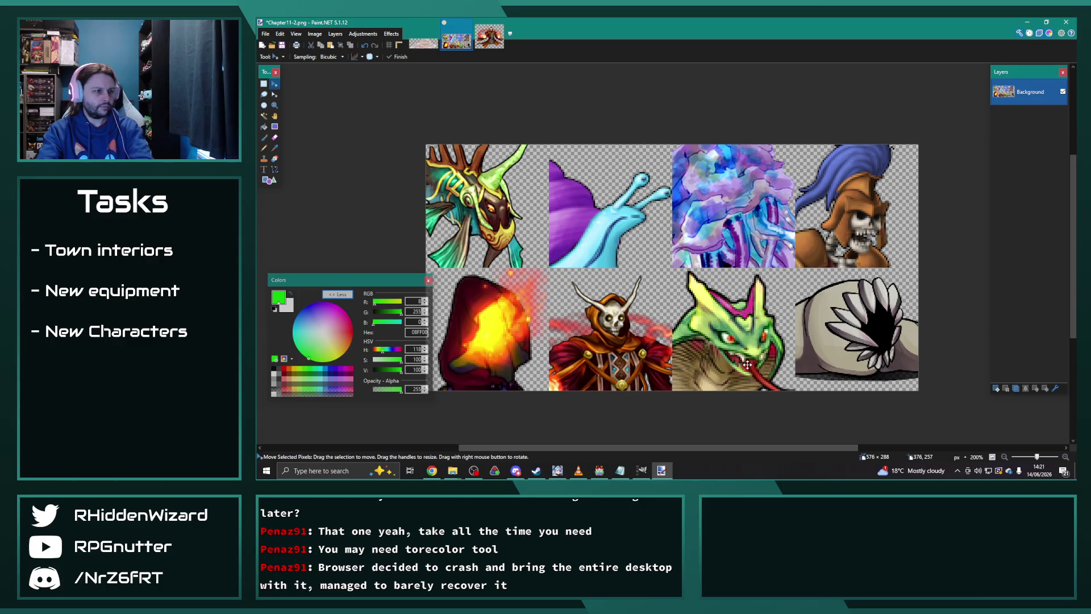
{"action": "scroll", "coordinate": [739, 336], "scroll_direction": "down", "scroll_amount": 3}
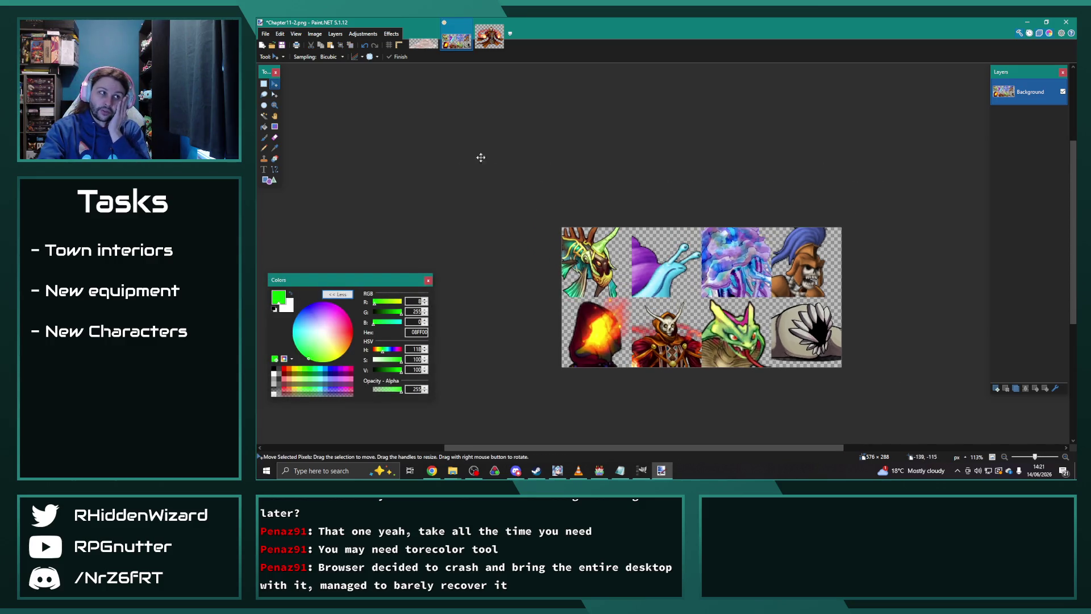
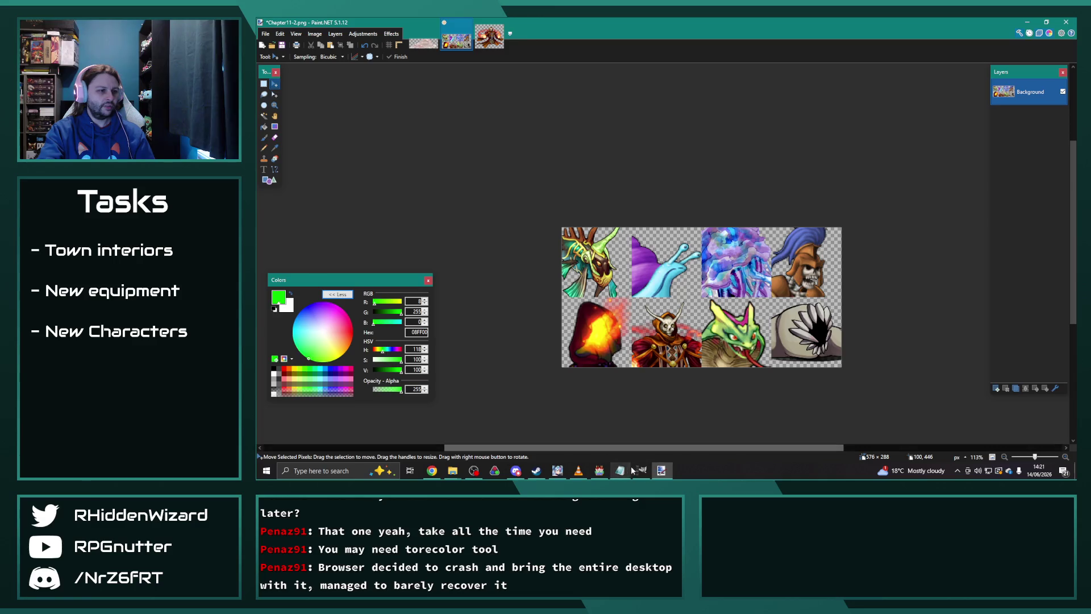
- Browse the enemy list from 0234 Rüstung Modell S down to Vile Ooze and Agitated Malevolence
{"action": "left_click", "coordinate": [599, 471]}
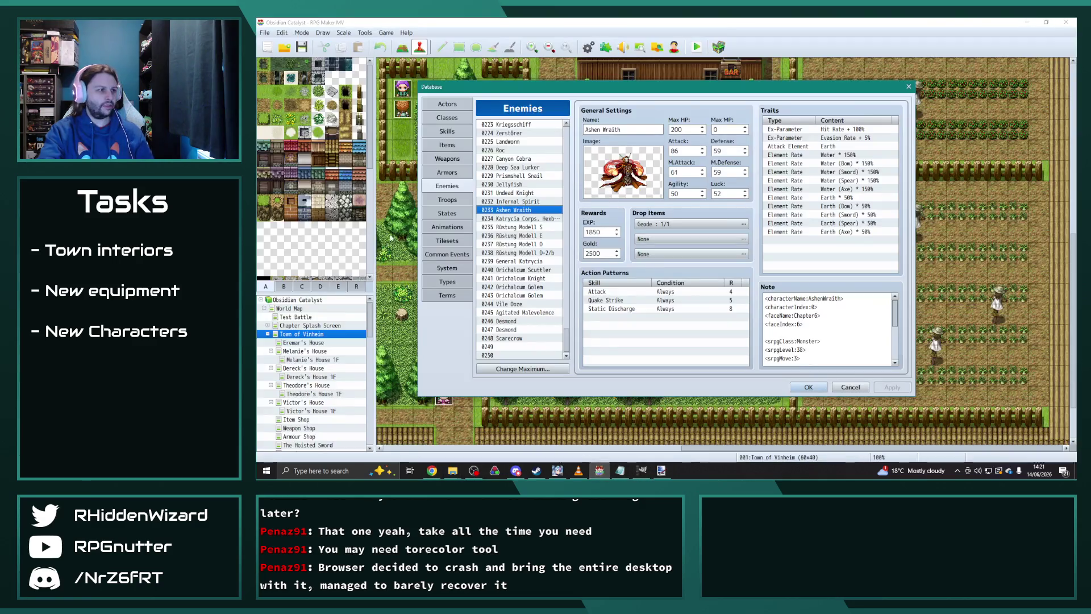
{"action": "left_click", "coordinate": [534, 219]}
{"action": "left_click", "coordinate": [531, 227]}
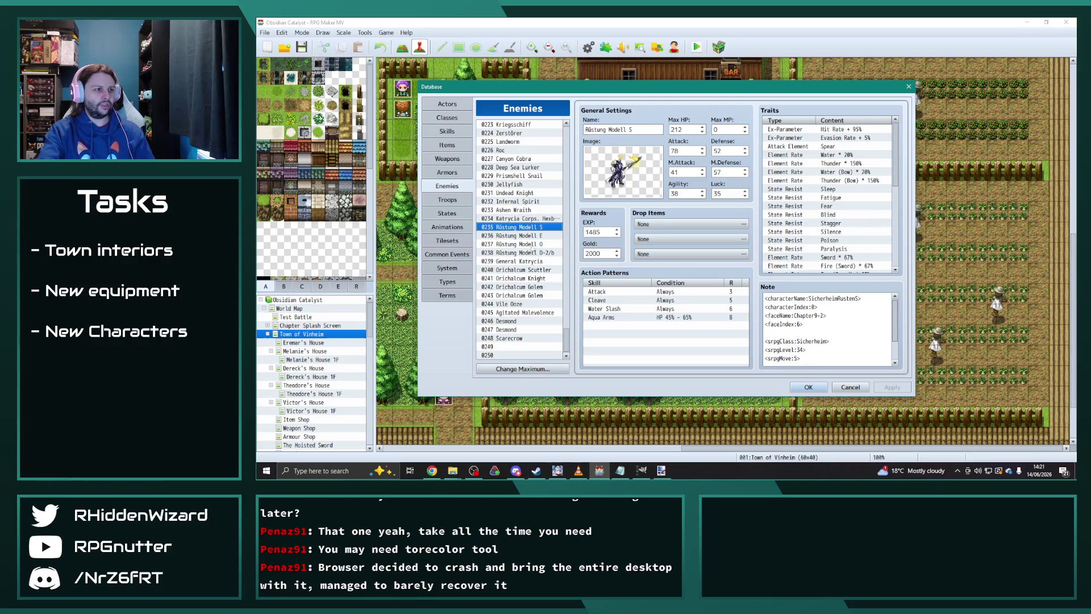
{"action": "left_click", "coordinate": [531, 262]}
{"action": "left_click", "coordinate": [532, 271]}
{"action": "left_click", "coordinate": [512, 304]}
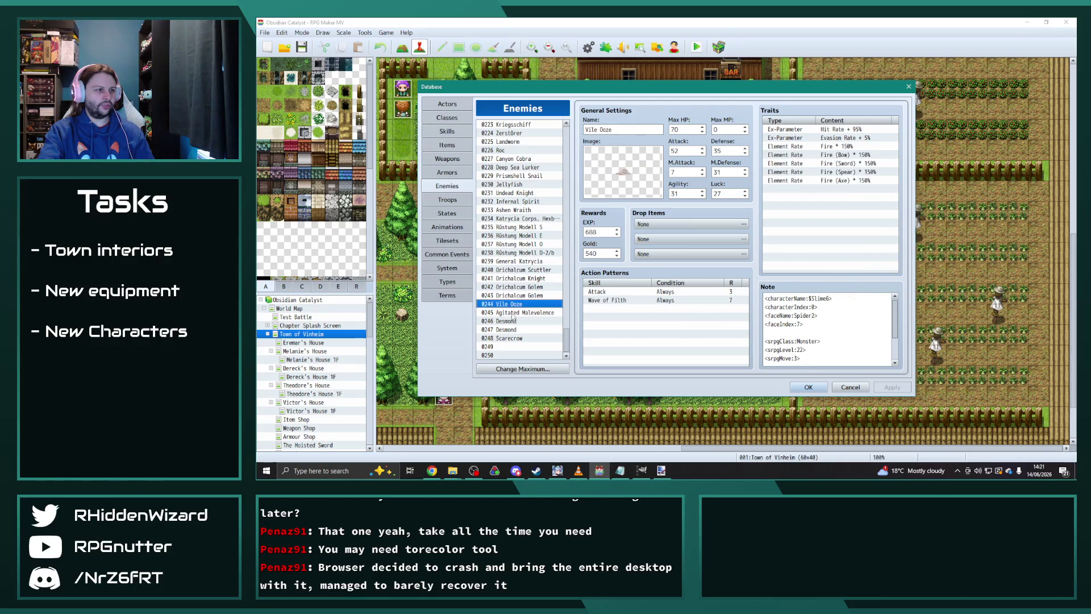
{"action": "left_click", "coordinate": [512, 313]}
{"action": "left_click", "coordinate": [510, 306]}
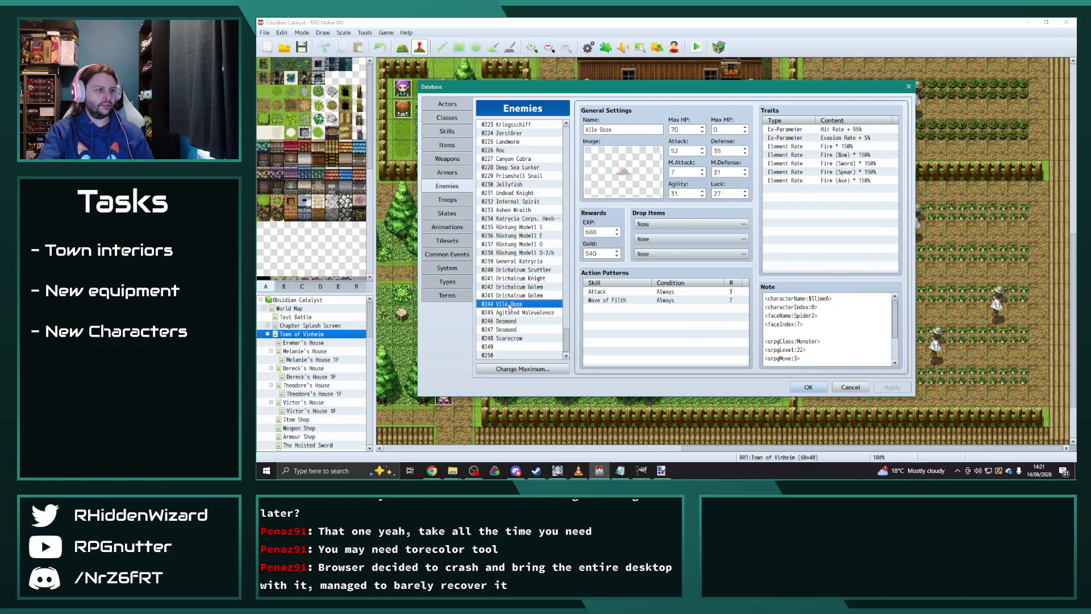
- Check Scarecrow, settle on Vile Ooze, then bring up Slime6.png in Paint.NET
{"action": "left_click", "coordinate": [508, 338]}
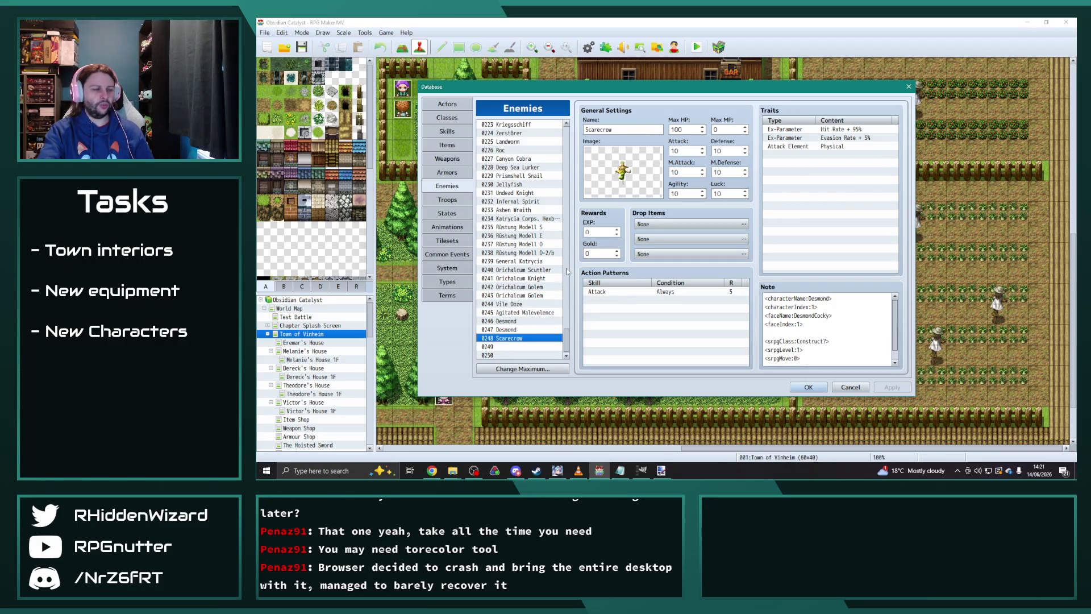
{"action": "left_click", "coordinate": [518, 304]}
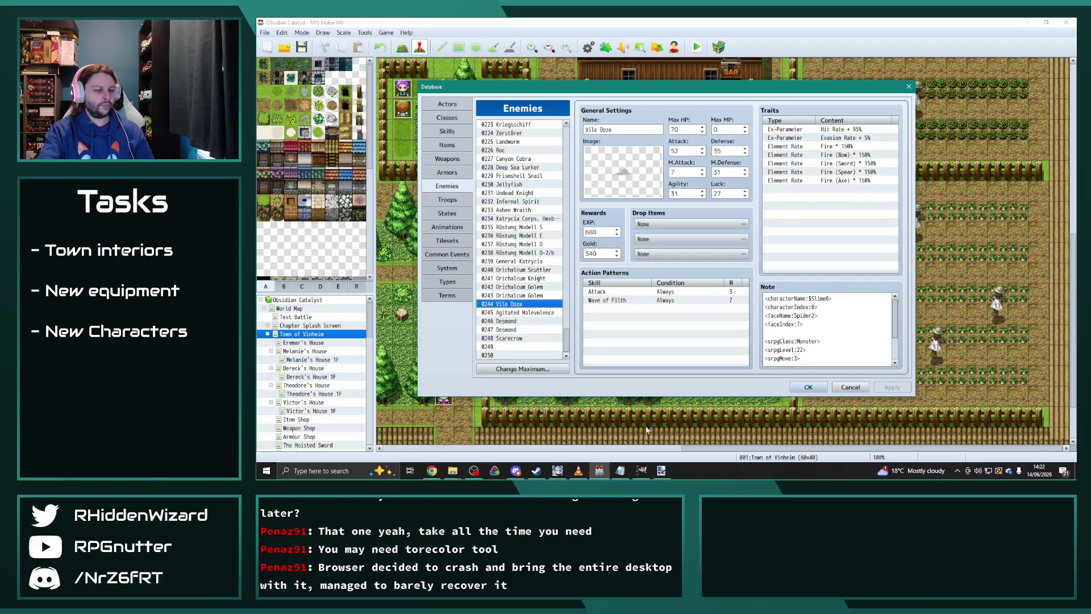
{"action": "left_click", "coordinate": [661, 470]}
{"action": "left_click", "coordinate": [423, 35]}
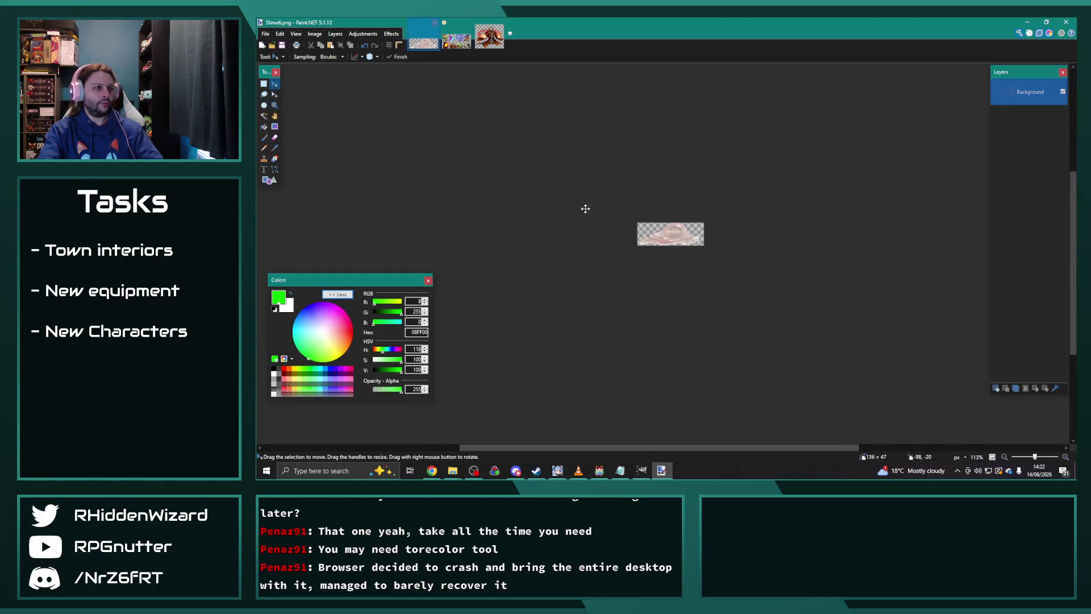
- Place a fixed-size 72 × 72 rectangle selection over the middle of the pink slime
{"action": "scroll", "coordinate": [469, 136], "scroll_direction": "up", "scroll_amount": 3, "text": "ctrl"}
{"action": "left_click", "coordinate": [268, 83]}
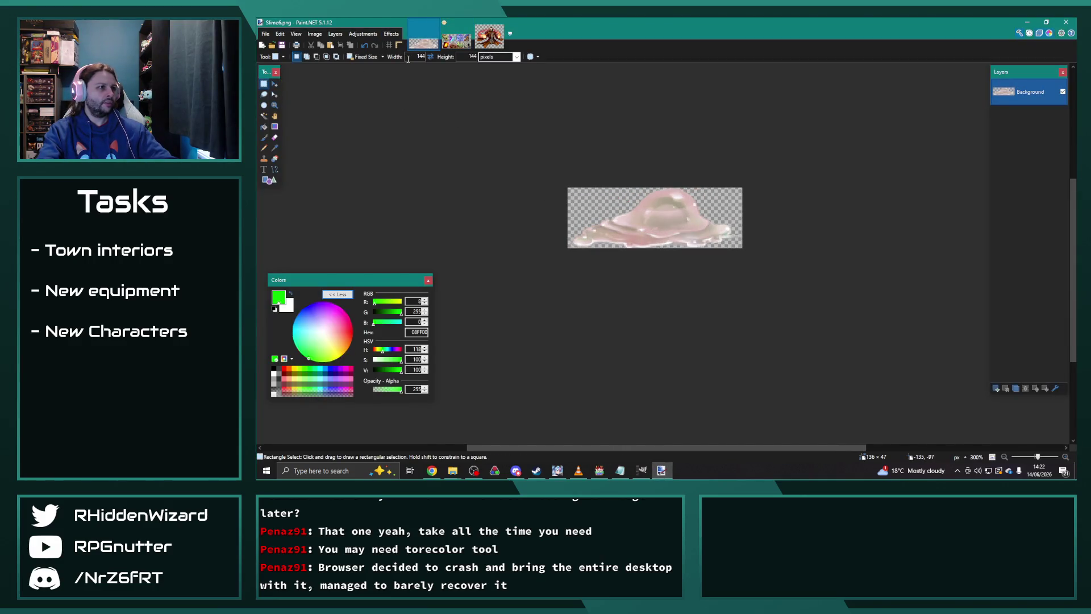
{"action": "type", "text": "72"}
{"action": "key", "text": "Tab"}
{"action": "type", "text": "72"}
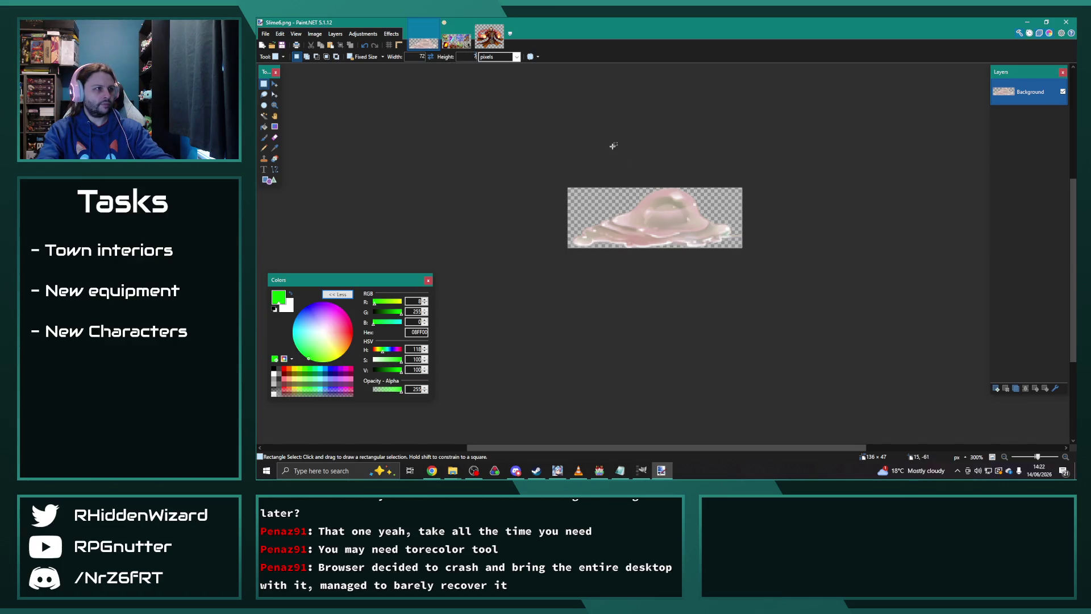
{"action": "left_click", "coordinate": [664, 220]}
{"action": "left_click_drag", "start_coordinate": [664, 220], "coordinate": [622, 191]}
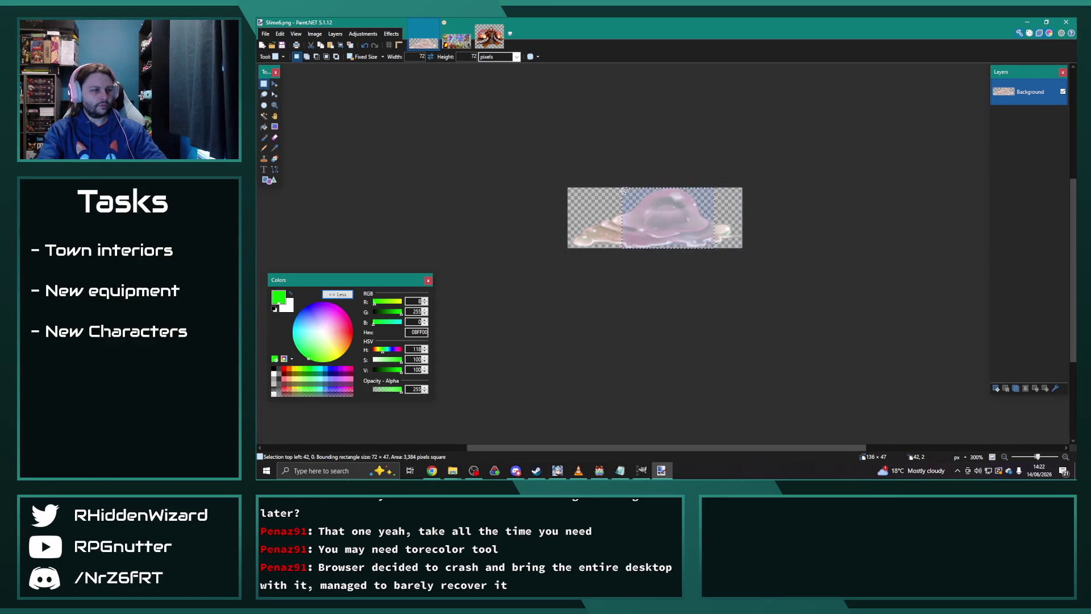
- Create a new 72 × 47 image and paste the slime slice into it
{"action": "left_click", "coordinate": [266, 33]}
{"action": "left_click", "coordinate": [266, 34]}
{"action": "left_click", "coordinate": [265, 34]}
{"action": "left_click", "coordinate": [324, 78]}
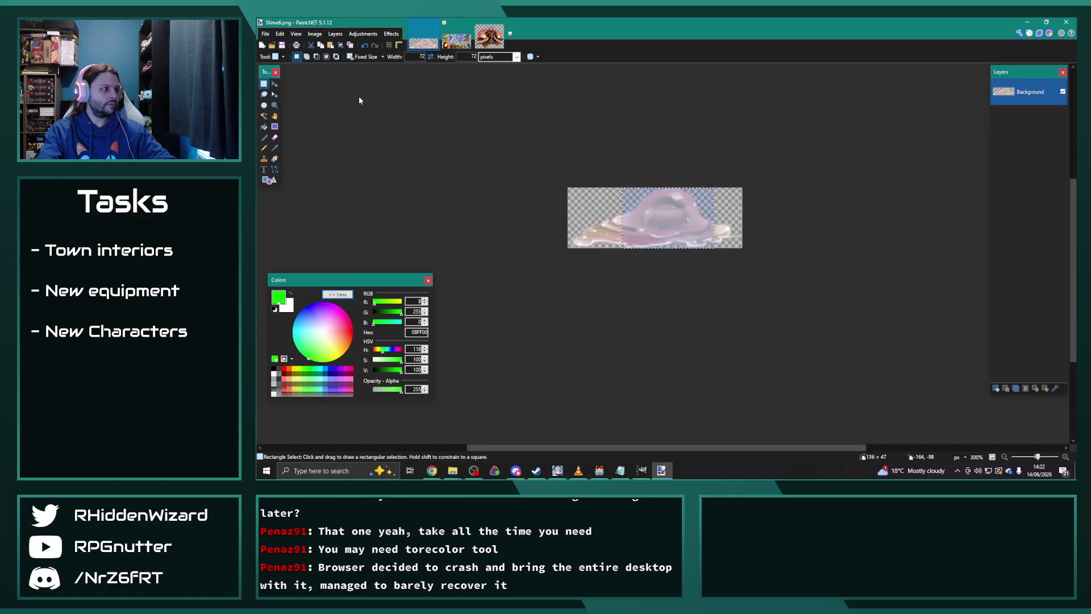
{"action": "left_click", "coordinate": [663, 294]}
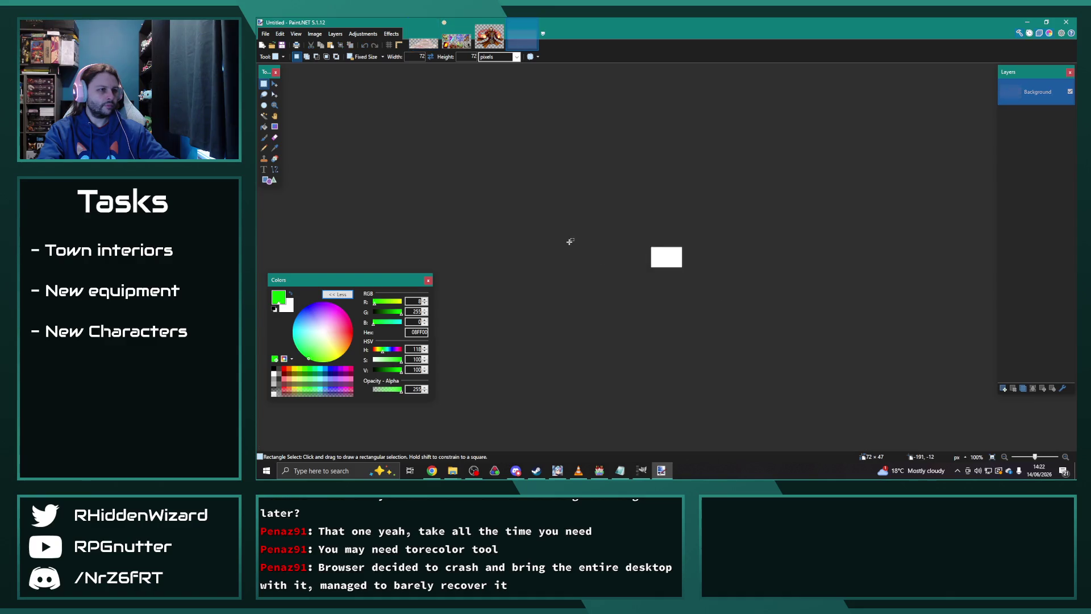
{"action": "key", "text": "ctrl+v"}
{"action": "scroll", "coordinate": [560, 237], "scroll_direction": "up", "scroll_amount": 5}
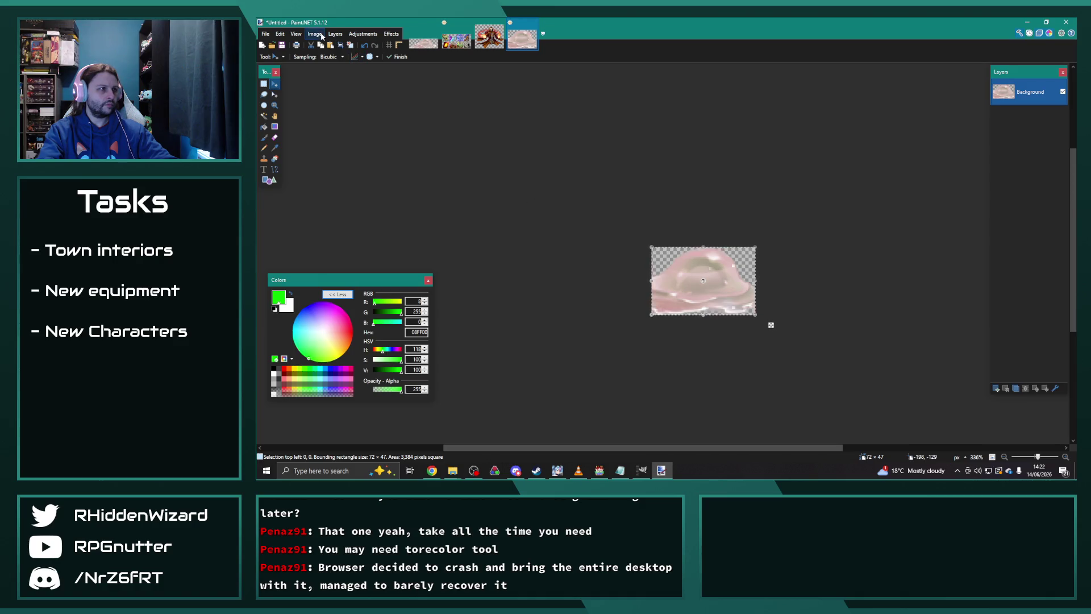
- Resize the slime image by 200 percent
{"action": "left_click", "coordinate": [360, 35]}
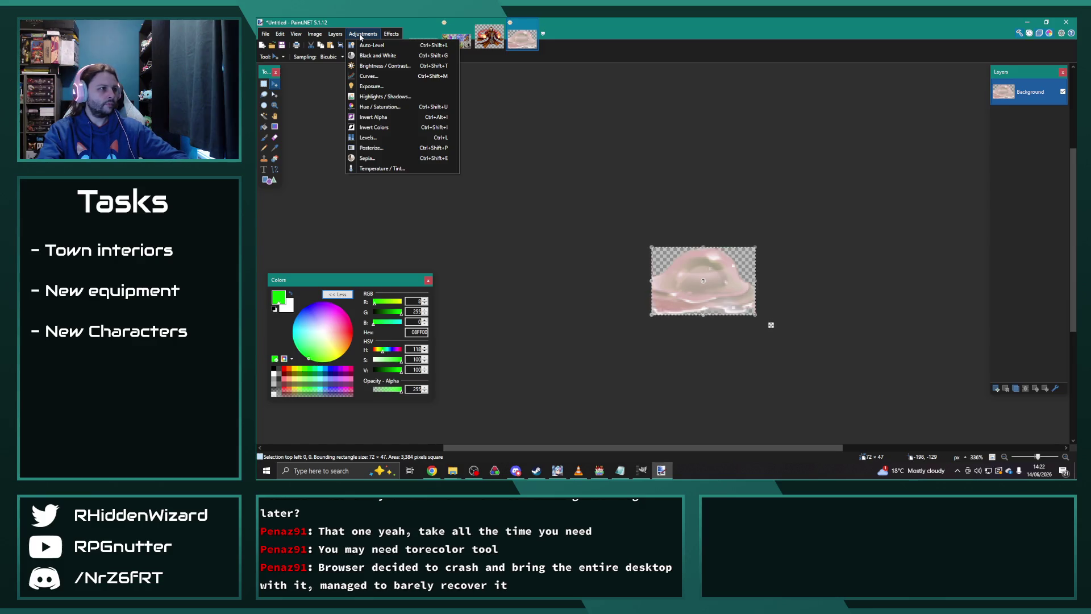
{"action": "left_click", "coordinate": [360, 36]}
{"action": "left_click", "coordinate": [314, 34]}
{"action": "left_click", "coordinate": [327, 65]}
{"action": "left_click", "coordinate": [631, 176]}
{"action": "type", "text": "200"}
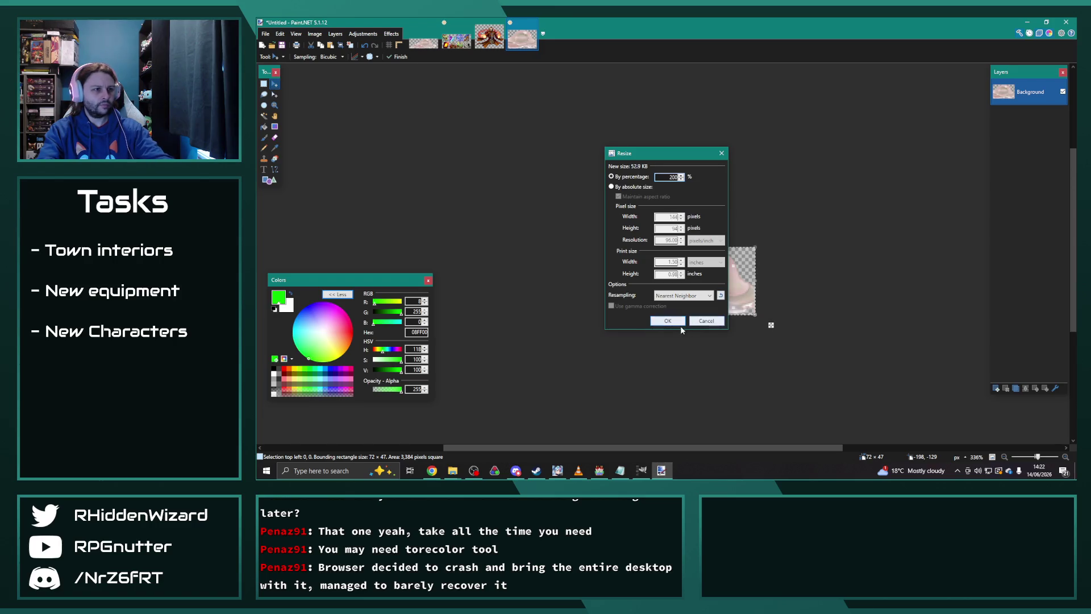
{"action": "left_click", "coordinate": [678, 322]}
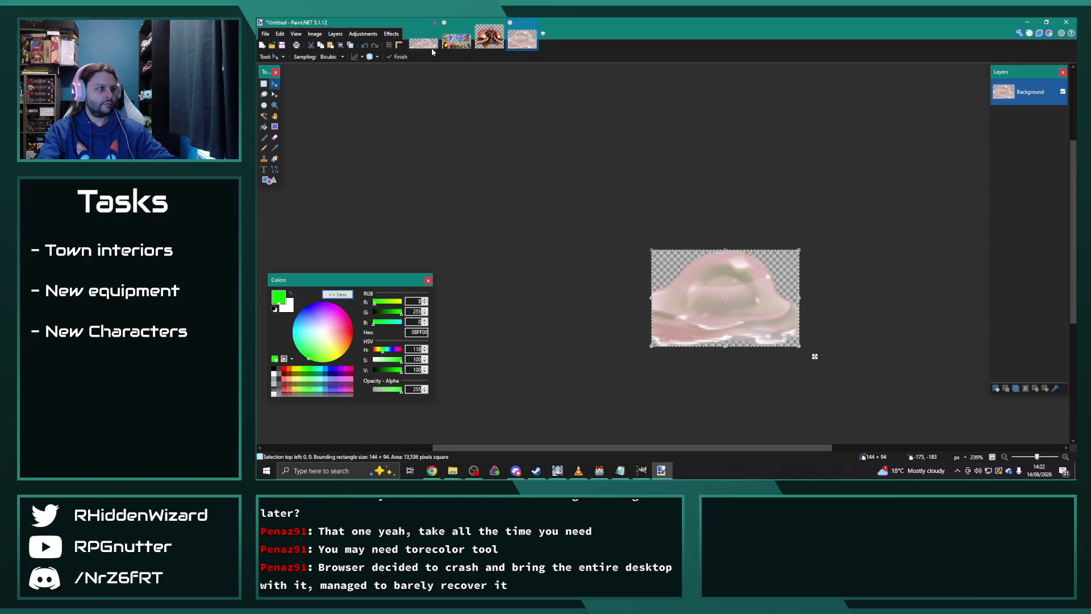
- Paste the enlarged slime into the bottom row's second cell of Chapter11-2.png
{"action": "left_click", "coordinate": [456, 40]}
{"action": "key", "text": "ctrl+v"}
{"action": "left_click_drag", "start_coordinate": [611, 244], "coordinate": [678, 333]}
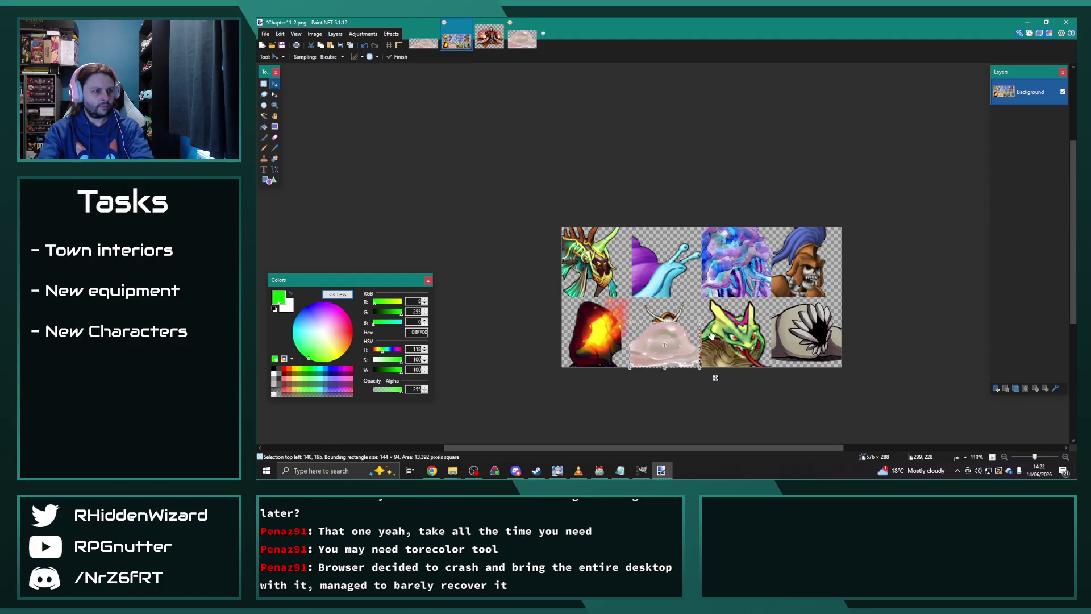
- Move the slime into the bottom row's third cell, over the green dragon
{"action": "scroll", "coordinate": [678, 339], "scroll_direction": "up", "scroll_amount": 5}
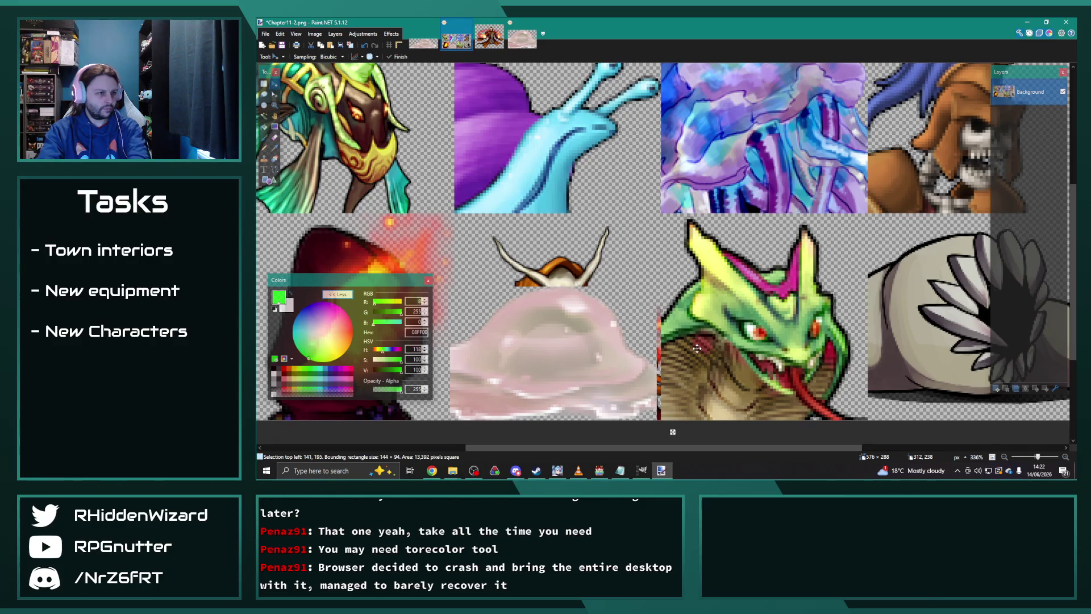
{"action": "mouse_move", "coordinate": [671, 347]}
{"action": "left_mouse_down"}
{"action": "mouse_move", "coordinate": [801, 353]}
{"action": "mouse_move", "coordinate": [897, 386]}
{"action": "mouse_move", "coordinate": [871, 349]}
{"action": "left_mouse_up"}
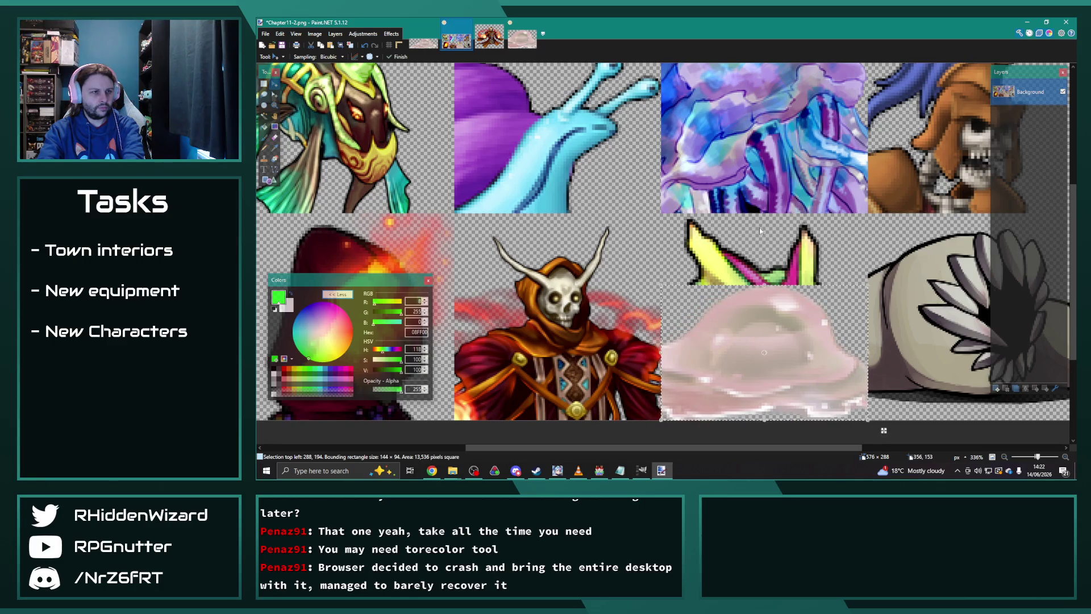
{"action": "left_click", "coordinate": [264, 83]}
{"action": "mouse_move", "coordinate": [681, 217]}
{"action": "left_mouse_down"}
{"action": "mouse_move", "coordinate": [731, 244]}
{"action": "mouse_move", "coordinate": [671, 212]}
{"action": "left_mouse_up"}
- Cut away the leftover yellow ears using an any-size rectangle selection, then zoom out
{"action": "left_click", "coordinate": [367, 57]}
{"action": "left_click", "coordinate": [367, 69]}
{"action": "left_click", "coordinate": [682, 219]}
{"action": "left_click_drag", "start_coordinate": [678, 218], "coordinate": [845, 284]}
{"action": "key", "text": "ctrl+x"}
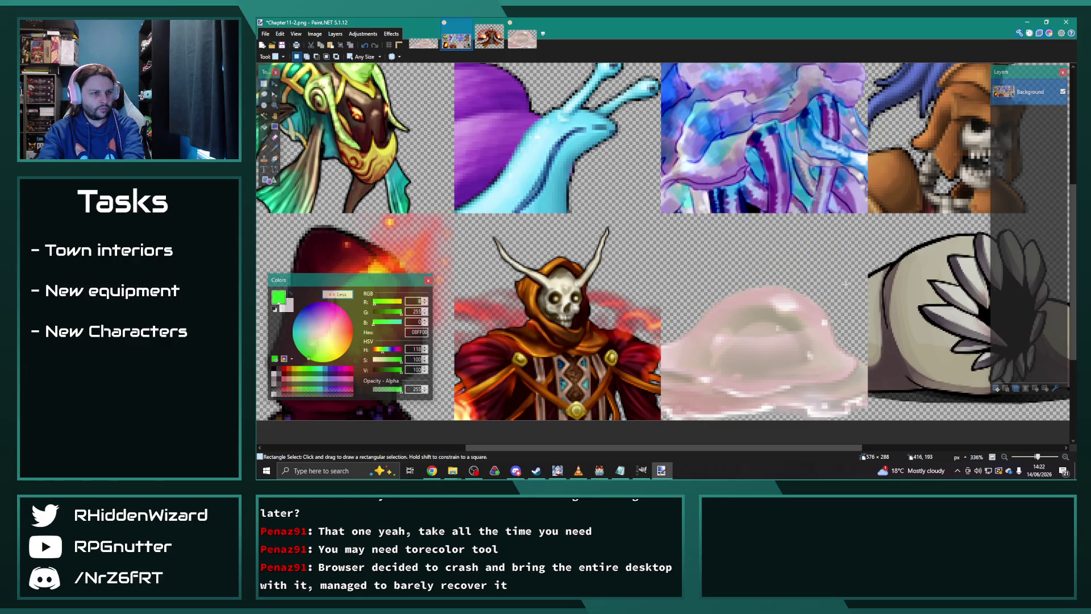
{"action": "scroll", "coordinate": [714, 321], "scroll_direction": "down", "scroll_amount": 2}
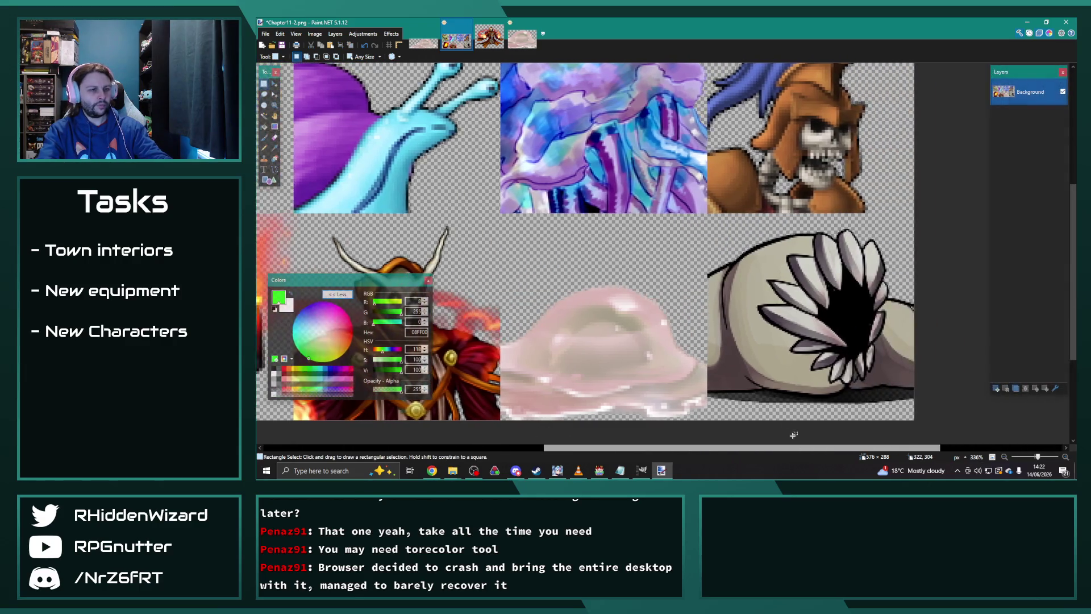
{"action": "scroll", "coordinate": [714, 321], "scroll_direction": "down", "scroll_amount": 1}
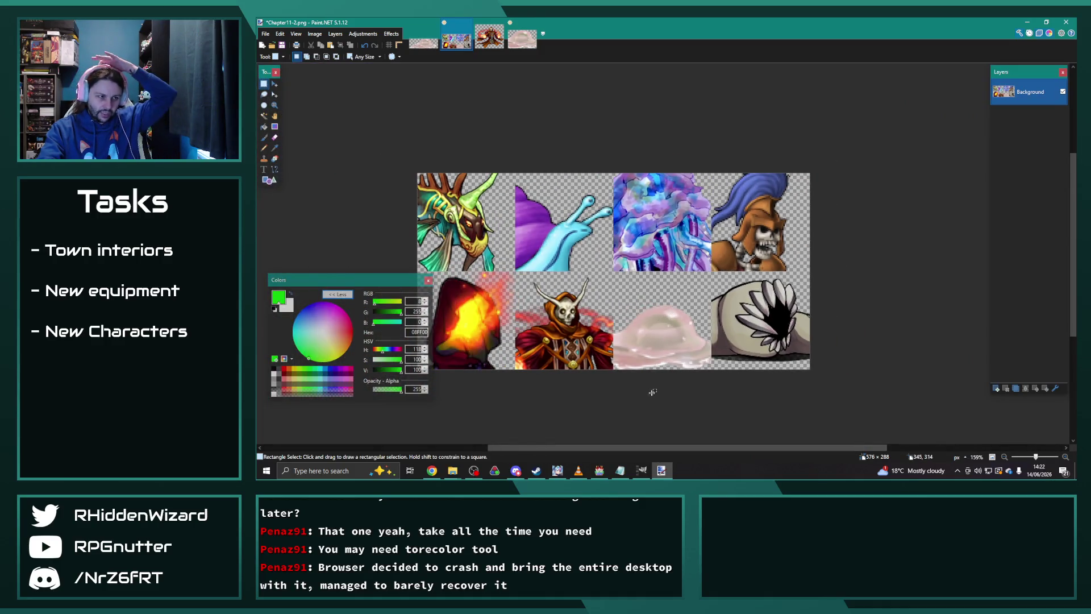
{"action": "left_click", "coordinate": [452, 470]}
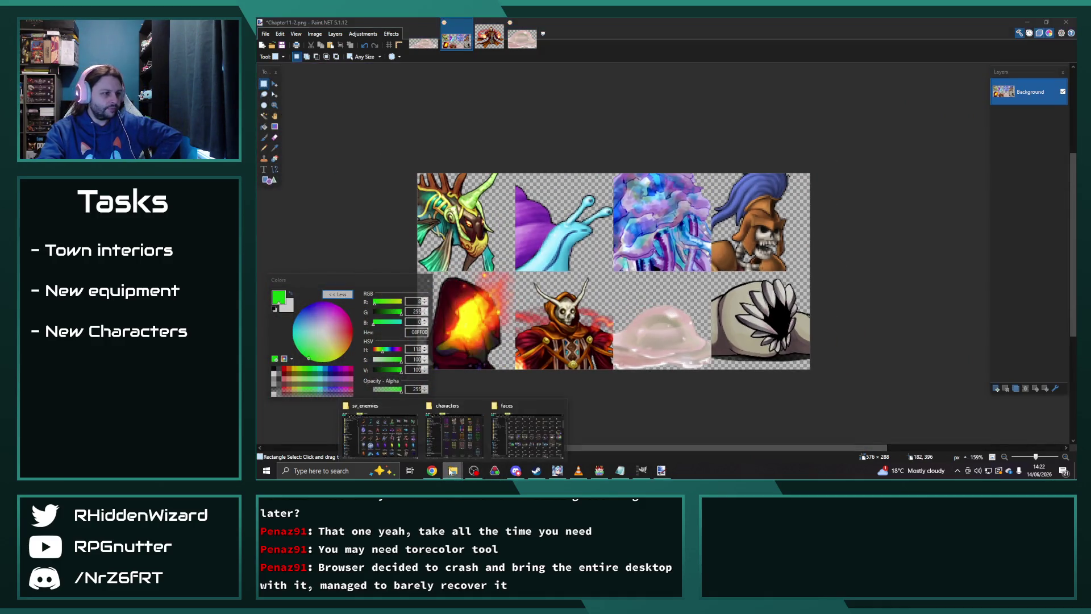
- Open the purple many-faced creature sprite from the sv_enemies folder in Paint.NET
{"action": "left_click", "coordinate": [384, 435]}
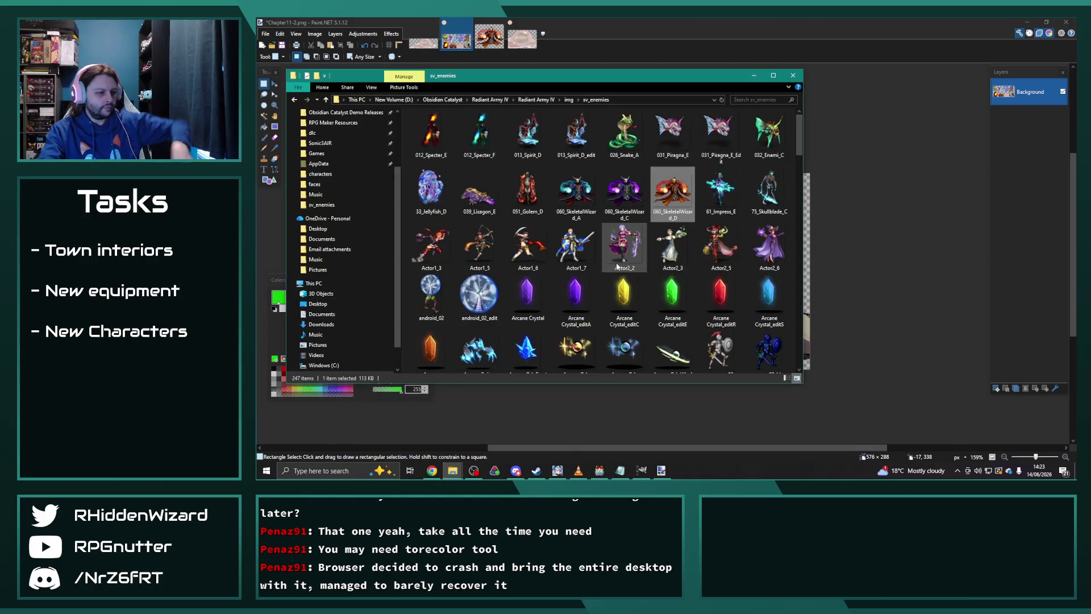
{"action": "left_click_drag", "start_coordinate": [616, 266], "coordinate": [873, 165]}
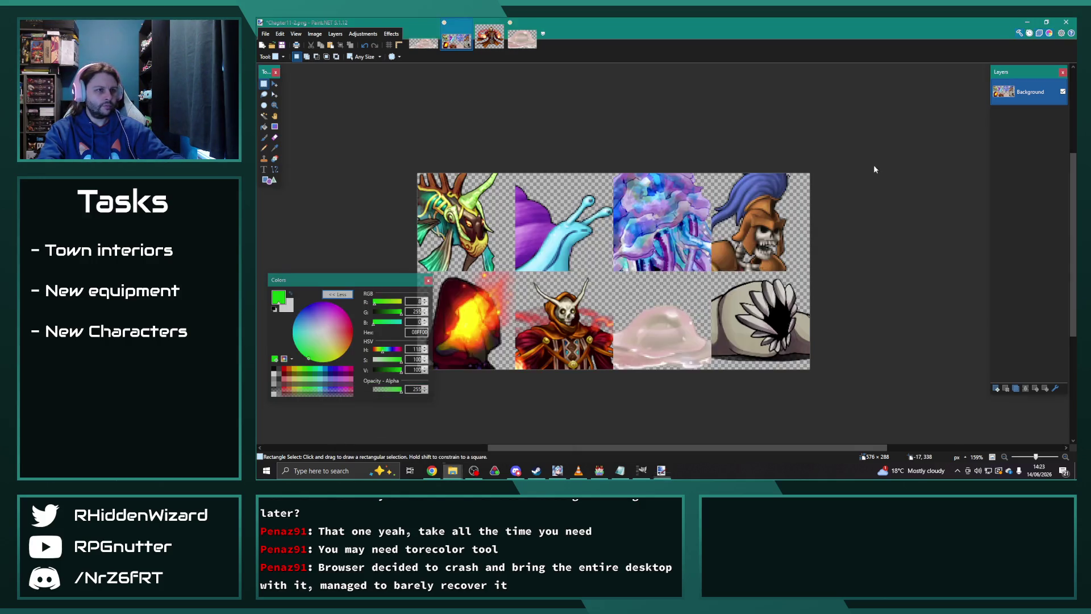
{"action": "left_click", "coordinate": [660, 245]}
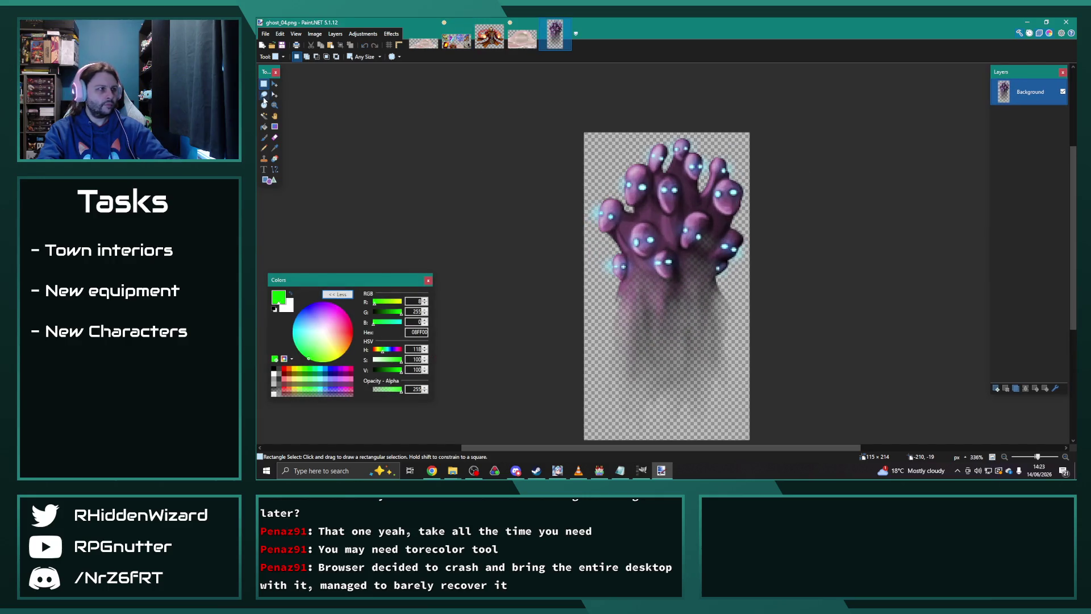
- Select a fixed 72 × 72 square over the creature's heads
{"action": "left_click", "coordinate": [363, 56]}
{"action": "left_click", "coordinate": [366, 74]}
{"action": "left_click_drag", "start_coordinate": [655, 211], "coordinate": [680, 236]}
{"action": "left_click_drag", "start_coordinate": [707, 272], "coordinate": [750, 306]}
{"action": "left_click_drag", "start_coordinate": [618, 164], "coordinate": [773, 359]}
{"action": "left_click", "coordinate": [363, 57]}
{"action": "left_click", "coordinate": [366, 84]}
{"action": "left_click", "coordinate": [618, 163]}
{"action": "left_click_drag", "start_coordinate": [617, 163], "coordinate": [613, 146]}
- Paste the square into a new 72 × 72 image and enlarge it to 144 × 144
{"action": "left_click", "coordinate": [265, 34]}
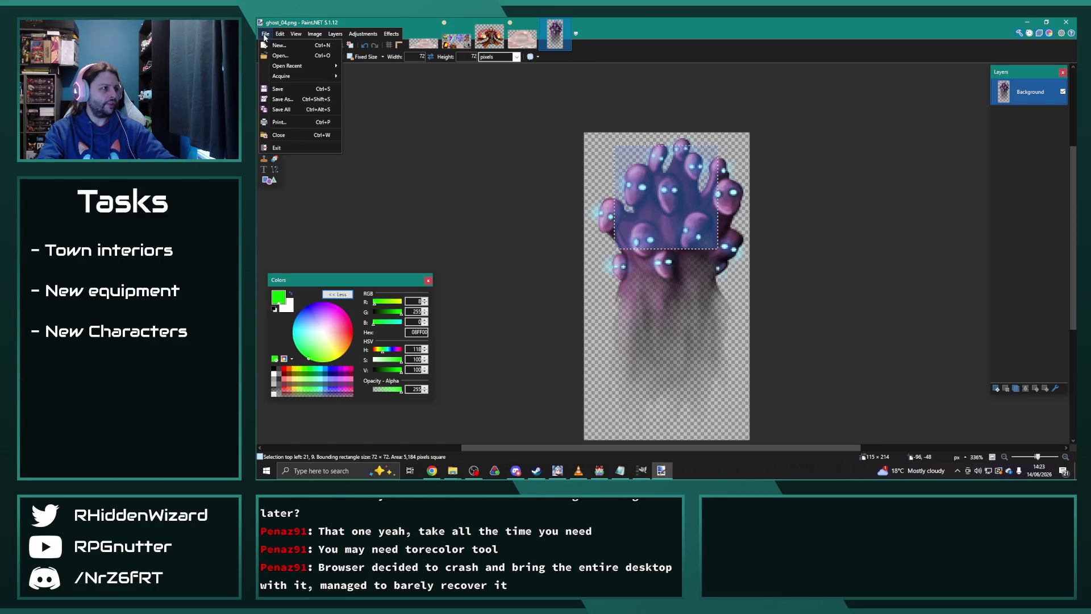
{"action": "left_click", "coordinate": [279, 44]}
{"action": "key", "text": "Return"}
{"action": "key", "text": "ctrl+v"}
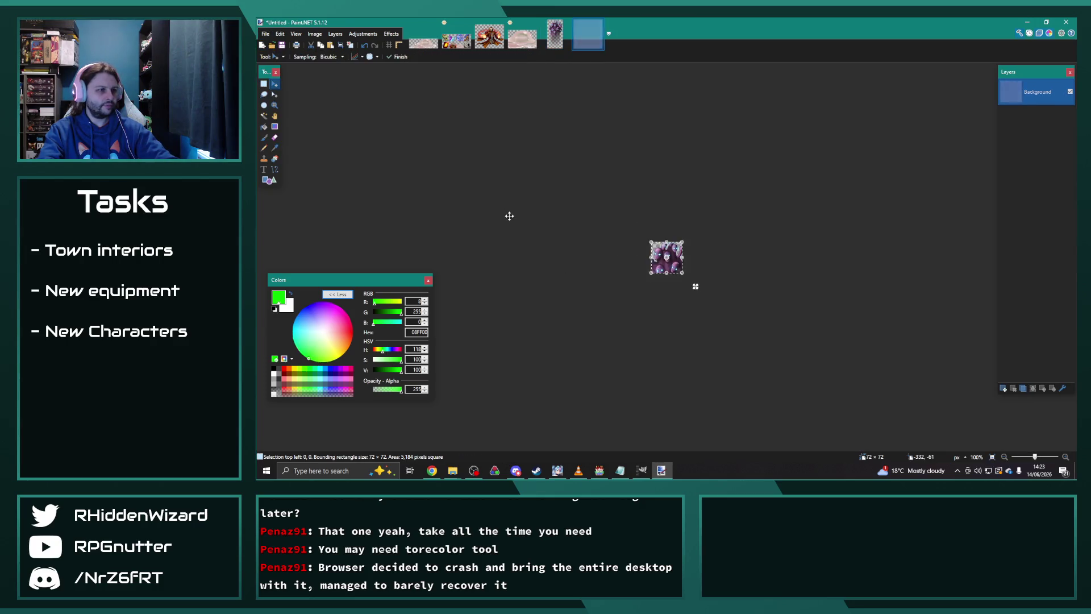
{"action": "left_click", "coordinate": [315, 34]}
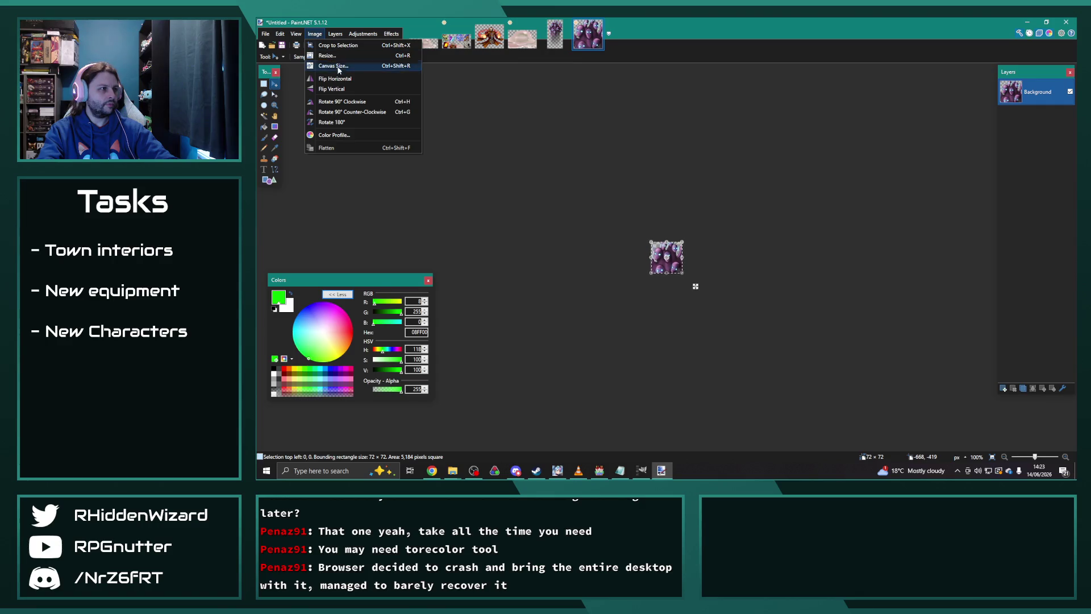
{"action": "left_click", "coordinate": [328, 55]}
{"action": "type", "text": "100"}
{"action": "left_click", "coordinate": [667, 321]}
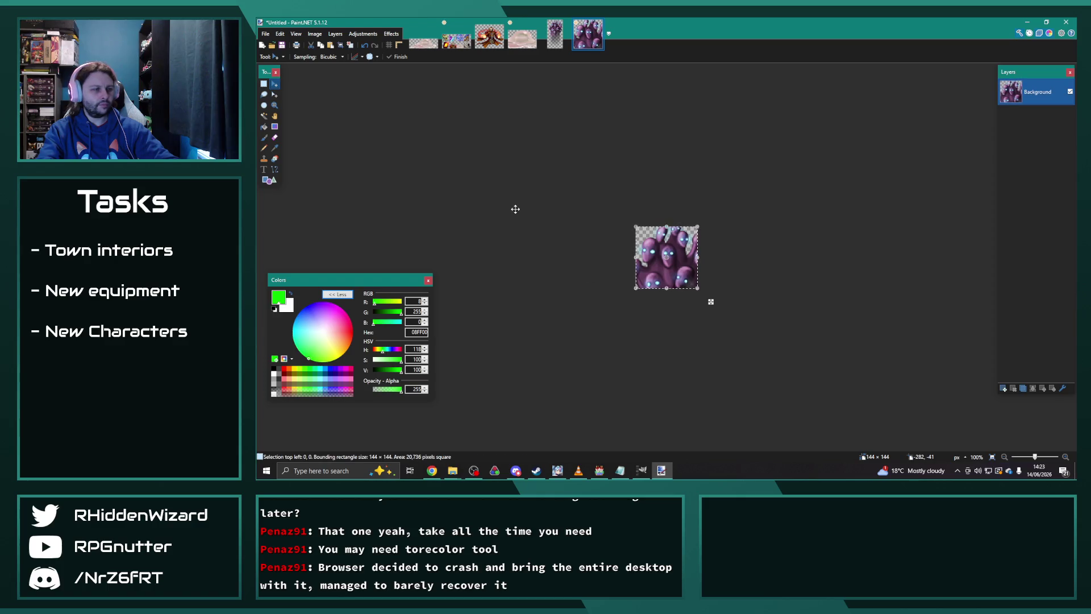
- Paste the creature into Chapter11-2's bottom-right cell, nudge it right, and save
{"action": "left_click", "coordinate": [457, 37]}
{"action": "key", "text": "ctrl+v"}
{"action": "left_click_drag", "start_coordinate": [495, 205], "coordinate": [787, 301]}
{"action": "key", "text": "Right"}
{"action": "key", "text": "Right"}
{"action": "key", "text": "Right"}
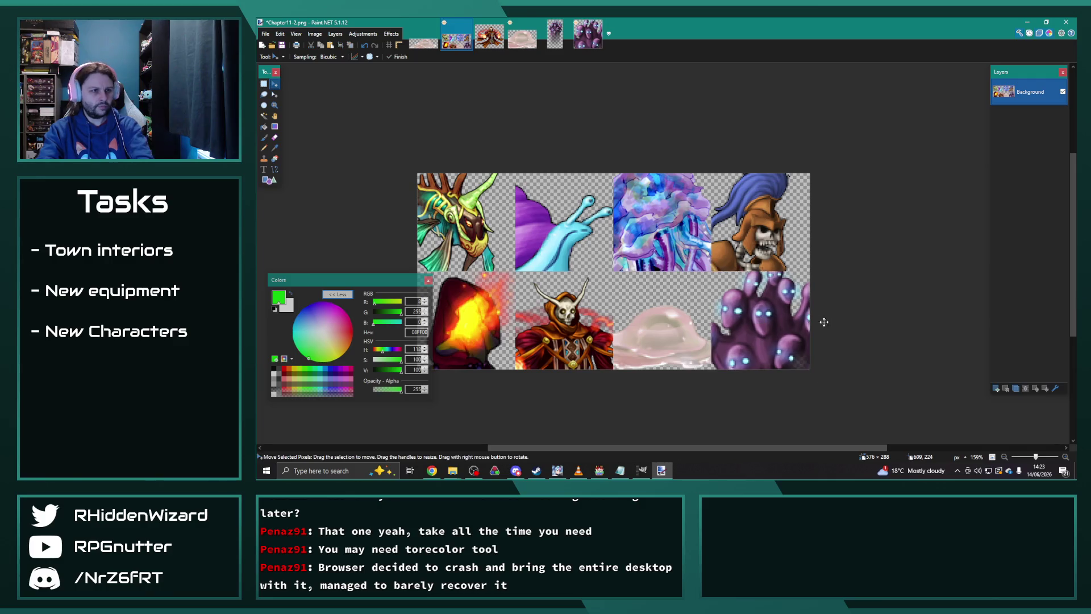
{"action": "scroll", "coordinate": [830, 321], "scroll_direction": "down", "scroll_amount": 4}
{"action": "key", "text": "ctrl+s"}
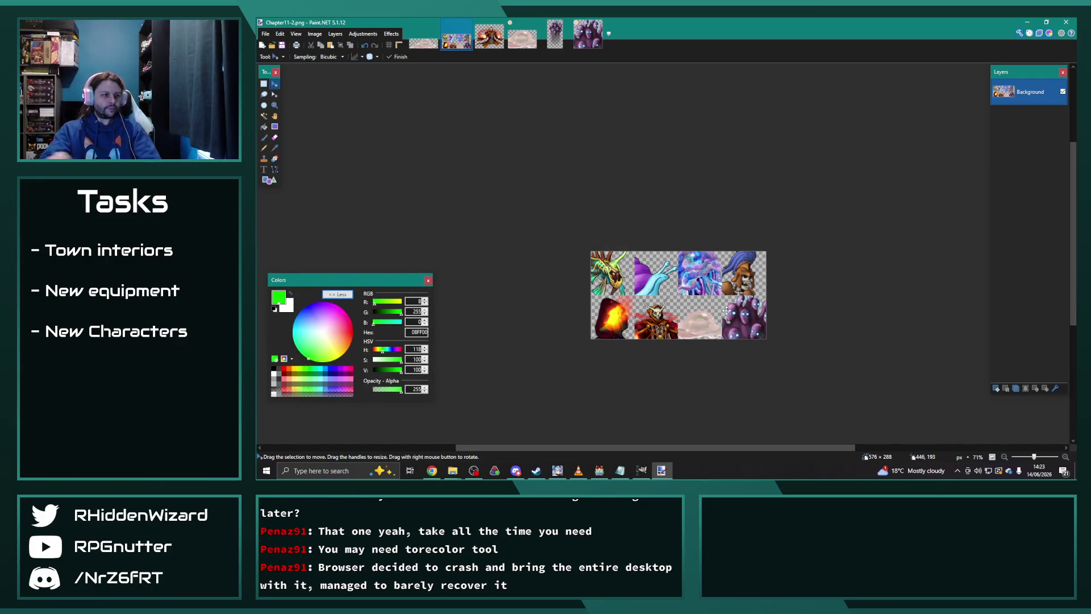
- Return to the RPG Maker MV database and select 0228 Deep Sea Lurker
{"action": "scroll", "coordinate": [822, 317], "scroll_direction": "up", "scroll_amount": 2}
{"action": "key", "text": "alt+Tab"}
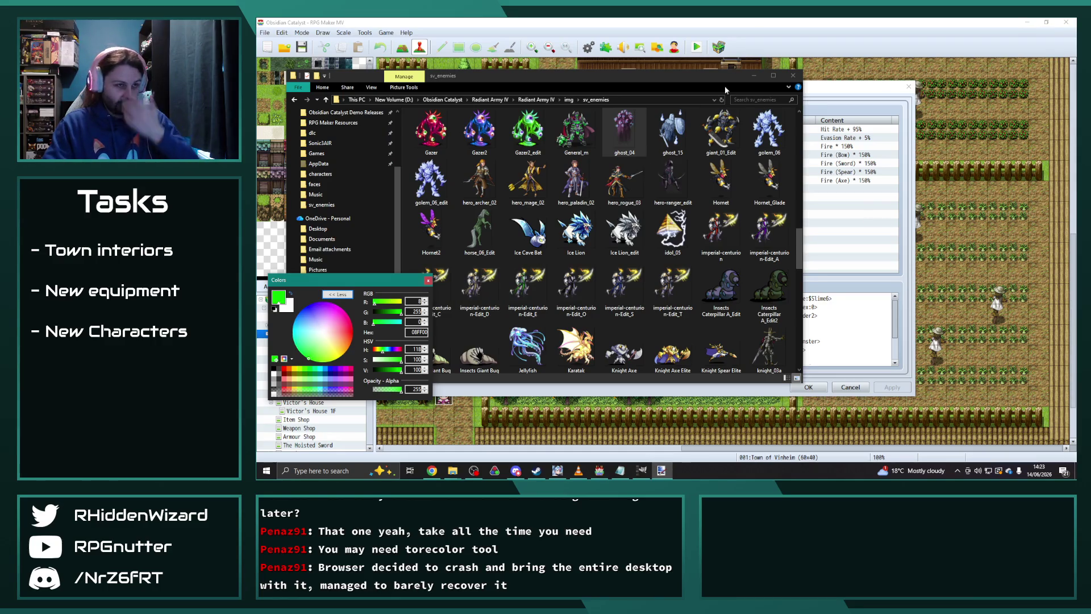
{"action": "key", "text": "alt+Tab"}
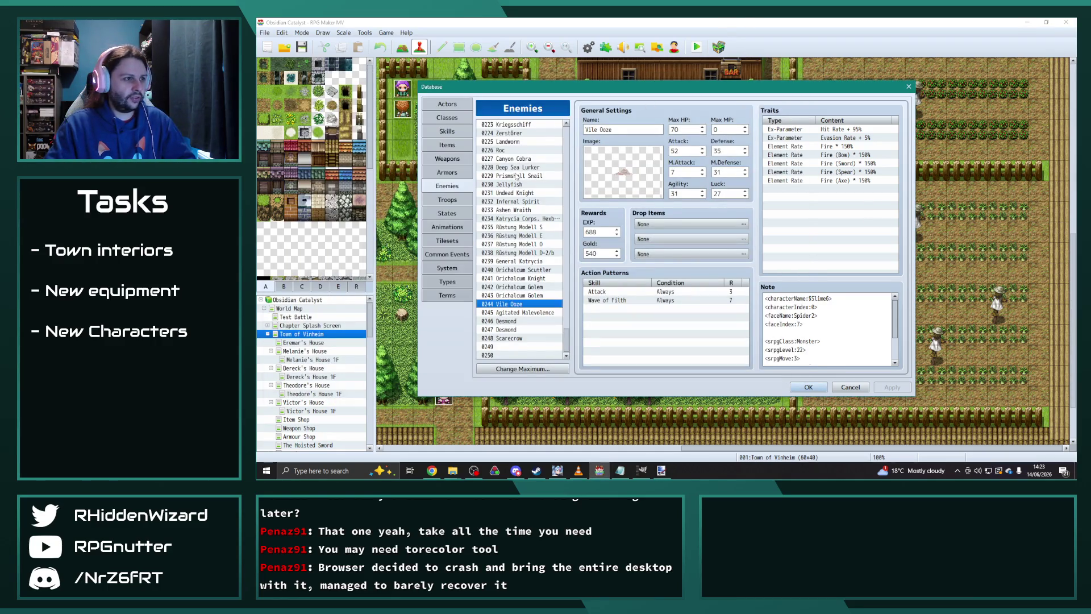
{"action": "left_click", "coordinate": [516, 167]}
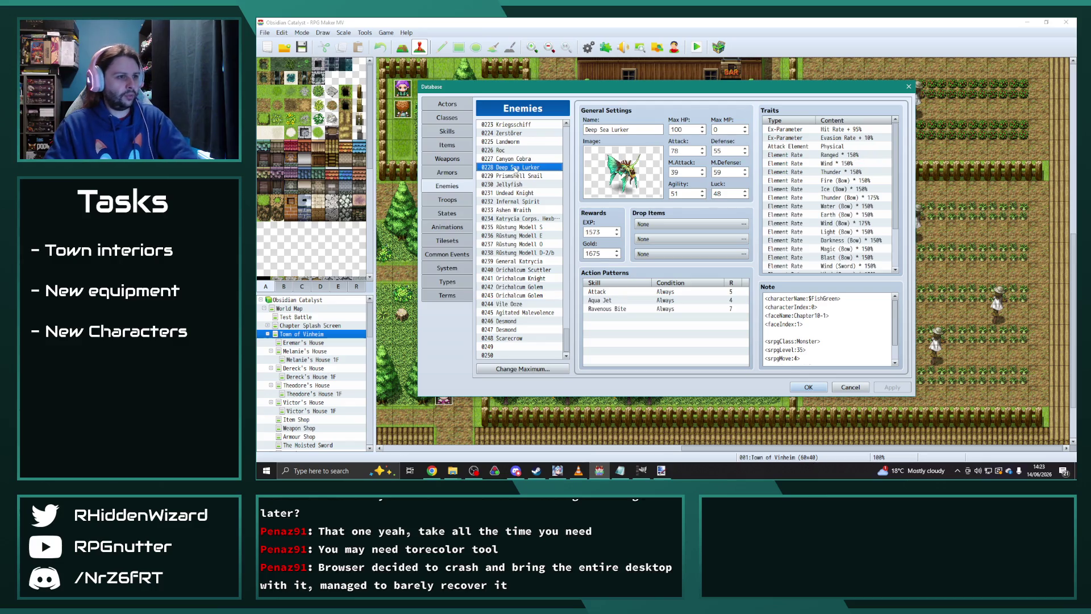
- Edit Deep Sea Lurker's note to <faceName:Chapter11-2> and <faceIndex:0>
{"action": "left_click", "coordinate": [822, 315]}
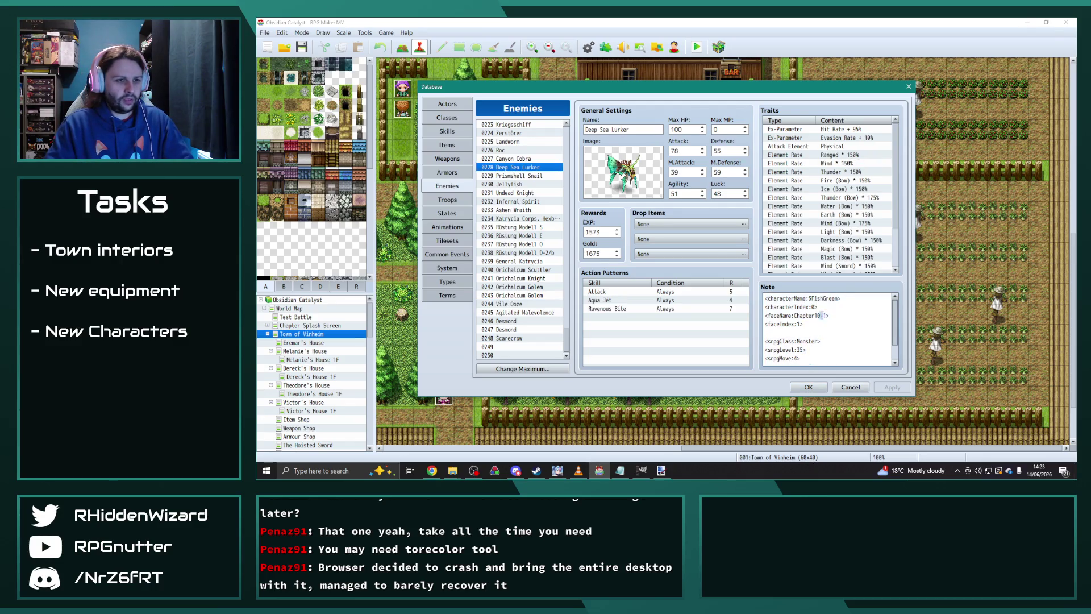
{"action": "type", "text": "1"}
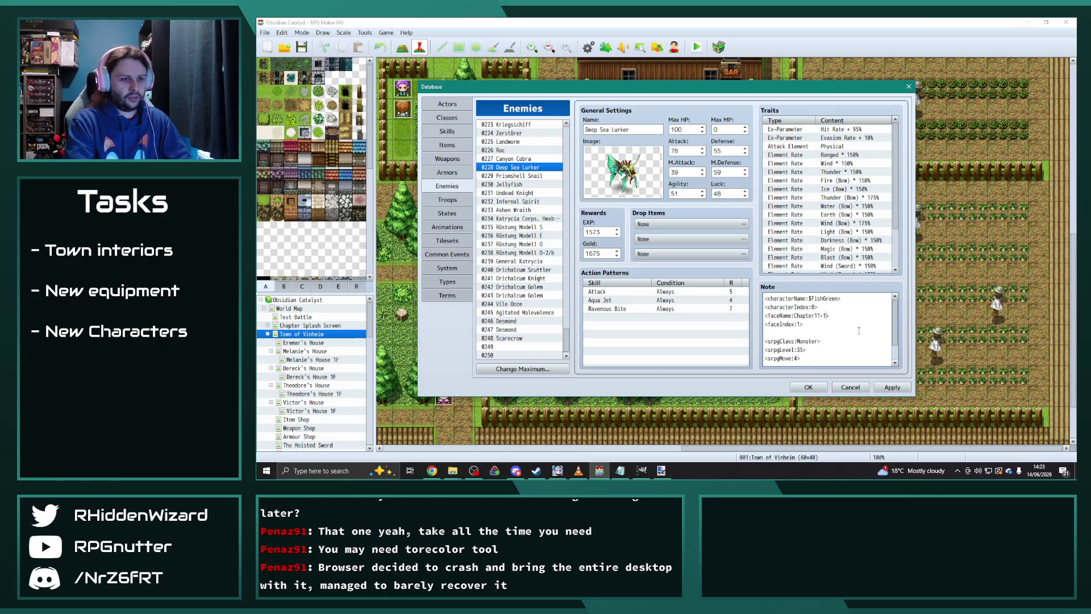
{"action": "key", "text": "shift+Up"}
{"action": "key", "text": "shift+Up"}
{"action": "key", "text": "shift+Down"}
{"action": "key", "text": "shift+Down"}
{"action": "key", "text": "shift+Up"}
{"action": "key", "text": "shift+Home"}
{"action": "key", "text": "ctrl+c"}
{"action": "left_click", "coordinate": [800, 324]}
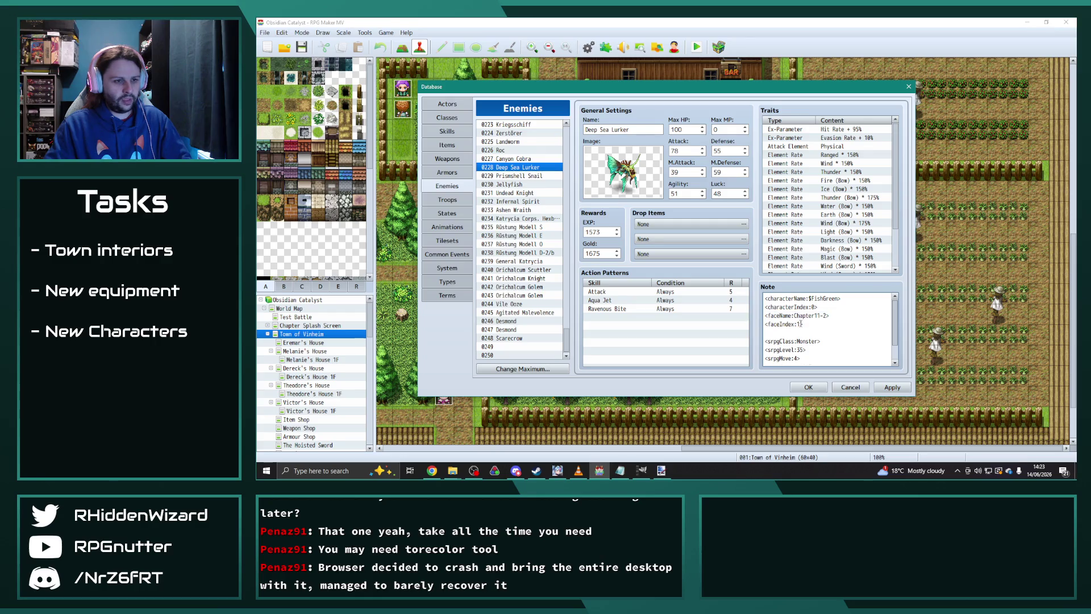
{"action": "key", "text": "BackSpace"}
{"action": "type", "text": "0"}
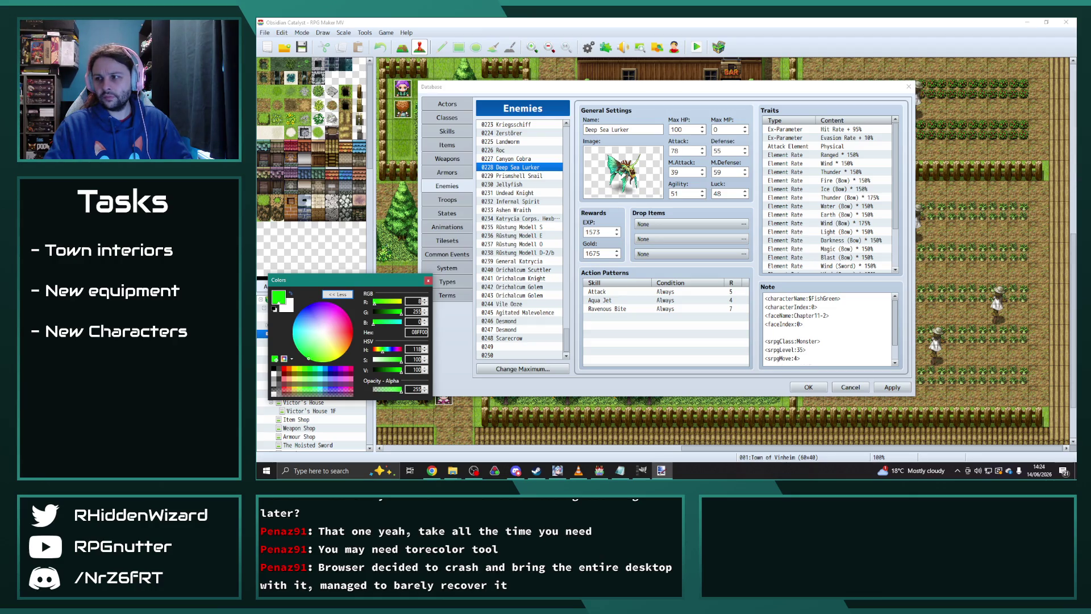
- Paste the Chapter11-2 face lines over Prismshell Snail's note face lines
{"action": "left_click", "coordinate": [528, 178]}
{"action": "left_click", "coordinate": [528, 176]}
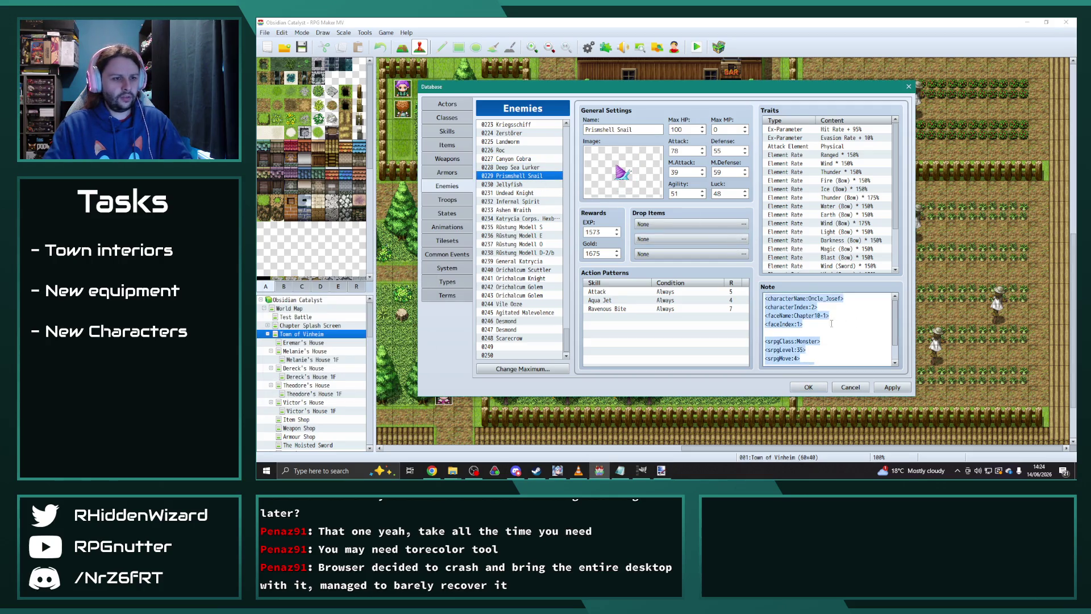
{"action": "left_click_drag", "start_coordinate": [805, 324], "coordinate": [737, 320]}
{"action": "key", "text": "ctrl+v"}
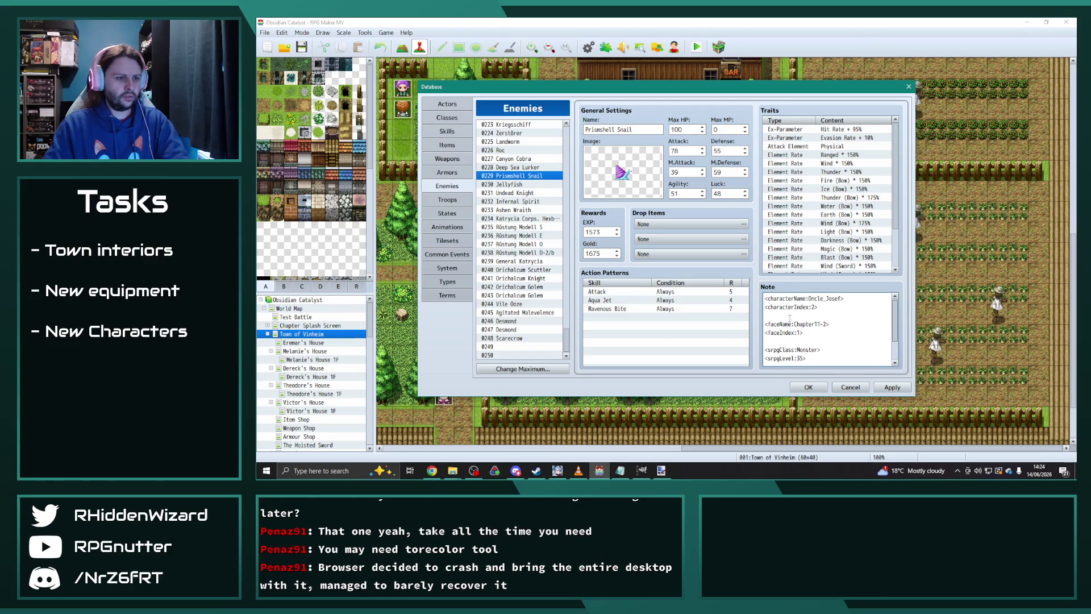
{"action": "left_click_drag", "start_coordinate": [804, 325], "coordinate": [757, 322]}
{"action": "key", "text": "ctrl+c"}
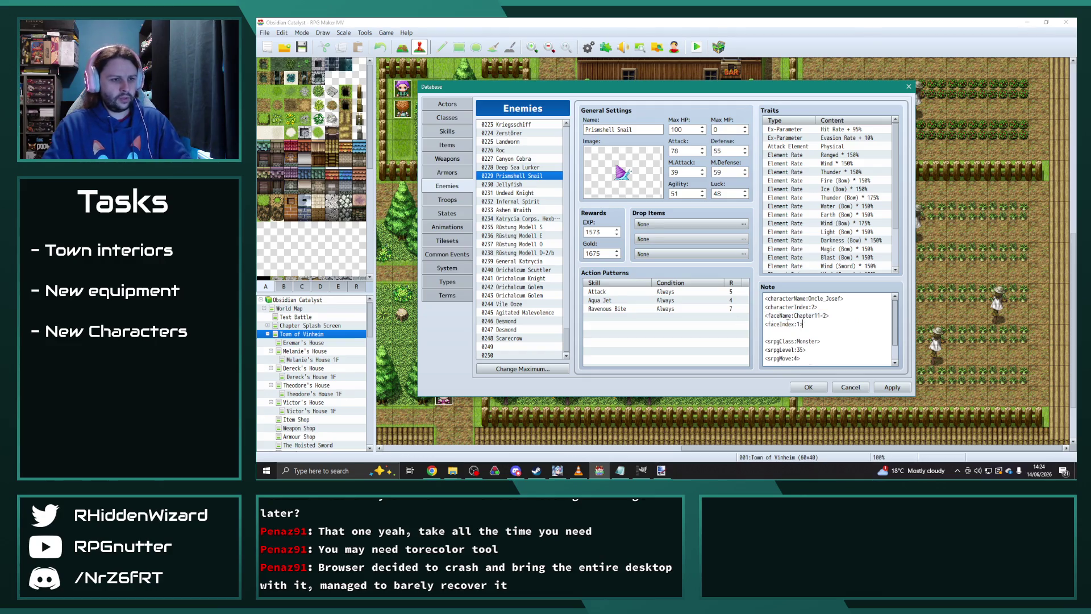
- Replace Jellyfish's note with the Chapter11-2 face lines after rechecking earlier entries
{"action": "left_click", "coordinate": [529, 184]}
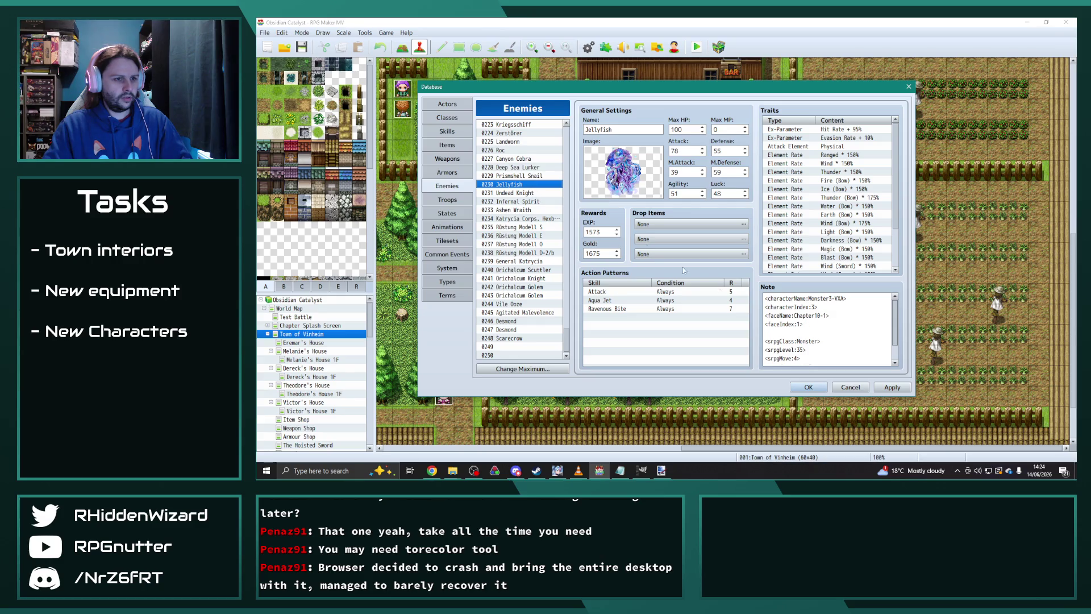
{"action": "left_click", "coordinate": [520, 176]}
{"action": "left_click", "coordinate": [518, 168]}
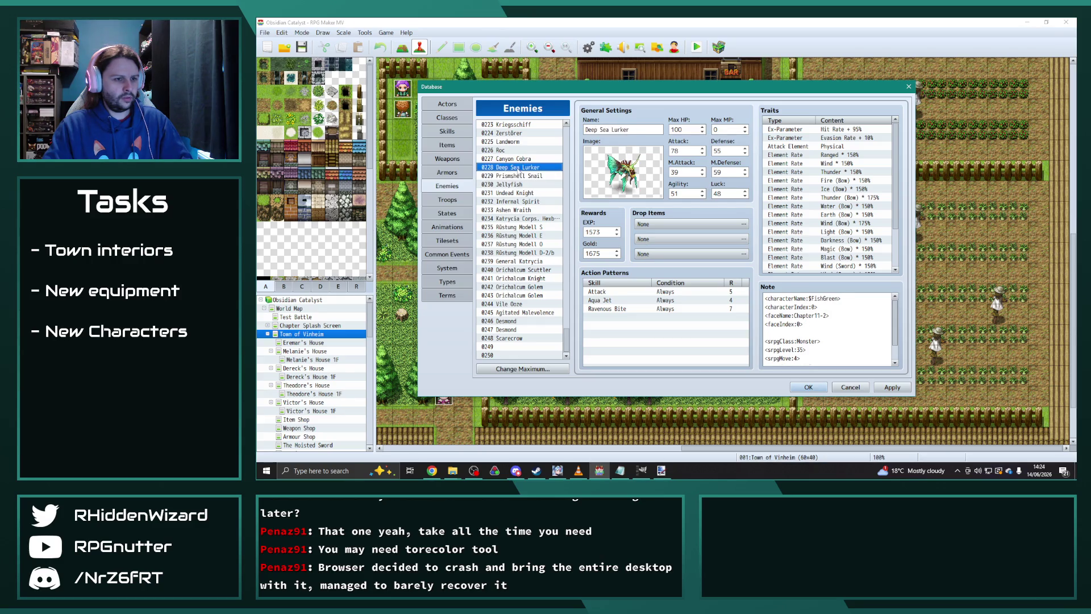
{"action": "left_click", "coordinate": [517, 177]}
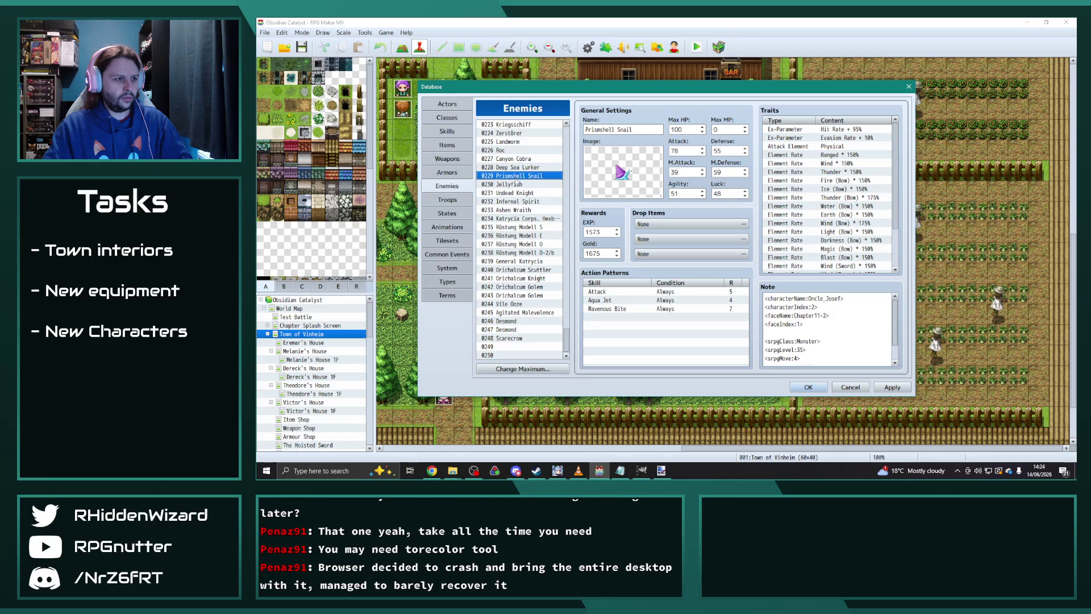
{"action": "left_click", "coordinate": [516, 185]}
{"action": "left_click", "coordinate": [822, 330]}
{"action": "key", "text": "ctrl+a"}
{"action": "key", "text": "ctrl+v"}
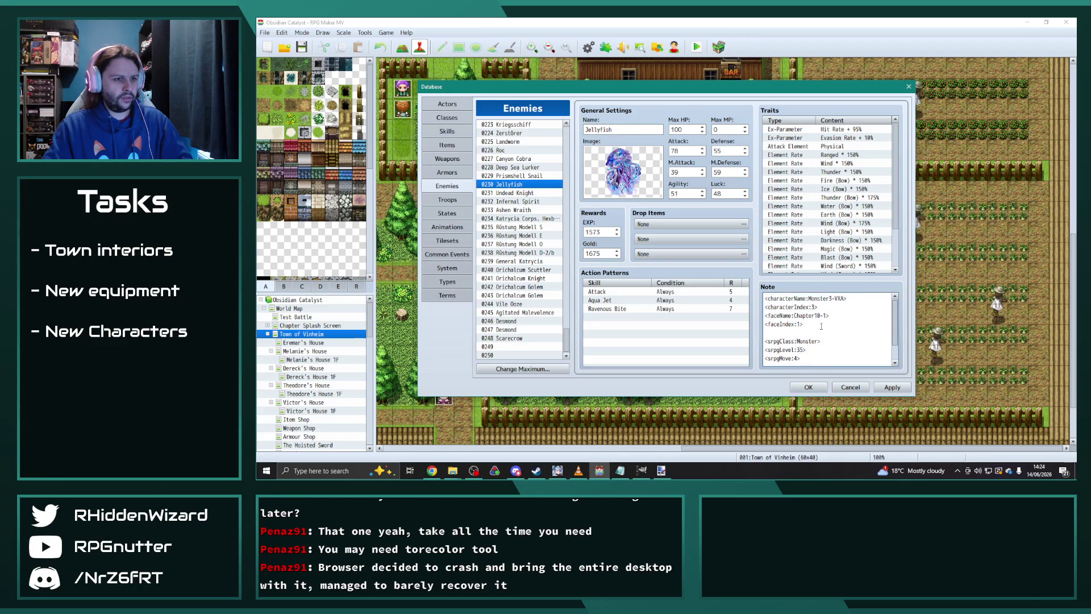
{"action": "double_click", "coordinate": [799, 323]}
- Paste the Chapter11-2 face lines into the Undead Knight and Infernal Spirit notes
{"action": "left_click", "coordinate": [515, 193]}
{"action": "left_click_drag", "start_coordinate": [804, 325], "coordinate": [750, 323]}
{"action": "key", "text": "ctrl+v"}
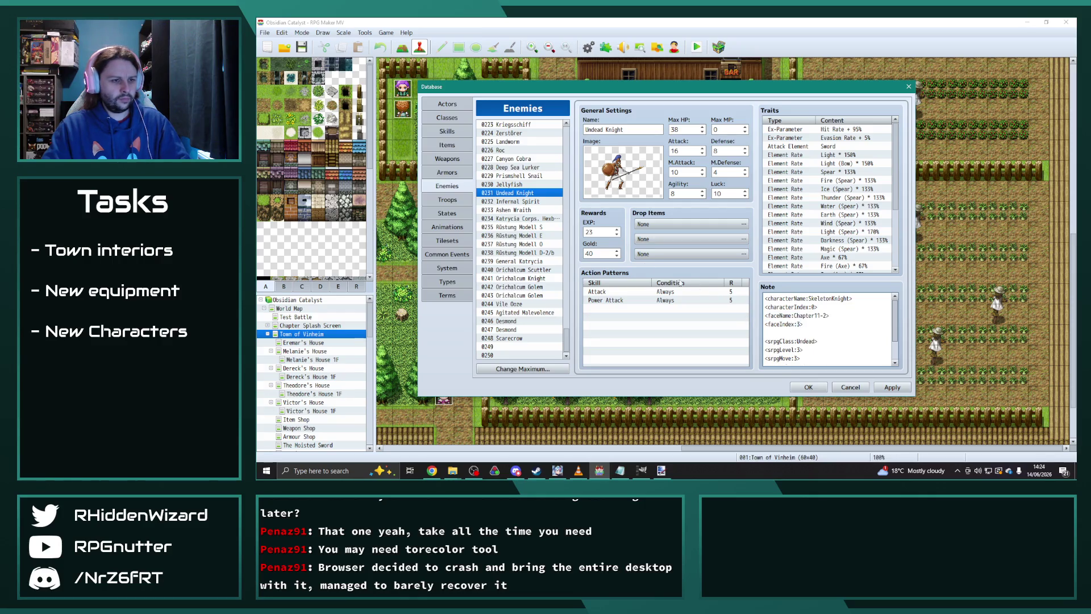
{"action": "left_click", "coordinate": [518, 201]}
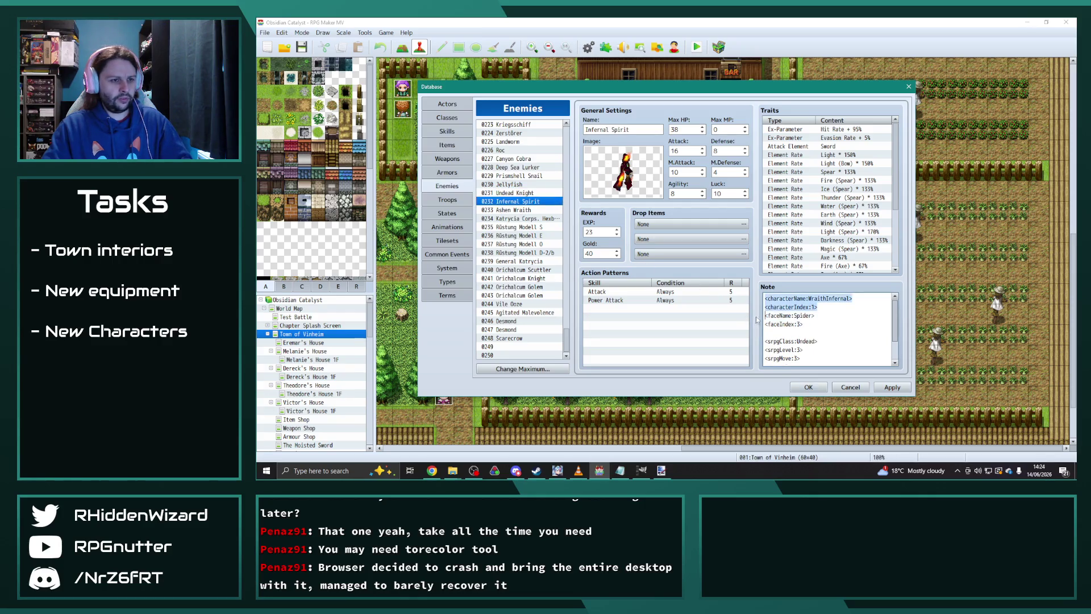
{"action": "left_click_drag", "start_coordinate": [809, 324], "coordinate": [750, 321]}
{"action": "key", "text": "ctrl+v"}
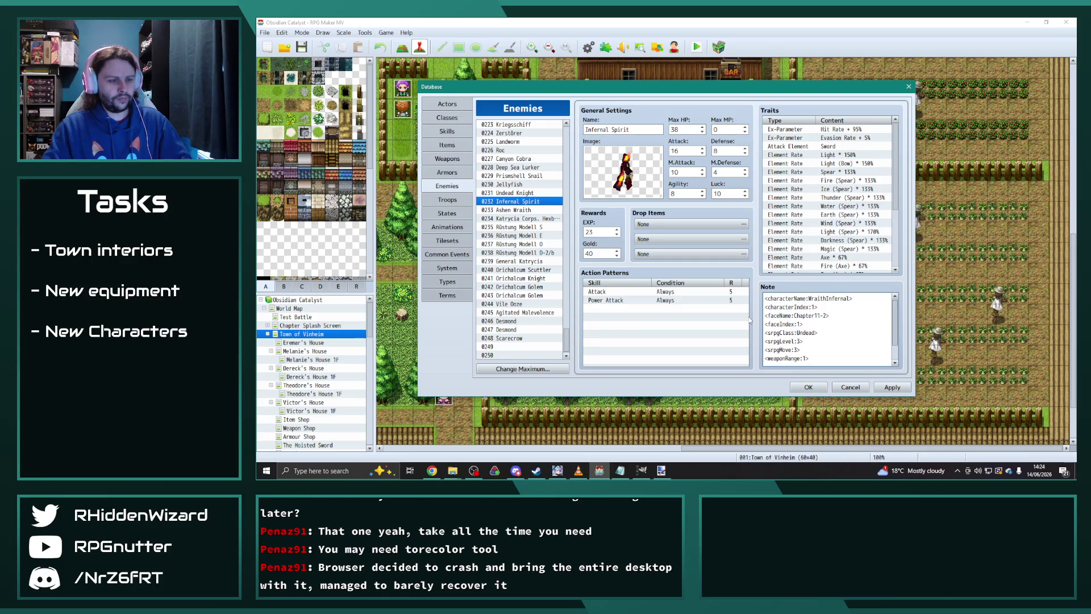
{"action": "key", "text": "Return"}
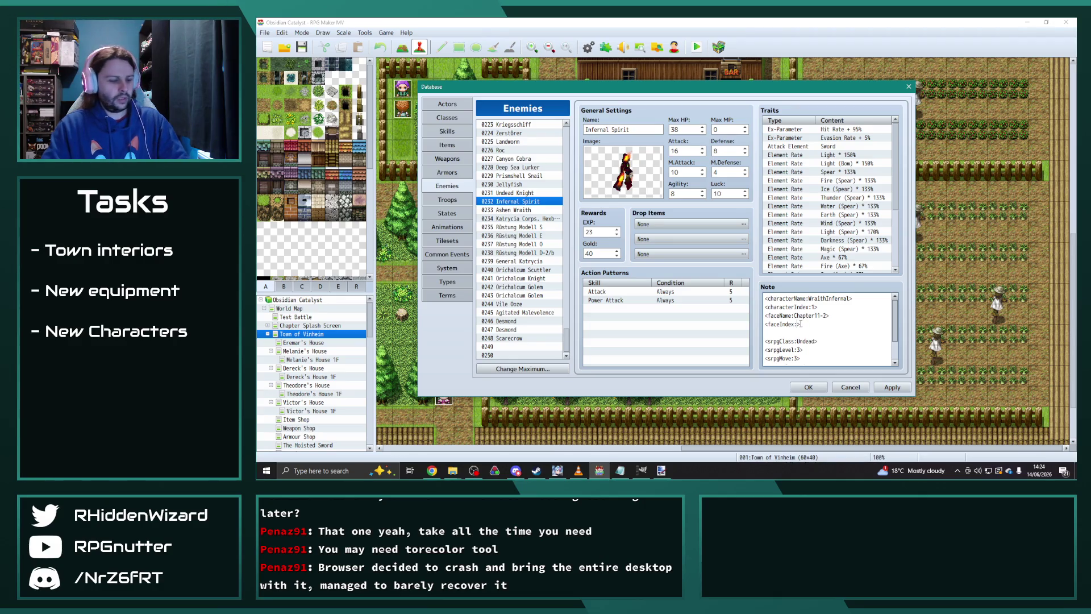
- Replace Ashen Wraith's Chapter6 and Vile Ooze's Spider2 face lines with Chapter11-2 ones
{"action": "left_click", "coordinate": [523, 210]}
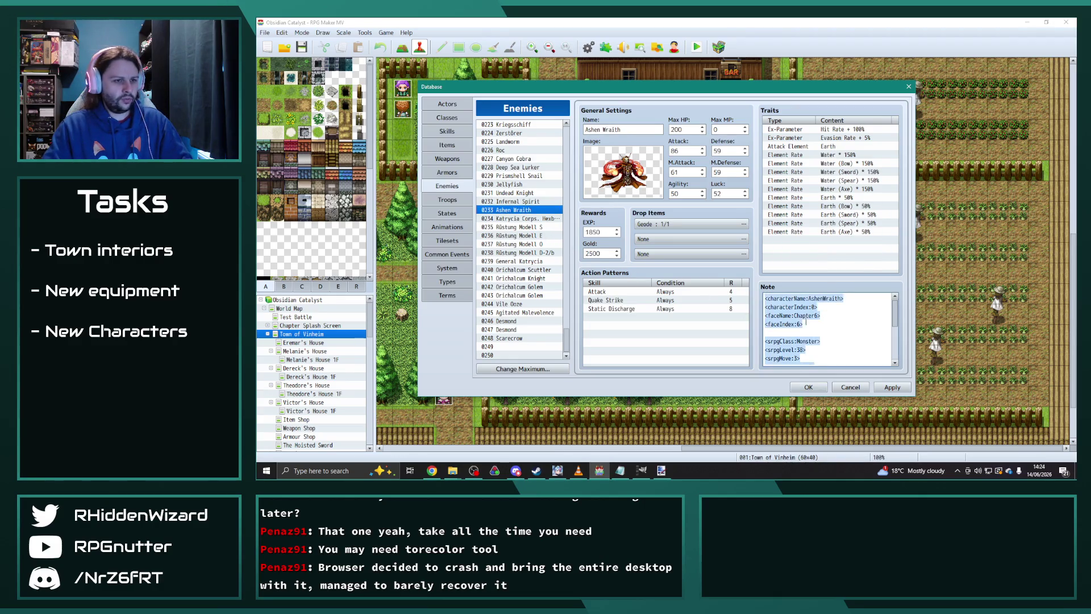
{"action": "left_click_drag", "start_coordinate": [813, 323], "coordinate": [764, 315]}
{"action": "key", "text": "ctrl+v"}
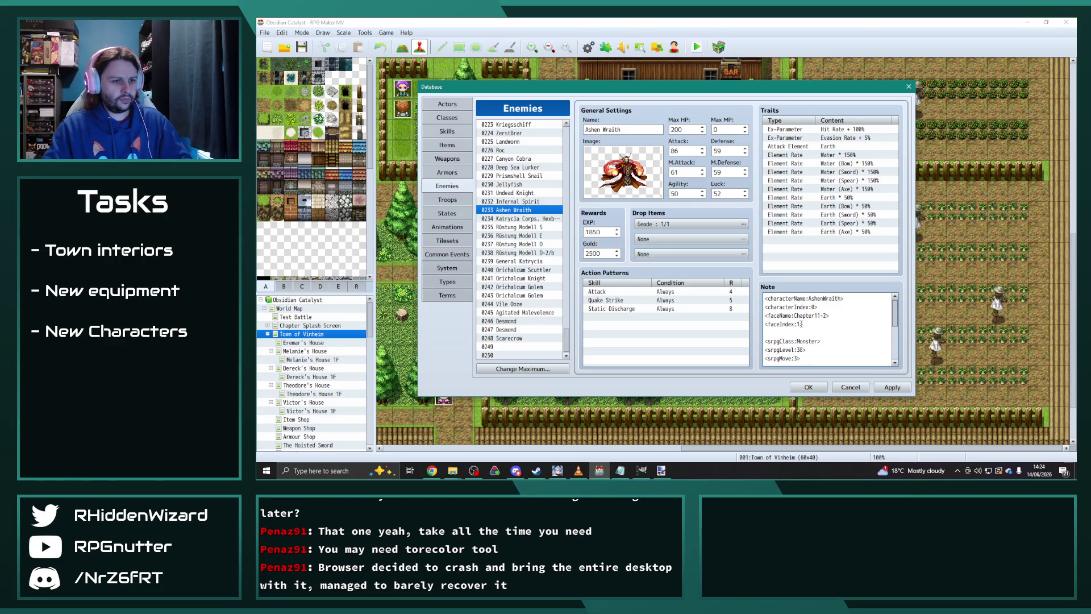
{"action": "left_click", "coordinate": [532, 219]}
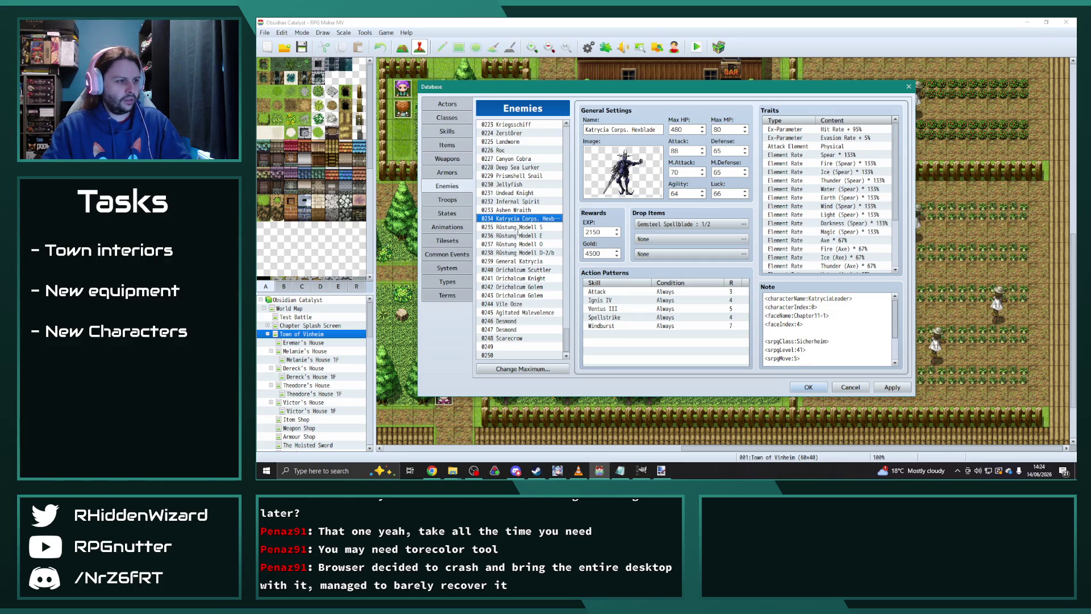
{"action": "left_click", "coordinate": [515, 303]}
{"action": "left_click", "coordinate": [805, 324]}
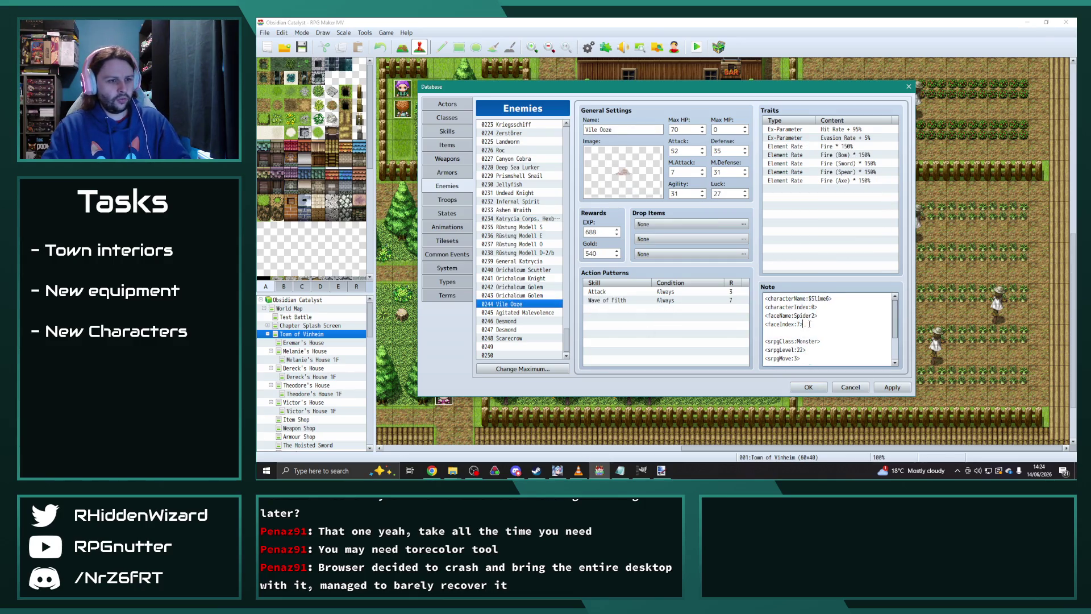
{"action": "left_click_drag", "start_coordinate": [787, 324], "coordinate": [801, 316]}
{"action": "key", "text": "ctrl+v"}
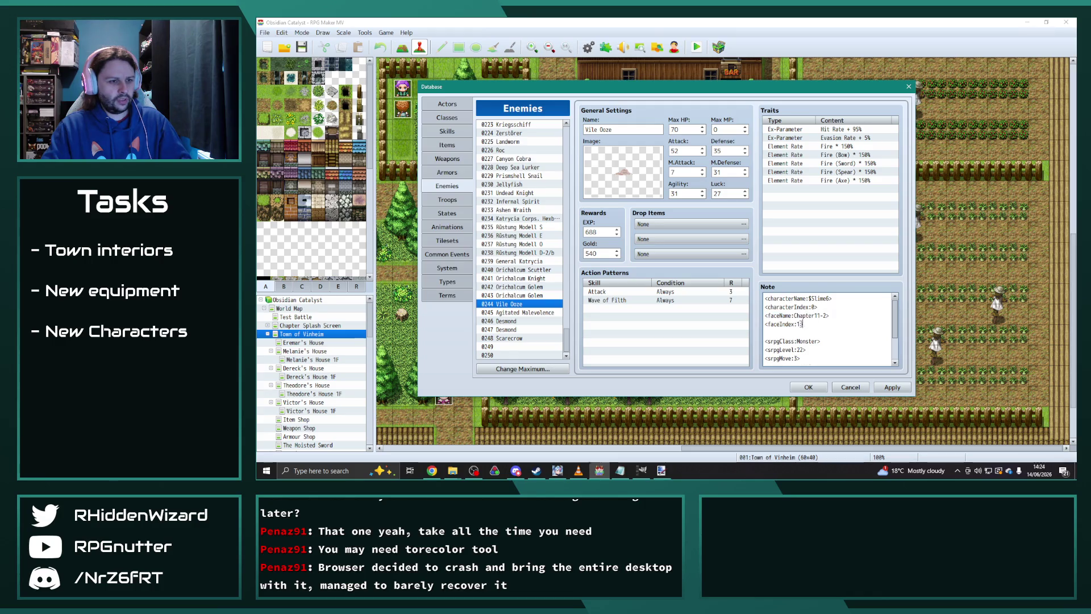
- Set Agitated Malevolence's note to Chapter11-2 with face index 7 and apply
{"action": "left_click", "coordinate": [552, 312]}
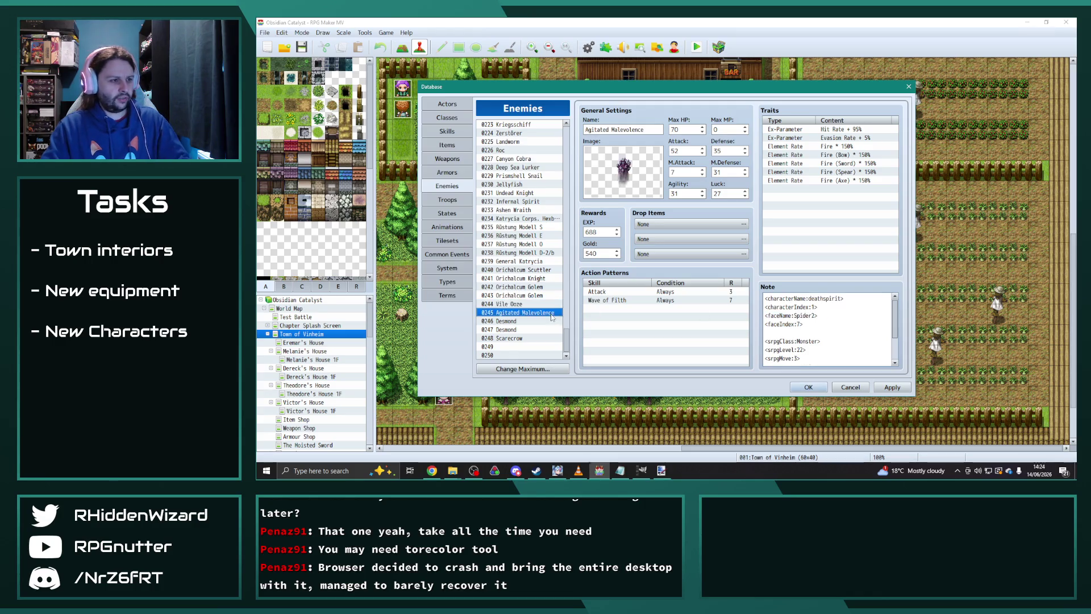
{"action": "left_click", "coordinate": [817, 327]}
{"action": "left_click_drag", "start_coordinate": [817, 326], "coordinate": [790, 315]}
{"action": "key", "text": "ctrl+v"}
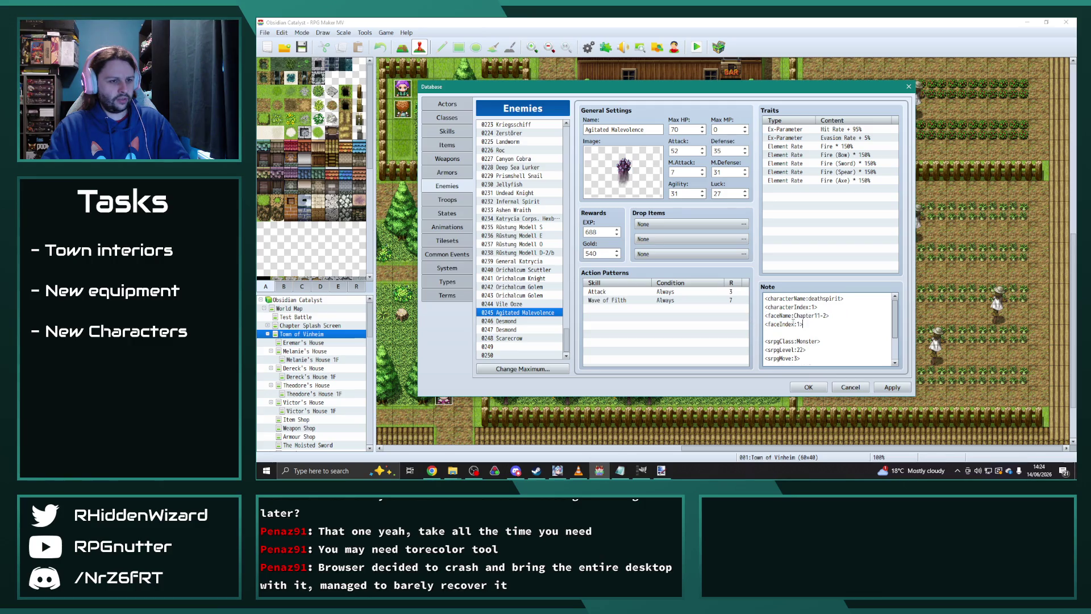
{"action": "key", "text": "BackSpace"}
{"action": "type", "text": "7"}
{"action": "left_click", "coordinate": [892, 387]}
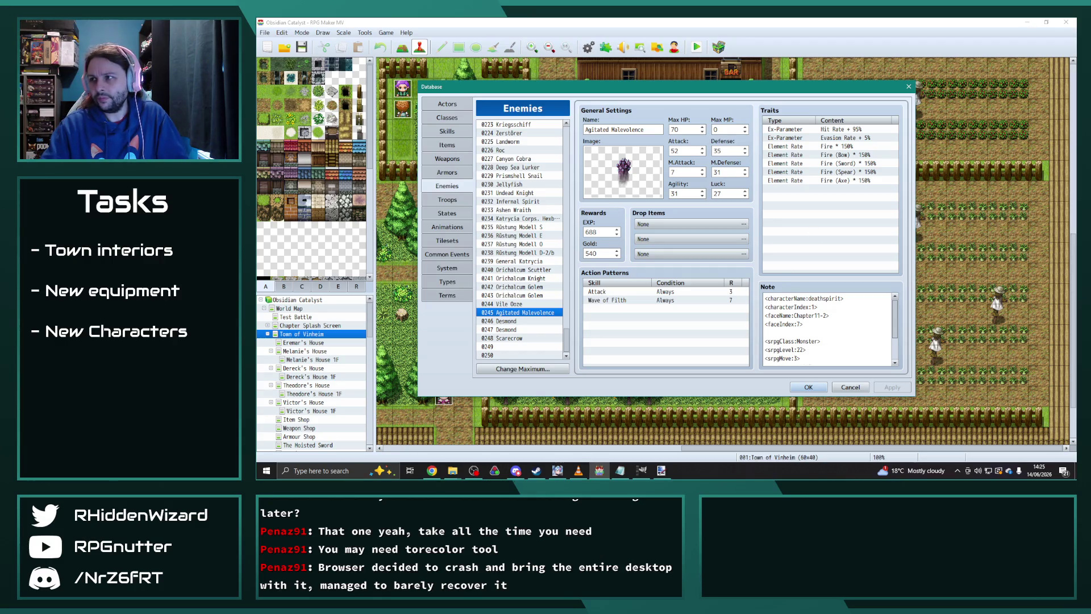
- Close the colour picker window and return to the enemy database
{"action": "key", "text": "alt+Tab"}
{"action": "key", "text": "alt+F4"}
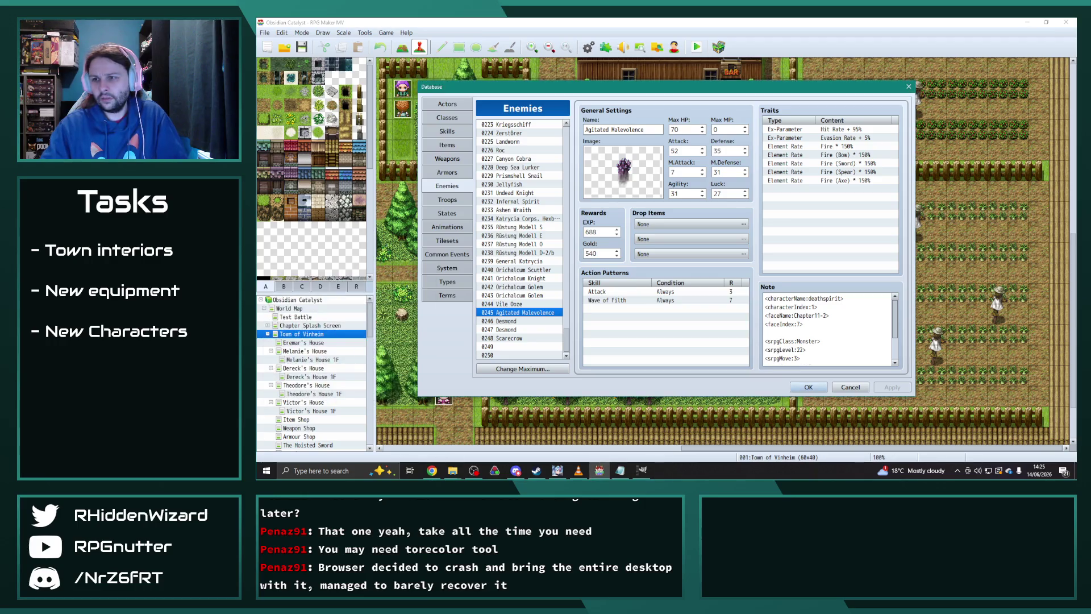
{"action": "scroll", "coordinate": [519, 242], "scroll_direction": "up", "scroll_amount": 2}
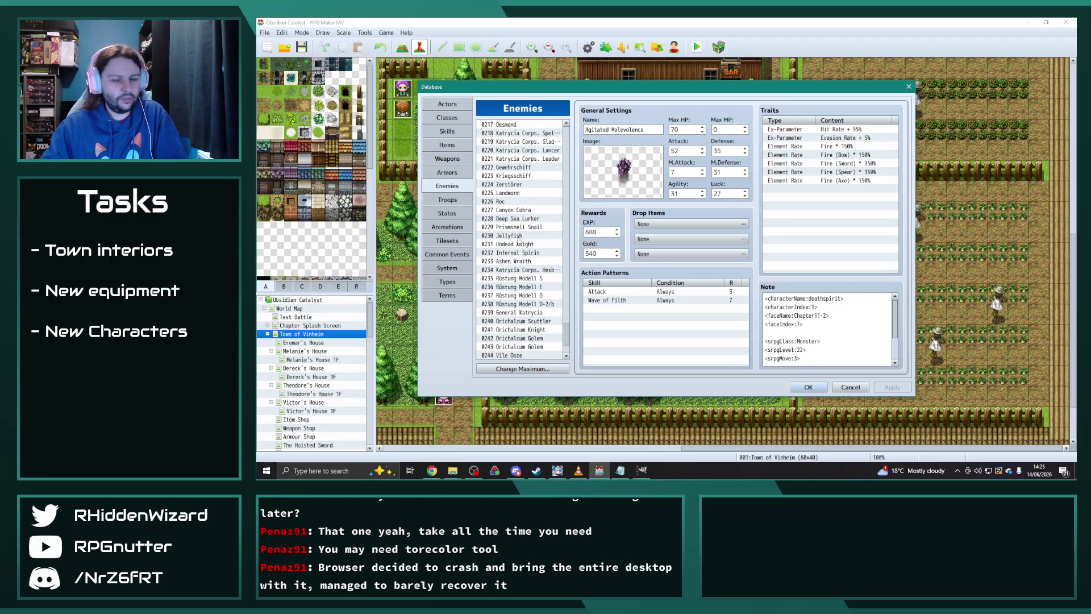
{"action": "key", "text": "alt+Tab"}
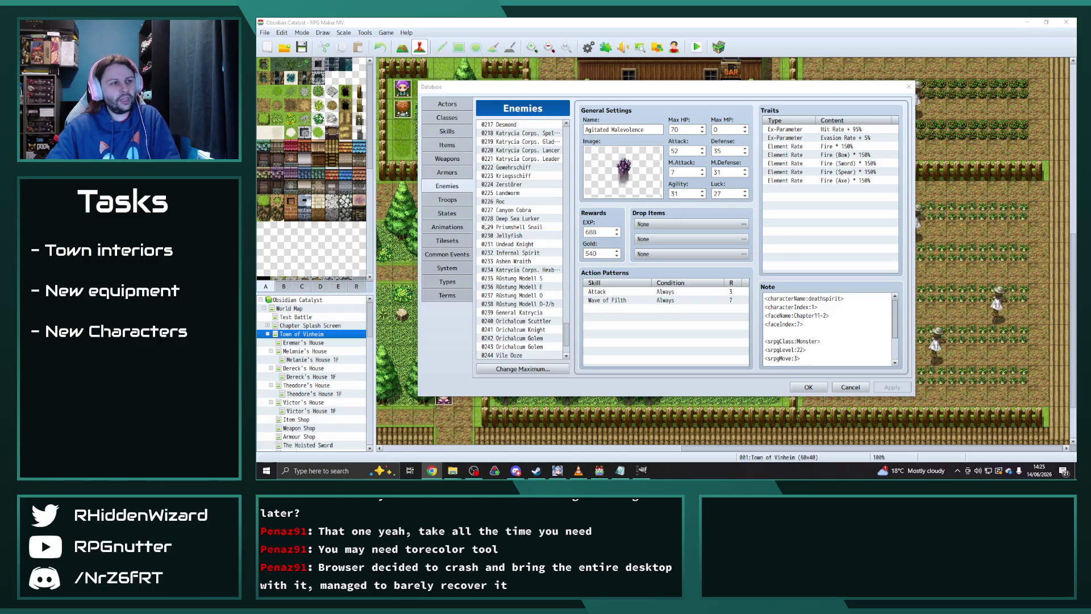
{"action": "scroll", "coordinate": [536, 286], "scroll_direction": "up", "scroll_amount": 2}
- Review the Katrycia Corps. Spellblade, Lancer and Leader enemy entries
{"action": "left_click", "coordinate": [534, 179]}
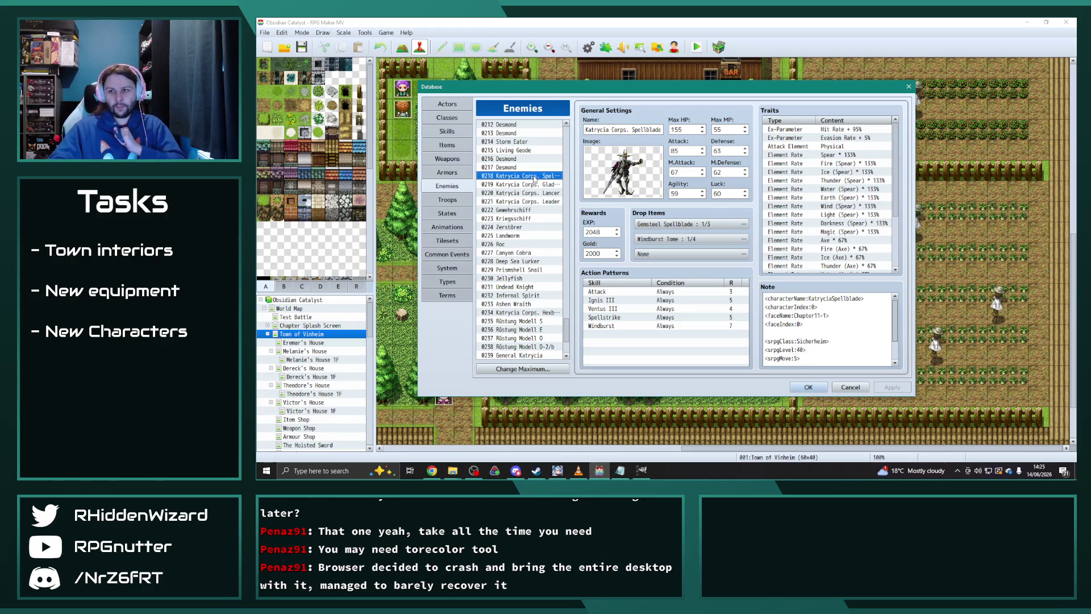
{"action": "left_click", "coordinate": [521, 184]}
{"action": "left_click", "coordinate": [525, 193]}
{"action": "left_click", "coordinate": [532, 184]}
{"action": "left_click", "coordinate": [531, 202]}
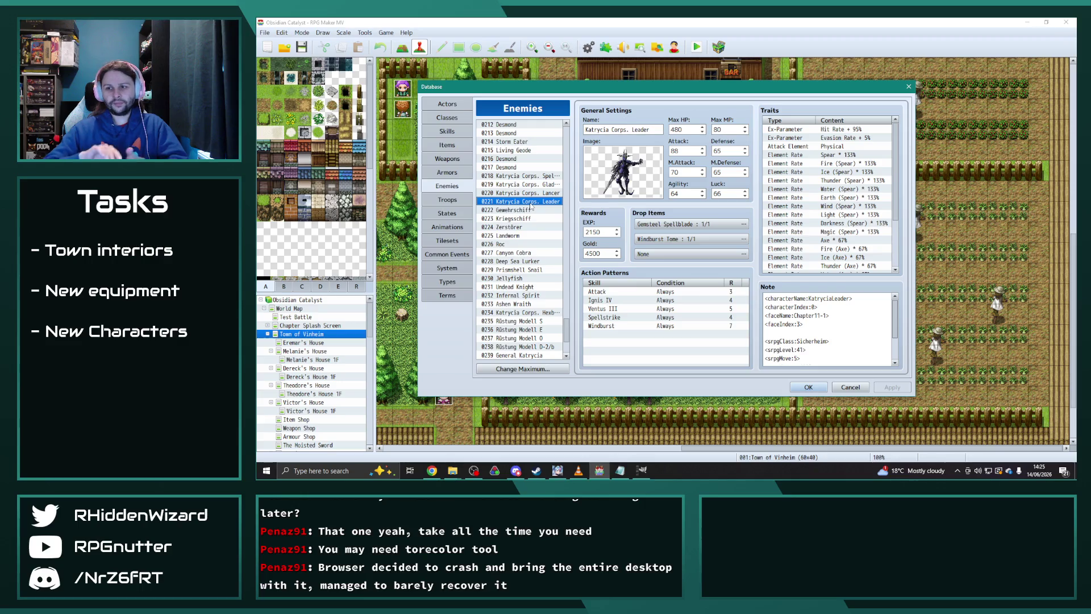
- Step through Zerstörer, Roc and Canyon Cobra to the Landworm entry
{"action": "left_click_drag", "start_coordinate": [519, 213], "coordinate": [514, 228]}
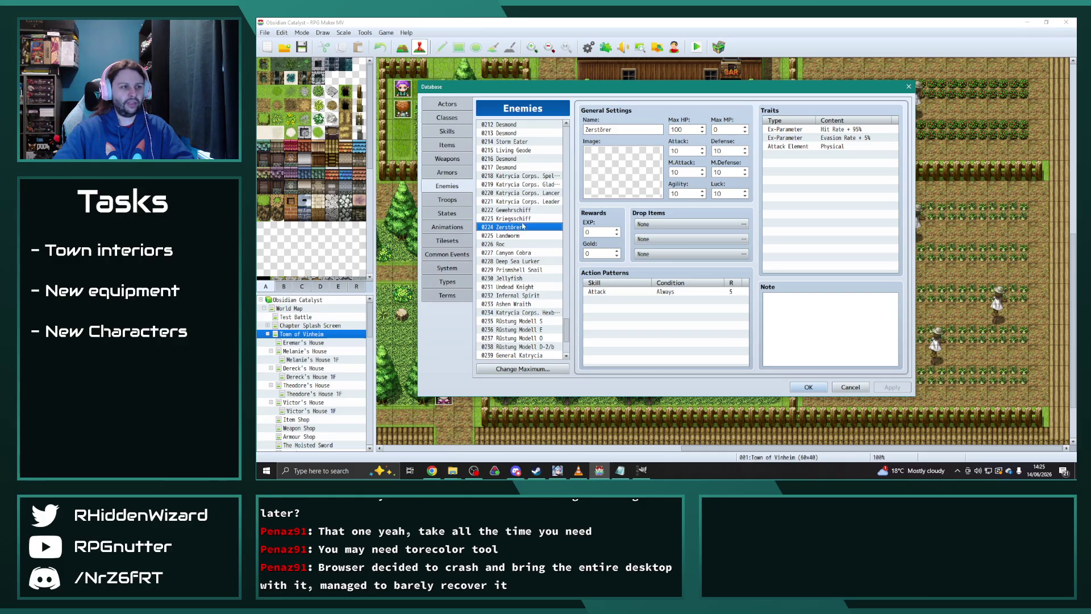
{"action": "scroll", "coordinate": [516, 224], "scroll_direction": "down", "scroll_amount": 2}
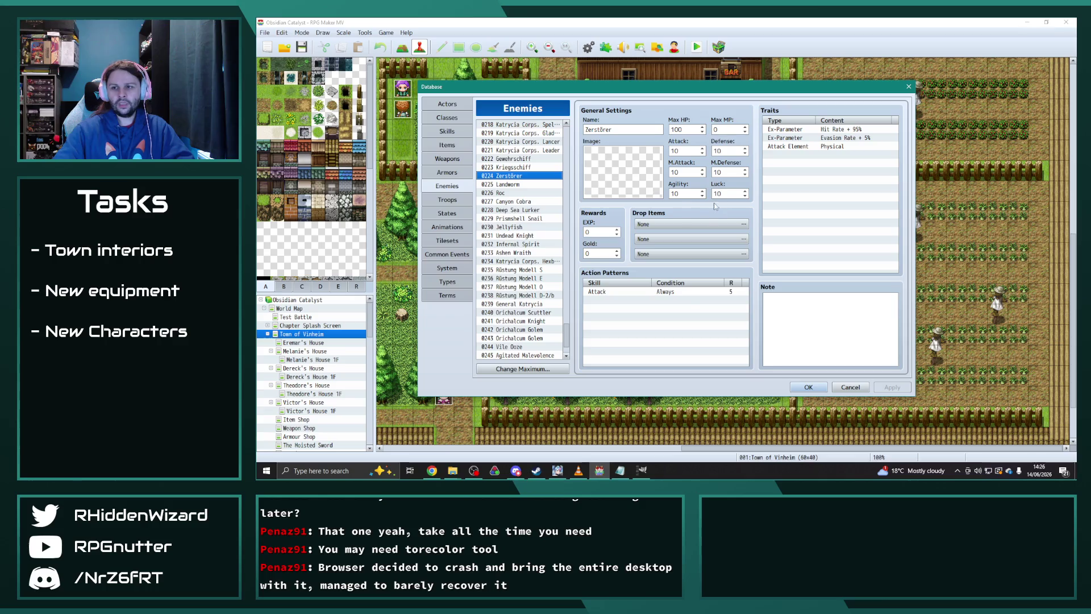
{"action": "left_click", "coordinate": [514, 194]}
{"action": "left_click", "coordinate": [514, 202]}
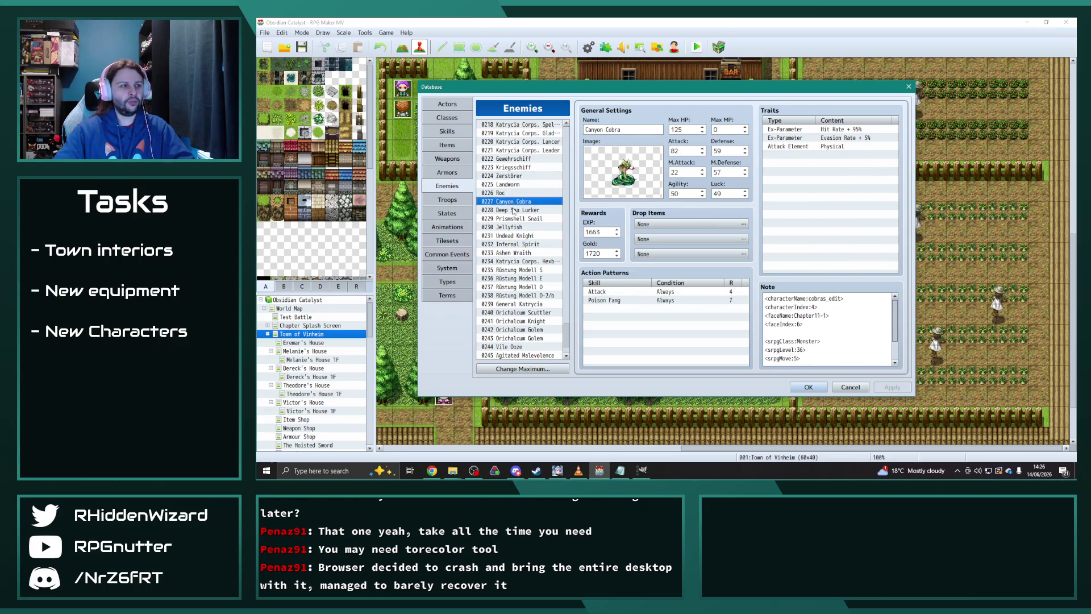
{"action": "left_click", "coordinate": [510, 185]}
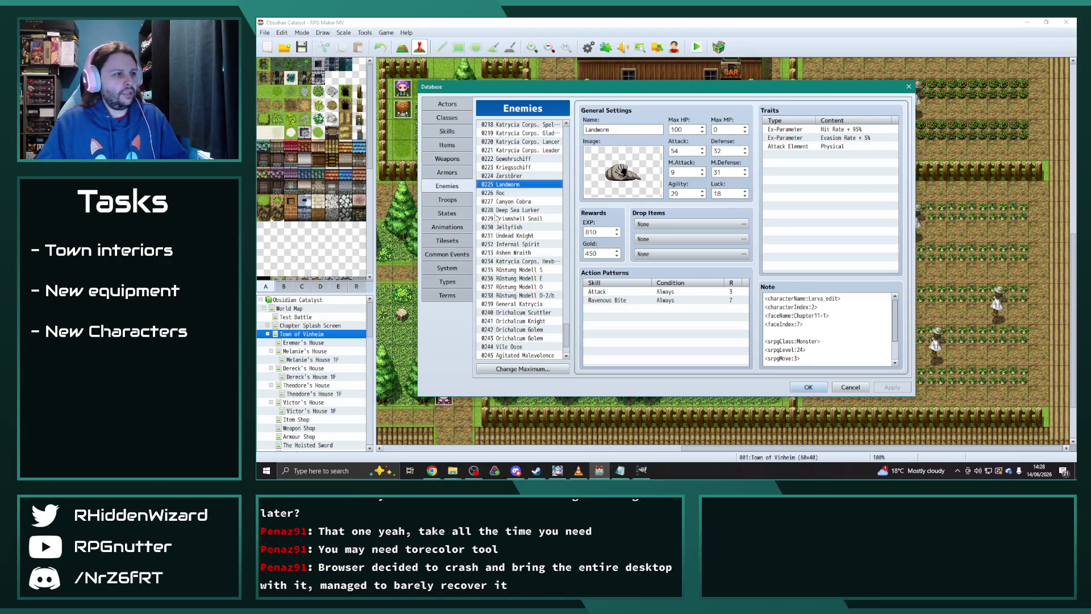
- Look over the Katrycia Corps. entries, then change Landworm's srpgLevel note from 24 to 41
{"action": "scroll", "coordinate": [544, 146], "scroll_direction": "up", "scroll_amount": 1}
{"action": "left_click", "coordinate": [543, 143]}
{"action": "left_click", "coordinate": [543, 150]}
{"action": "left_click", "coordinate": [543, 158]}
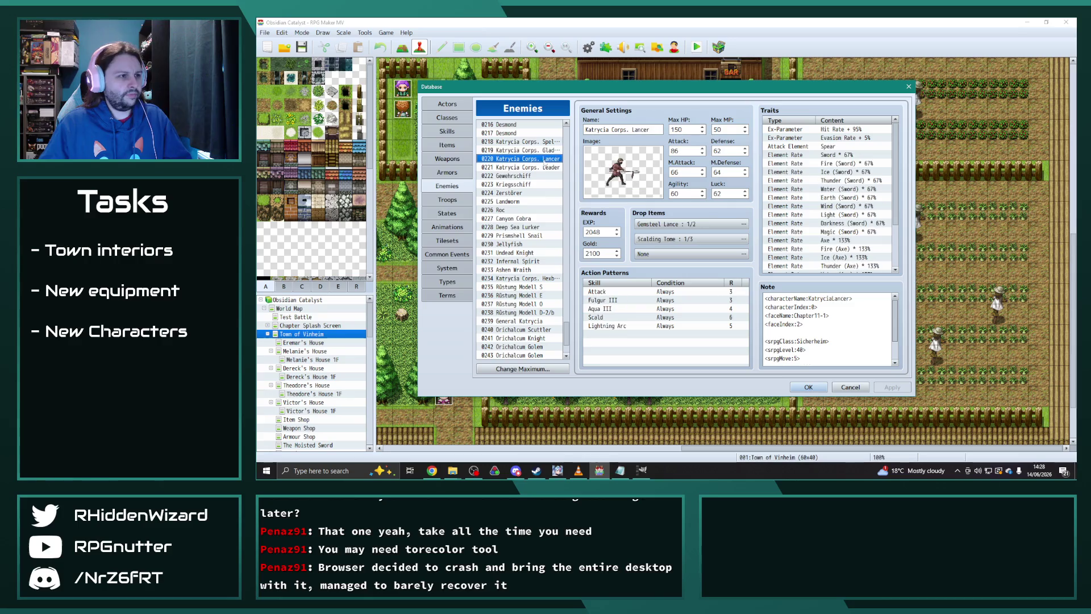
{"action": "left_click", "coordinate": [542, 167]}
{"action": "scroll", "coordinate": [824, 340], "scroll_direction": "down", "scroll_amount": 1}
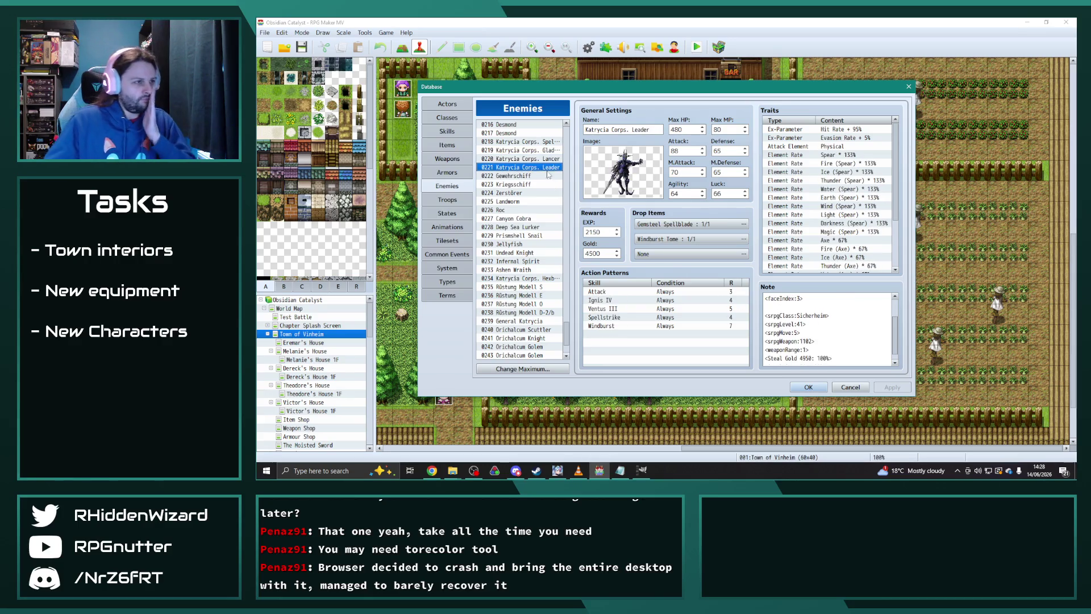
{"action": "scroll", "coordinate": [842, 329], "scroll_direction": "up", "scroll_amount": 1}
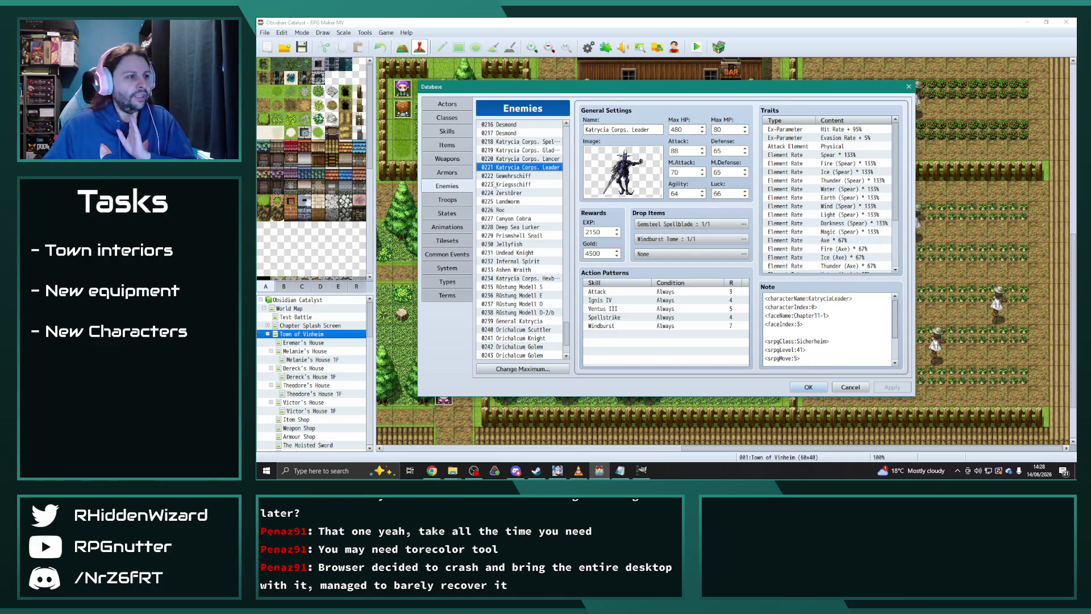
{"action": "left_click", "coordinate": [513, 203]}
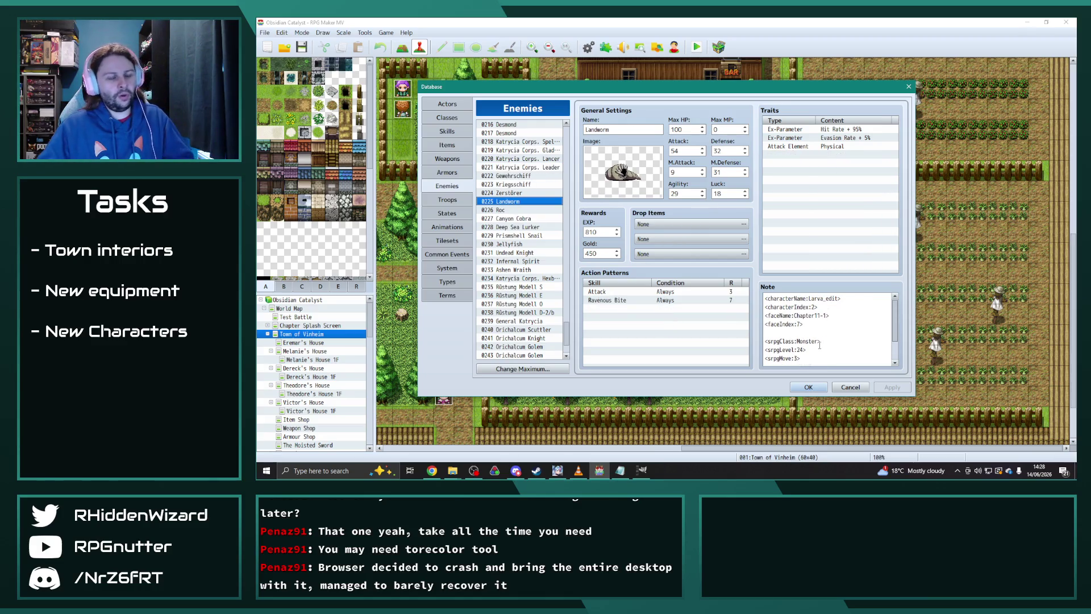
{"action": "scroll", "coordinate": [811, 347], "scroll_direction": "down", "scroll_amount": 1}
{"action": "double_click", "coordinate": [800, 340]}
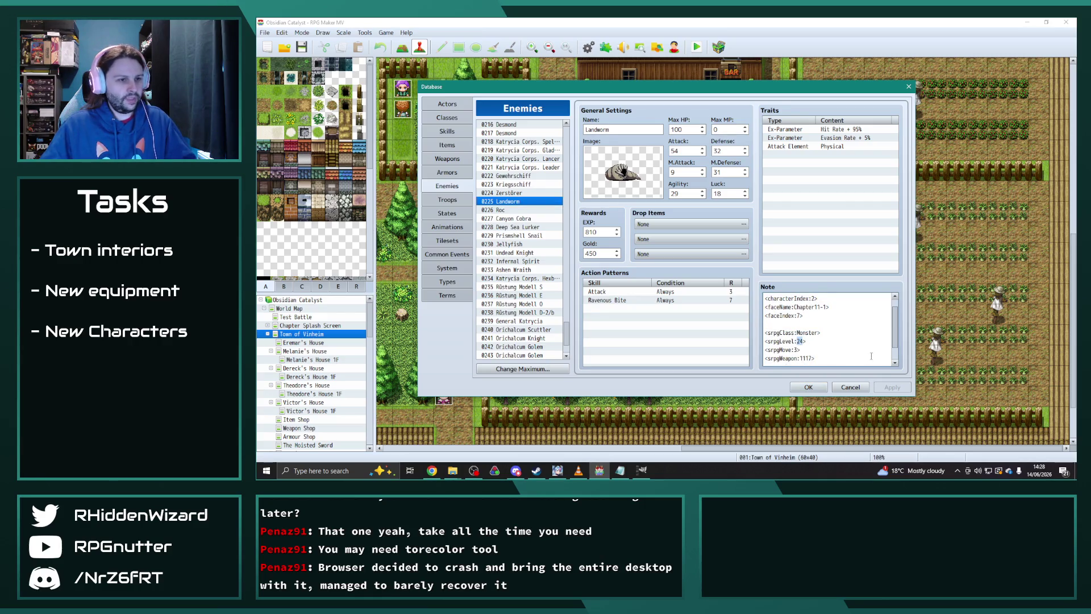
{"action": "type", "text": "41"}
- Check the srpgLevel notes of Roc, Canyon Cobra and Deep Sea Lurker (35)
{"action": "left_click", "coordinate": [500, 210]}
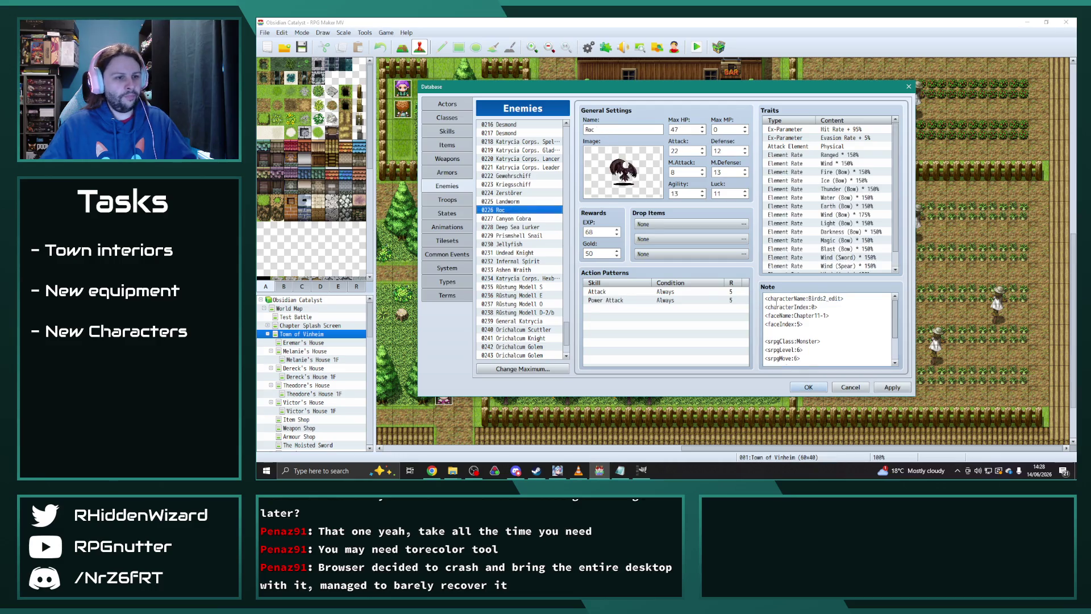
{"action": "left_click", "coordinate": [801, 349]}
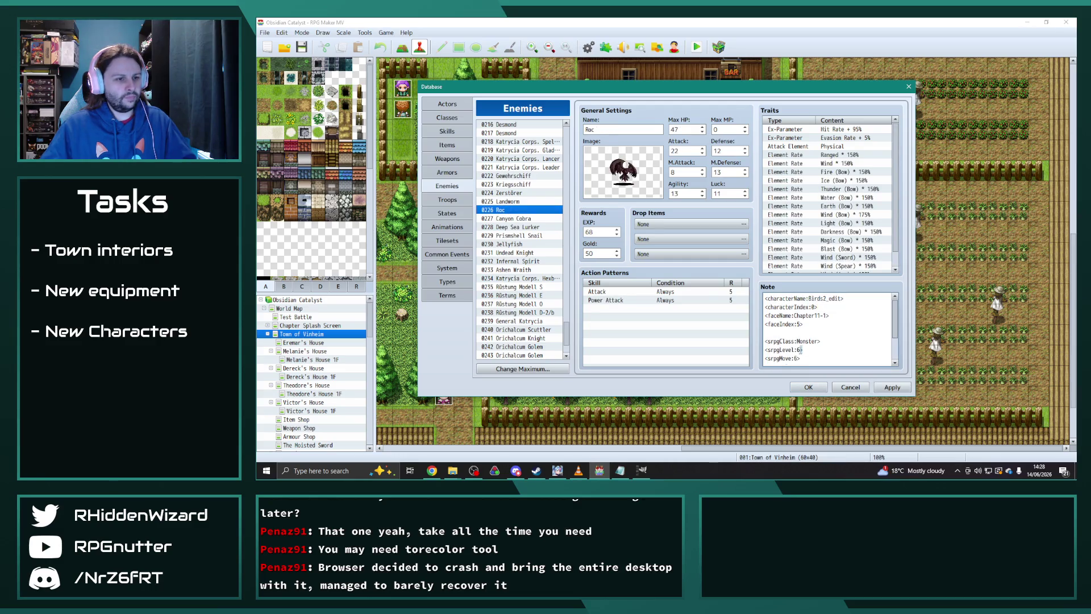
{"action": "type", "text": "41"}
{"action": "left_click", "coordinate": [500, 218]}
{"action": "left_click", "coordinate": [802, 350]}
{"action": "key", "text": "ctrl+a"}
{"action": "left_click", "coordinate": [803, 350]}
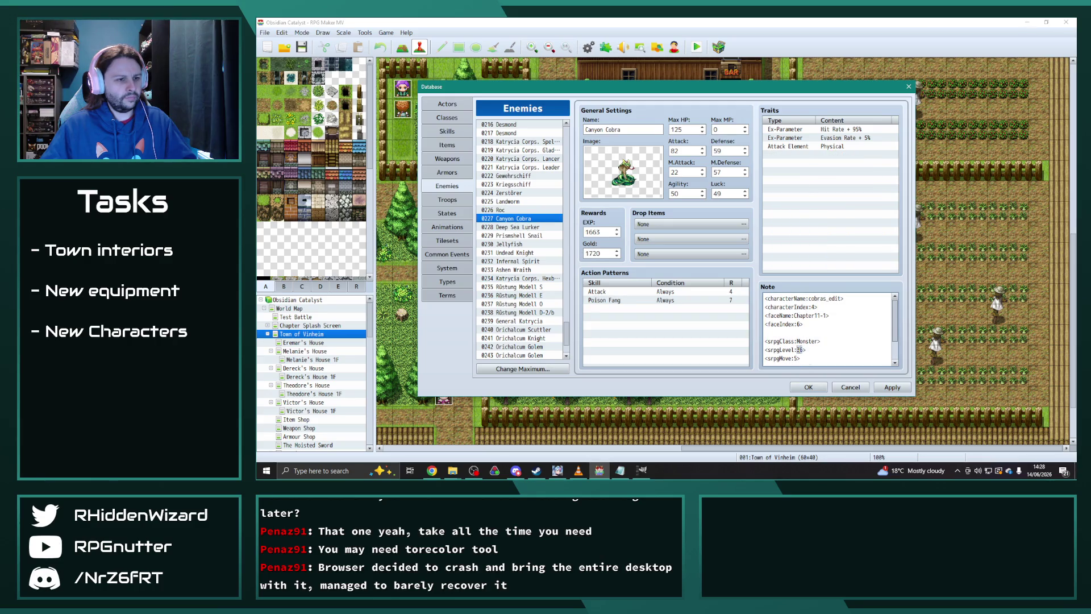
{"action": "left_click", "coordinate": [514, 227]}
{"action": "double_click", "coordinate": [800, 350]}
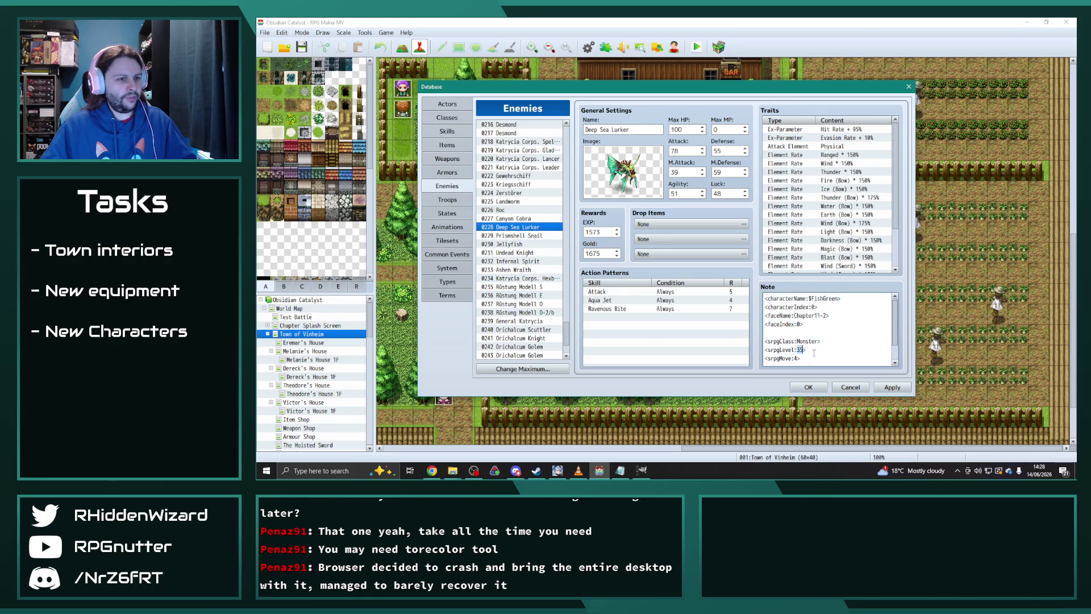
- Review the notes of Prismshell Snail, Jellyfish, Undead Knight and Infernal Spirit
{"action": "left_click", "coordinate": [514, 235]}
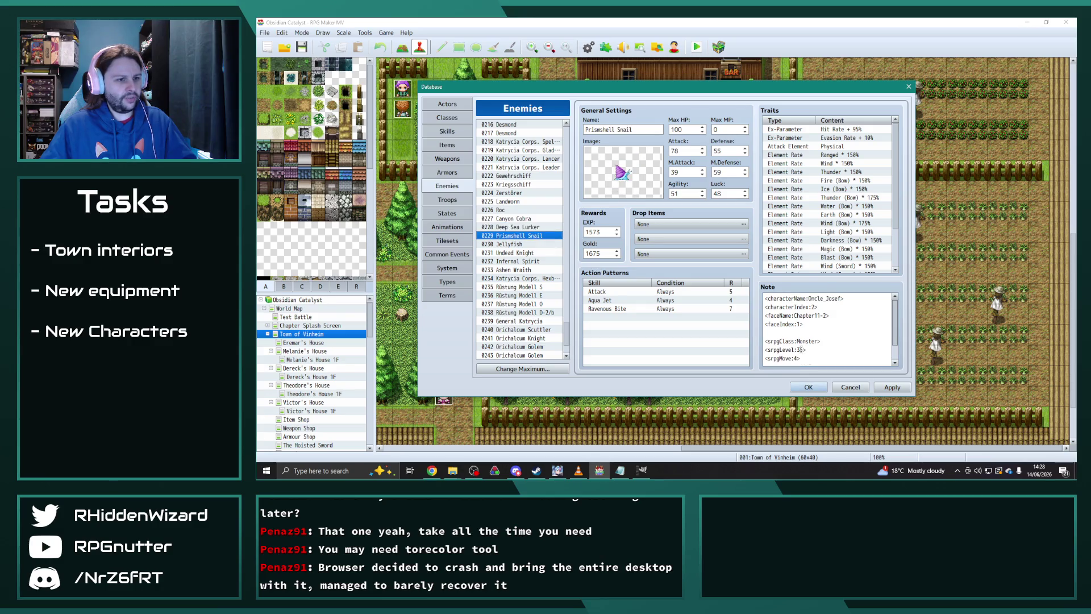
{"action": "key", "text": "Down"}
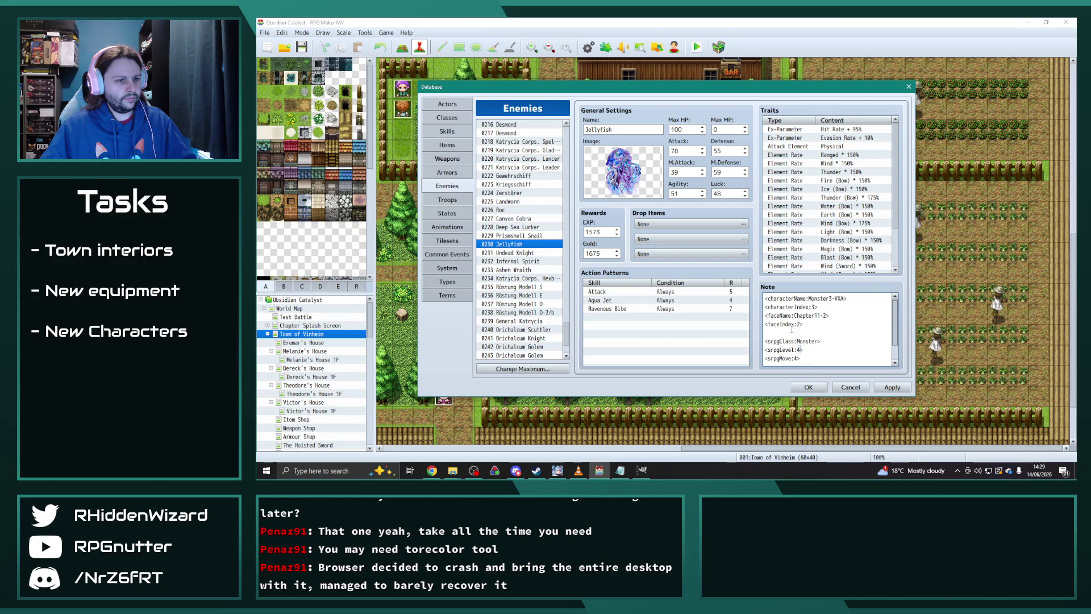
{"action": "key", "text": "Down"}
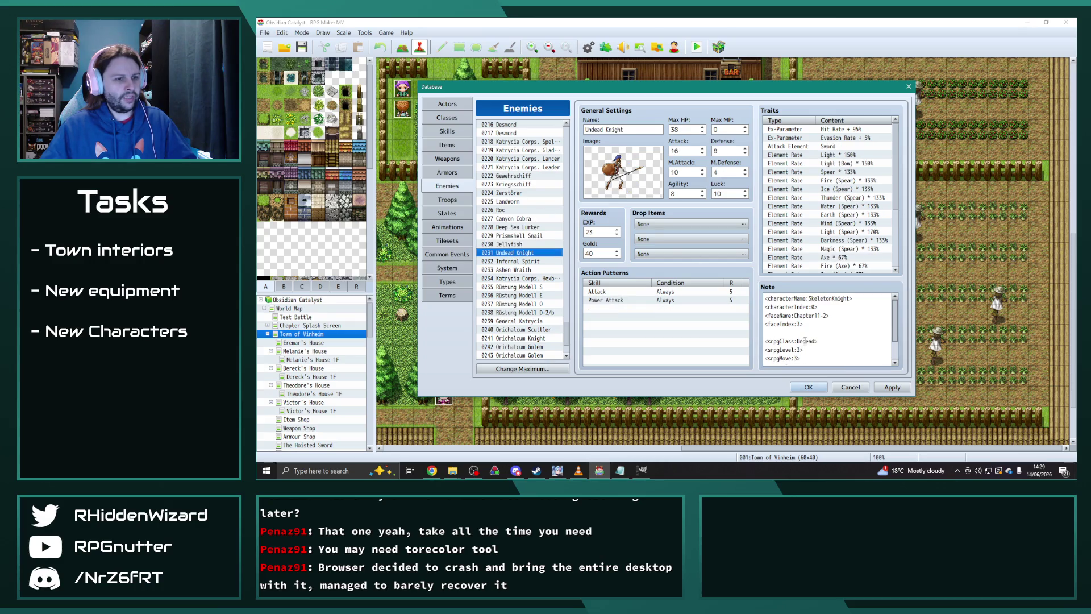
{"action": "left_click", "coordinate": [798, 349]}
{"action": "key", "text": "ctrl+a"}
{"action": "left_click", "coordinate": [518, 252]}
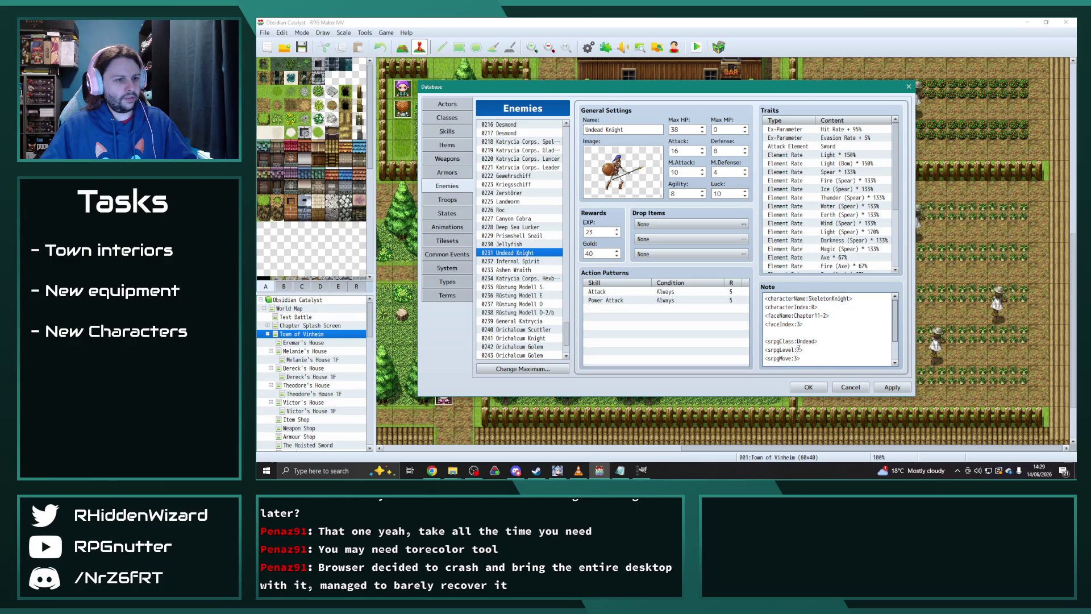
{"action": "left_click", "coordinate": [518, 261]}
{"action": "left_click", "coordinate": [799, 349]}
{"action": "key", "text": "ctrl+a"}
{"action": "left_click", "coordinate": [799, 350]}
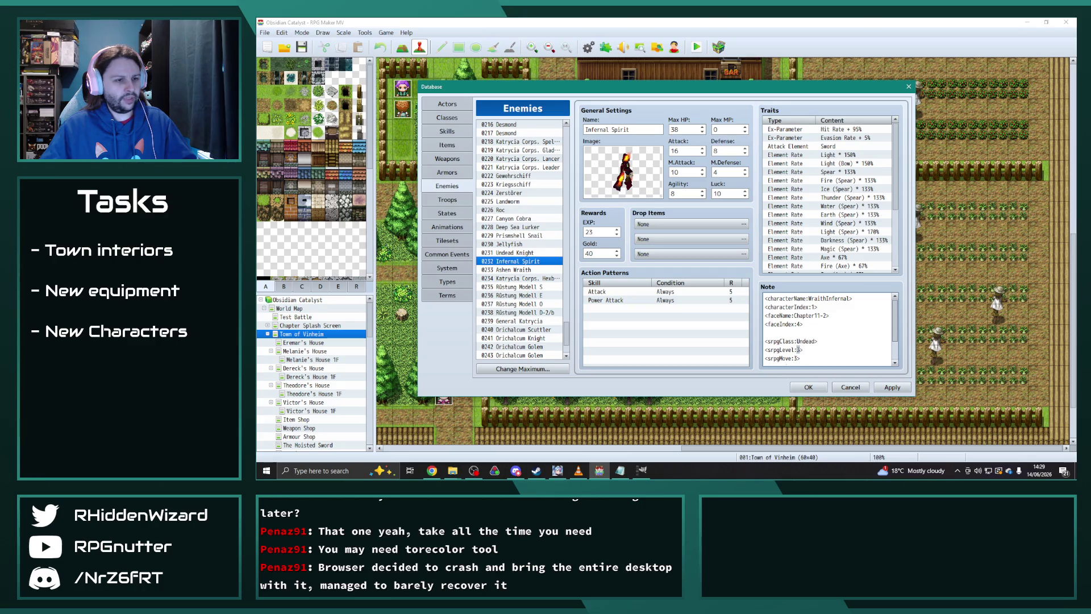
- Raise Ashen Wraith's srpgLevel from 38 to 44 and Katrycia Corps. Hexblade's from 41 to 43
{"action": "left_click", "coordinate": [522, 270]}
{"action": "double_click", "coordinate": [801, 349]}
{"action": "type", "text": "44"}
{"action": "left_click", "coordinate": [535, 278]}
{"action": "double_click", "coordinate": [800, 349]}
{"action": "type", "text": "43"}
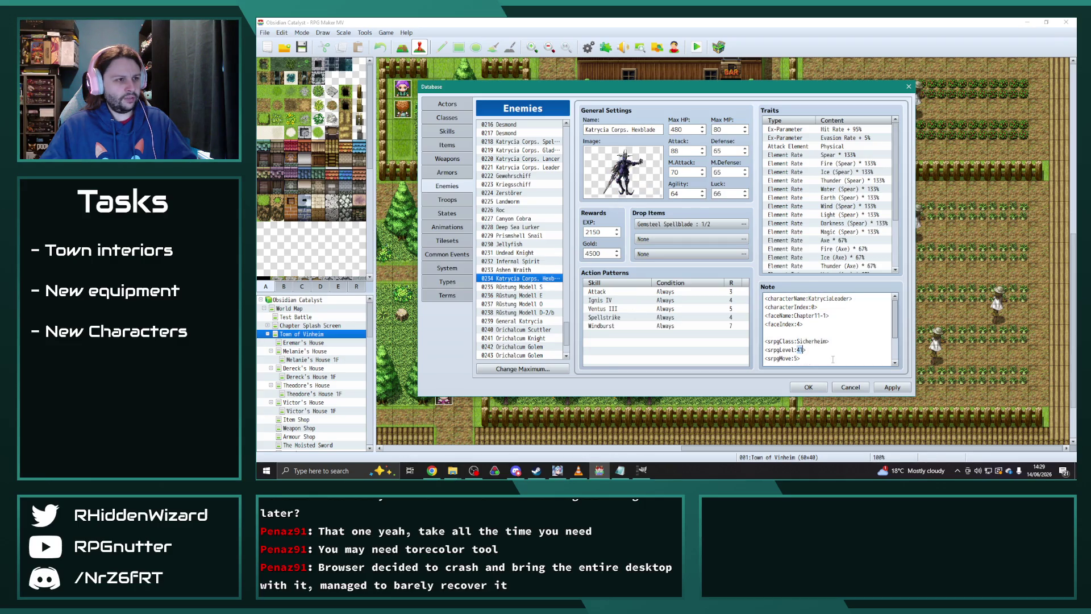
- Look over the Rüstung Modell entries, then raise General Katrycia's srpgLevel from 41 to 60
{"action": "left_click", "coordinate": [550, 287]}
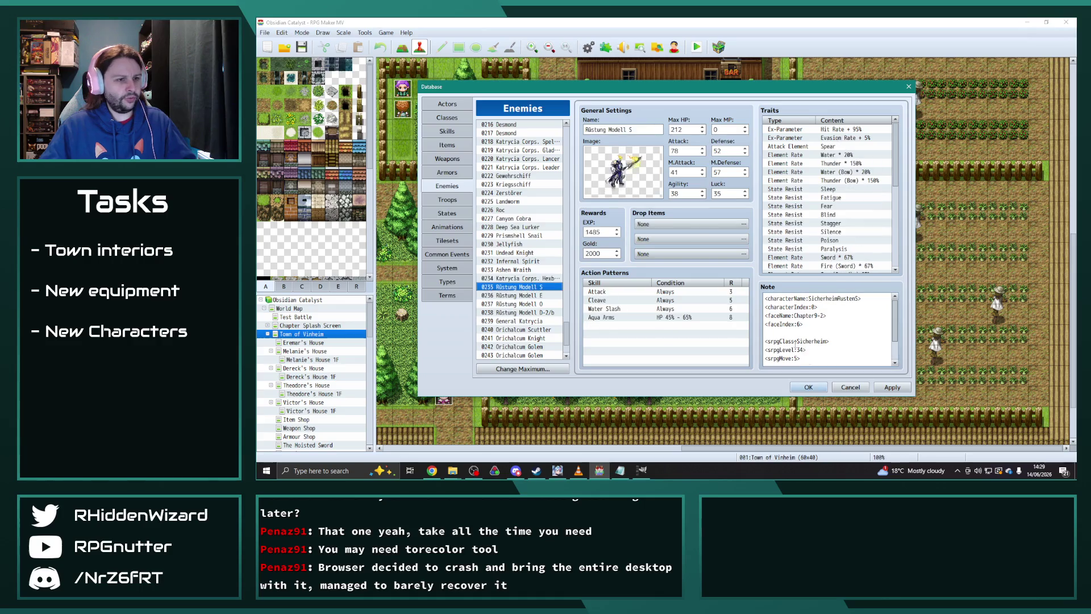
{"action": "left_click", "coordinate": [549, 296]}
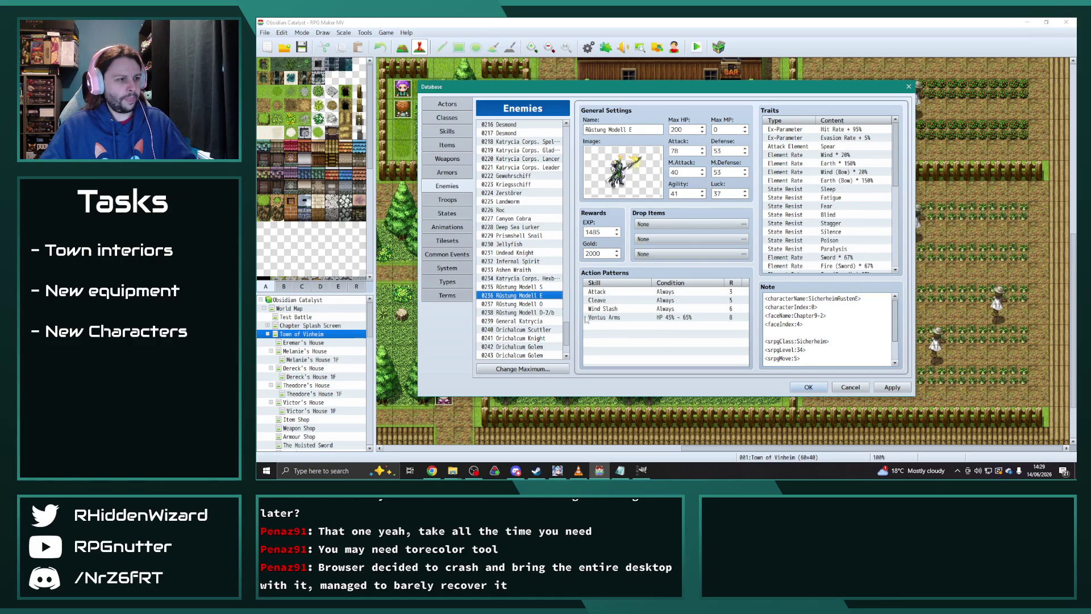
{"action": "left_click", "coordinate": [540, 304]}
{"action": "double_click", "coordinate": [800, 349]}
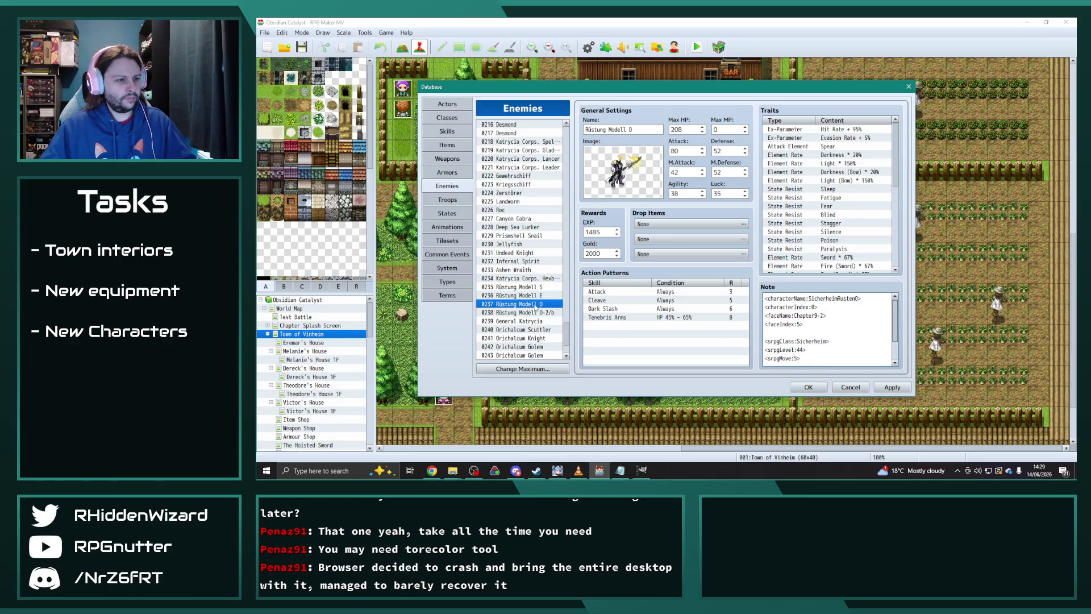
{"action": "left_click", "coordinate": [536, 312]}
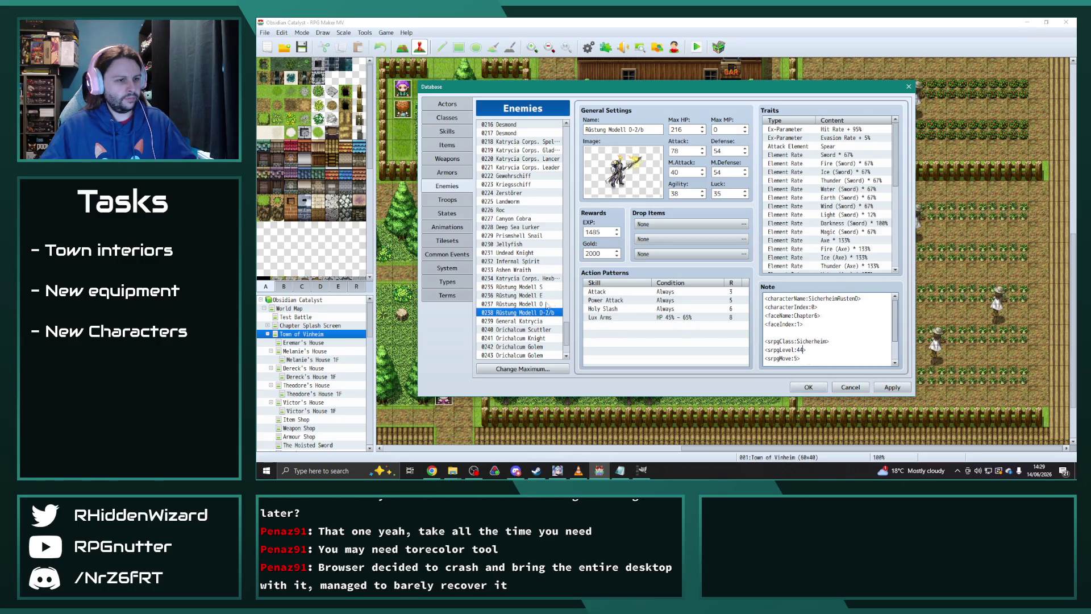
{"action": "key", "text": "Down"}
{"action": "double_click", "coordinate": [800, 350]}
{"action": "type", "text": "60"}
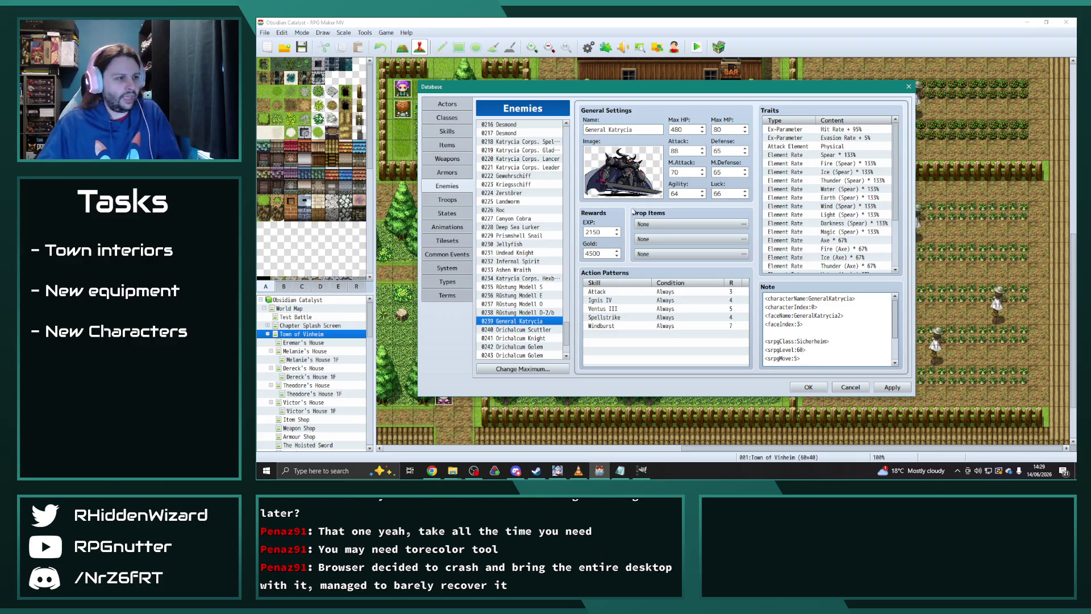
{"action": "scroll", "coordinate": [535, 335], "scroll_direction": "down", "scroll_amount": 1}
- Open Orichalcum Scuttler, then step down the list to Chillcore Golem
{"action": "scroll", "coordinate": [535, 335], "scroll_direction": "down", "scroll_amount": 2}
{"action": "left_click", "coordinate": [531, 270]}
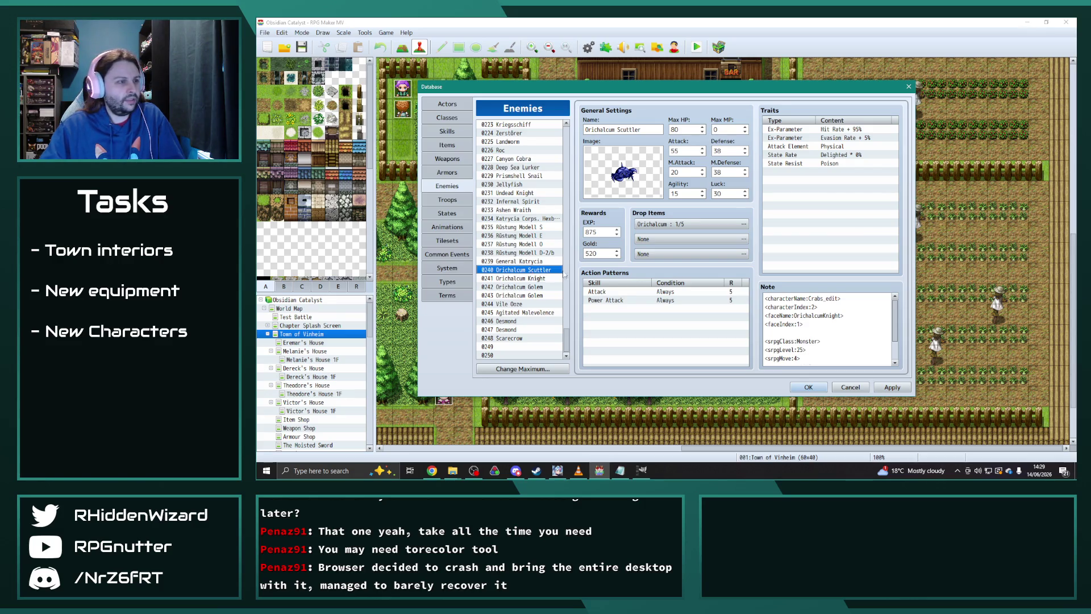
{"action": "left_click_drag", "start_coordinate": [566, 341], "coordinate": [570, 280]}
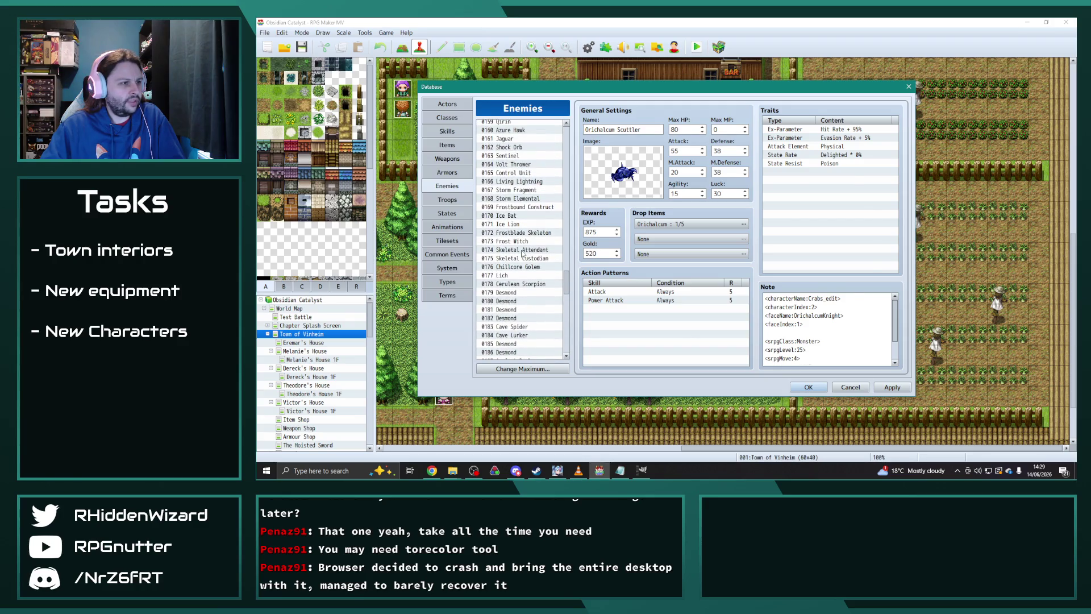
{"action": "left_click", "coordinate": [522, 250]}
{"action": "left_click", "coordinate": [523, 259]}
{"action": "left_click", "coordinate": [526, 267]}
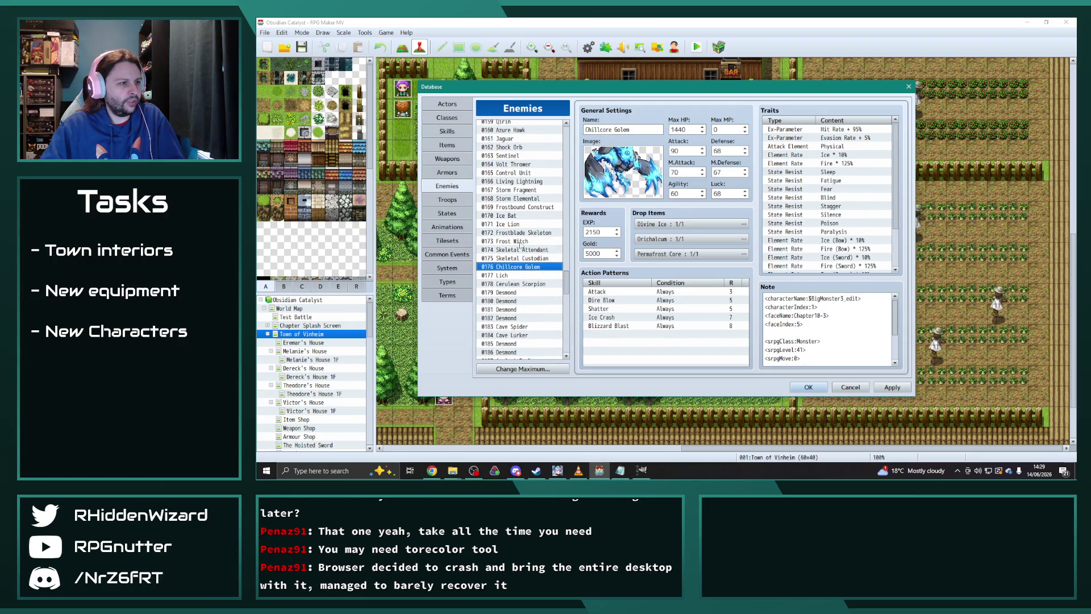
- Compare the Ice Lion and Skeletal Custodian entries, then return to Chillcore Golem
{"action": "left_click", "coordinate": [519, 241]}
{"action": "left_click", "coordinate": [521, 232]}
{"action": "left_click", "coordinate": [522, 224]}
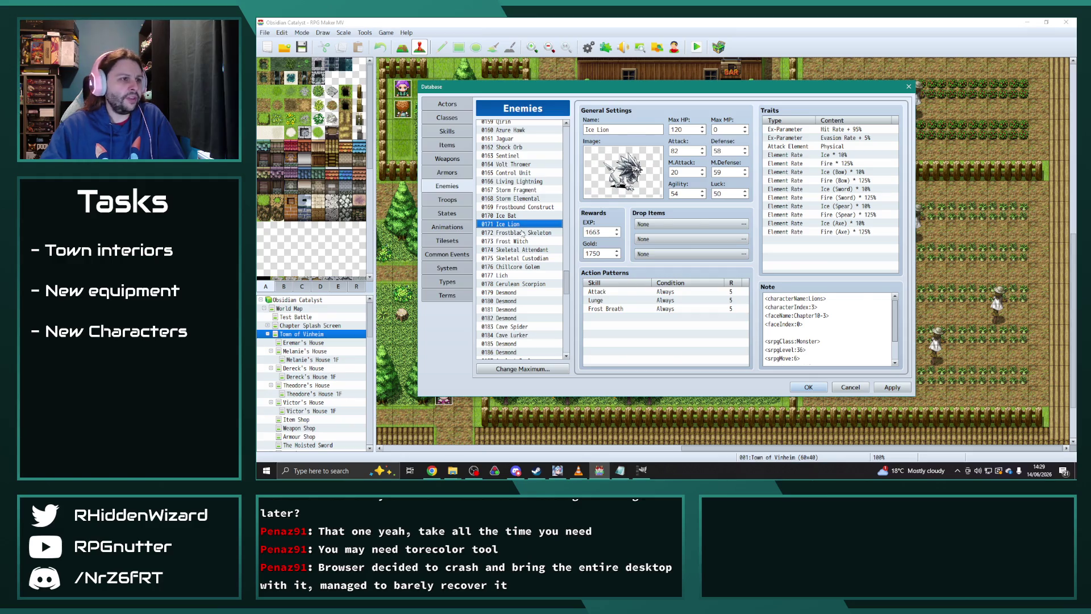
{"action": "left_click", "coordinate": [523, 233]}
{"action": "left_click", "coordinate": [521, 250]}
{"action": "left_click", "coordinate": [520, 258]}
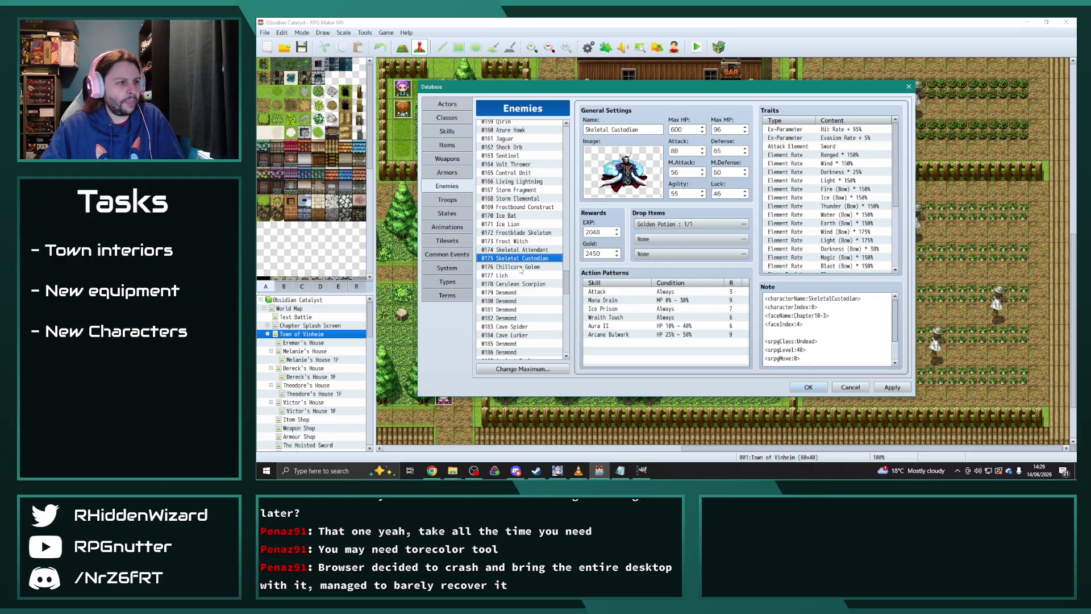
{"action": "left_click", "coordinate": [521, 266]}
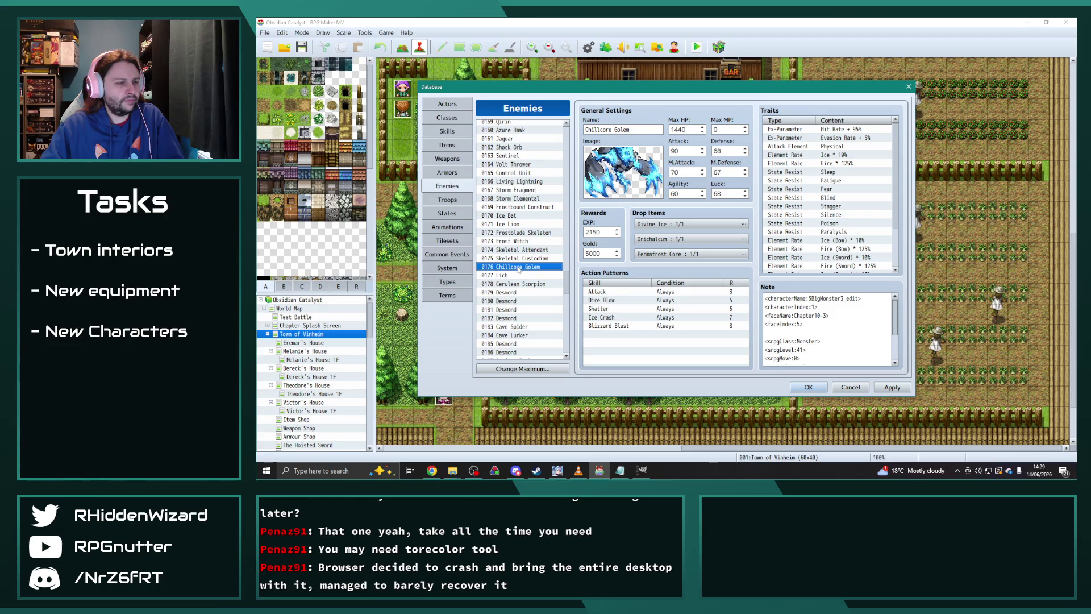
{"action": "left_click", "coordinate": [520, 258]}
{"action": "left_click", "coordinate": [519, 249]}
{"action": "left_click", "coordinate": [519, 258]}
{"action": "left_click", "coordinate": [520, 267]}
{"action": "left_click_drag", "start_coordinate": [566, 284], "coordinate": [567, 346]}
- Set srpgLevel 44 on Orichalcum Scuttler, Orichalcum Knight and both Orichalcum Golems
{"action": "left_click", "coordinate": [523, 269]}
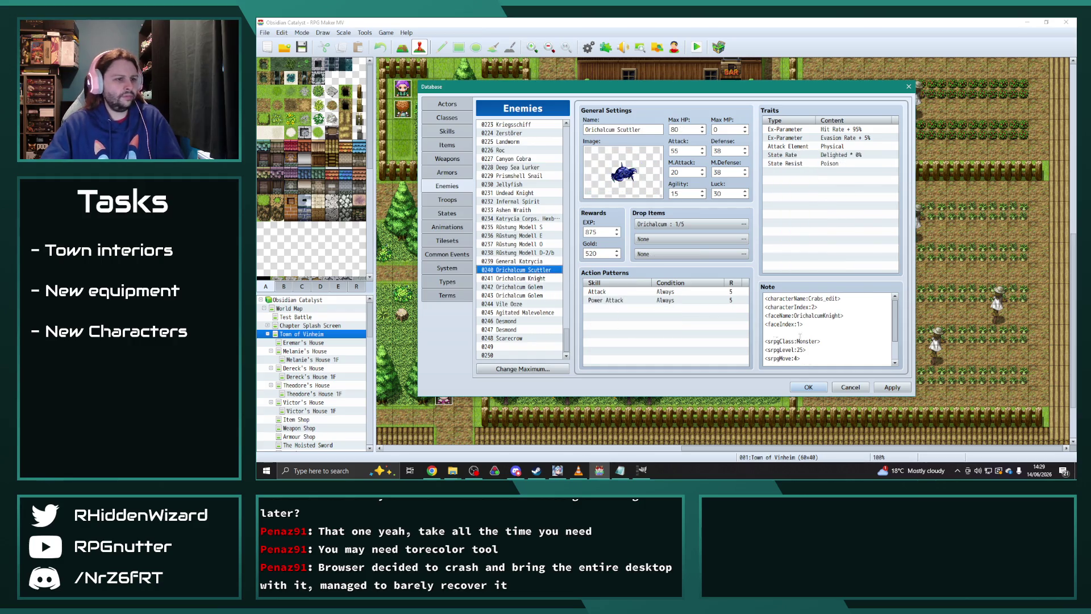
{"action": "left_click", "coordinate": [803, 350]}
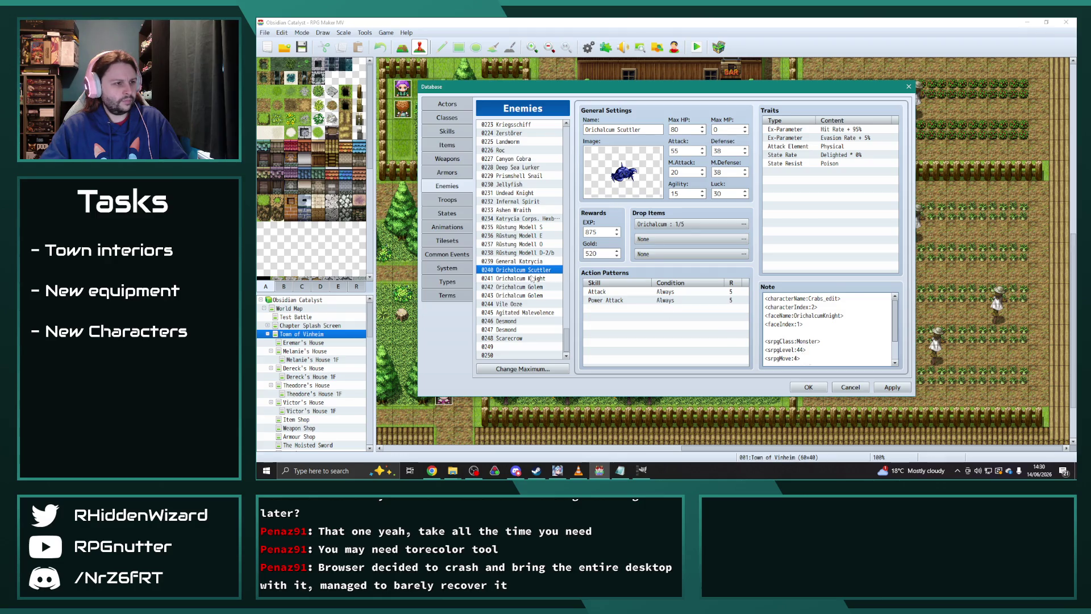
{"action": "left_click", "coordinate": [523, 278]}
{"action": "double_click", "coordinate": [800, 349]}
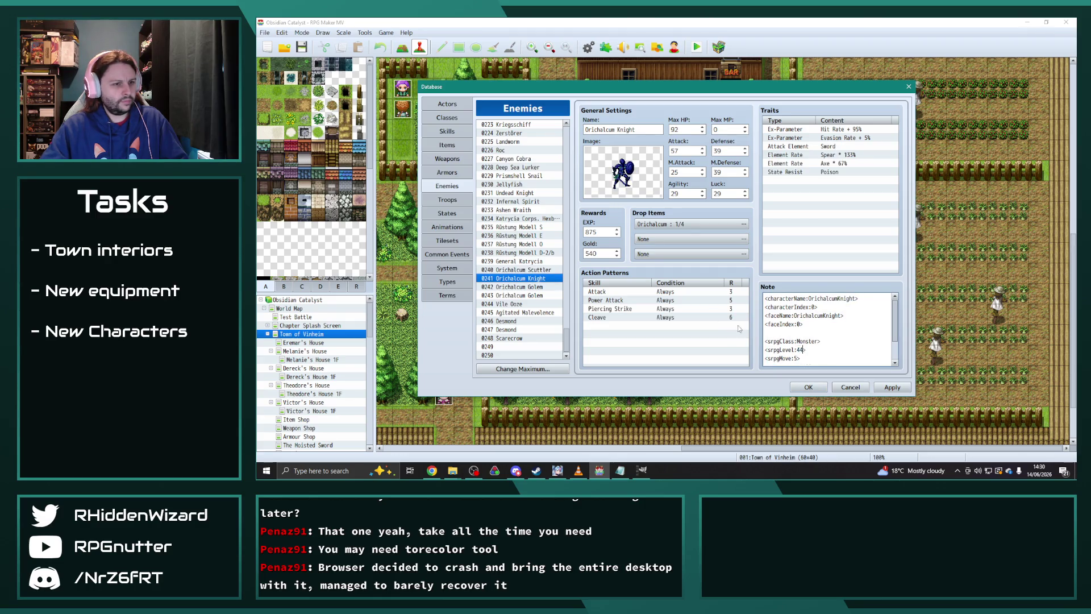
{"action": "left_click", "coordinate": [541, 287]}
{"action": "double_click", "coordinate": [801, 350]}
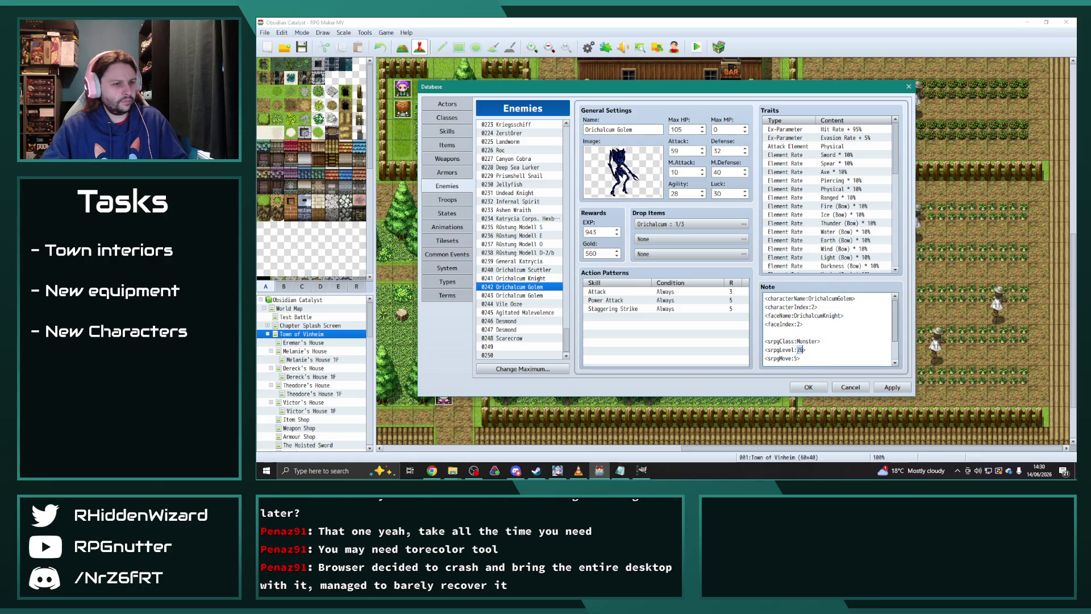
{"action": "left_click", "coordinate": [536, 295]}
{"action": "double_click", "coordinate": [800, 349]}
{"action": "type", "text": "44"}
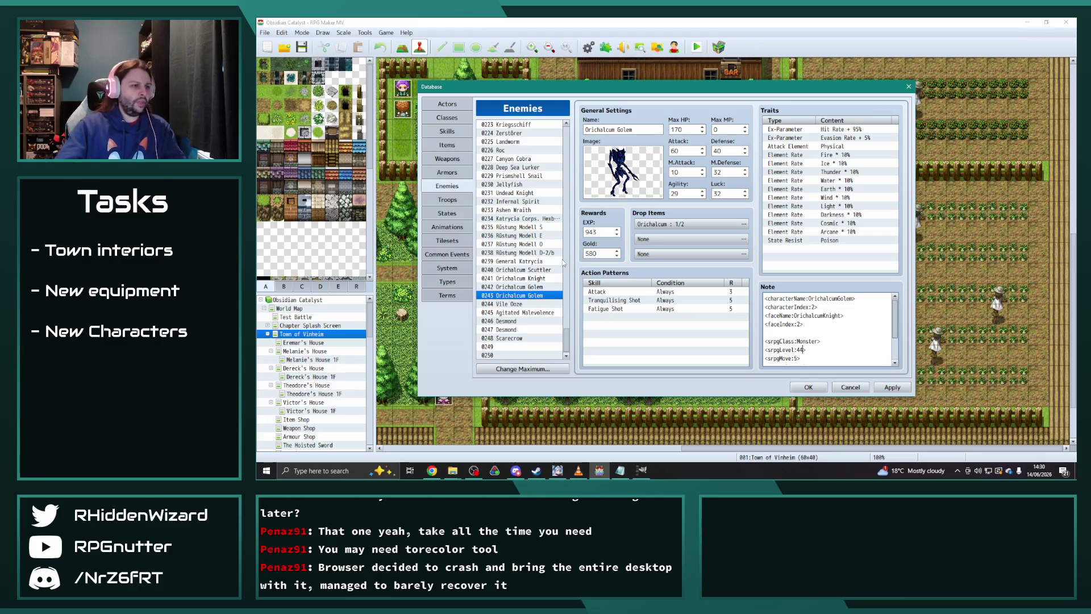
- Raise Vile Ooze's srpgLevel from 22 to 40 and Agitated Malevolence's from 22 to 42
{"action": "left_click", "coordinate": [522, 304]}
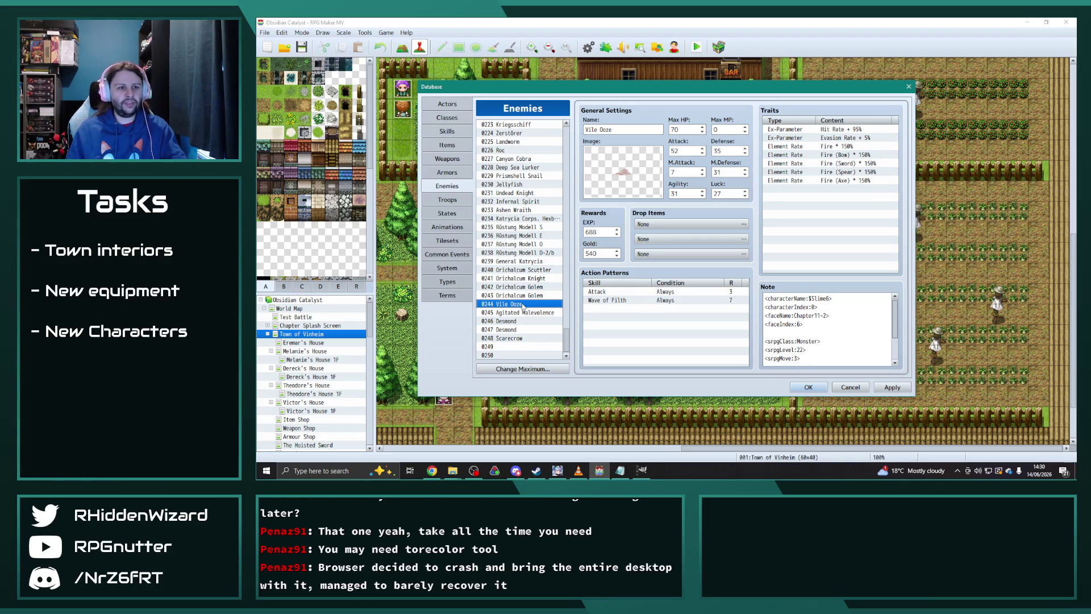
{"action": "double_click", "coordinate": [799, 348]}
{"action": "type", "text": "40"}
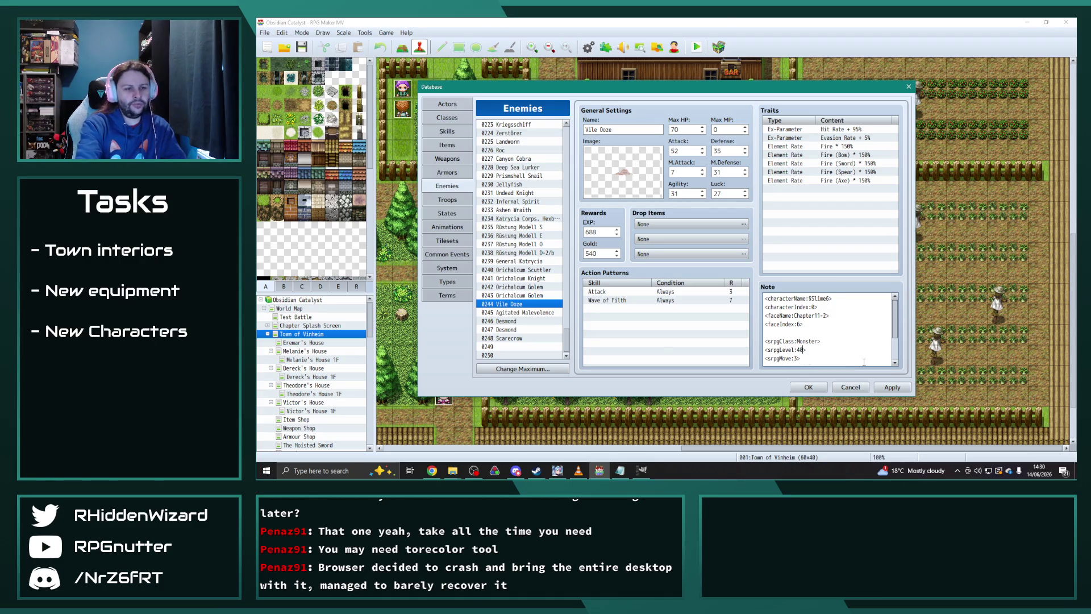
{"action": "left_click", "coordinate": [535, 313]}
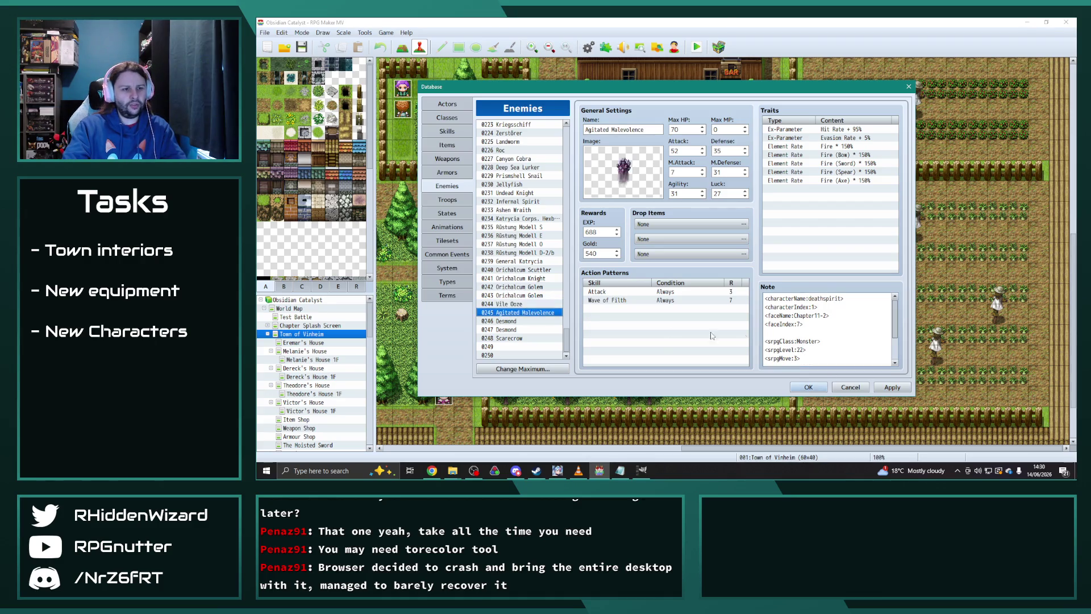
{"action": "double_click", "coordinate": [800, 349]}
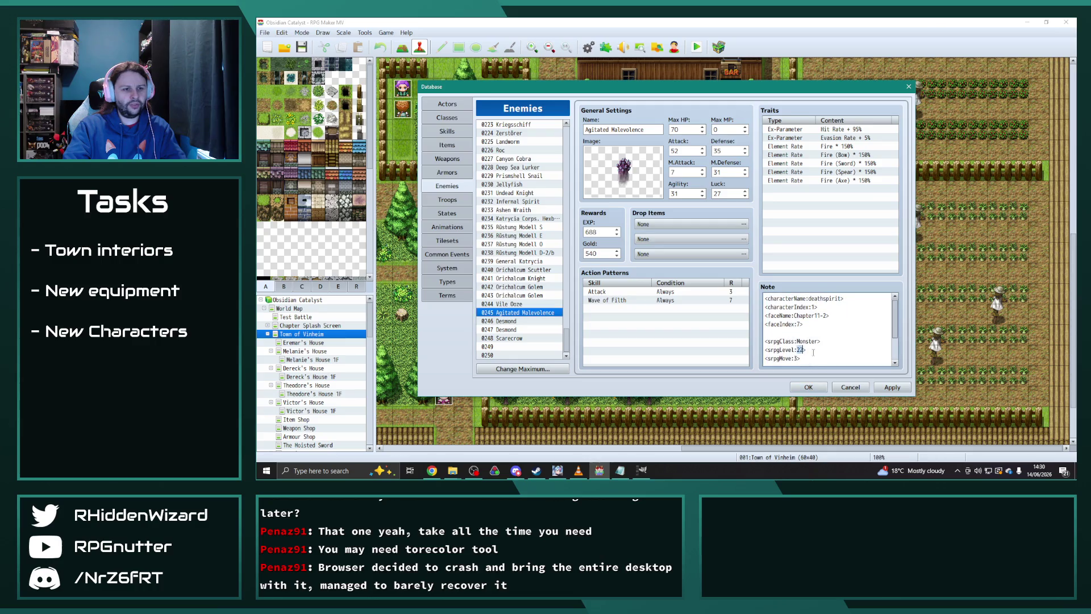
{"action": "left_click", "coordinate": [518, 322]}
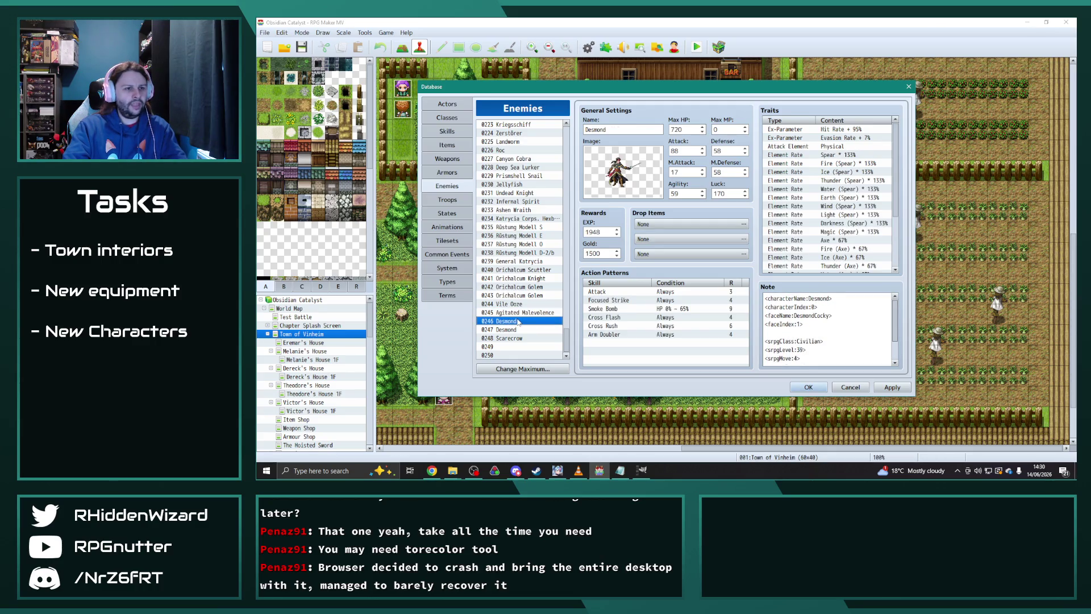
- Browse the Flying Fish, Shock Orb and Scarecrow enemy entries
{"action": "scroll", "coordinate": [562, 313], "scroll_direction": "up", "scroll_amount": 9}
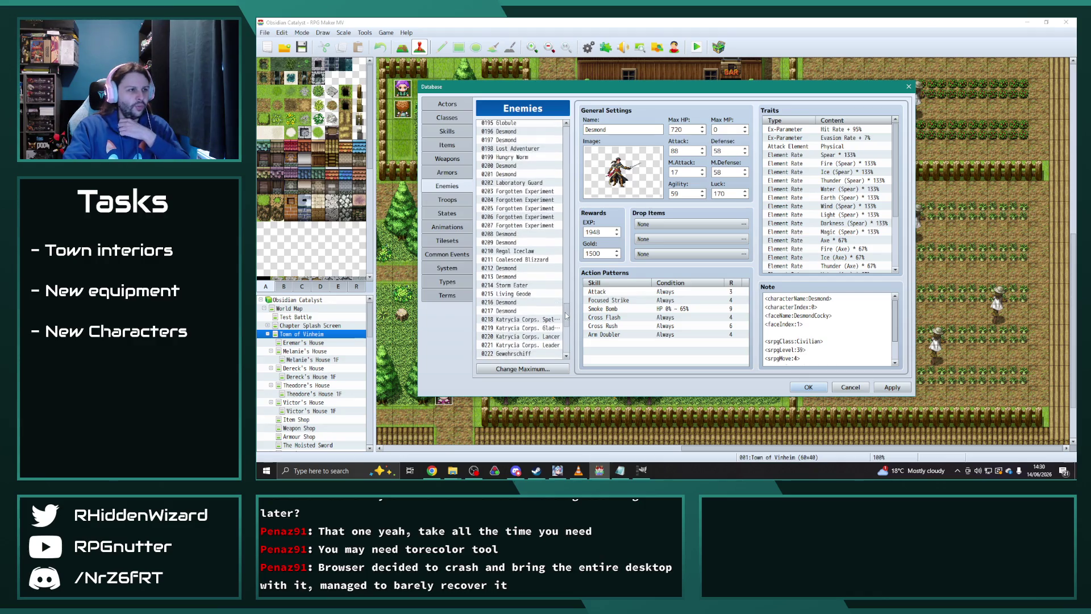
{"action": "mouse_move", "coordinate": [566, 315]}
{"action": "left_mouse_down"}
{"action": "mouse_move", "coordinate": [566, 251]}
{"action": "mouse_move", "coordinate": [567, 268]}
{"action": "left_mouse_up"}
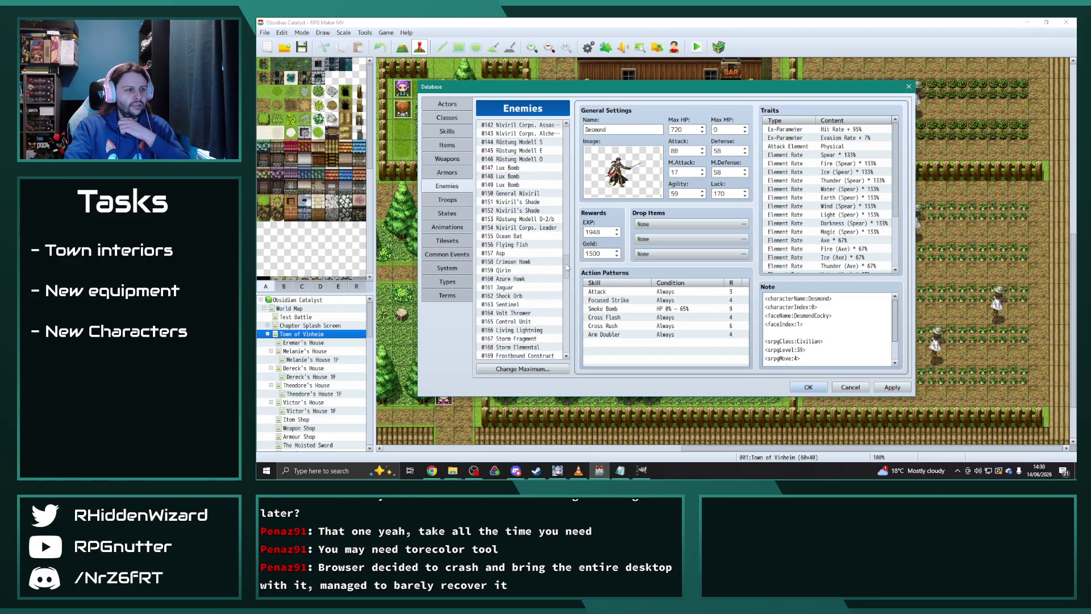
{"action": "scroll", "coordinate": [510, 250], "scroll_direction": "down", "scroll_amount": 2}
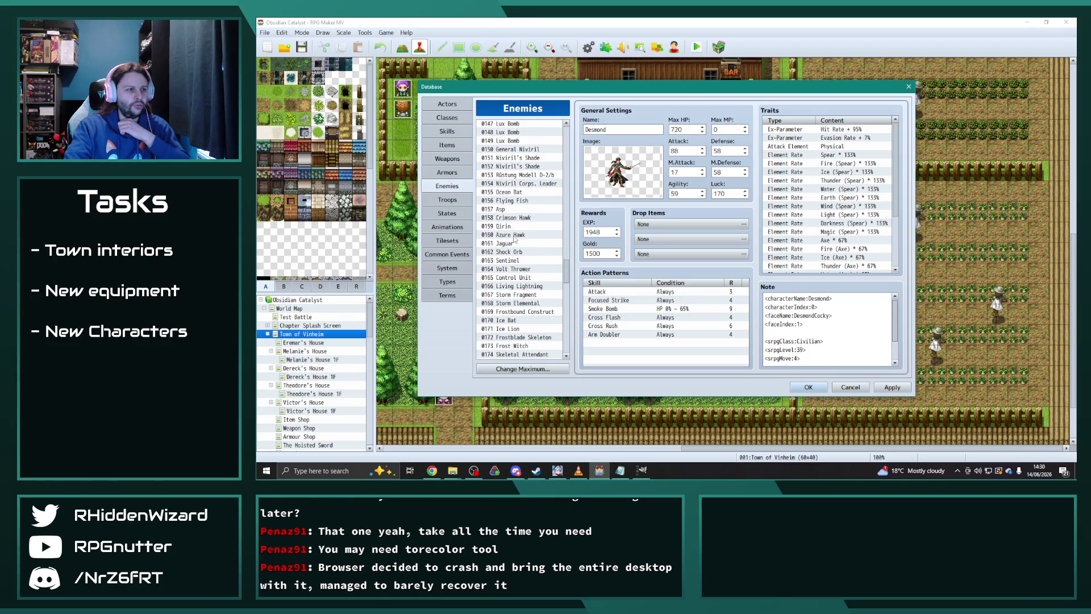
{"action": "mouse_move", "coordinate": [513, 218]}
{"action": "left_mouse_down"}
{"action": "mouse_move", "coordinate": [511, 202]}
{"action": "mouse_move", "coordinate": [507, 234]}
{"action": "left_mouse_up"}
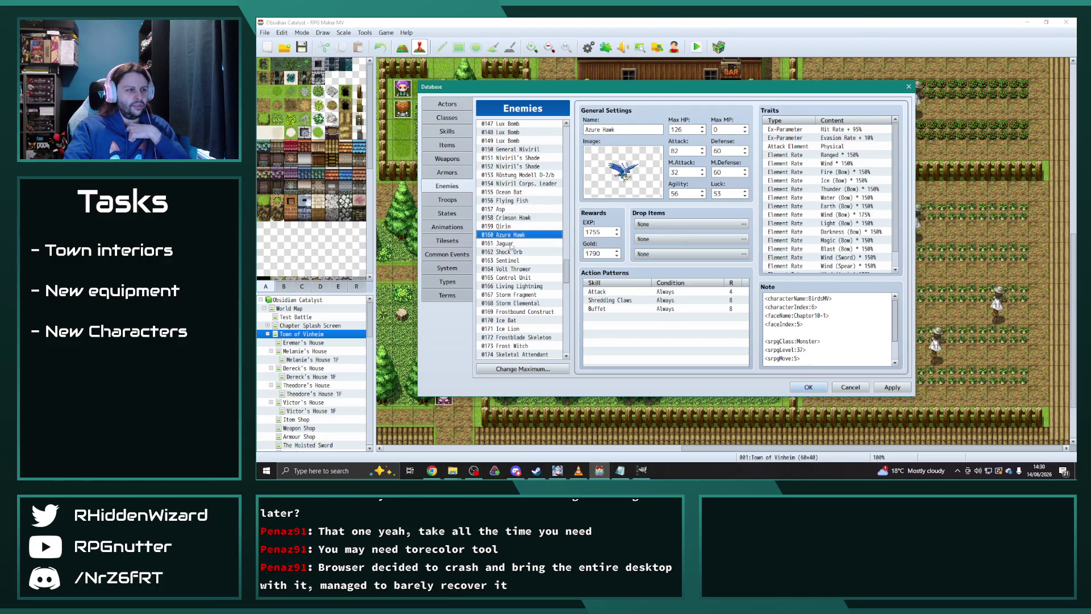
{"action": "left_click", "coordinate": [511, 251]}
{"action": "left_click_drag", "start_coordinate": [566, 272], "coordinate": [571, 362]}
{"action": "left_click", "coordinate": [509, 338]}
{"action": "left_click", "coordinate": [506, 329]}
{"action": "left_click", "coordinate": [509, 338]}
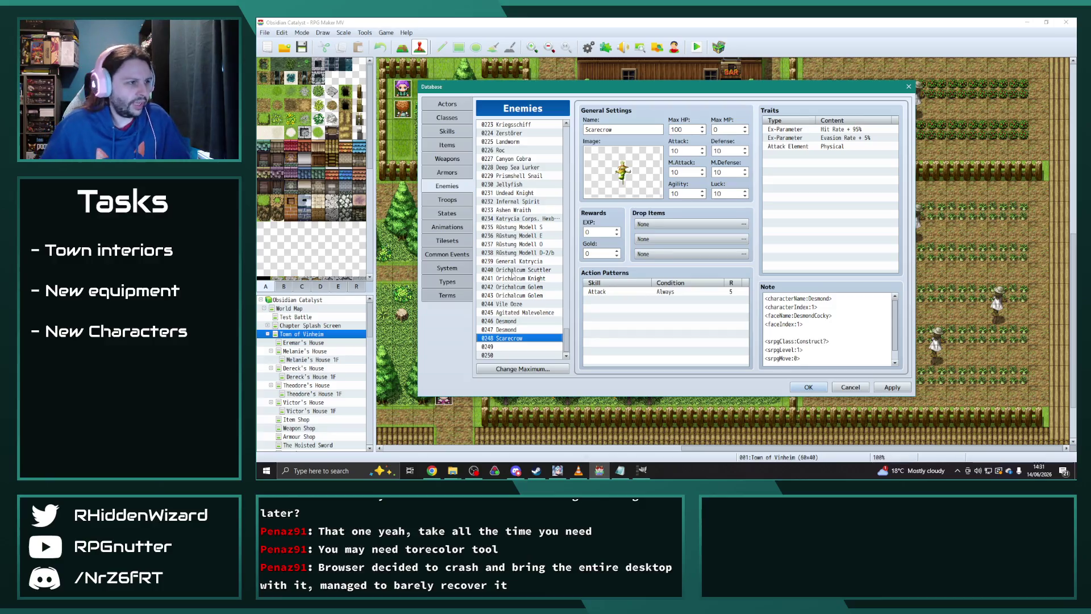
- View the Katrycia Corps. Gladiator, Leader and Spellblade entries and their traits
{"action": "scroll", "coordinate": [534, 239], "scroll_direction": "up", "scroll_amount": 3}
{"action": "left_click", "coordinate": [544, 167]}
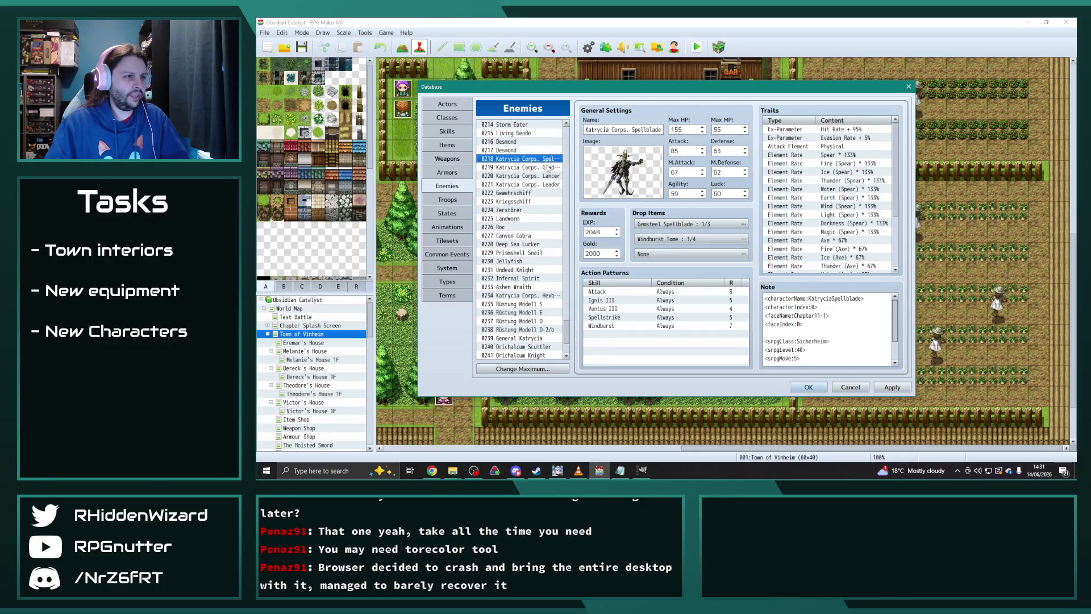
{"action": "left_click", "coordinate": [544, 176]}
{"action": "left_click", "coordinate": [546, 185]}
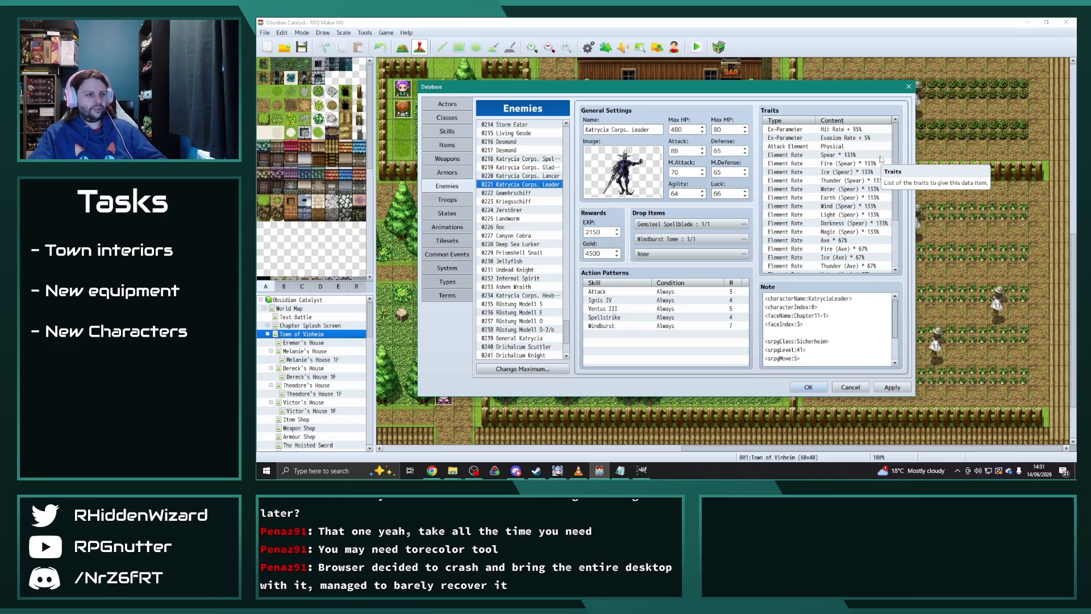
{"action": "left_click", "coordinate": [538, 159]}
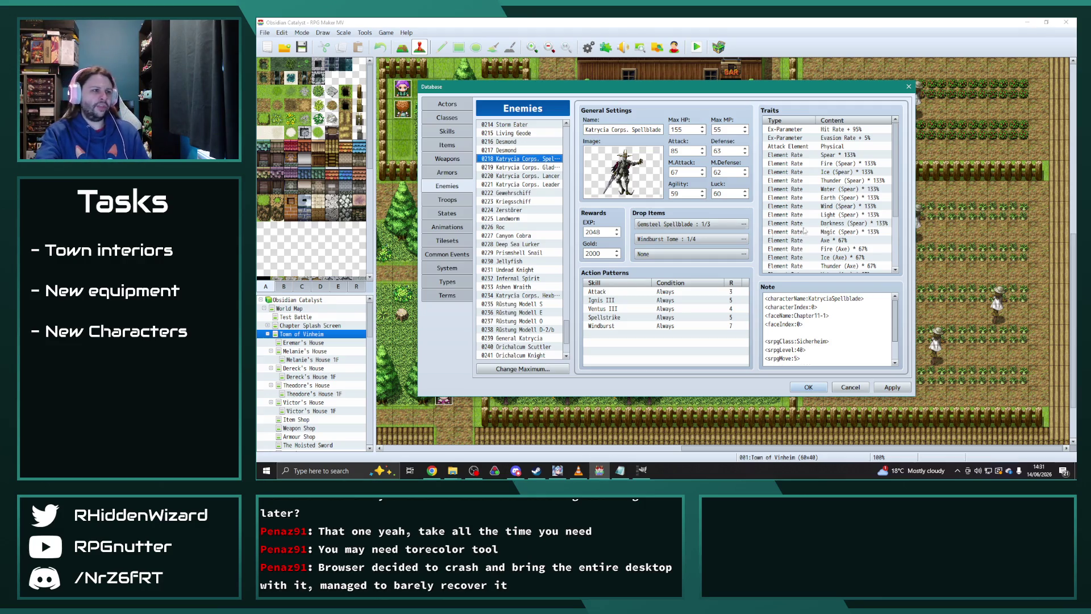
{"action": "scroll", "coordinate": [833, 209], "scroll_direction": "down", "scroll_amount": 3}
- Compare Living Geode's traits with Storm Eater's
{"action": "scroll", "coordinate": [503, 210], "scroll_direction": "up", "scroll_amount": 2}
{"action": "left_click", "coordinate": [514, 193]}
{"action": "left_click", "coordinate": [511, 186]}
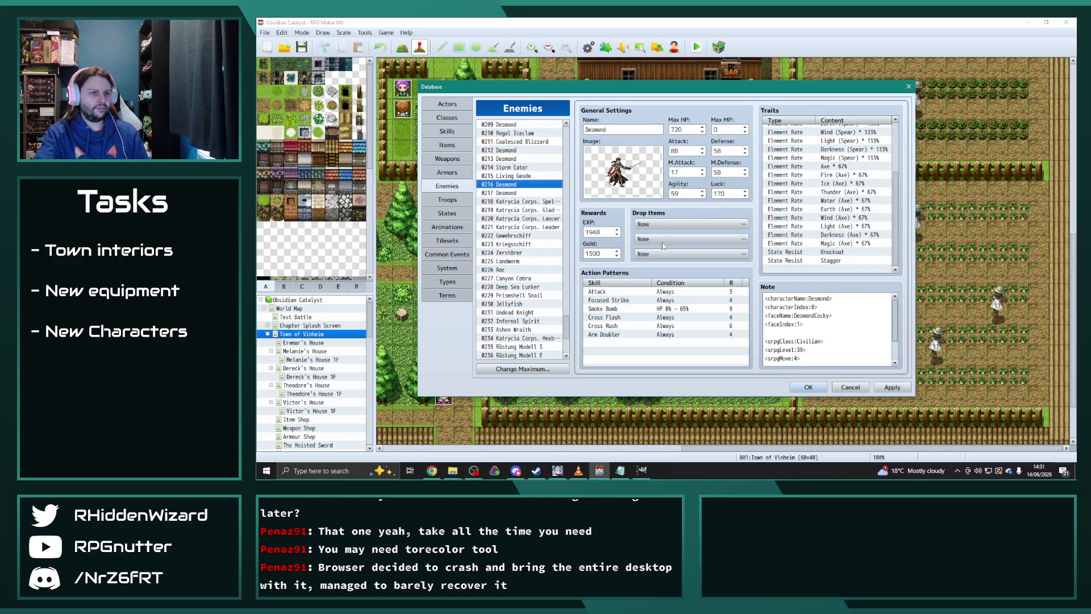
{"action": "left_click", "coordinate": [524, 178]}
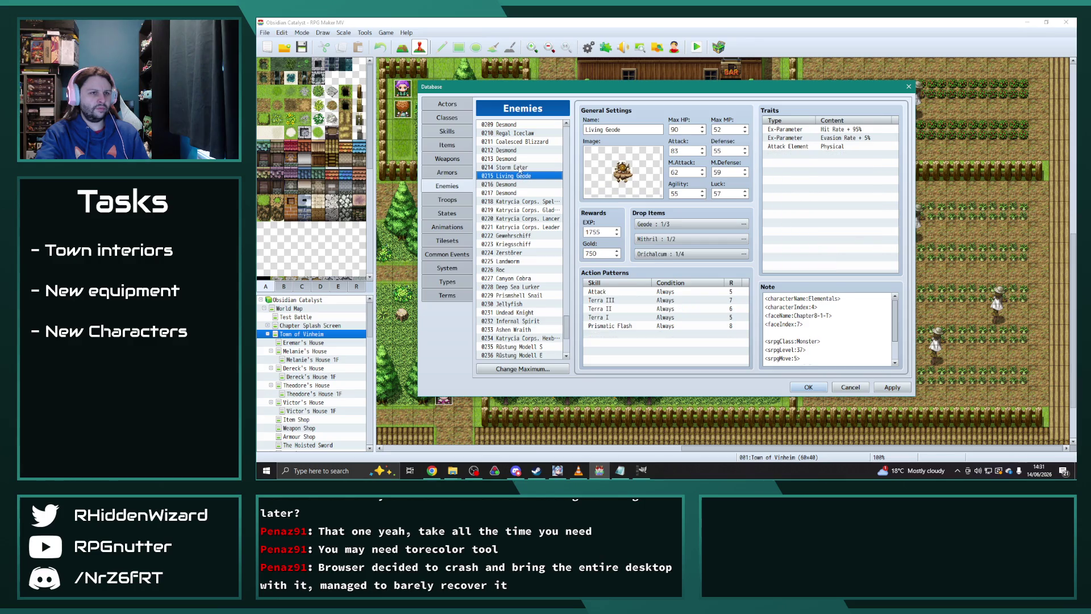
{"action": "left_click", "coordinate": [519, 168]}
{"action": "left_click", "coordinate": [518, 177]}
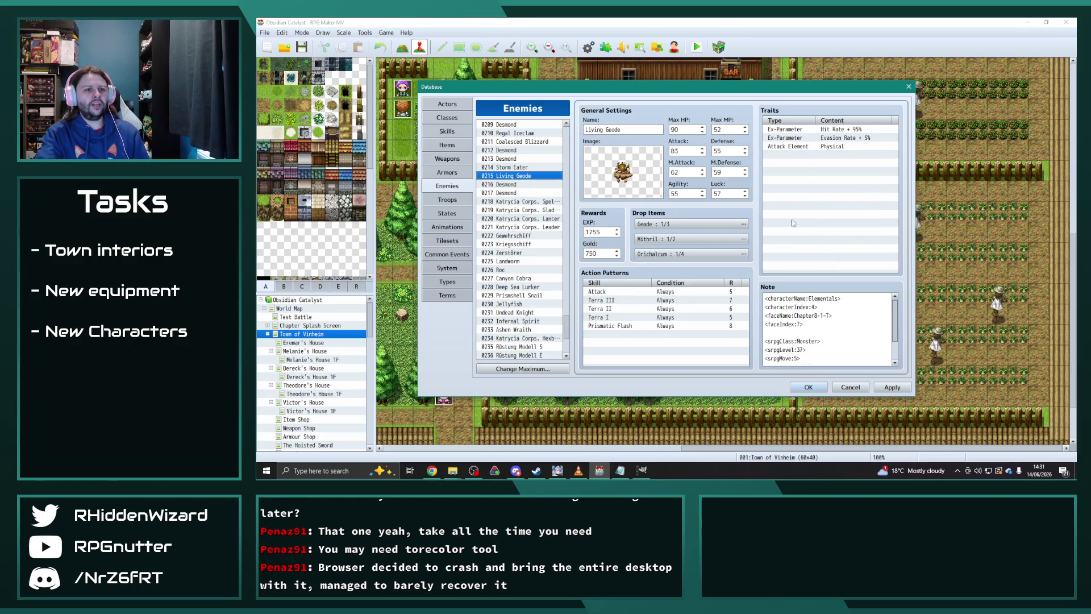
{"action": "left_click", "coordinate": [503, 168]}
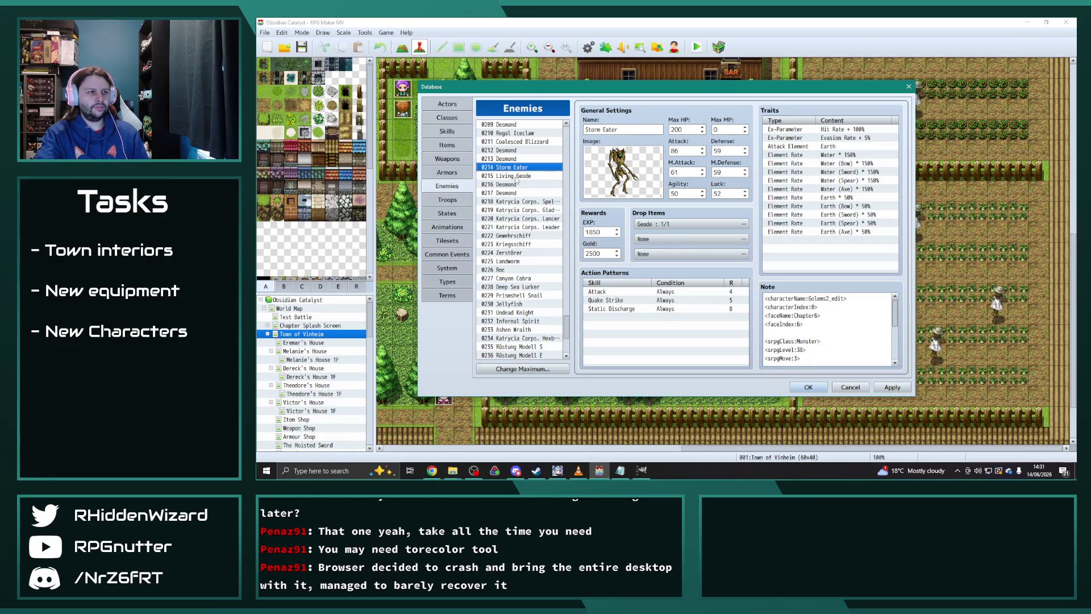
{"action": "left_click", "coordinate": [517, 177]}
{"action": "scroll", "coordinate": [840, 335], "scroll_direction": "down", "scroll_amount": 2}
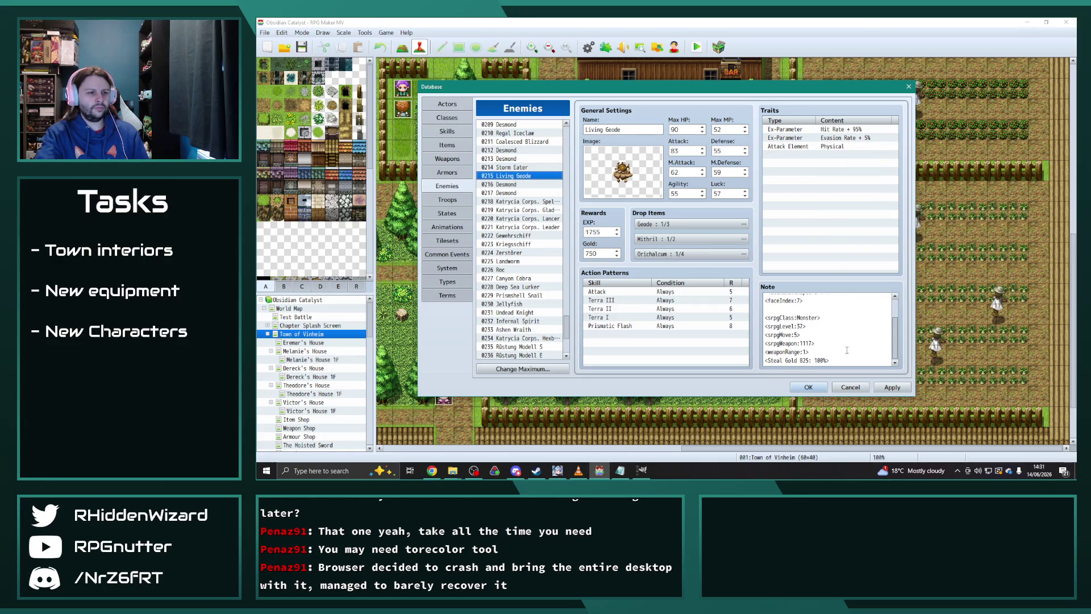
{"action": "scroll", "coordinate": [845, 350], "scroll_direction": "up", "scroll_amount": 2}
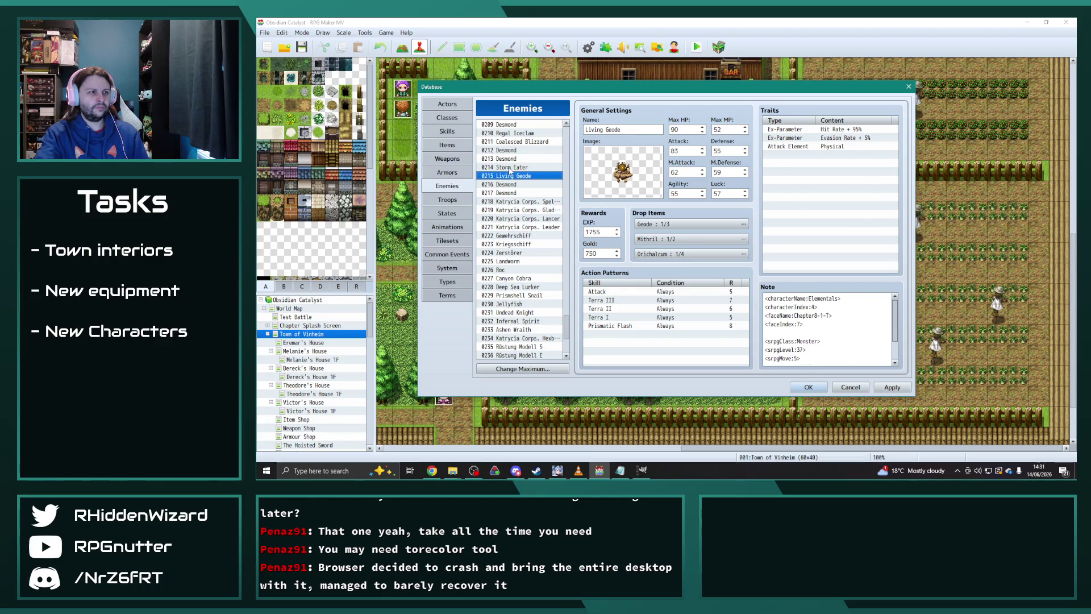
- Copy Storm Eater's ten element-rate traits and paste them into Living Geode's Traits
{"action": "left_click", "coordinate": [510, 168]}
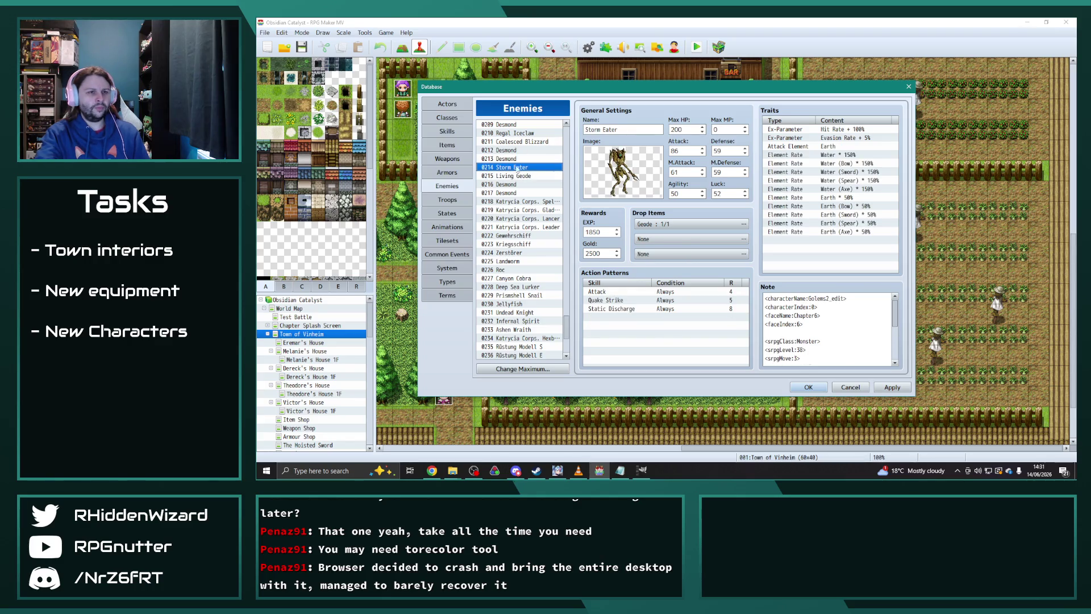
{"action": "left_click", "coordinate": [838, 197]}
{"action": "left_click", "coordinate": [850, 155]}
{"action": "left_click", "coordinate": [837, 230], "text": "shift"}
{"action": "left_click", "coordinate": [521, 176]}
{"action": "left_click", "coordinate": [830, 154]}
{"action": "key", "text": "ctrl+v"}
{"action": "left_click", "coordinate": [830, 240]}
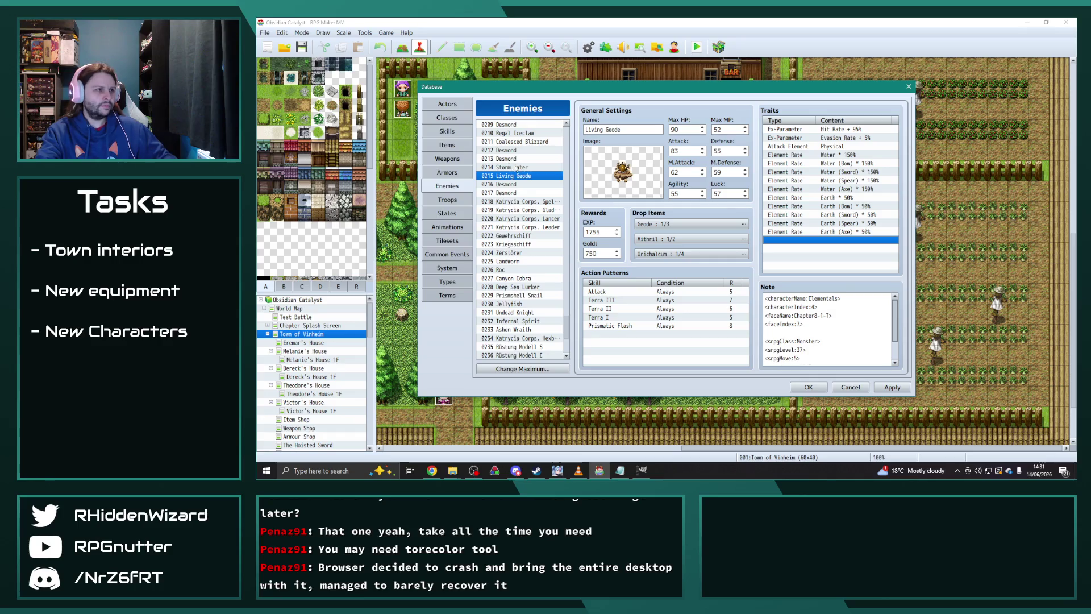
{"action": "left_click", "coordinate": [526, 134]}
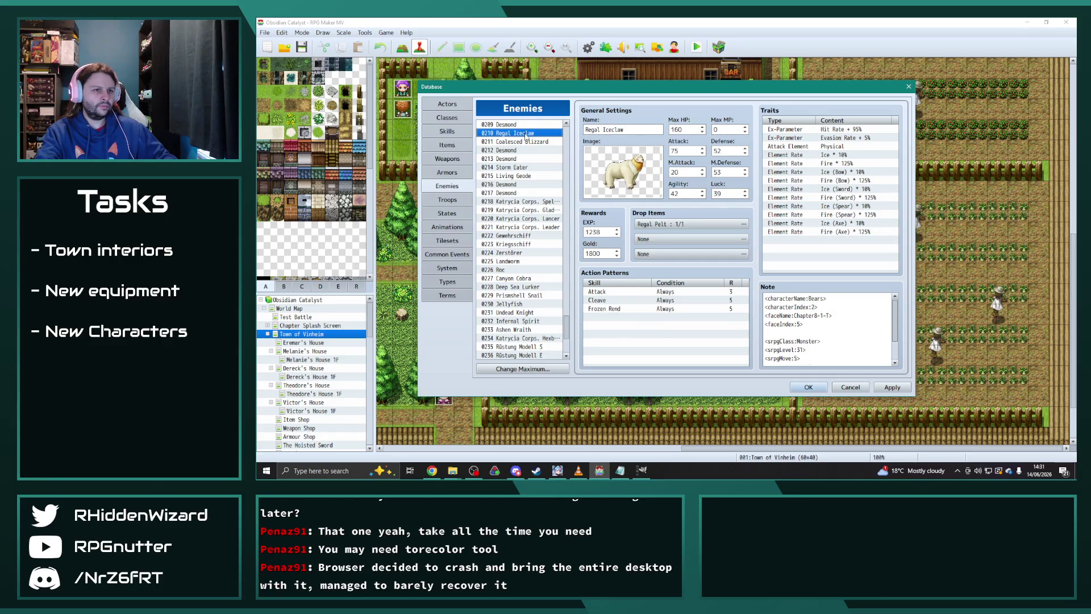
- Review the Forgotten Experiment and Katrycia Corps. Spellblade entries' traits
{"action": "scroll", "coordinate": [526, 136], "scroll_direction": "up", "scroll_amount": 3}
{"action": "left_click", "coordinate": [522, 141]}
{"action": "left_click", "coordinate": [522, 175]}
{"action": "scroll", "coordinate": [529, 208], "scroll_direction": "down", "scroll_amount": 5}
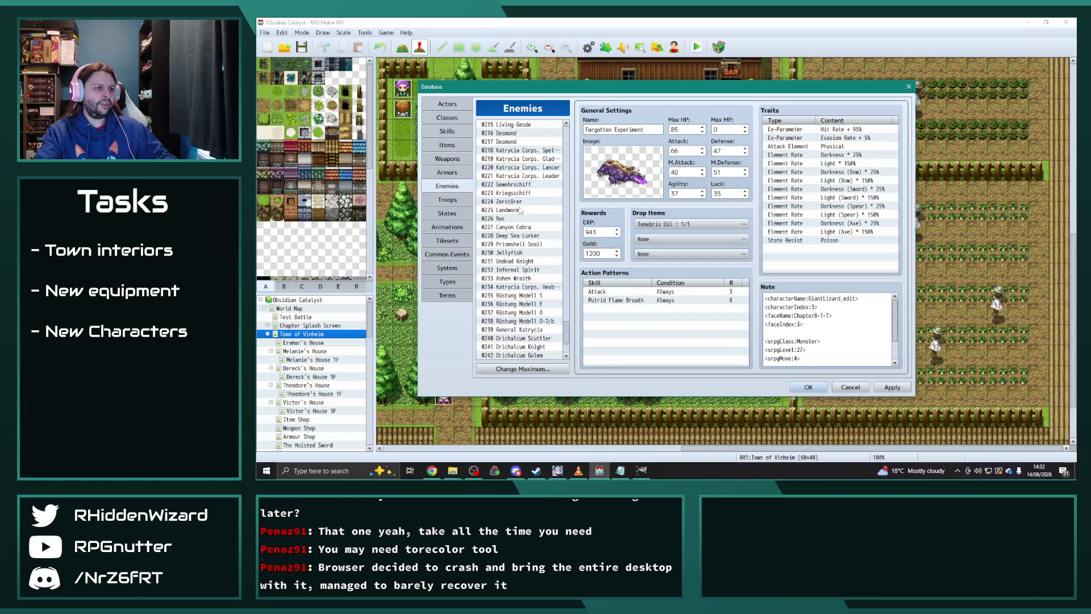
{"action": "left_click", "coordinate": [532, 151]}
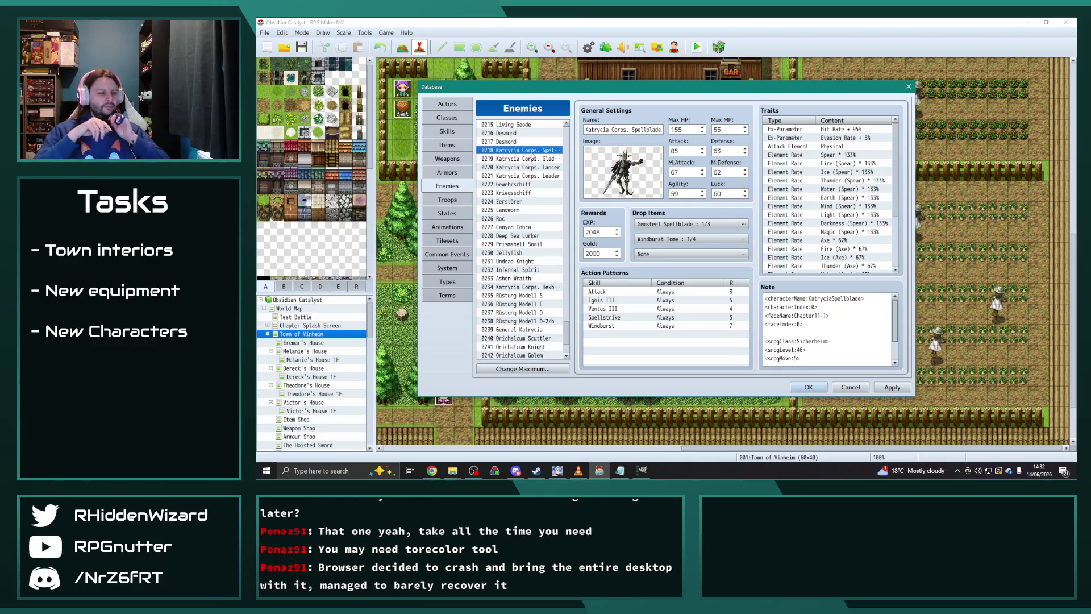
{"action": "scroll", "coordinate": [521, 257], "scroll_direction": "up", "scroll_amount": 7}
{"action": "scroll", "coordinate": [520, 250], "scroll_direction": "up", "scroll_amount": 2}
- Check Lost Adventurer, then bring up the 0154 Niviril Corps. Leader entry
{"action": "left_click", "coordinate": [517, 210]}
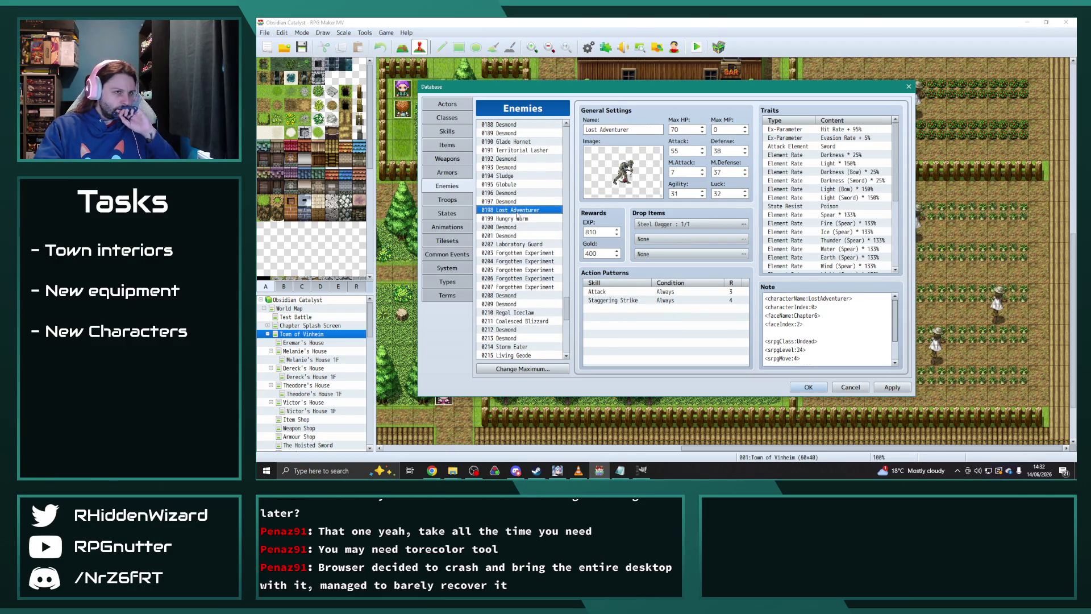
{"action": "scroll", "coordinate": [528, 219], "scroll_direction": "up", "scroll_amount": 9}
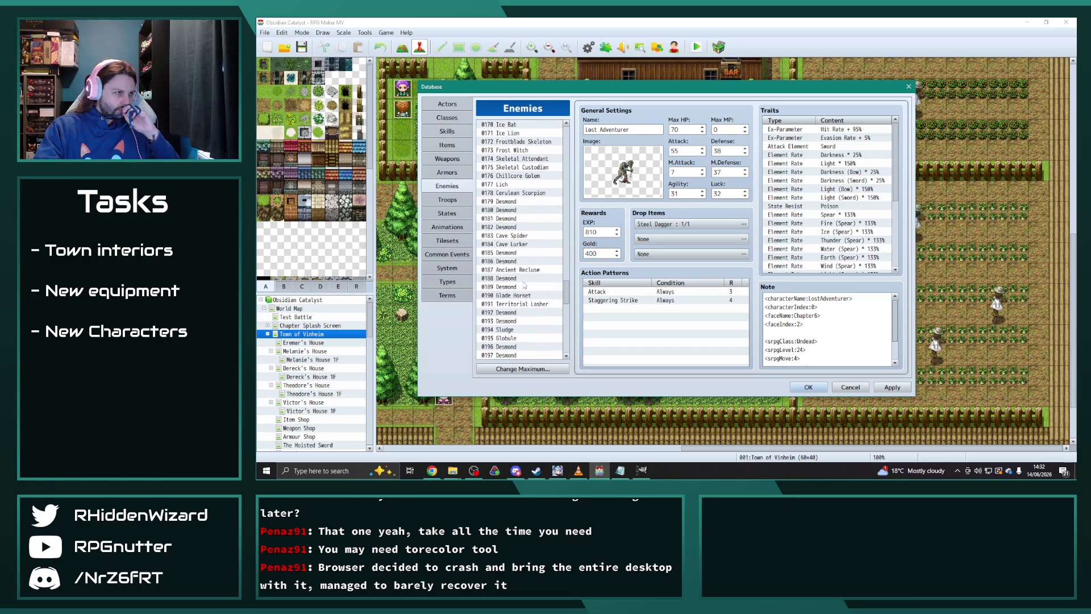
{"action": "scroll", "coordinate": [524, 286], "scroll_direction": "up", "scroll_amount": 2}
{"action": "scroll", "coordinate": [524, 286], "scroll_direction": "up", "scroll_amount": 2}
{"action": "left_click", "coordinate": [510, 159]}
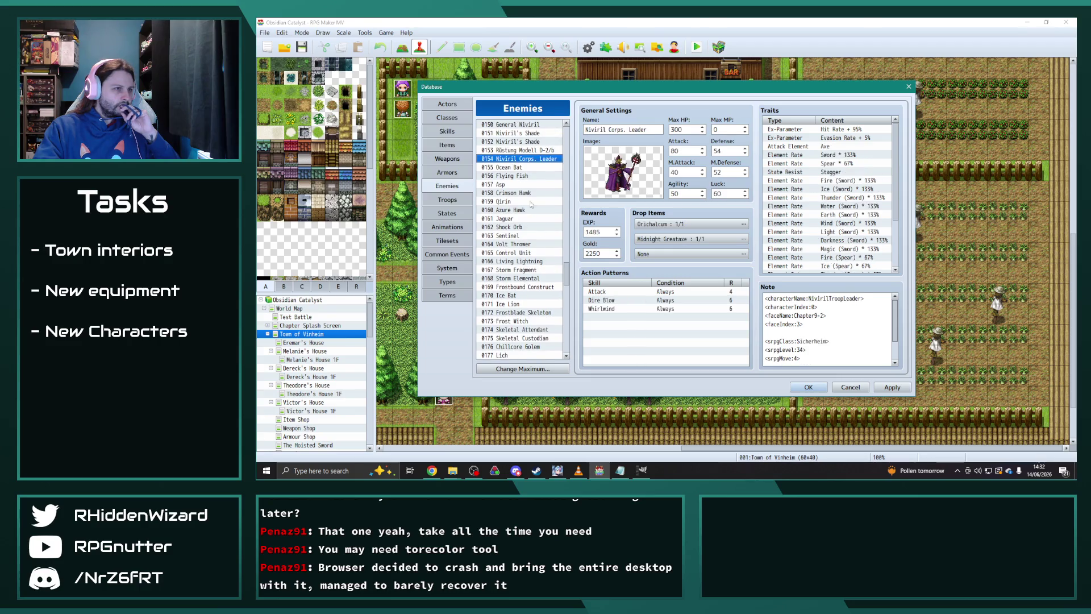
{"action": "scroll", "coordinate": [829, 241], "scroll_direction": "down", "scroll_amount": 3}
{"action": "scroll", "coordinate": [812, 248], "scroll_direction": "up", "scroll_amount": 3}
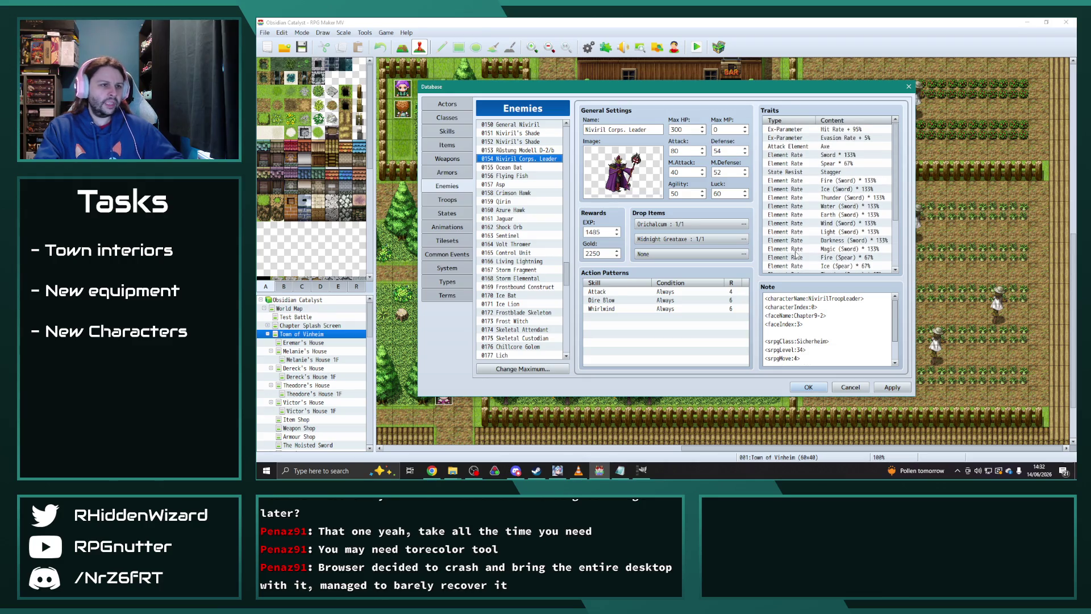
{"action": "scroll", "coordinate": [534, 198], "scroll_direction": "up", "scroll_amount": 2}
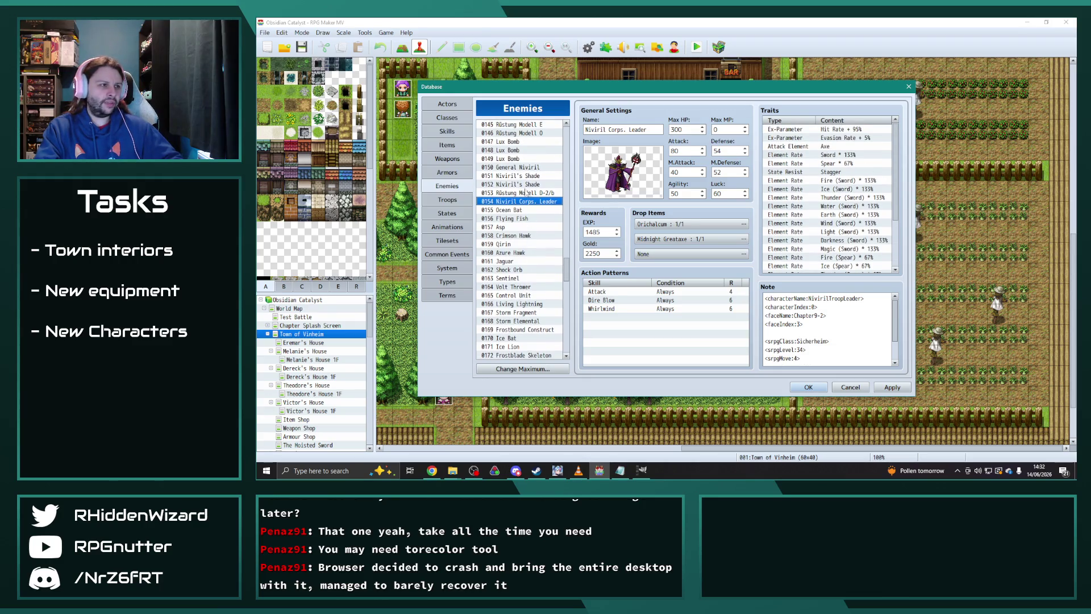
- Compare the Niviril Corps. Hexer and Niviril Corps. Alchemist enemy entries
{"action": "scroll", "coordinate": [526, 193], "scroll_direction": "up", "scroll_amount": 3}
{"action": "left_click", "coordinate": [544, 168]}
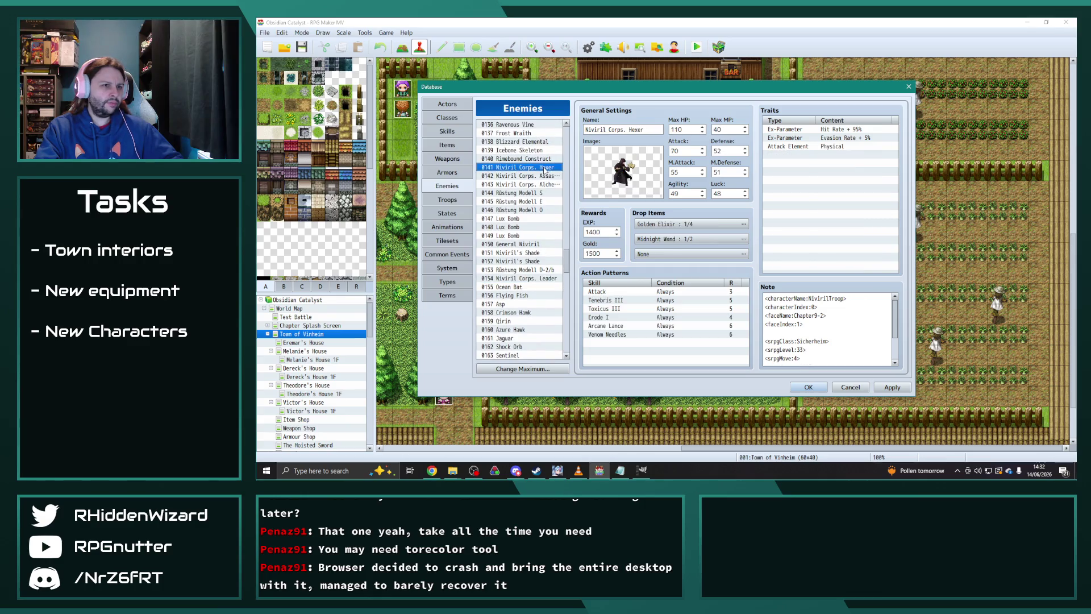
{"action": "left_click", "coordinate": [537, 184]}
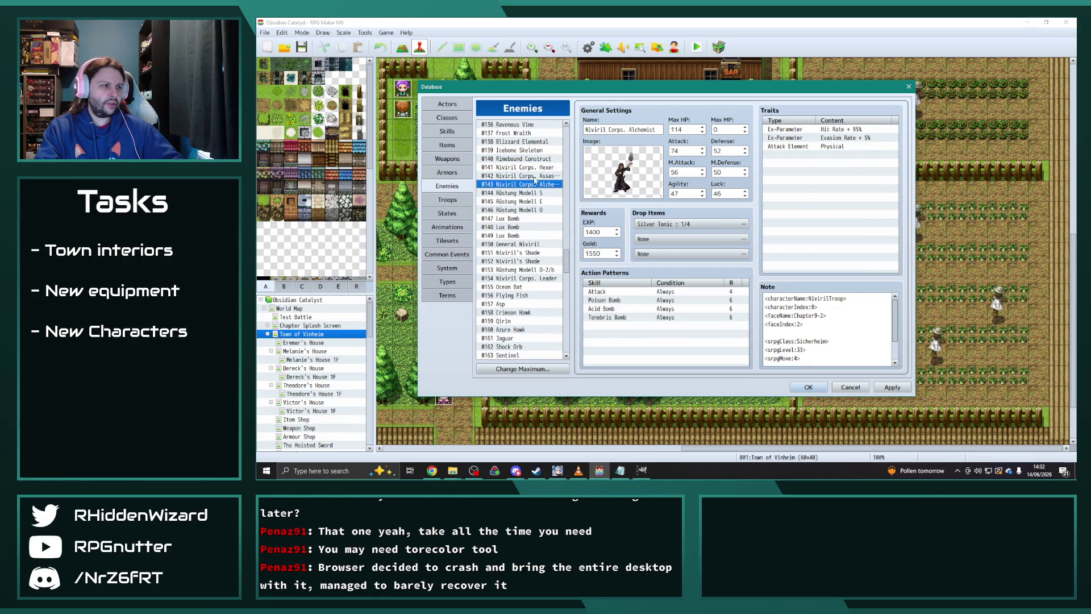
{"action": "left_click", "coordinate": [534, 177]}
{"action": "left_click", "coordinate": [533, 168]}
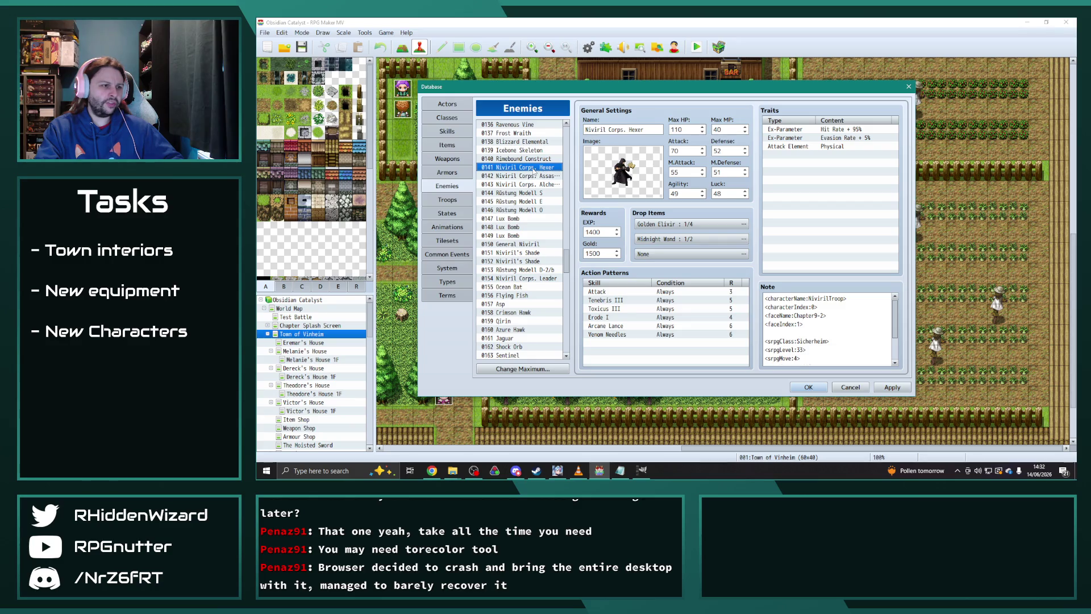
{"action": "left_click", "coordinate": [532, 175]}
{"action": "left_click", "coordinate": [531, 184]}
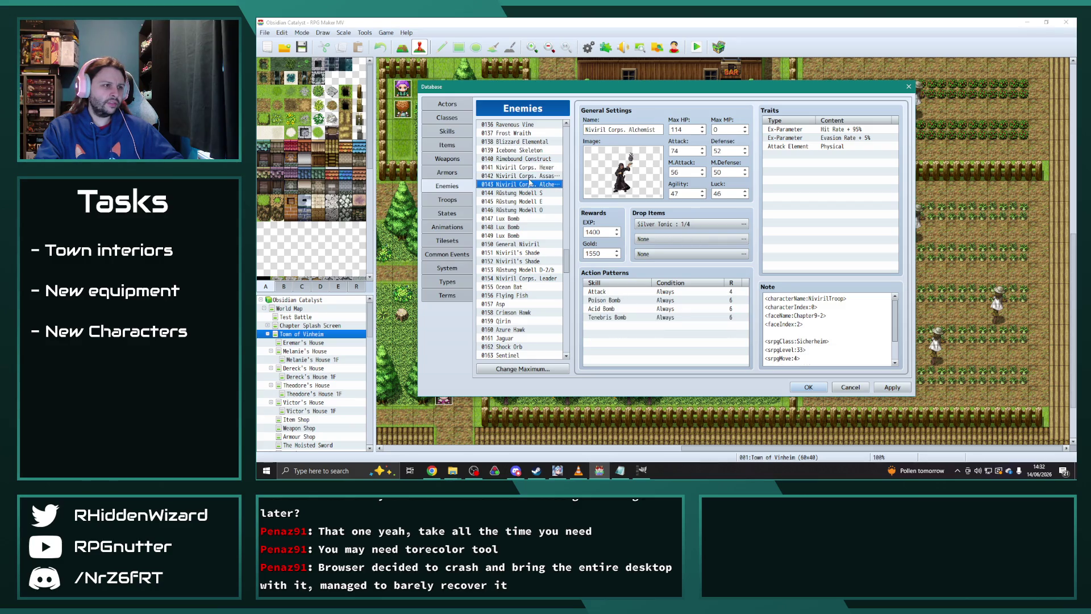
{"action": "left_click", "coordinate": [530, 175]}
{"action": "left_click", "coordinate": [529, 167]}
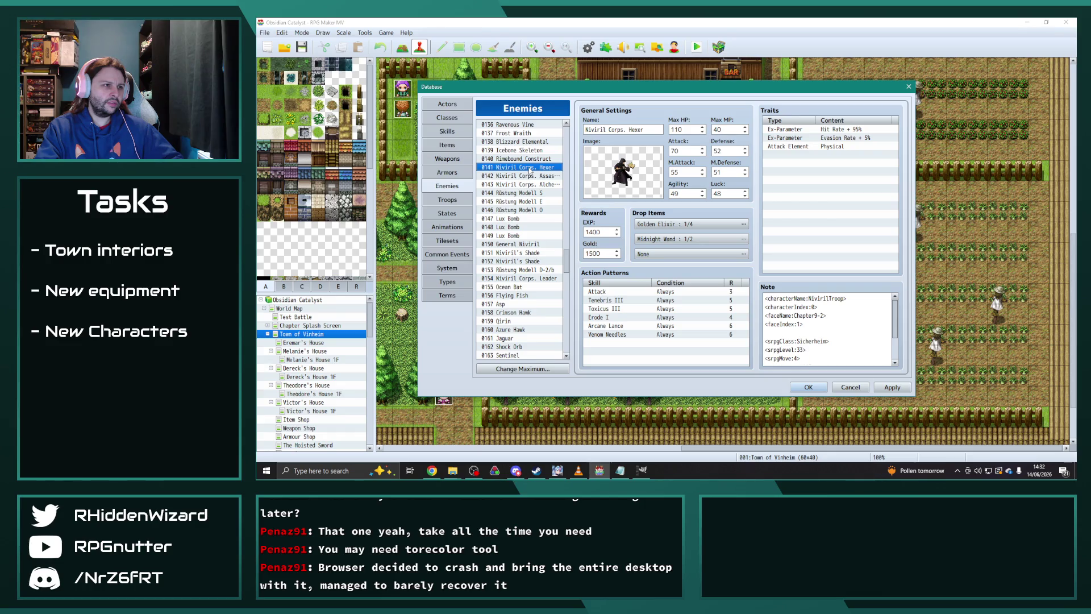
- Inspect General Niviril's traits, then revisit the Alchemist and Hexer entries
{"action": "left_click", "coordinate": [522, 244]}
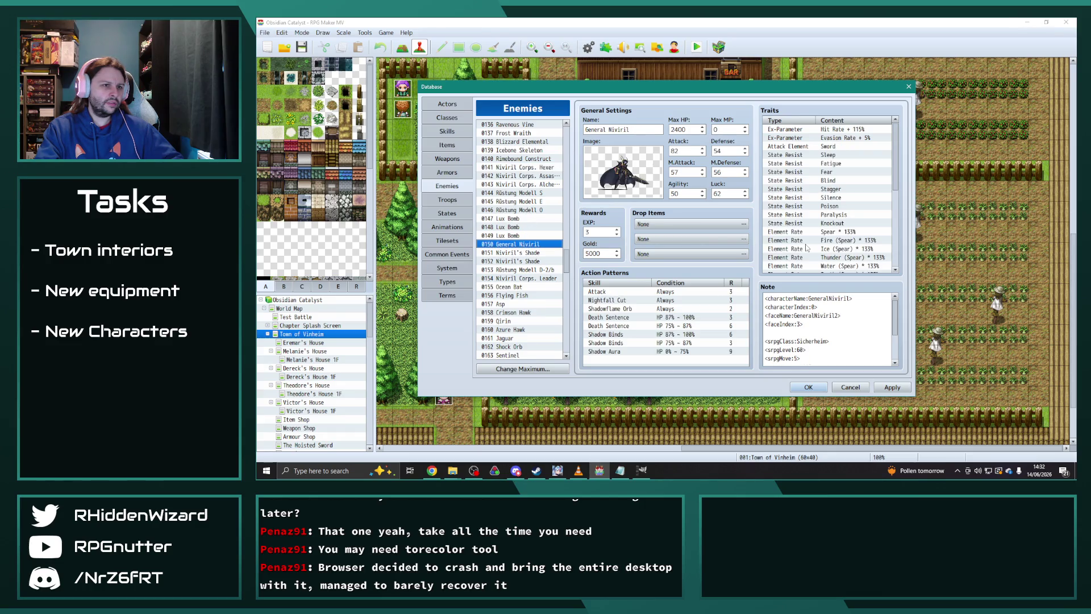
{"action": "scroll", "coordinate": [806, 248], "scroll_direction": "down", "scroll_amount": 5}
{"action": "scroll", "coordinate": [803, 247], "scroll_direction": "down", "scroll_amount": 1}
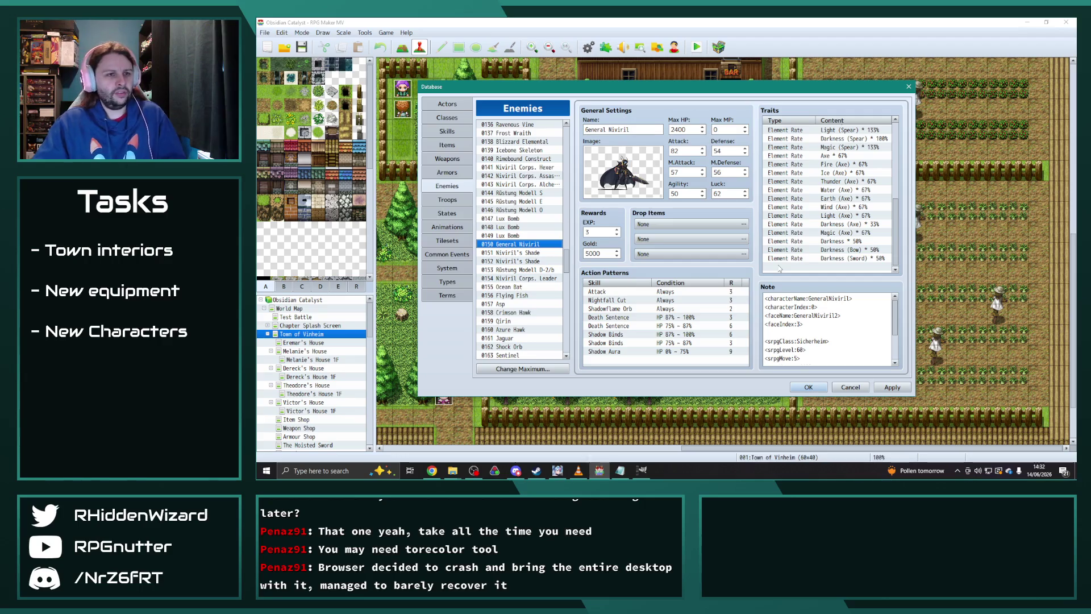
{"action": "left_click", "coordinate": [535, 175]}
{"action": "left_click", "coordinate": [531, 184]}
{"action": "left_click", "coordinate": [532, 175]}
{"action": "left_click", "coordinate": [531, 167]}
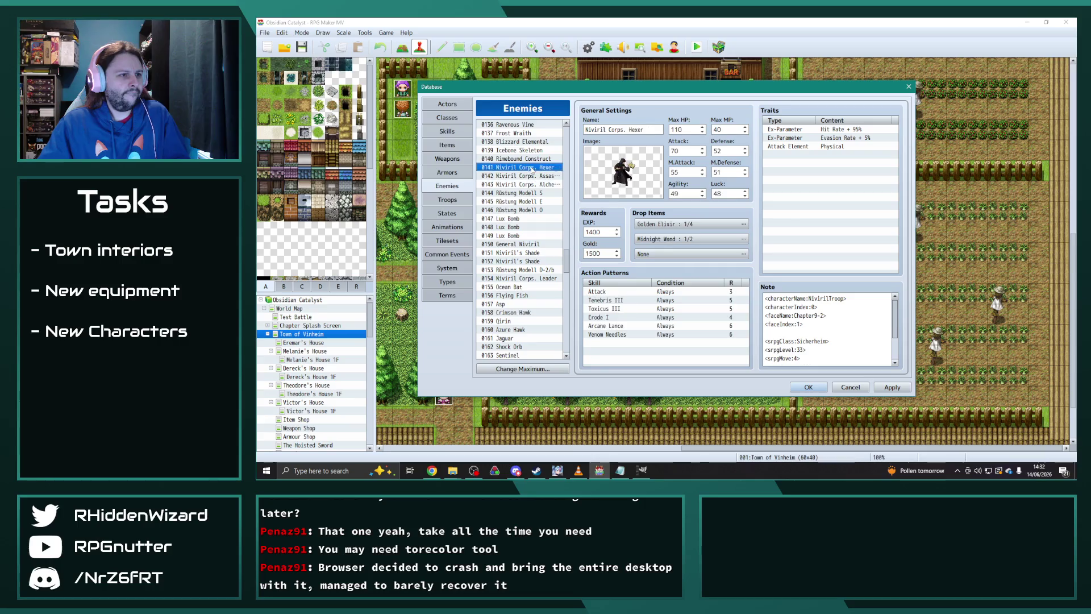
{"action": "scroll", "coordinate": [505, 273], "scroll_direction": "up", "scroll_amount": 4}
{"action": "scroll", "coordinate": [511, 286], "scroll_direction": "up", "scroll_amount": 2}
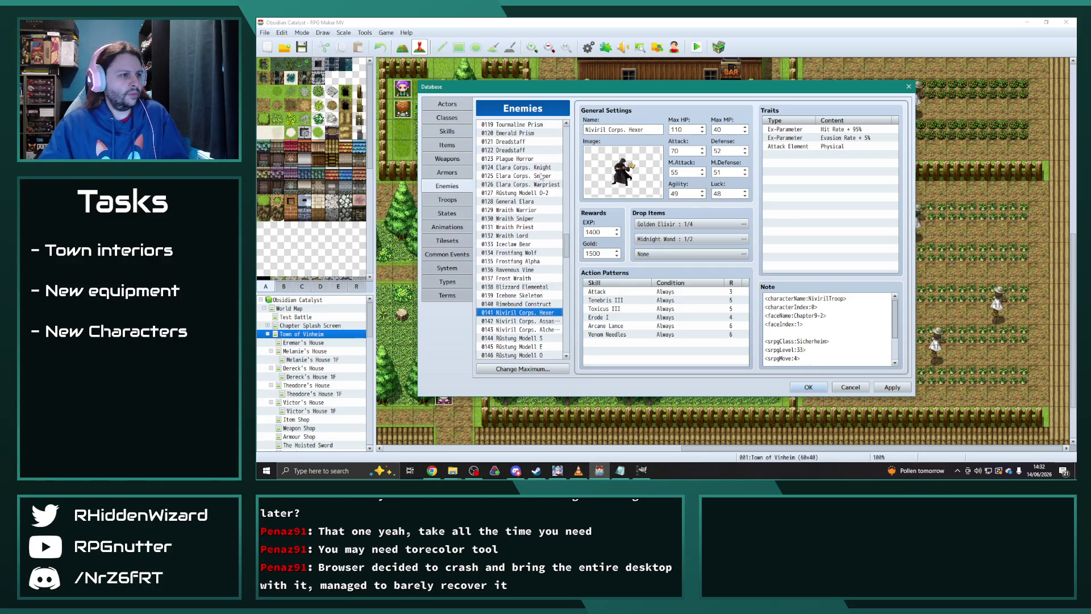
- Step through Elara Corps. Sniper, Warpriest and General Elara to 0124 Elara Corps. Knight
{"action": "left_click", "coordinate": [540, 167]}
{"action": "left_click", "coordinate": [537, 176]}
{"action": "left_click", "coordinate": [537, 184]}
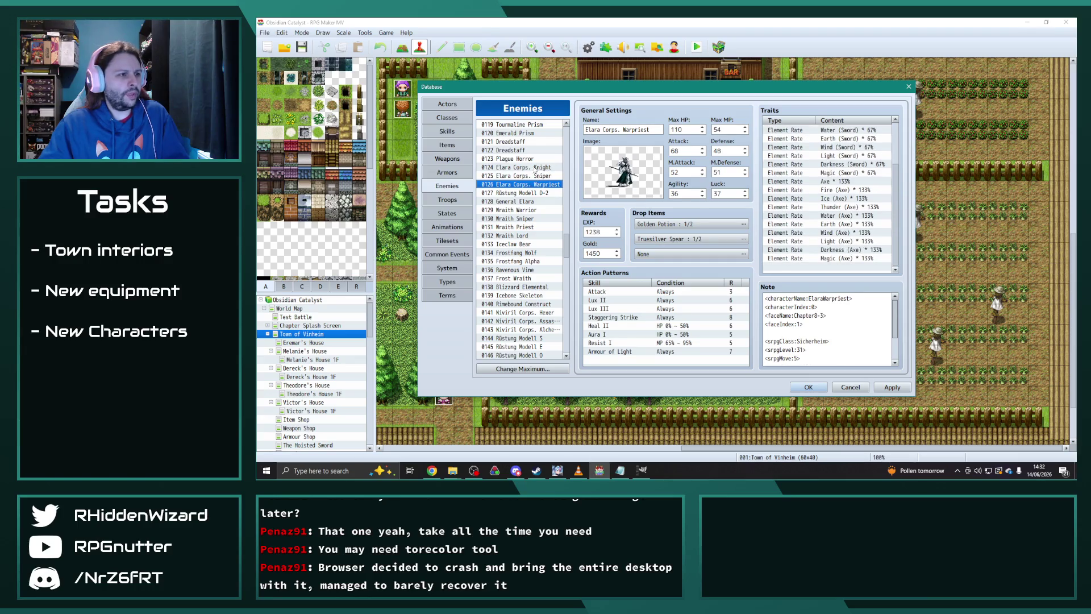
{"action": "key", "text": "Down"}
{"action": "key", "text": "Down"}
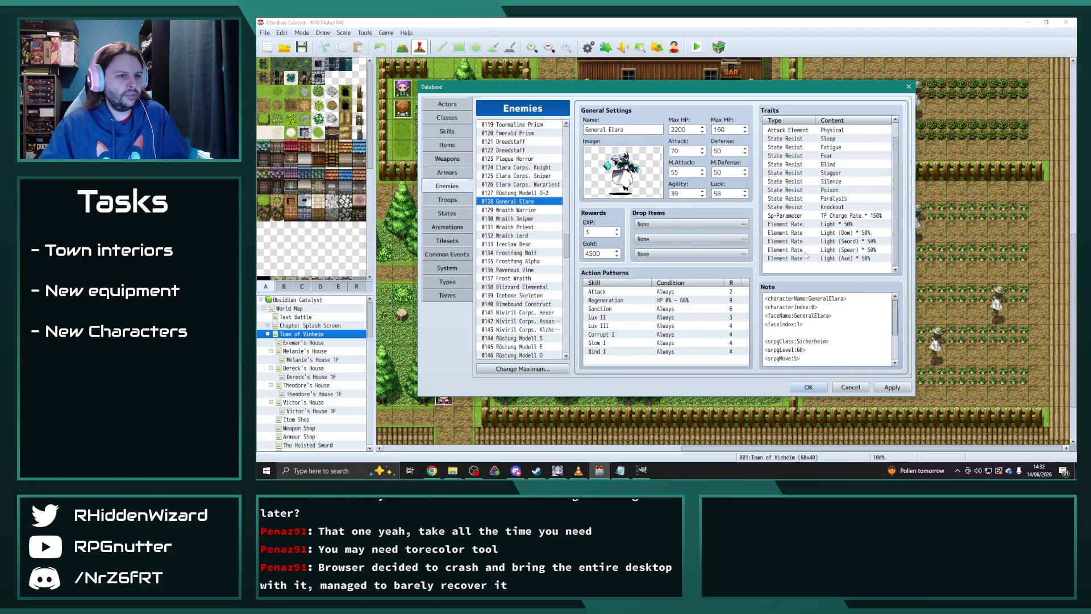
{"action": "left_click", "coordinate": [537, 172]}
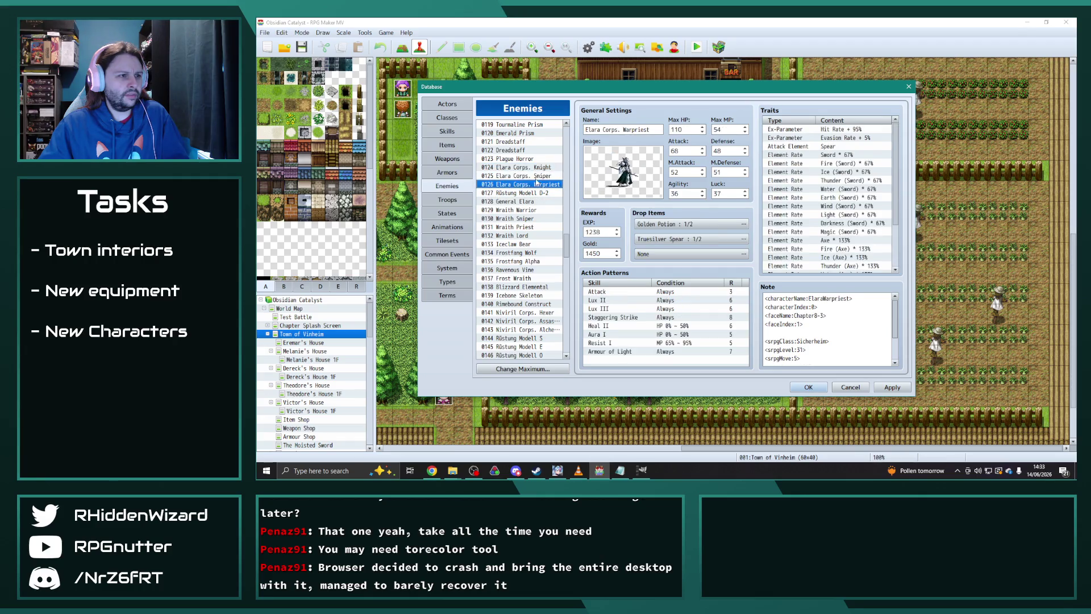
{"action": "left_click", "coordinate": [536, 170]}
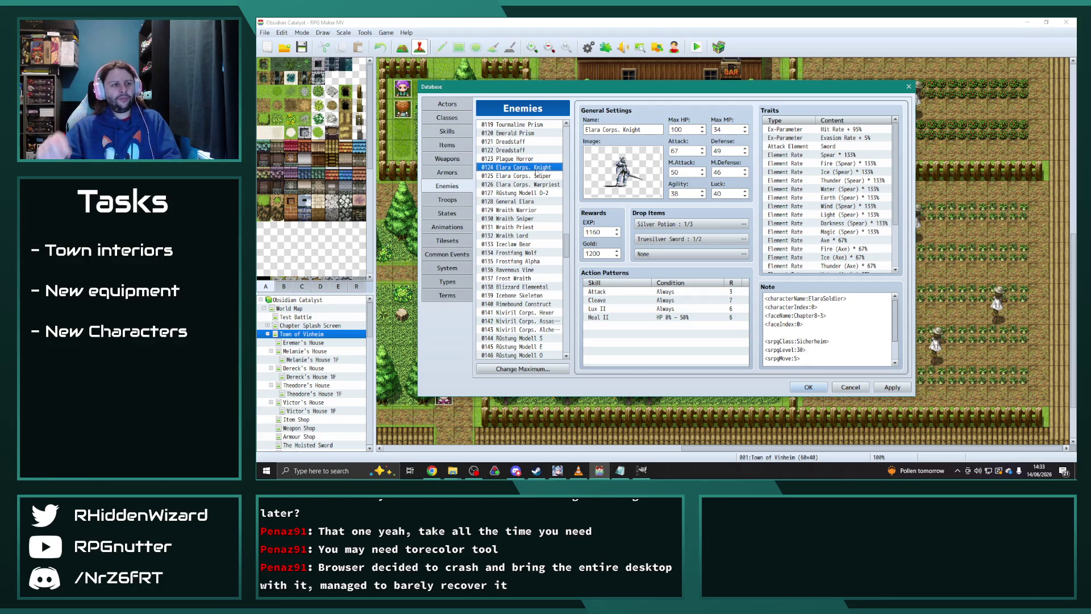
- Return to the top of the Enemies list, glance at Bat and Bandit Mage, then select 0016 Battlemage
{"action": "left_click_drag", "start_coordinate": [565, 240], "coordinate": [565, 134]}
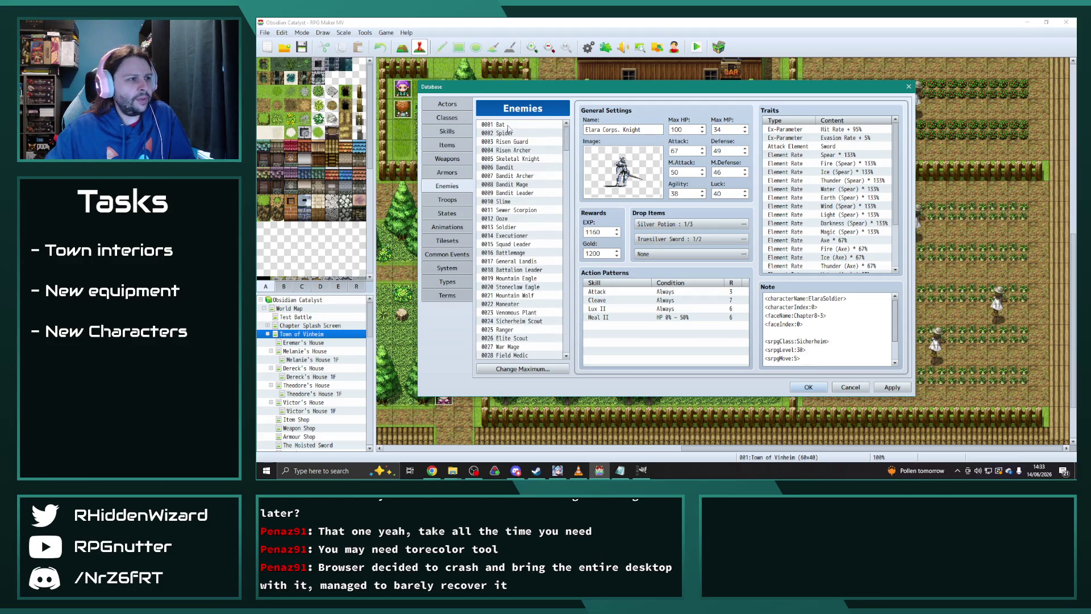
{"action": "left_click", "coordinate": [500, 123]}
{"action": "left_click", "coordinate": [516, 176]}
{"action": "left_click", "coordinate": [515, 183]}
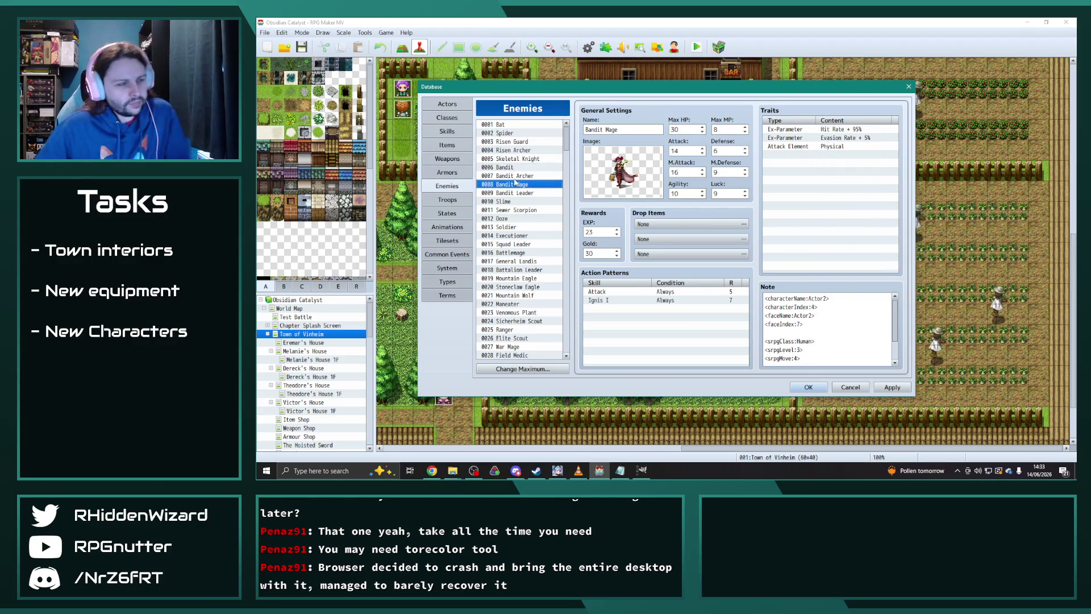
{"action": "key", "text": "Up"}
{"action": "key", "text": "Up"}
{"action": "key", "text": "Up"}
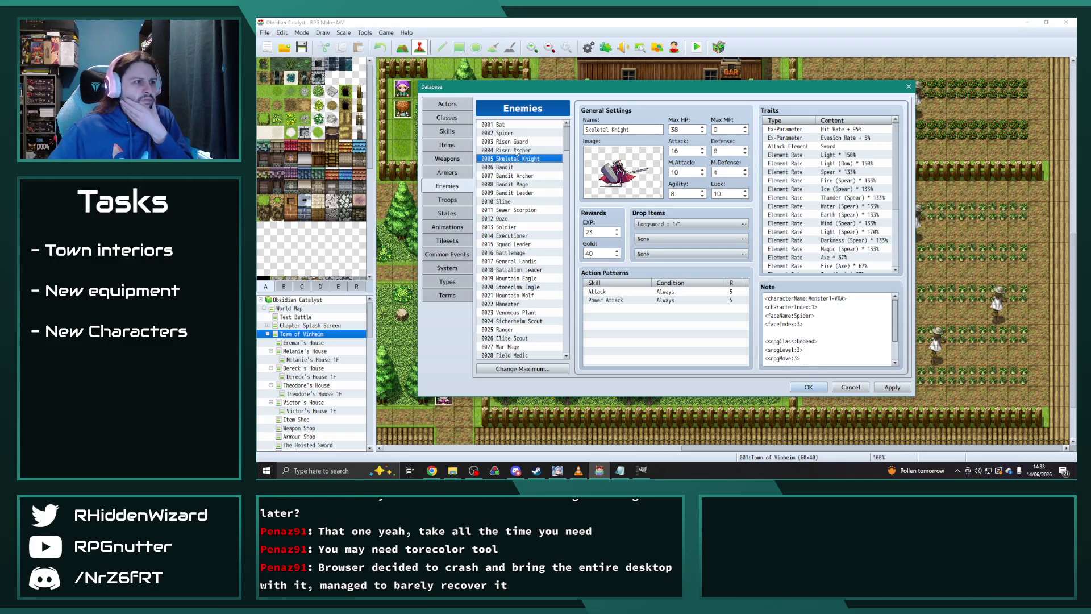
{"action": "left_click", "coordinate": [513, 183]}
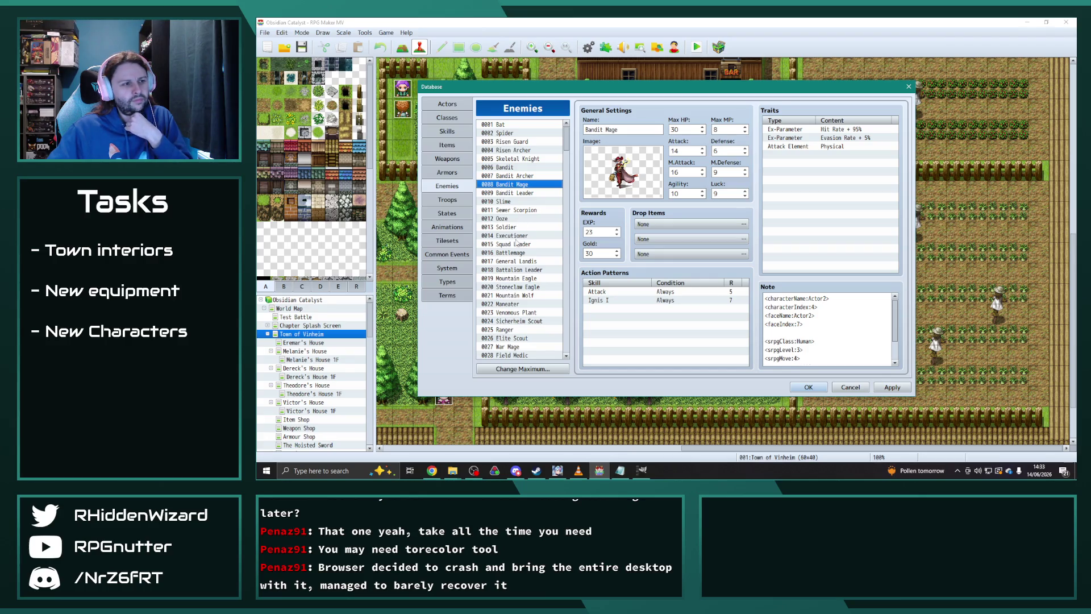
{"action": "left_click", "coordinate": [513, 253]}
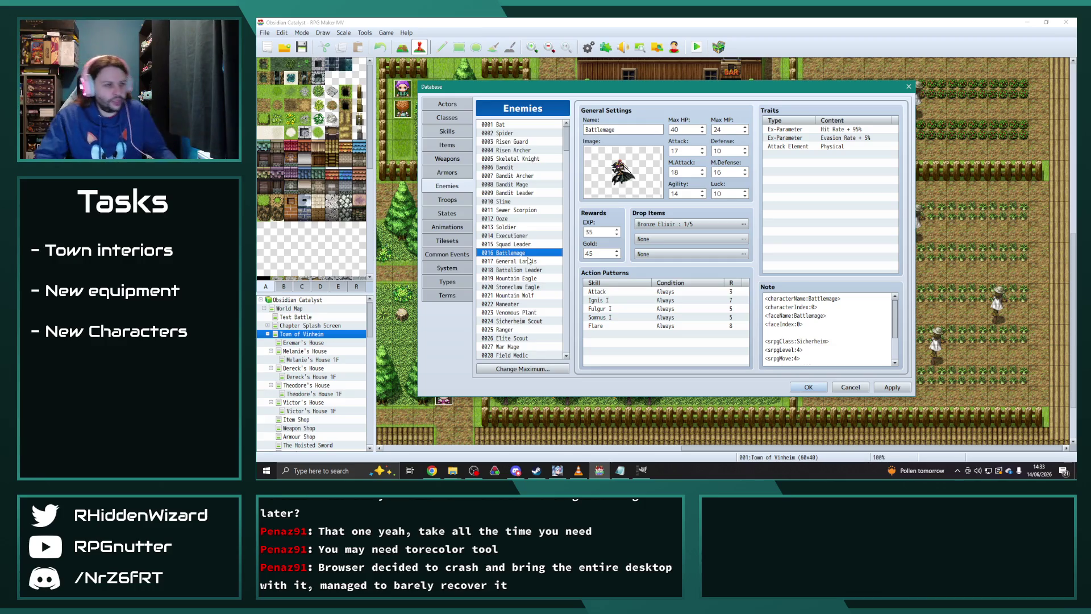
{"action": "scroll", "coordinate": [519, 255], "scroll_direction": "down", "scroll_amount": 2}
- Select the War Mage enemy and locate the empty slot at the end of its traits list
{"action": "left_click", "coordinate": [514, 313]}
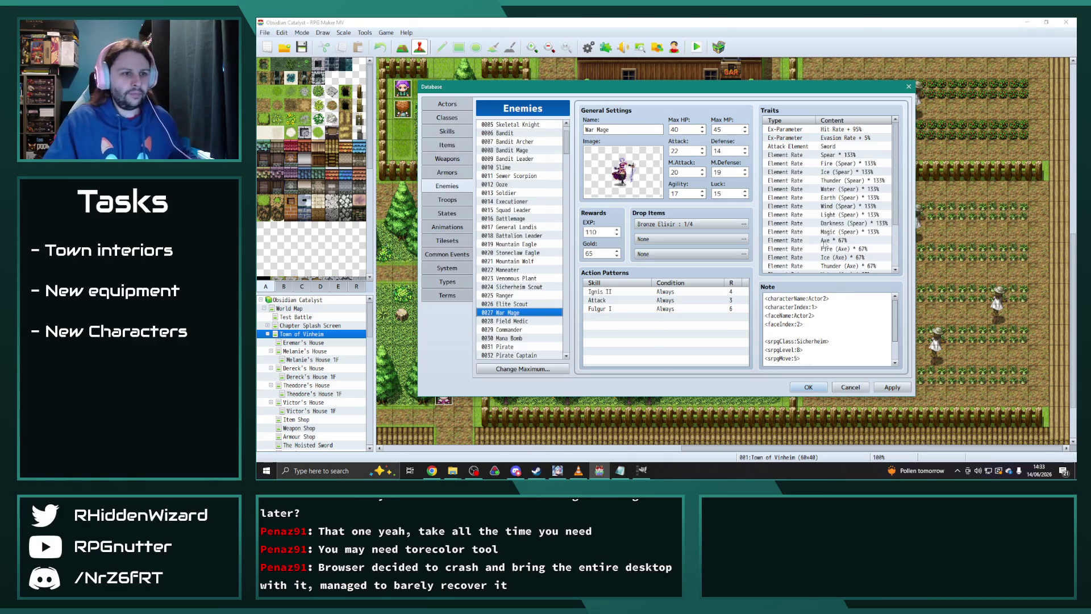
{"action": "scroll", "coordinate": [812, 242], "scroll_direction": "down", "scroll_amount": 3}
{"action": "scroll", "coordinate": [803, 250], "scroll_direction": "up", "scroll_amount": 3}
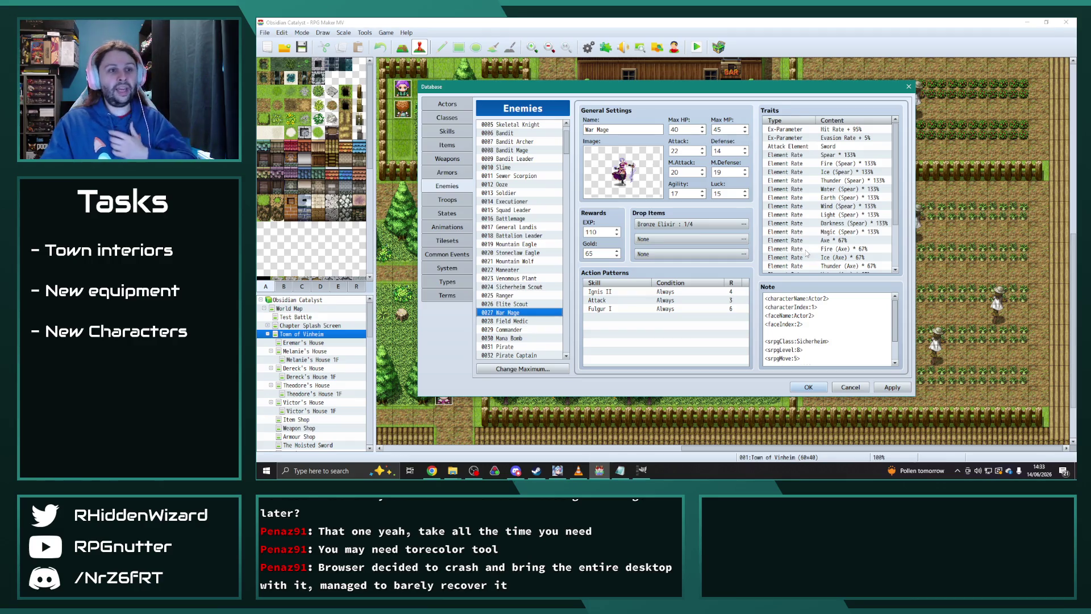
{"action": "scroll", "coordinate": [807, 254], "scroll_direction": "down", "scroll_amount": 3}
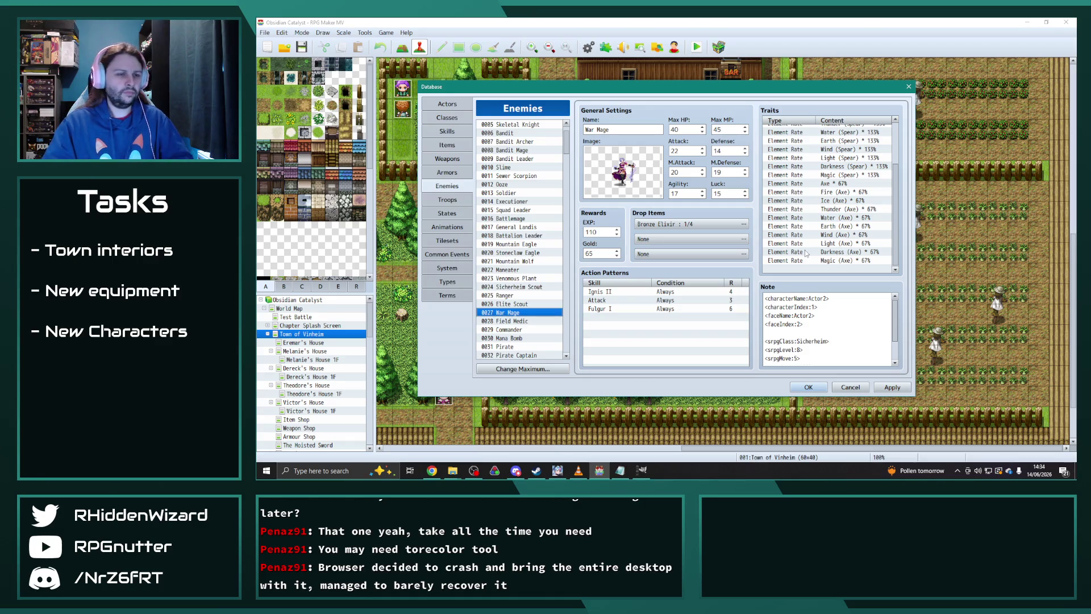
{"action": "double_click", "coordinate": [798, 272]}
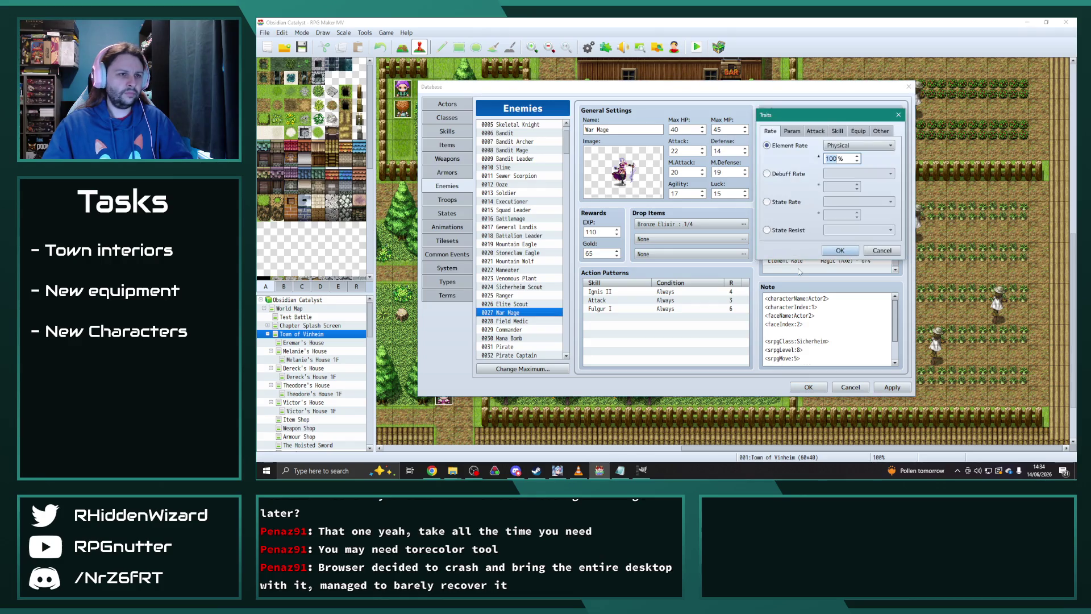
{"action": "left_click_drag", "start_coordinate": [842, 112], "coordinate": [580, 78]}
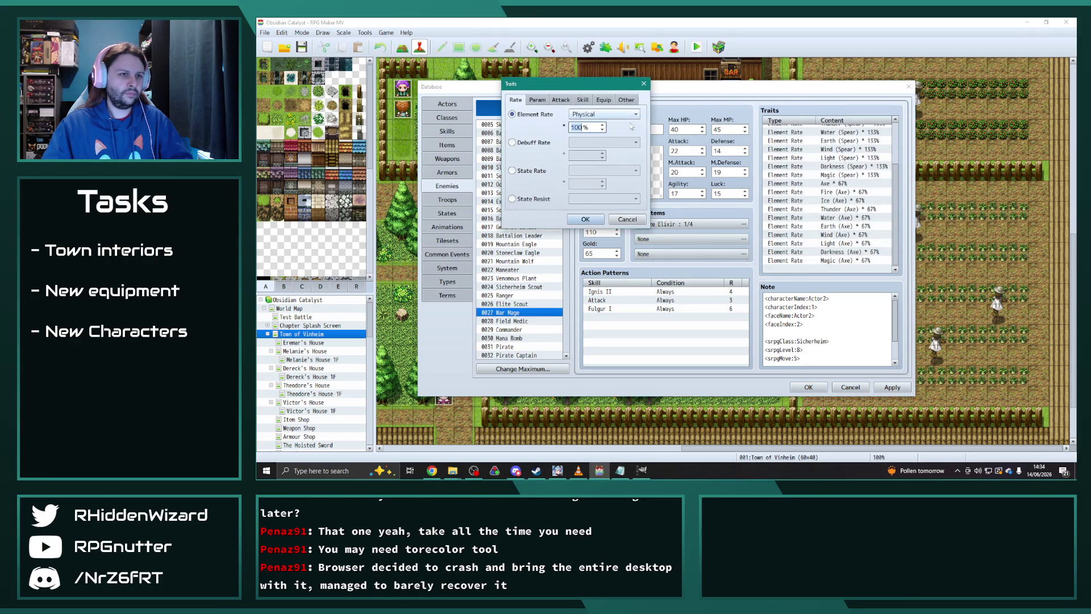
{"action": "left_click", "coordinate": [640, 82]}
{"action": "scroll", "coordinate": [788, 211], "scroll_direction": "up", "scroll_amount": 2}
{"action": "scroll", "coordinate": [789, 212], "scroll_direction": "up", "scroll_amount": 2}
{"action": "scroll", "coordinate": [789, 228], "scroll_direction": "down", "scroll_amount": 3}
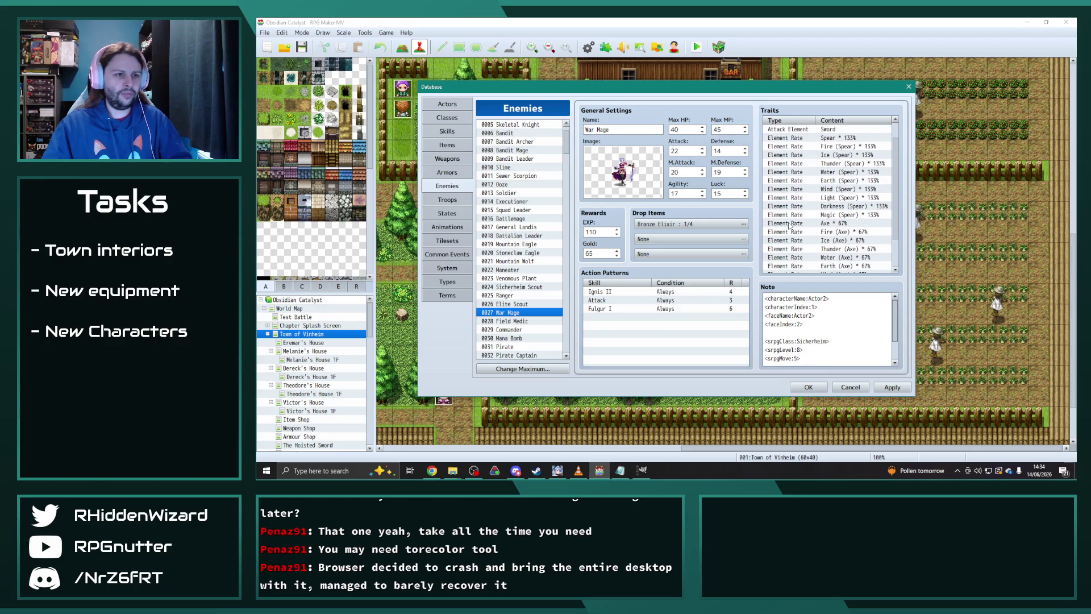
- Add 75% Fire and Thunder element-rate traits to the War Mage
{"action": "left_click", "coordinate": [816, 270]}
{"action": "double_click", "coordinate": [816, 270]}
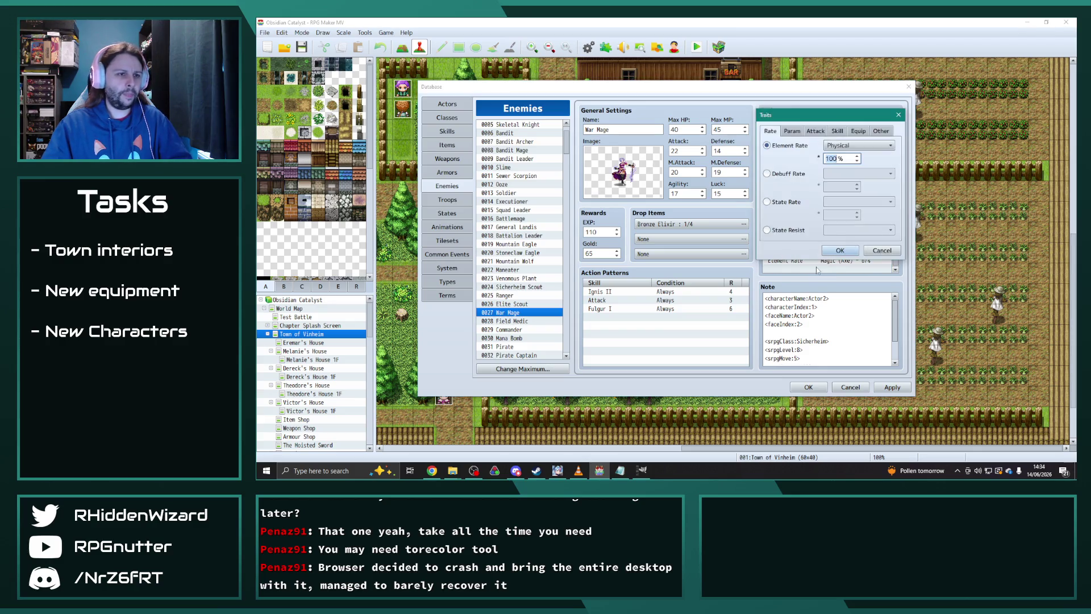
{"action": "left_click", "coordinate": [852, 145]}
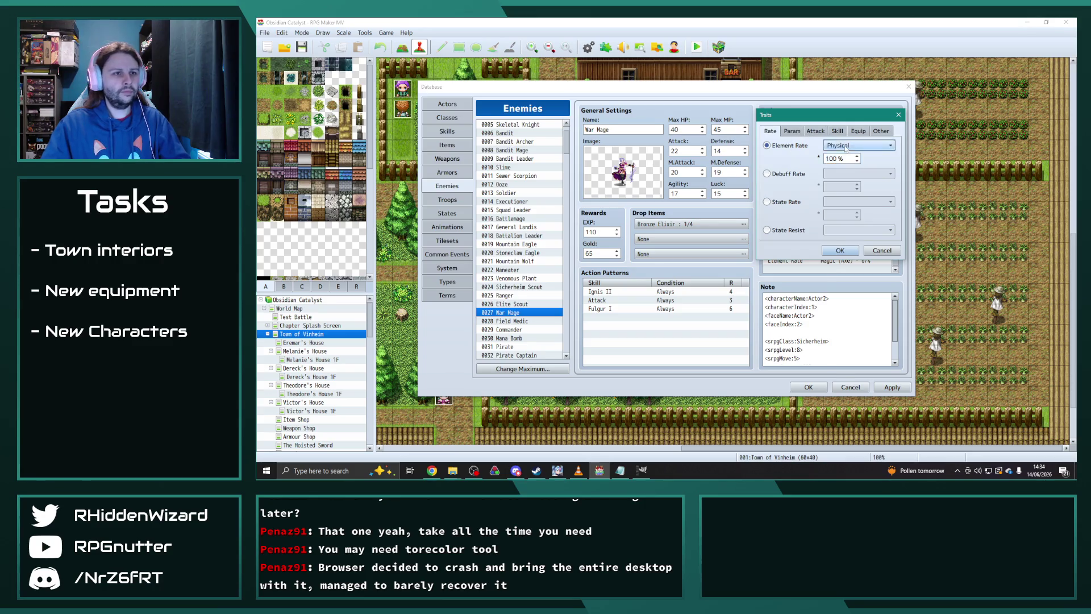
{"action": "left_click", "coordinate": [851, 164]}
{"action": "double_click", "coordinate": [838, 159]}
{"action": "type", "text": "5"}
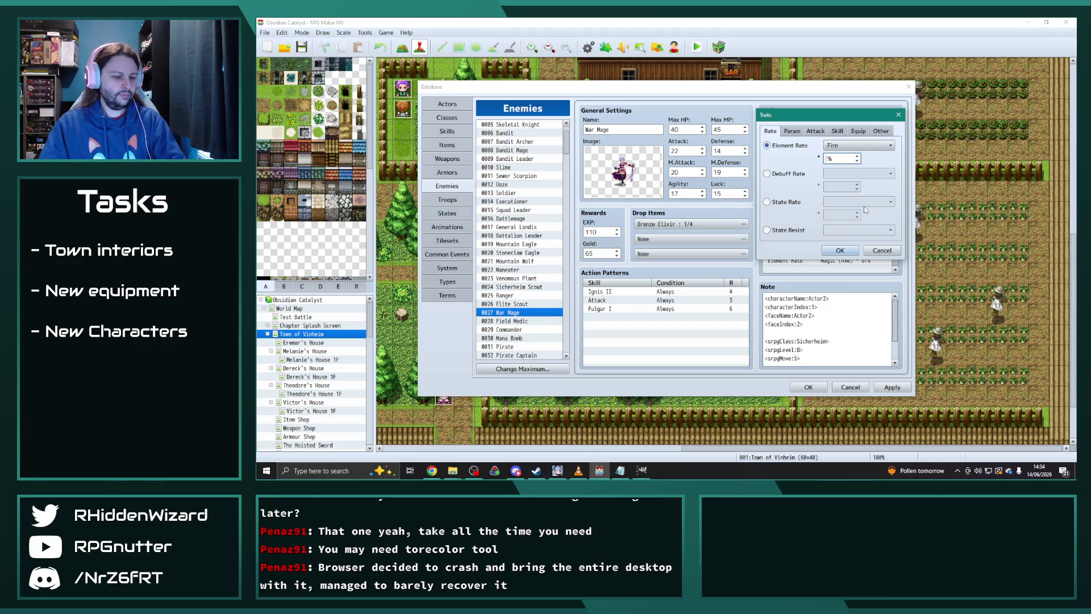
{"action": "left_click", "coordinate": [841, 250]}
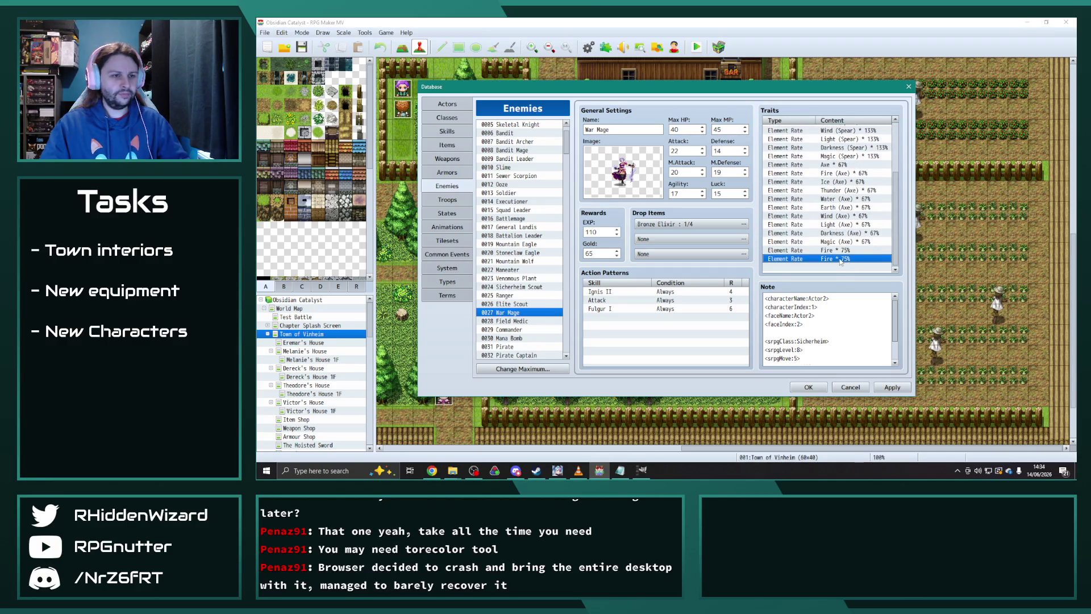
{"action": "double_click", "coordinate": [843, 259]}
{"action": "left_click", "coordinate": [859, 145]}
{"action": "left_click", "coordinate": [852, 177]}
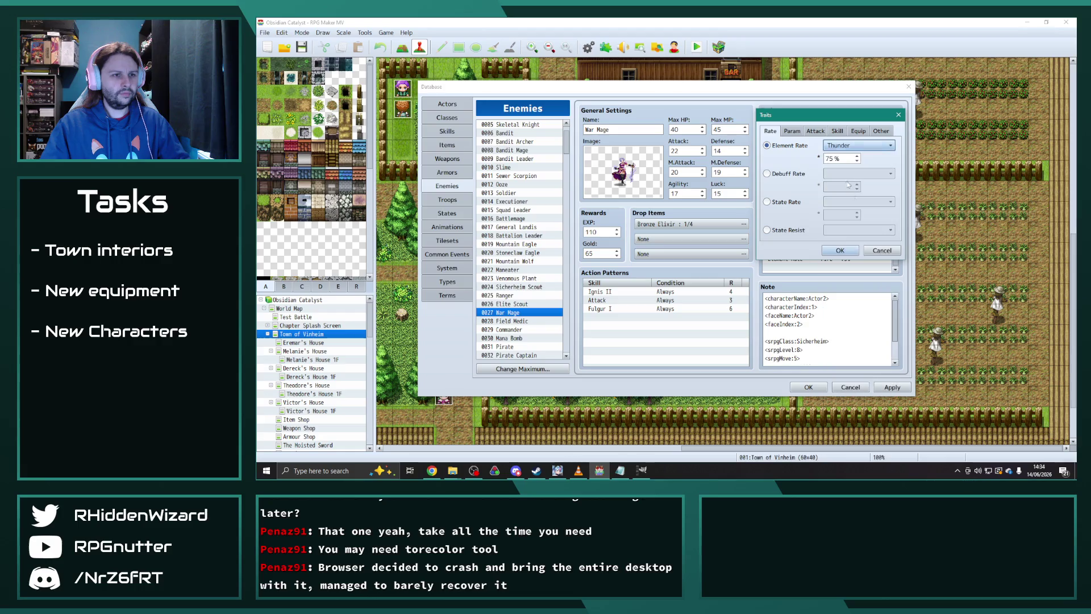
{"action": "left_click", "coordinate": [841, 250]}
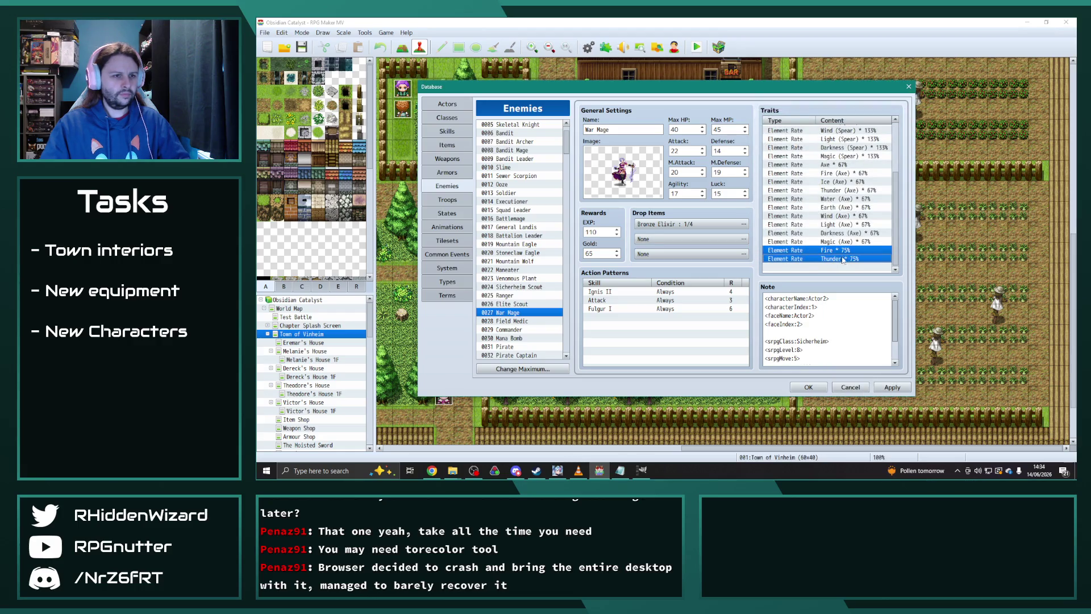
- Duplicate the Fire and Thunder traits and change the copies to Fire (Bow) and Thunder (Bow)
{"action": "key", "text": "ctrl+c"}
{"action": "key", "text": "ctrl+v"}
{"action": "key", "text": "ctrl+v"}
{"action": "double_click", "coordinate": [841, 244]}
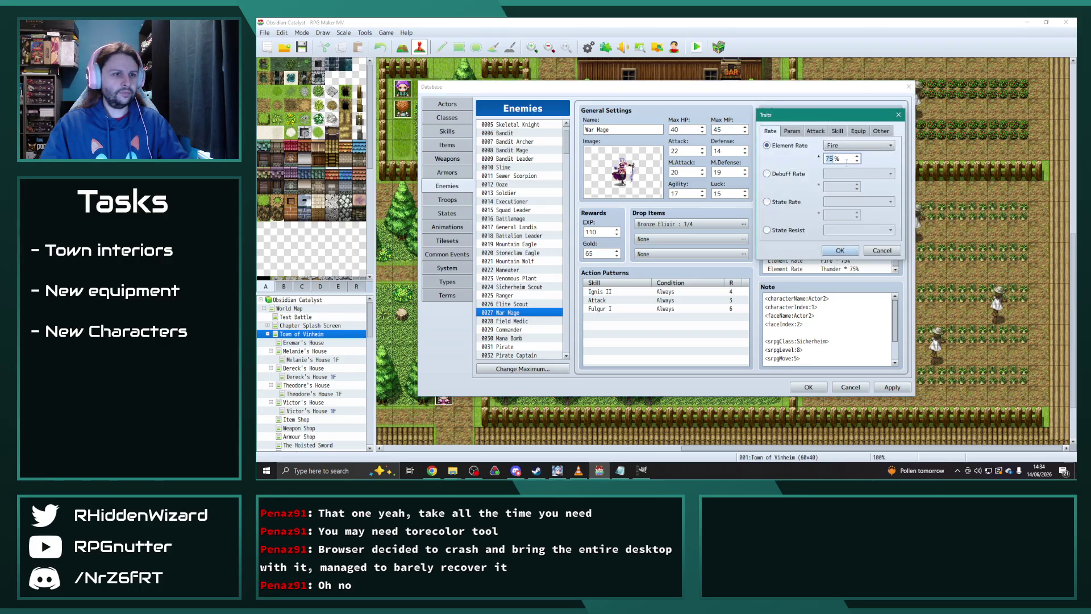
{"action": "left_click", "coordinate": [839, 146]}
{"action": "scroll", "coordinate": [851, 293], "scroll_direction": "down", "scroll_amount": 4}
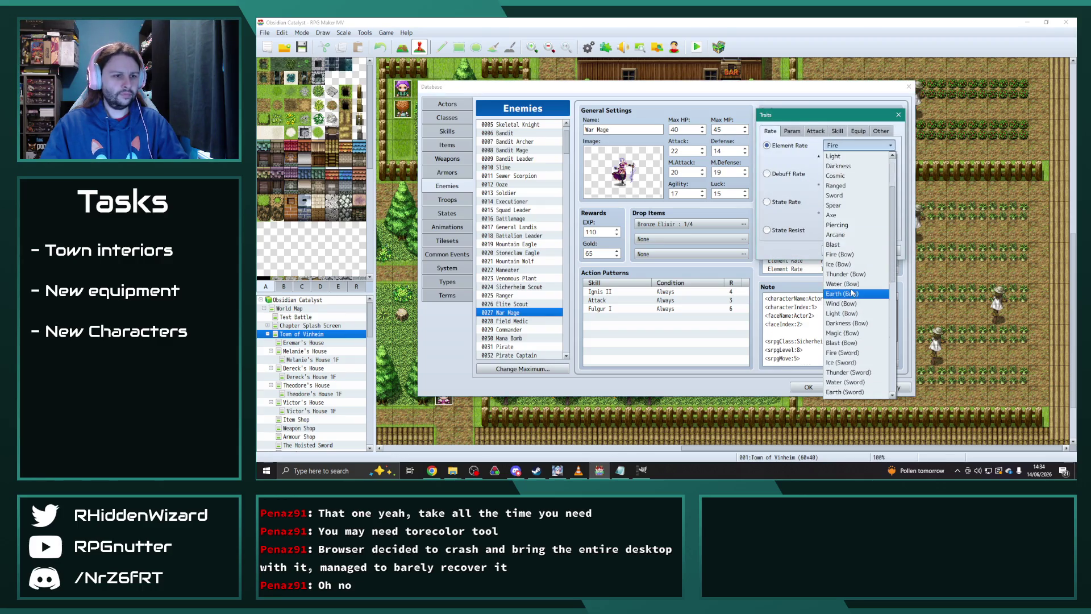
{"action": "left_click", "coordinate": [839, 205]}
{"action": "key", "text": "Return"}
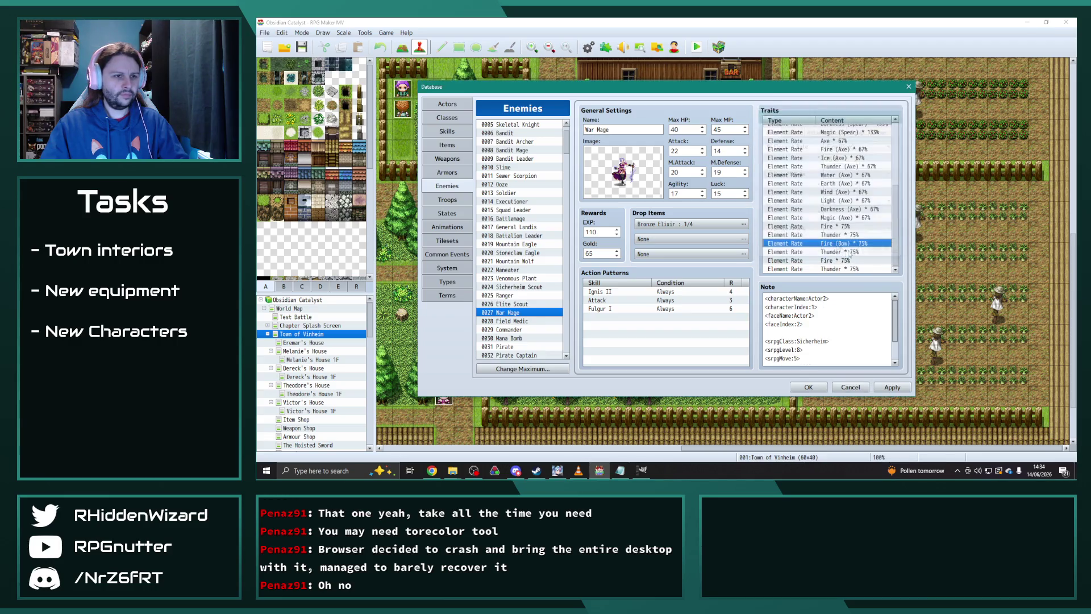
{"action": "double_click", "coordinate": [845, 246]}
{"action": "left_click", "coordinate": [852, 145]}
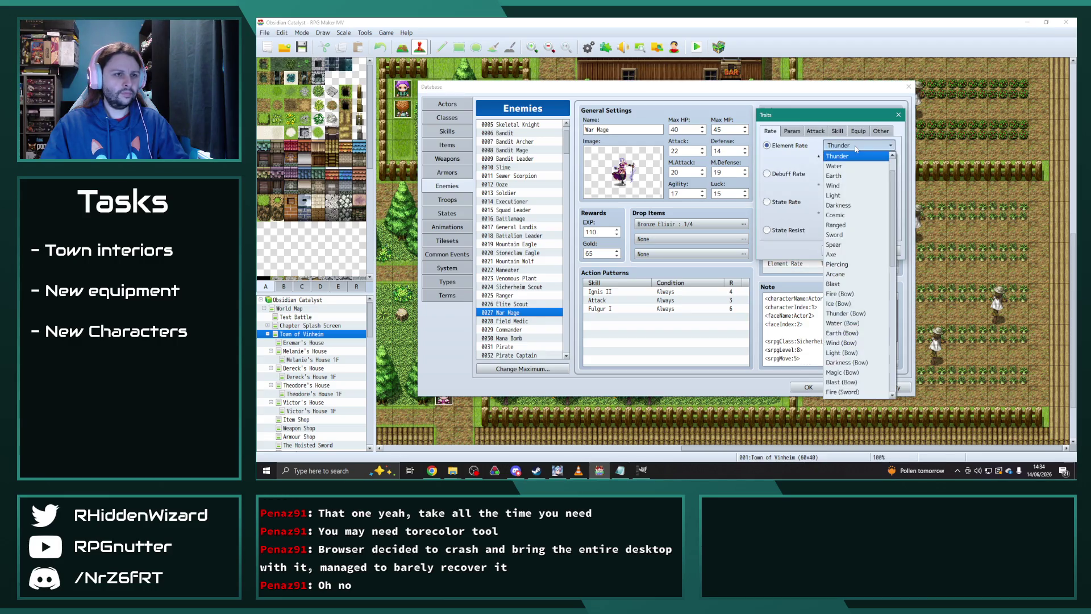
{"action": "left_click", "coordinate": [847, 310]}
{"action": "left_click", "coordinate": [840, 250]}
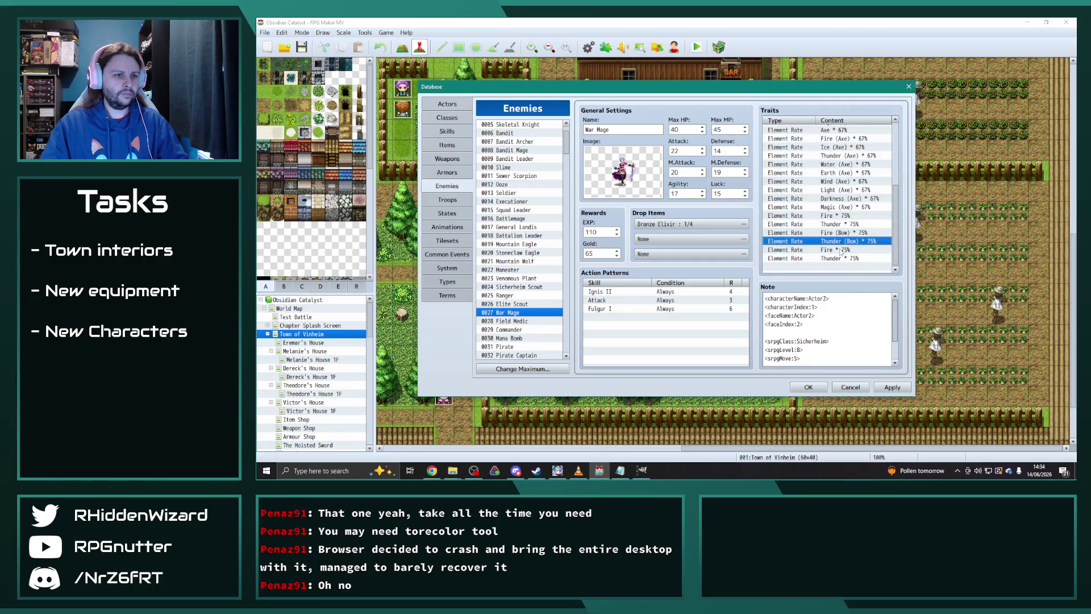
- Change the remaining copied traits to Fire (Spear) and Thunder (Spear)
{"action": "double_click", "coordinate": [845, 248]}
{"action": "left_click", "coordinate": [858, 145]}
{"action": "scroll", "coordinate": [856, 348], "scroll_direction": "down", "scroll_amount": 5}
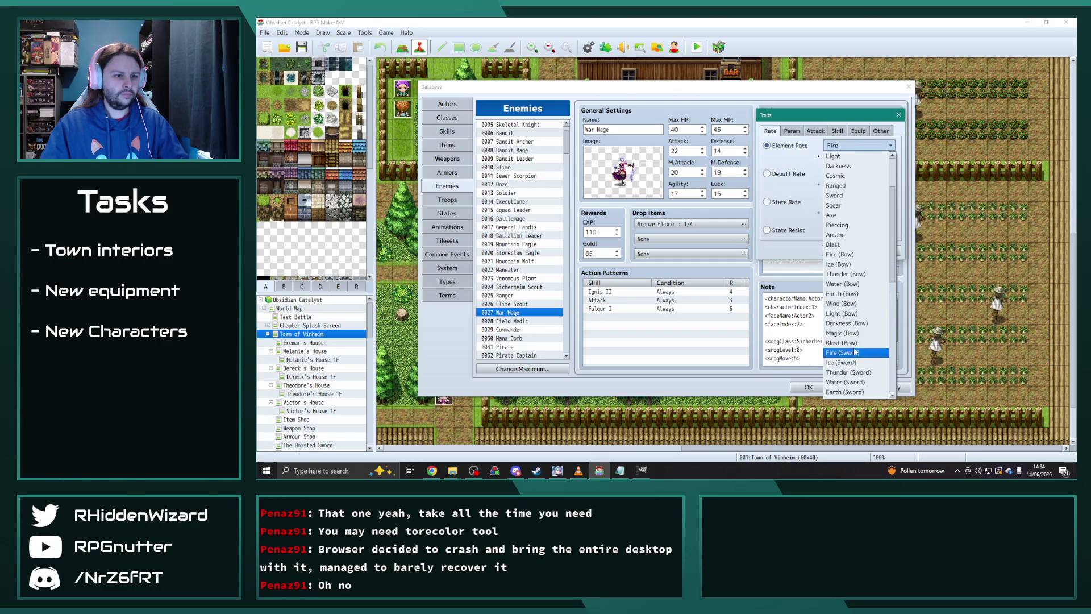
{"action": "left_click", "coordinate": [847, 323]}
{"action": "left_click", "coordinate": [841, 250]}
{"action": "double_click", "coordinate": [846, 258]}
{"action": "left_click", "coordinate": [857, 146]}
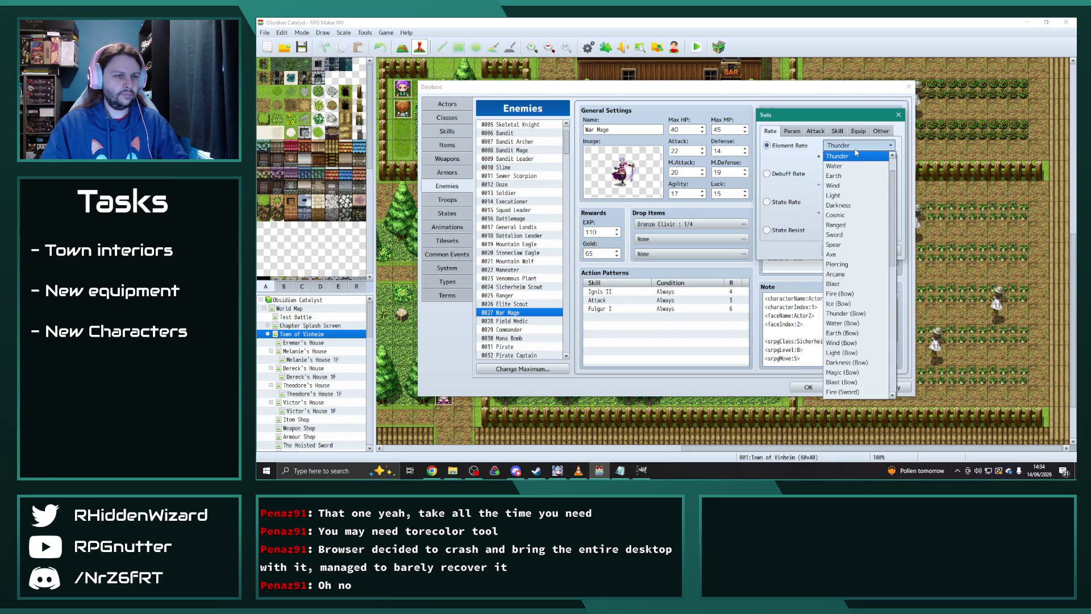
{"action": "scroll", "coordinate": [856, 335], "scroll_direction": "down", "scroll_amount": 5}
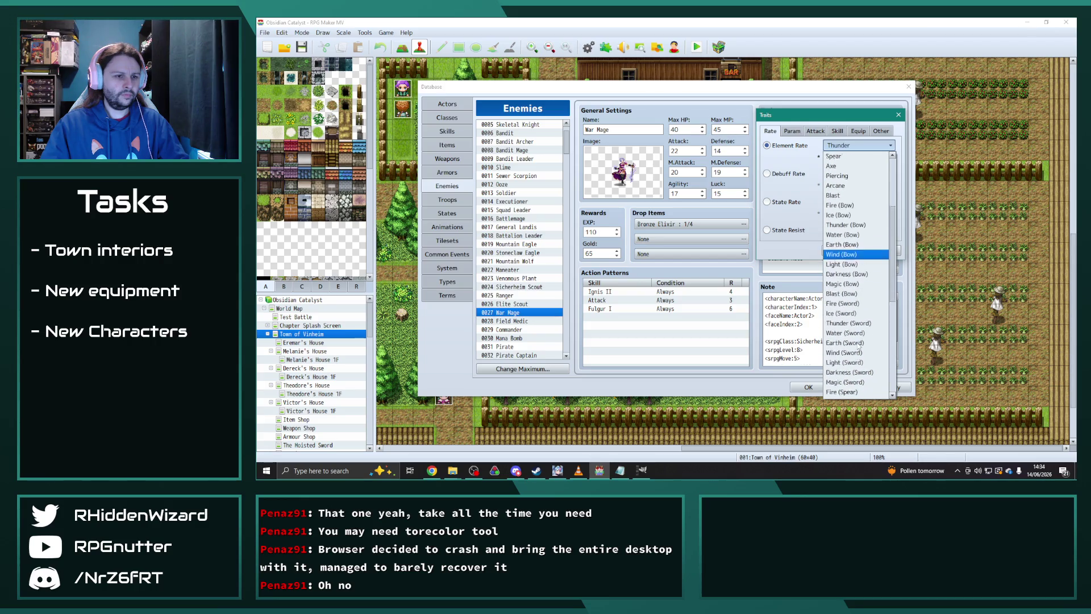
{"action": "left_click", "coordinate": [856, 343]}
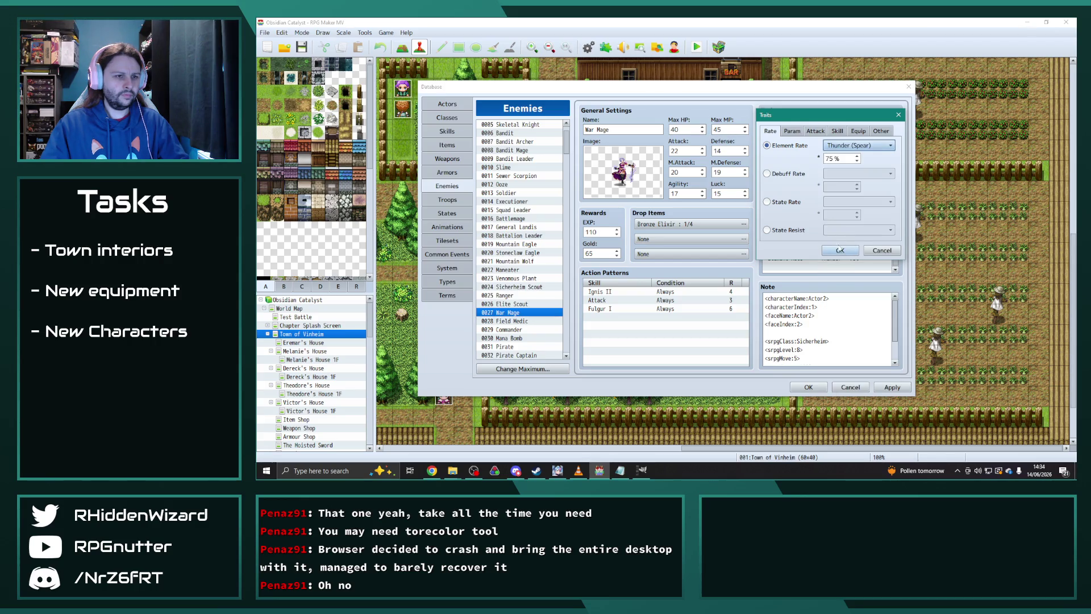
{"action": "left_click", "coordinate": [854, 251]}
- Set the War Mage's Fire (Spear) rate to 100% and Fire (Axe) to 50%
{"action": "scroll", "coordinate": [852, 257], "scroll_direction": "up", "scroll_amount": 2}
{"action": "scroll", "coordinate": [852, 257], "scroll_direction": "up", "scroll_amount": 2}
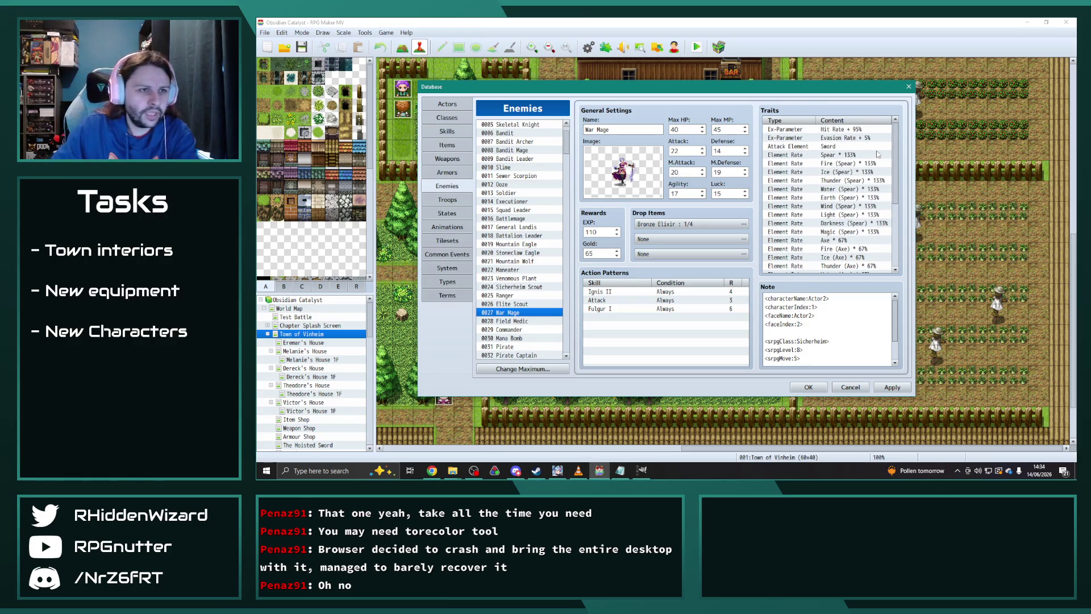
{"action": "double_click", "coordinate": [842, 165]}
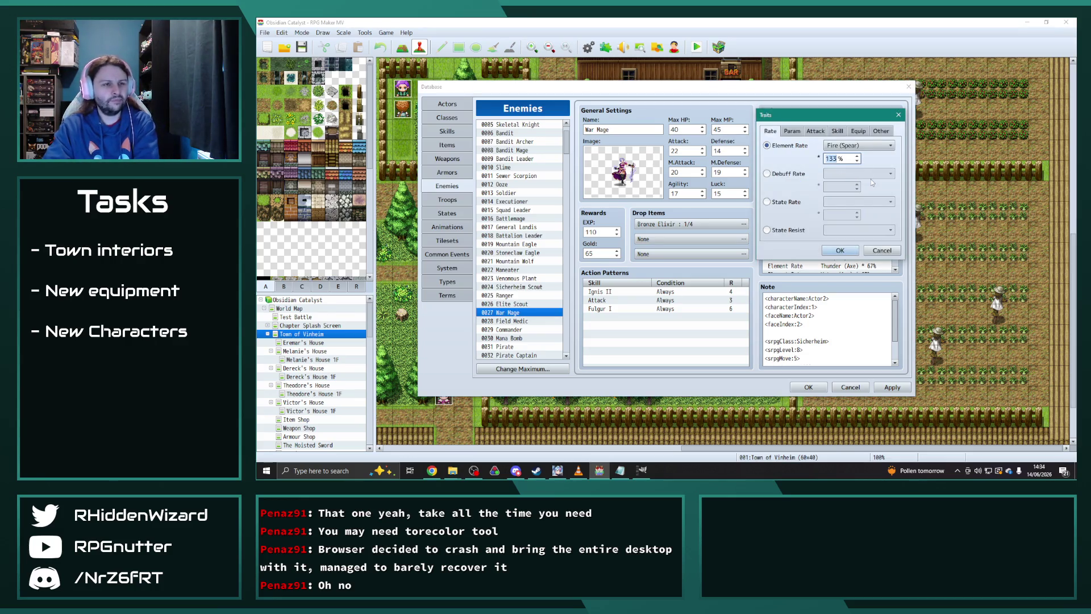
{"action": "type", "text": "100"}
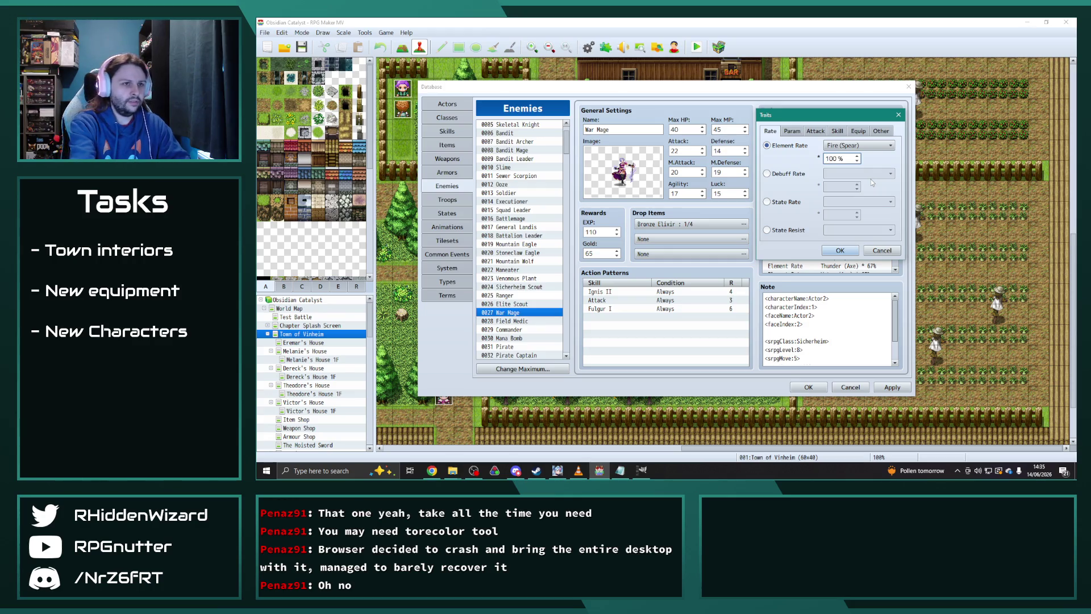
{"action": "left_click", "coordinate": [840, 250]}
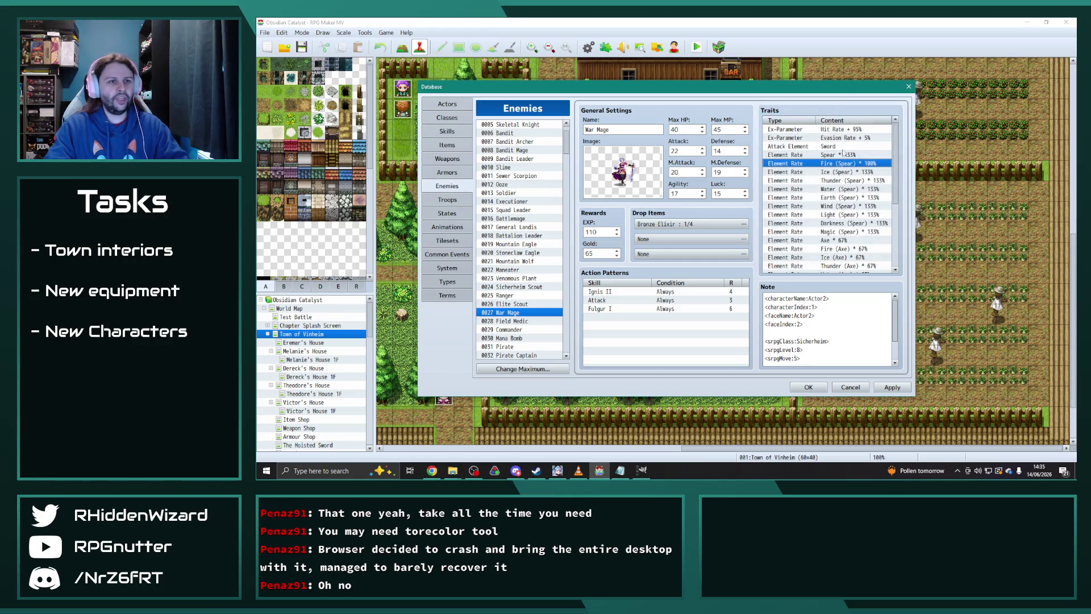
{"action": "scroll", "coordinate": [824, 182], "scroll_direction": "down", "scroll_amount": 2}
{"action": "double_click", "coordinate": [845, 198]}
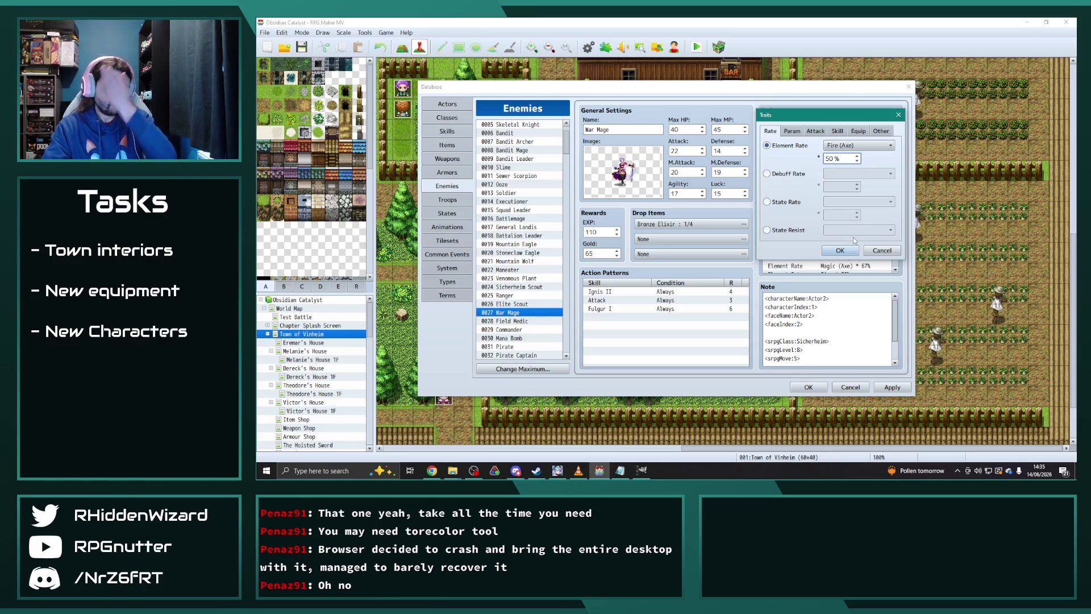
{"action": "left_click", "coordinate": [840, 251]}
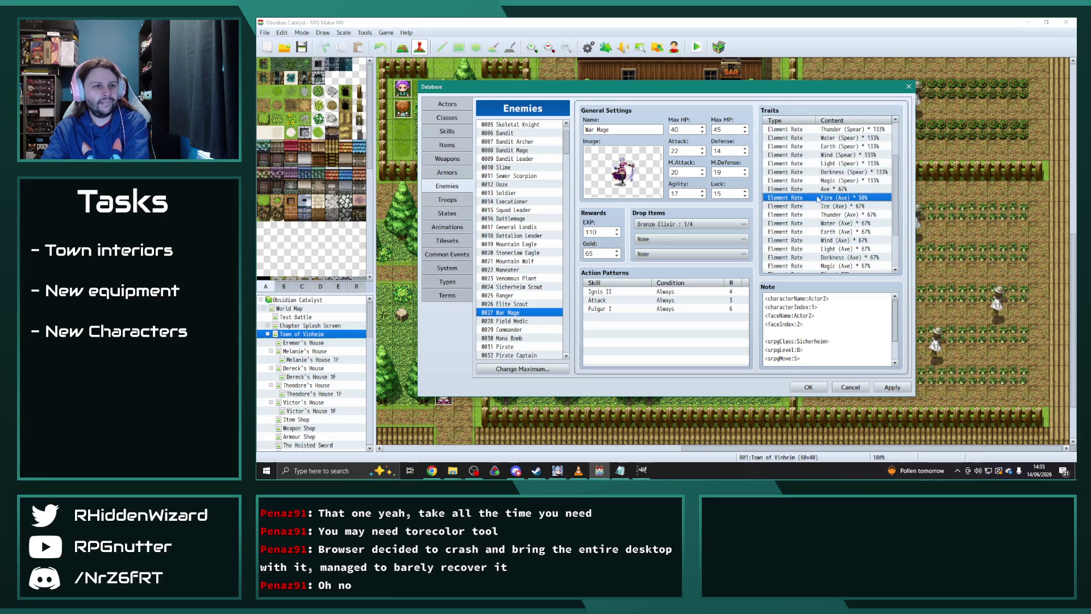
- Set Thunder (Axe) to 50% and Thunder (Spear) to 100%
{"action": "scroll", "coordinate": [807, 217], "scroll_direction": "down", "scroll_amount": 2}
{"action": "scroll", "coordinate": [807, 218], "scroll_direction": "down", "scroll_amount": 1}
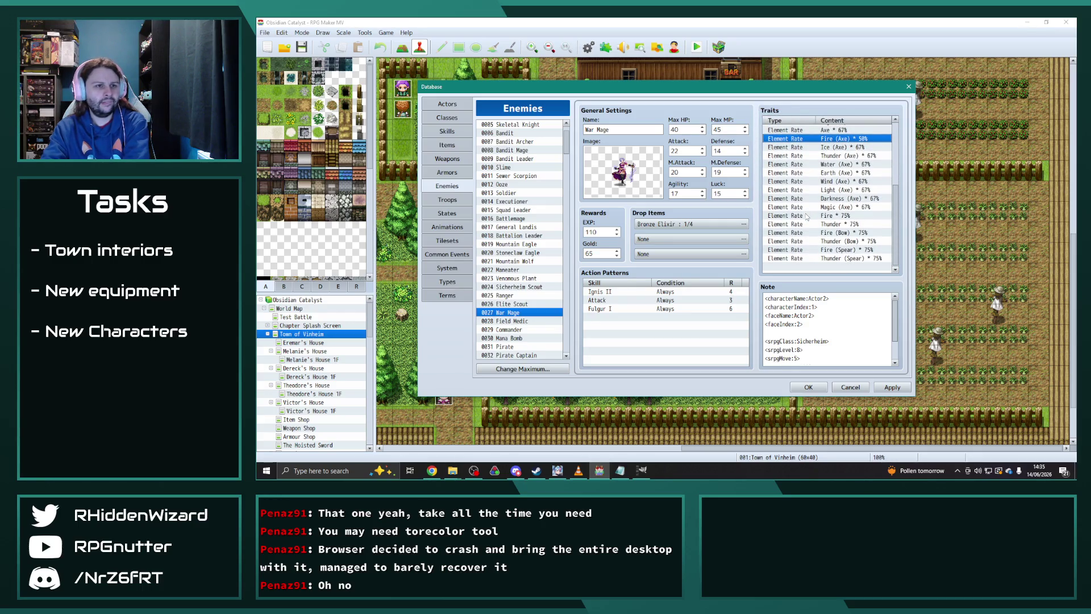
{"action": "double_click", "coordinate": [855, 156]}
{"action": "type", "text": "0"}
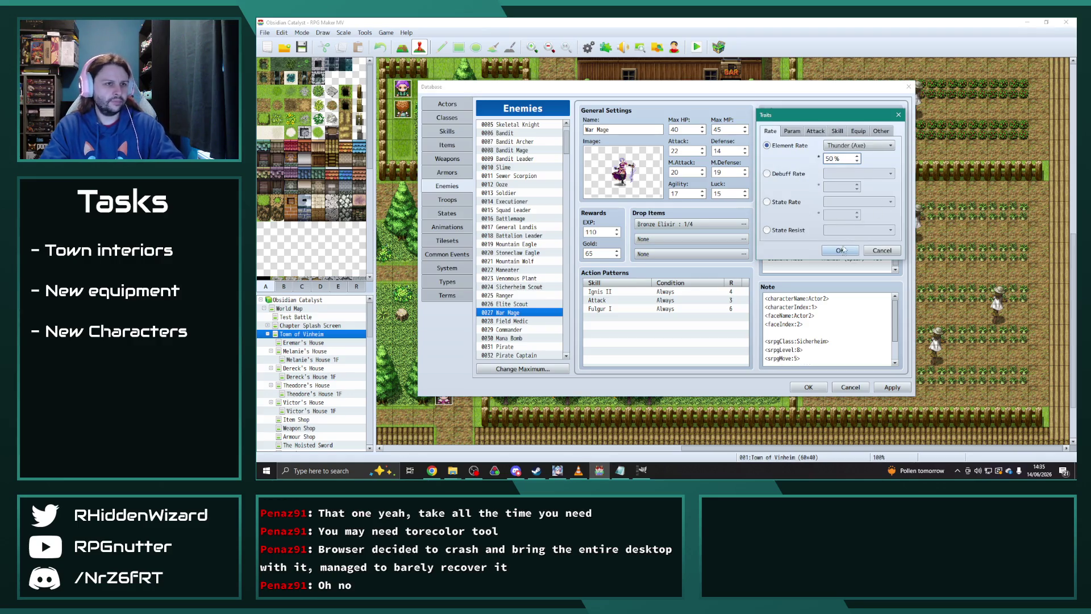
{"action": "left_click", "coordinate": [840, 251]}
{"action": "scroll", "coordinate": [850, 152], "scroll_direction": "up", "scroll_amount": 3}
{"action": "double_click", "coordinate": [841, 174]}
{"action": "type", "text": "100"}
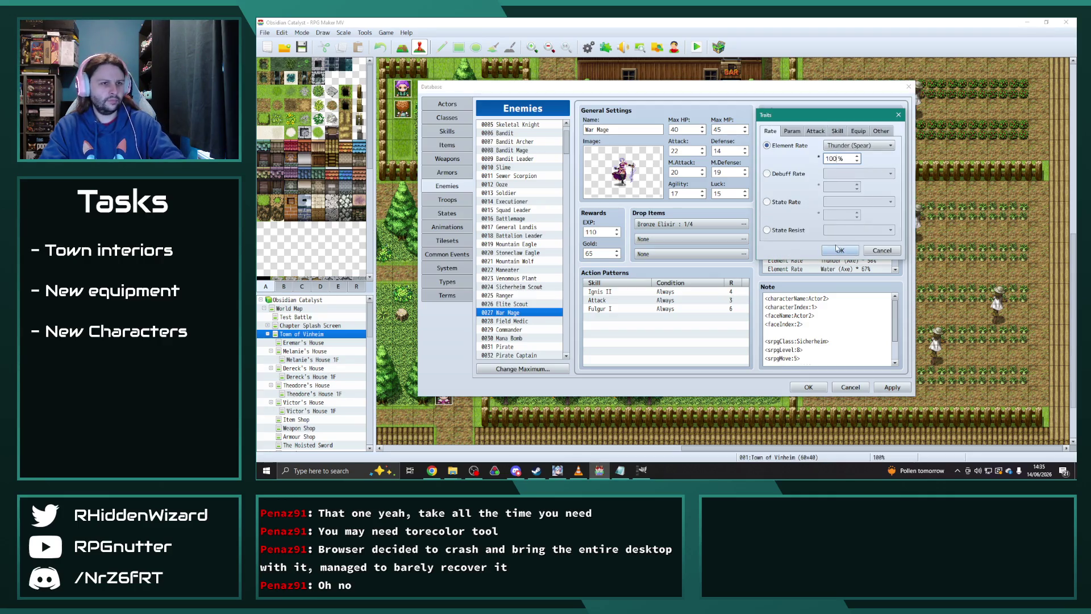
{"action": "left_click", "coordinate": [839, 248]}
{"action": "scroll", "coordinate": [524, 290], "scroll_direction": "down", "scroll_amount": 2}
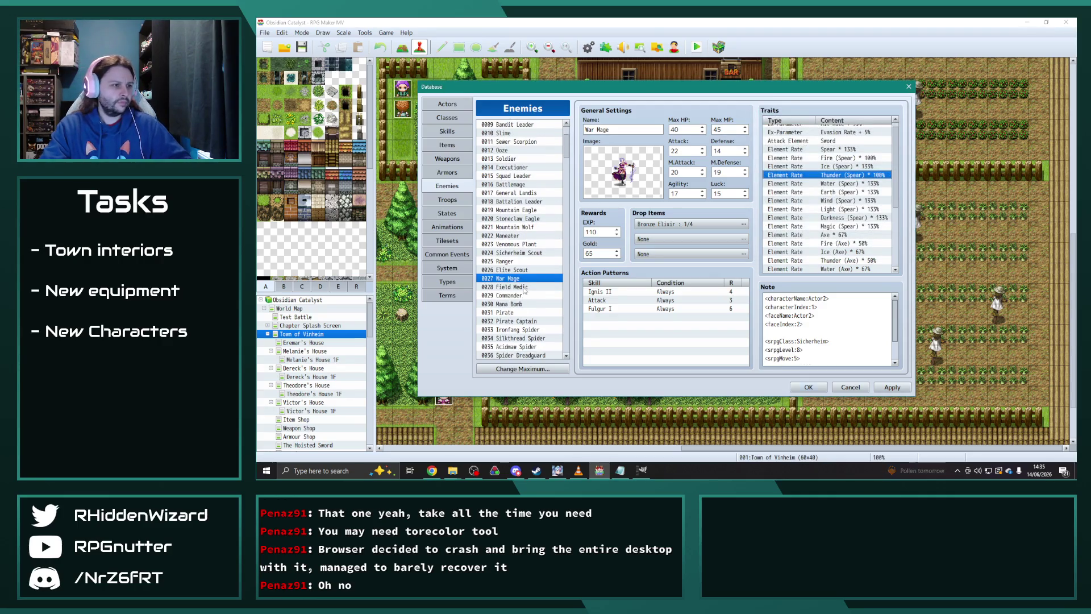
- Select General Elara's five 50% Light element-rate traits for copying
{"action": "left_click", "coordinate": [524, 288]}
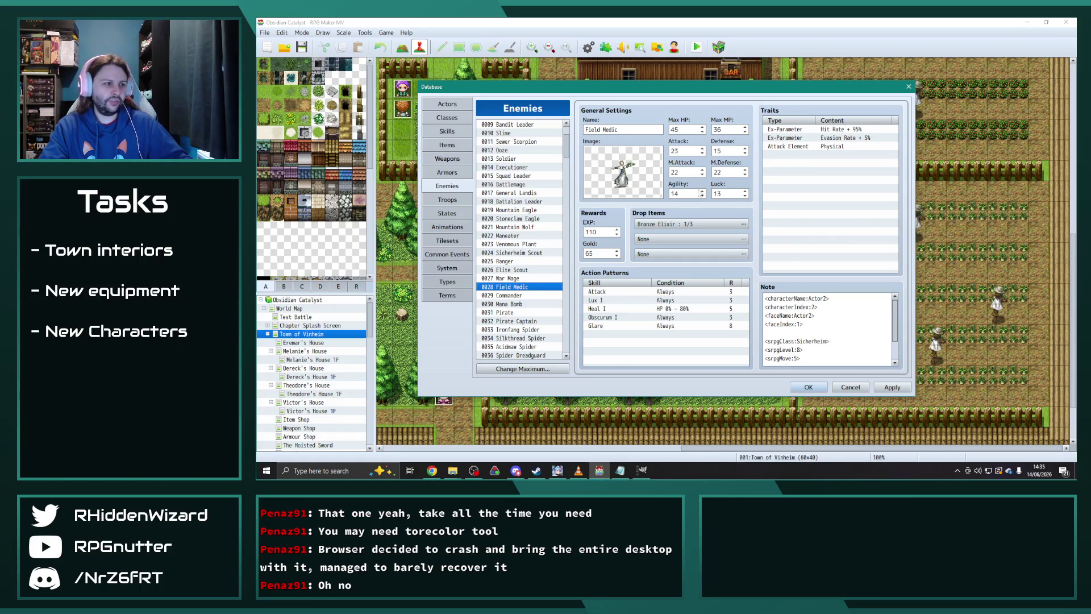
{"action": "left_click_drag", "start_coordinate": [570, 149], "coordinate": [561, 200]}
{"action": "scroll", "coordinate": [522, 312], "scroll_direction": "down", "scroll_amount": 8}
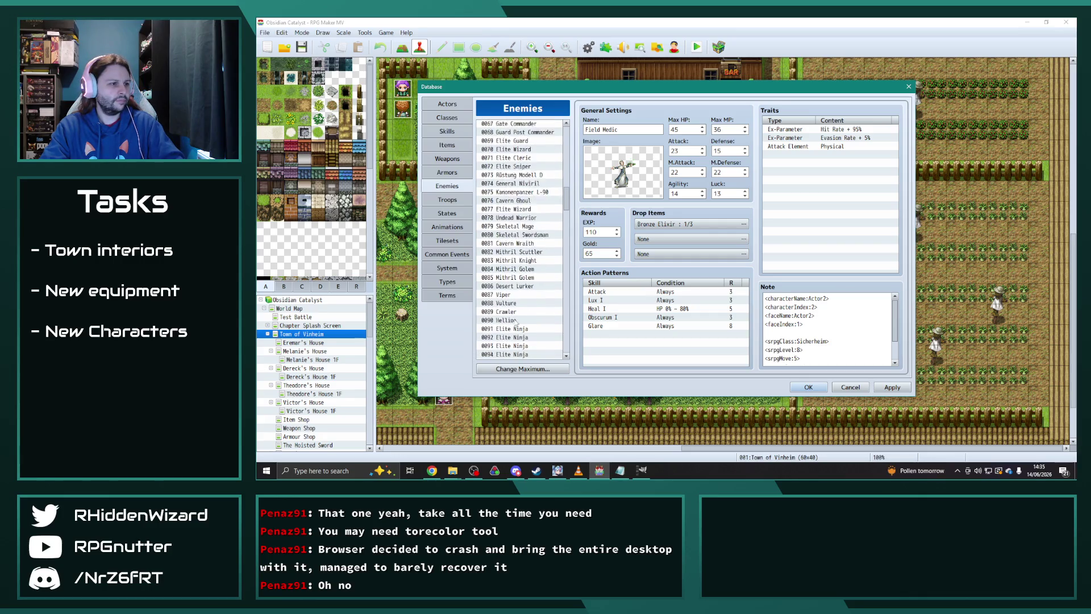
{"action": "scroll", "coordinate": [522, 312], "scroll_direction": "down", "scroll_amount": 2}
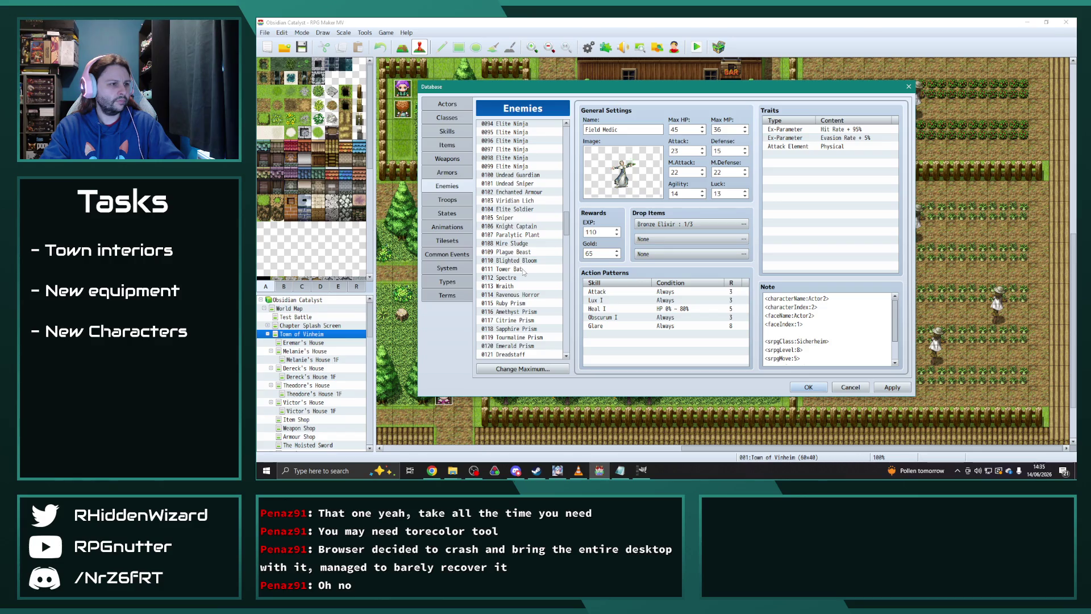
{"action": "scroll", "coordinate": [523, 272], "scroll_direction": "down", "scroll_amount": 4}
{"action": "left_click", "coordinate": [511, 328]}
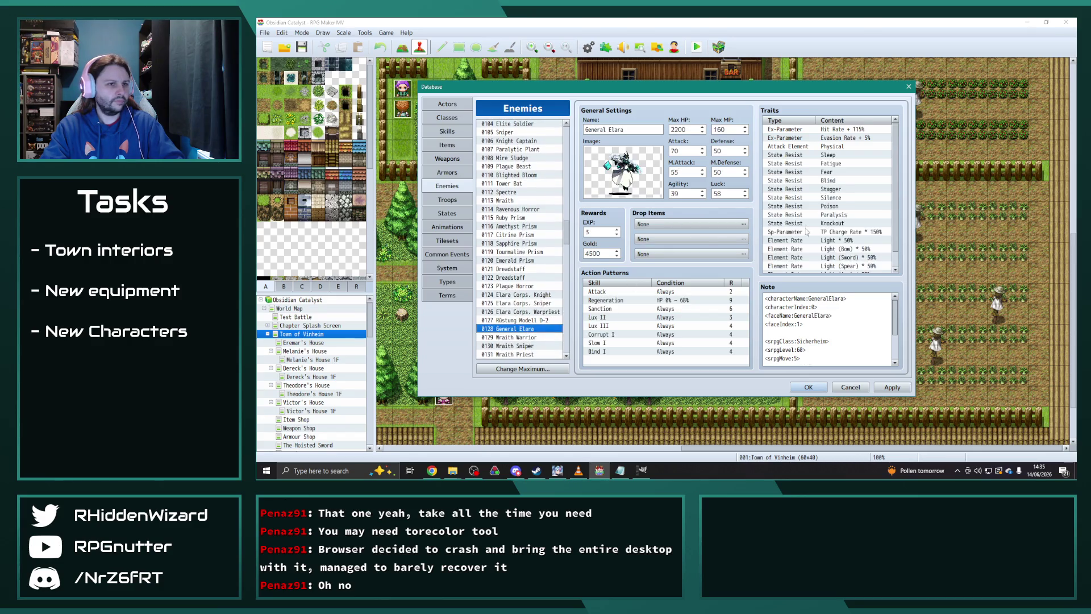
{"action": "scroll", "coordinate": [805, 230], "scroll_direction": "down", "scroll_amount": 1}
{"action": "left_click_drag", "start_coordinate": [806, 228], "coordinate": [840, 258]}
{"action": "scroll", "coordinate": [561, 218], "scroll_direction": "up", "scroll_amount": 20}
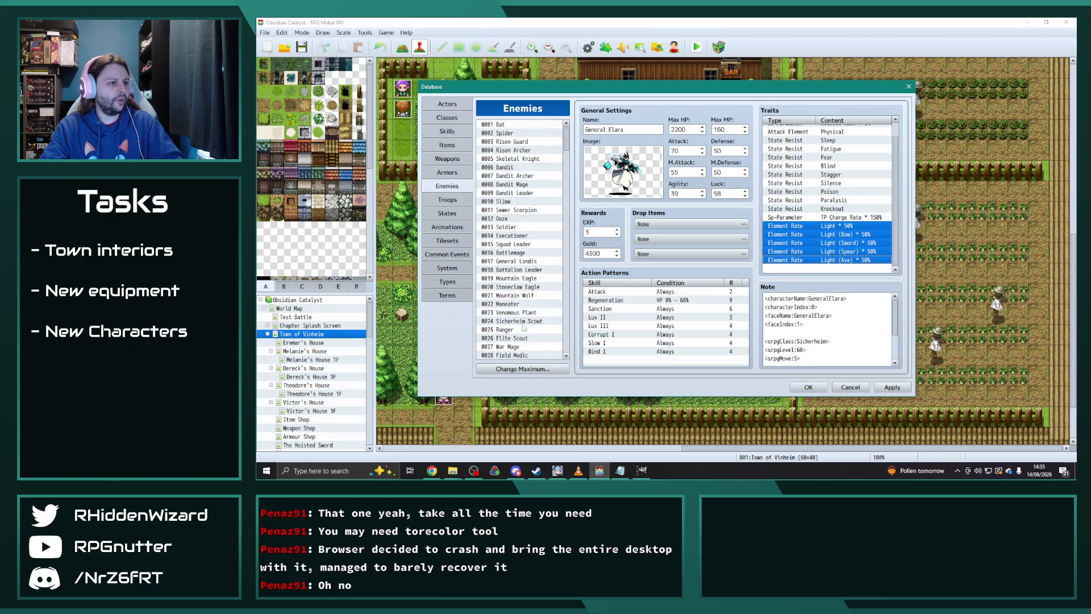
- Paste the five Light element-rate traits into the Field Medic's traits list
{"action": "left_click", "coordinate": [513, 354]}
{"action": "left_click", "coordinate": [805, 159]}
{"action": "key", "text": "ctrl+v"}
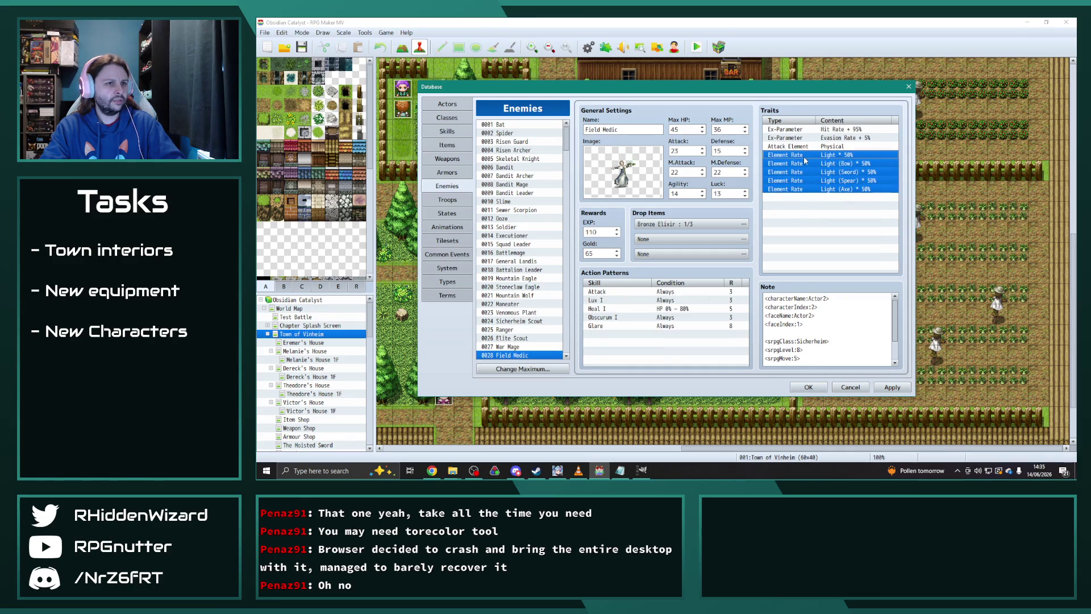
{"action": "scroll", "coordinate": [528, 271], "scroll_direction": "down", "scroll_amount": 2}
- Move down the Enemies list past Commander, Mana Bomb, Kraken Leg and Lich to 0049 Wizard
{"action": "left_click", "coordinate": [511, 315]}
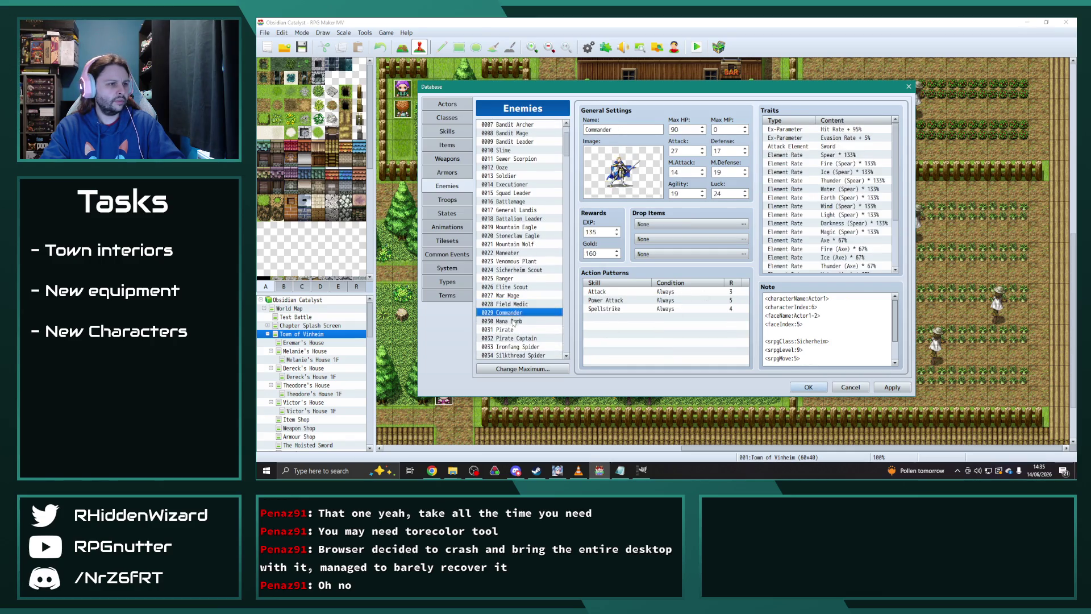
{"action": "left_click", "coordinate": [514, 323]}
{"action": "left_click", "coordinate": [514, 313]}
{"action": "scroll", "coordinate": [514, 307], "scroll_direction": "down", "scroll_amount": 2}
{"action": "left_click", "coordinate": [517, 288]}
{"action": "key", "text": "Down"}
{"action": "key", "text": "Down"}
{"action": "key", "text": "Down"}
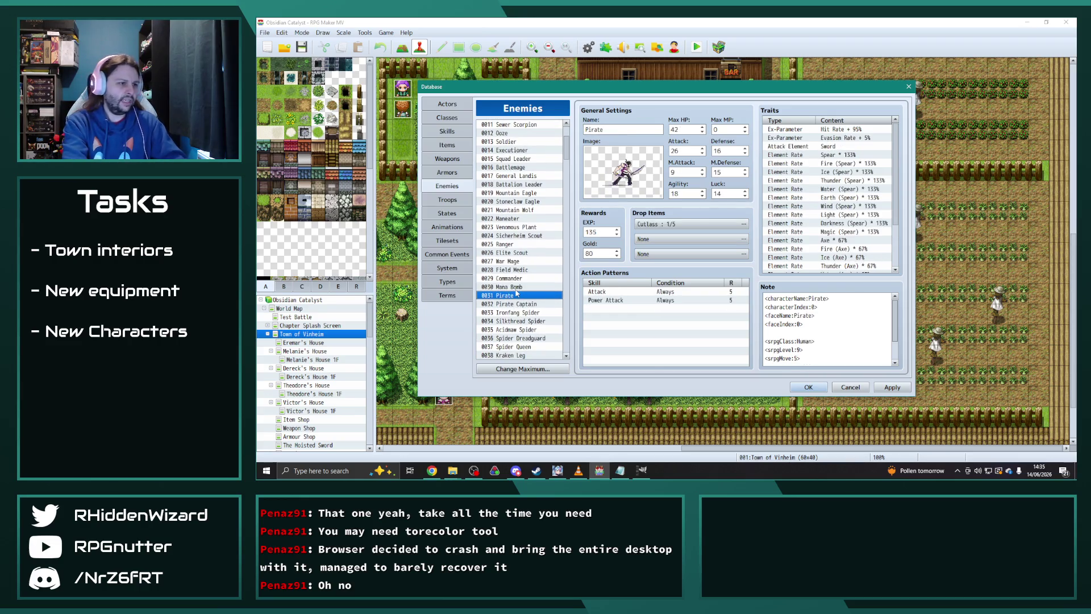
{"action": "key", "text": "Down"}
{"action": "key", "text": "Down"}
{"action": "key", "text": "Down"}
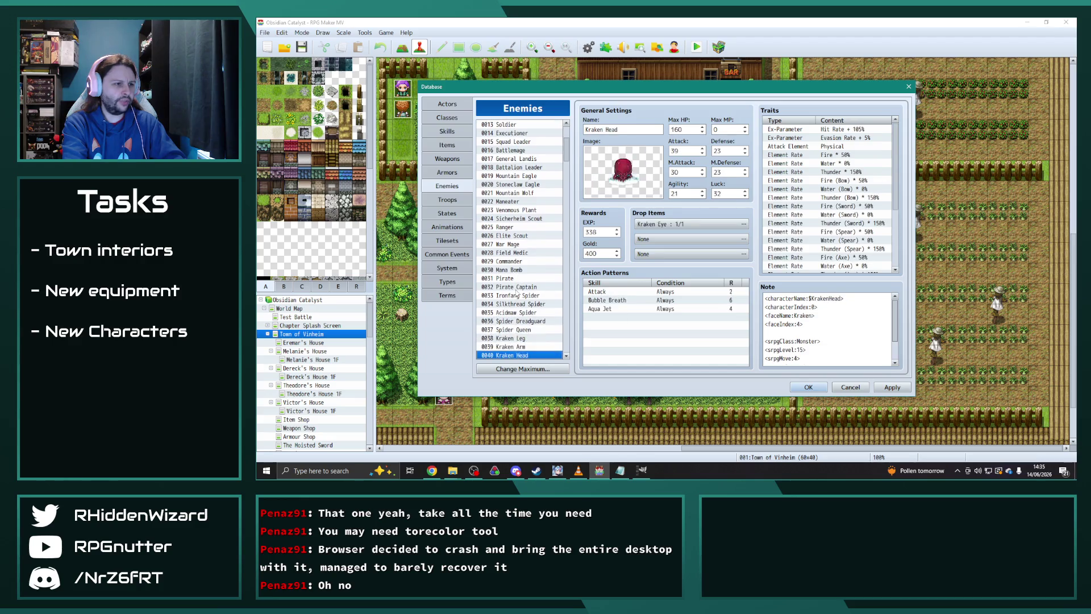
{"action": "scroll", "coordinate": [516, 293], "scroll_direction": "down", "scroll_amount": 3}
{"action": "scroll", "coordinate": [516, 294], "scroll_direction": "down", "scroll_amount": 2}
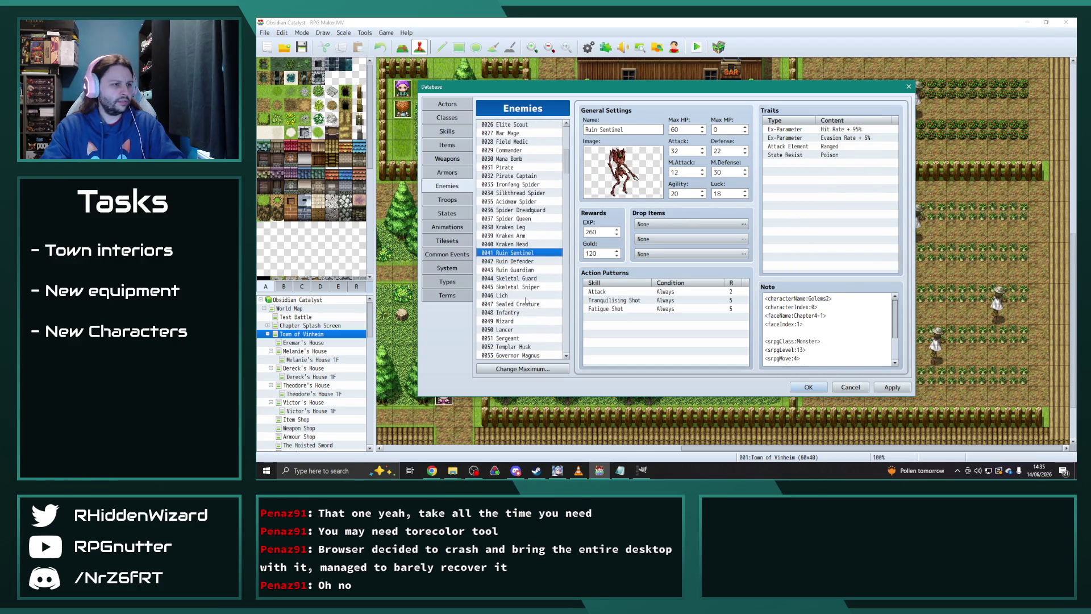
{"action": "key", "text": "Down"}
{"action": "key", "text": "Down"}
{"action": "key", "text": "Down"}
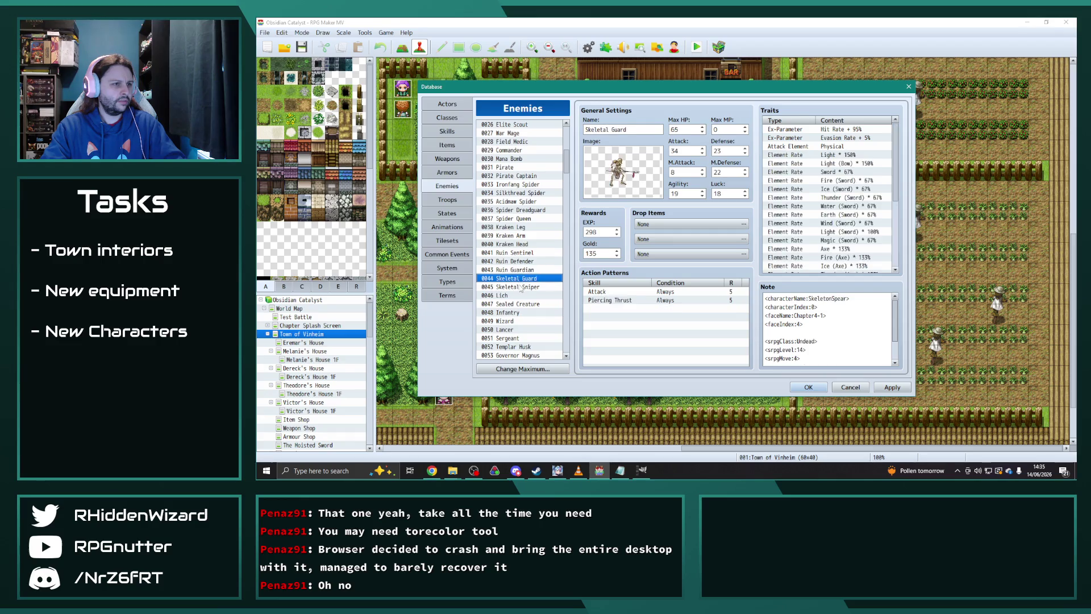
{"action": "key", "text": "Down"}
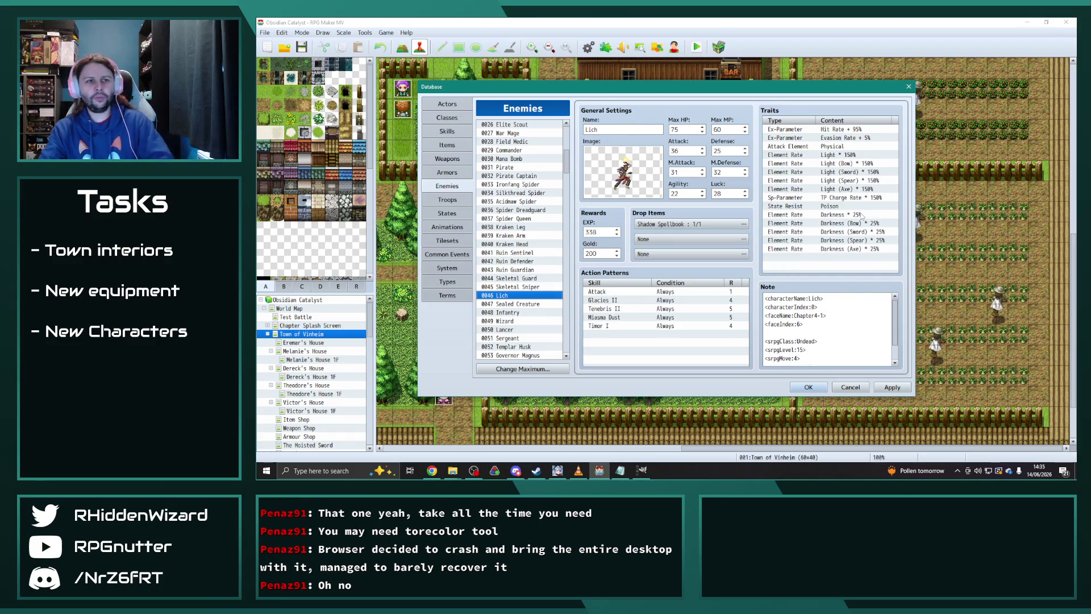
{"action": "scroll", "coordinate": [531, 277], "scroll_direction": "down", "scroll_amount": 2}
{"action": "left_click", "coordinate": [520, 279]}
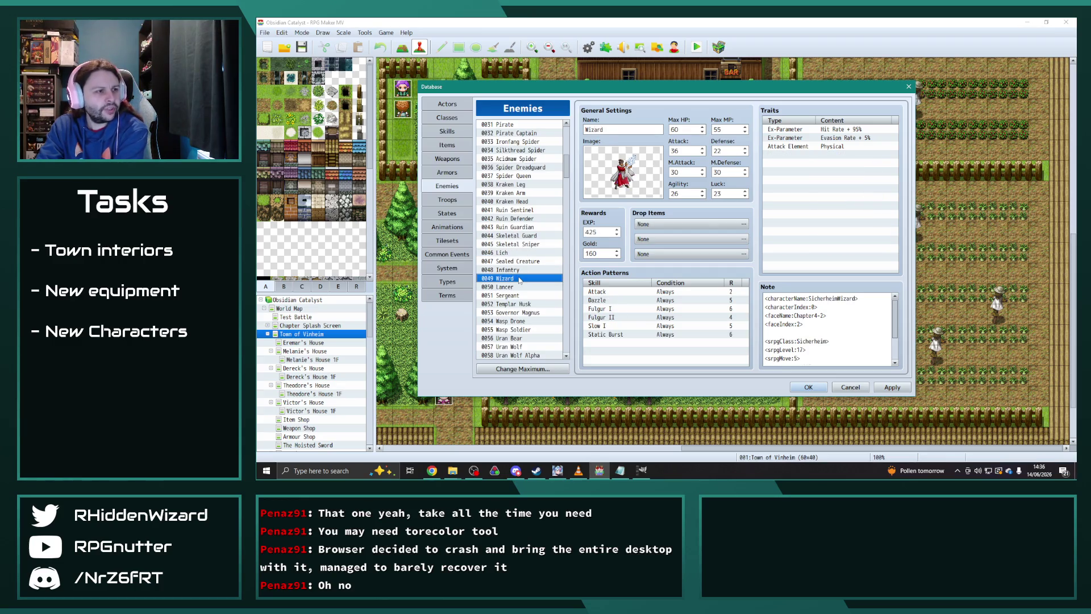
- Change the Wizard's first 50% Light element rate to Thunder
{"action": "left_click", "coordinate": [822, 155]}
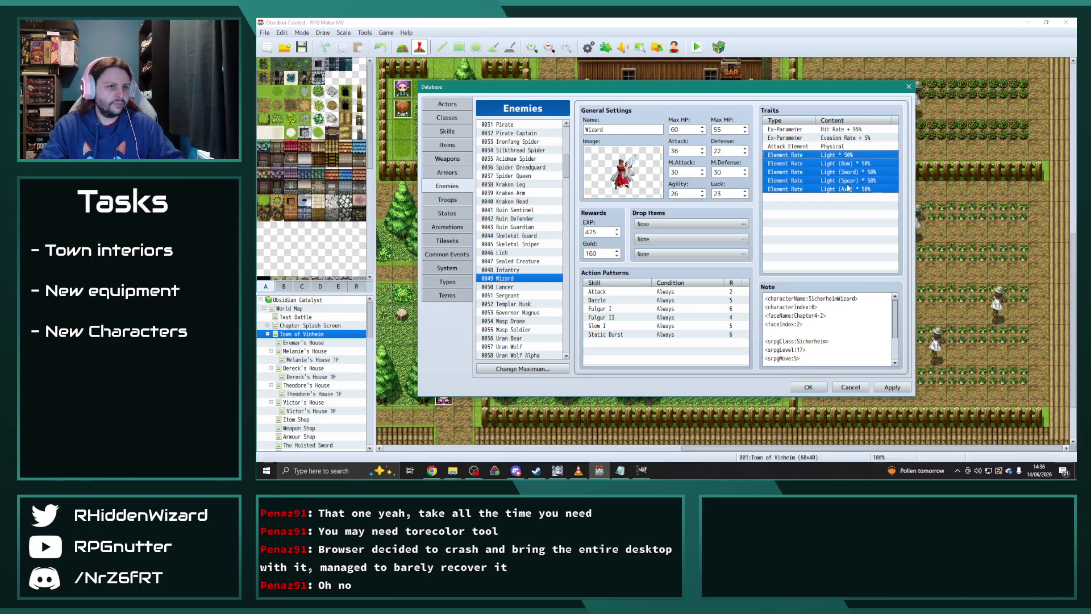
{"action": "double_click", "coordinate": [822, 155]}
{"action": "left_click", "coordinate": [850, 149]}
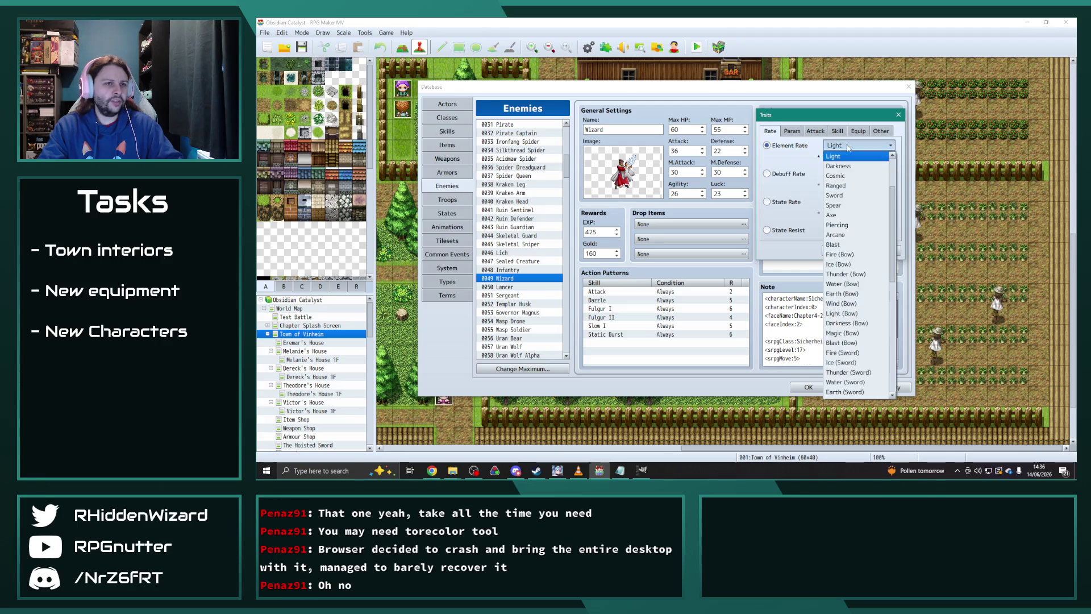
{"action": "left_click", "coordinate": [847, 197]}
{"action": "left_click", "coordinate": [840, 250]}
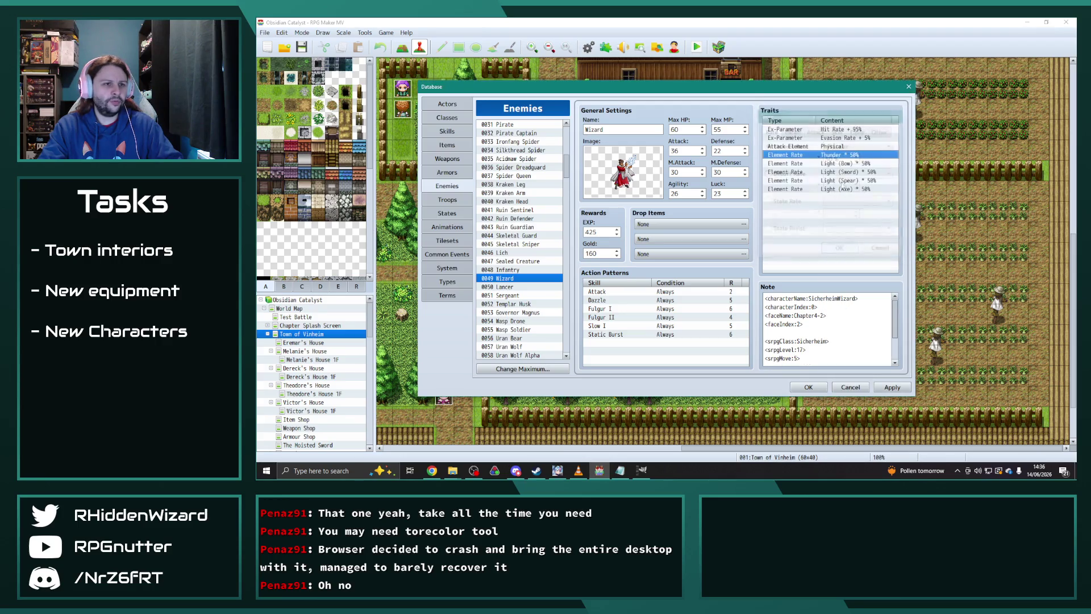
- Switch the Light (Bow) and Light (Sword) rates to Thunder (Bow) and Thunder (Sword)
{"action": "double_click", "coordinate": [822, 163]}
{"action": "left_click", "coordinate": [858, 145]}
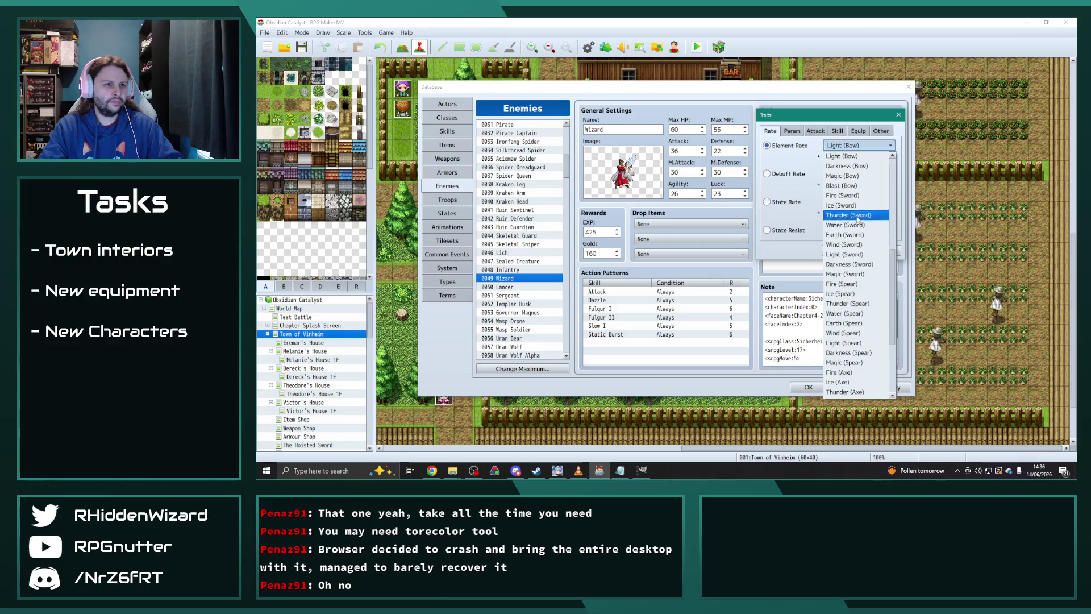
{"action": "left_click", "coordinate": [846, 234]}
{"action": "key", "text": "Return"}
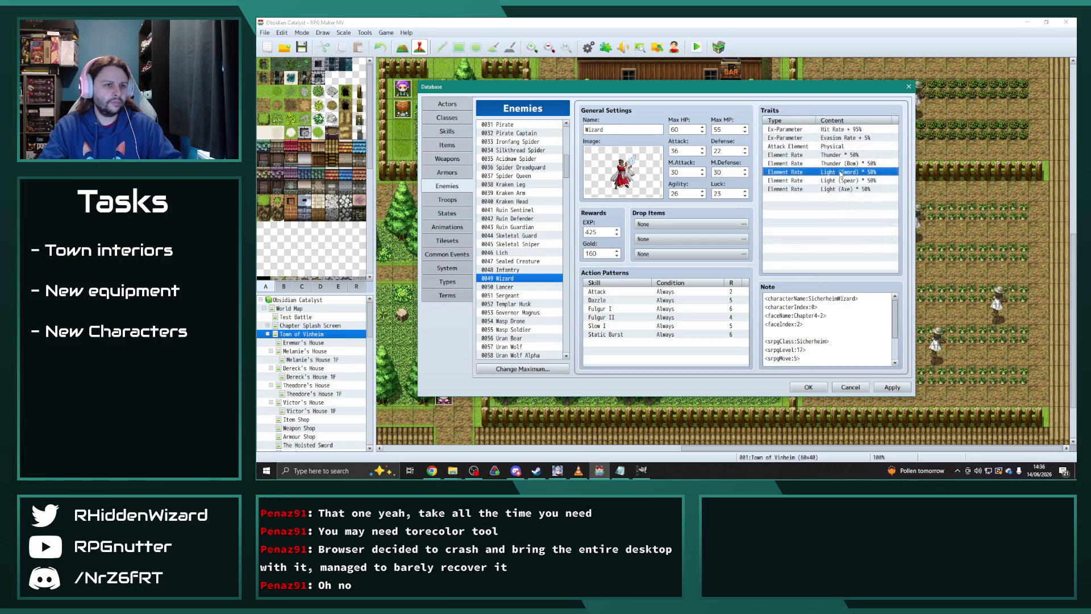
{"action": "double_click", "coordinate": [822, 172]}
{"action": "left_click", "coordinate": [875, 146]}
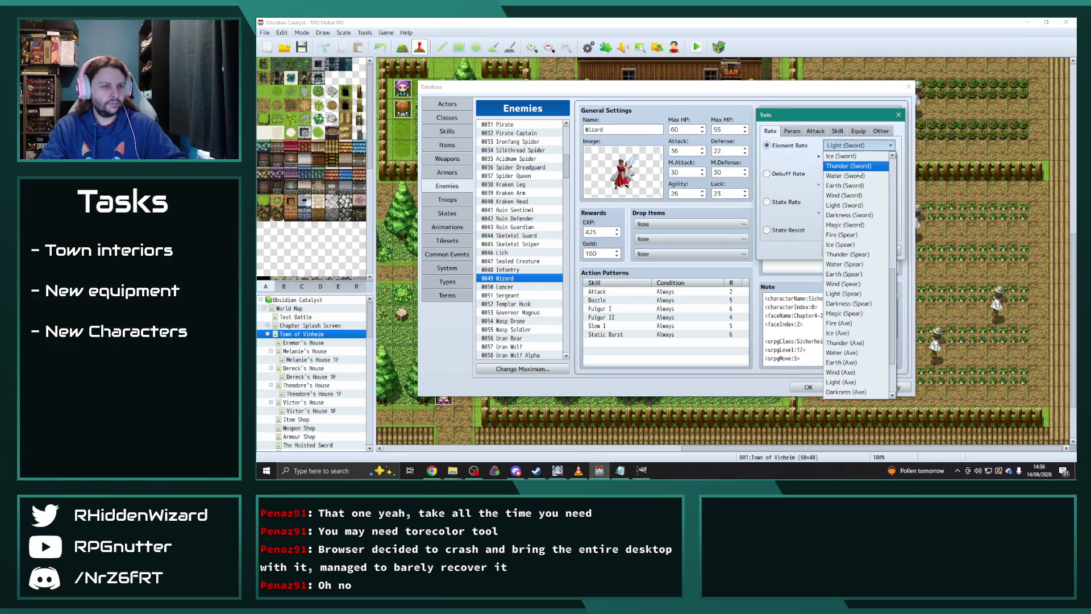
{"action": "left_click", "coordinate": [843, 293]}
{"action": "key", "text": "Return"}
- Change the Light (Spear) rate to Thunder (Spear), correcting a mistaken Thunder (Sword) pick
{"action": "double_click", "coordinate": [846, 176]}
{"action": "left_click", "coordinate": [857, 146]}
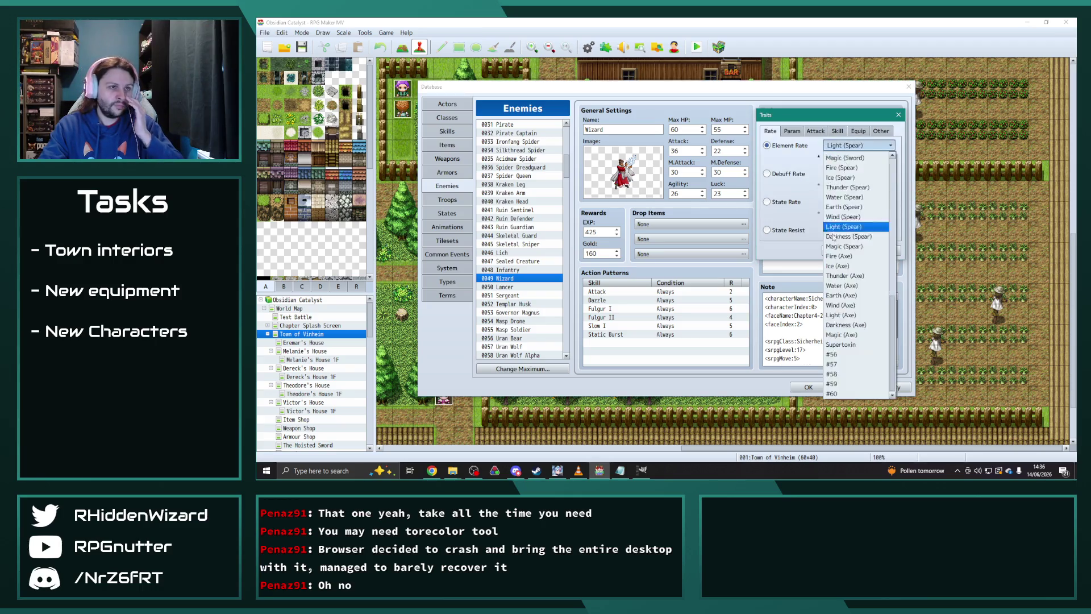
{"action": "left_click", "coordinate": [859, 168]}
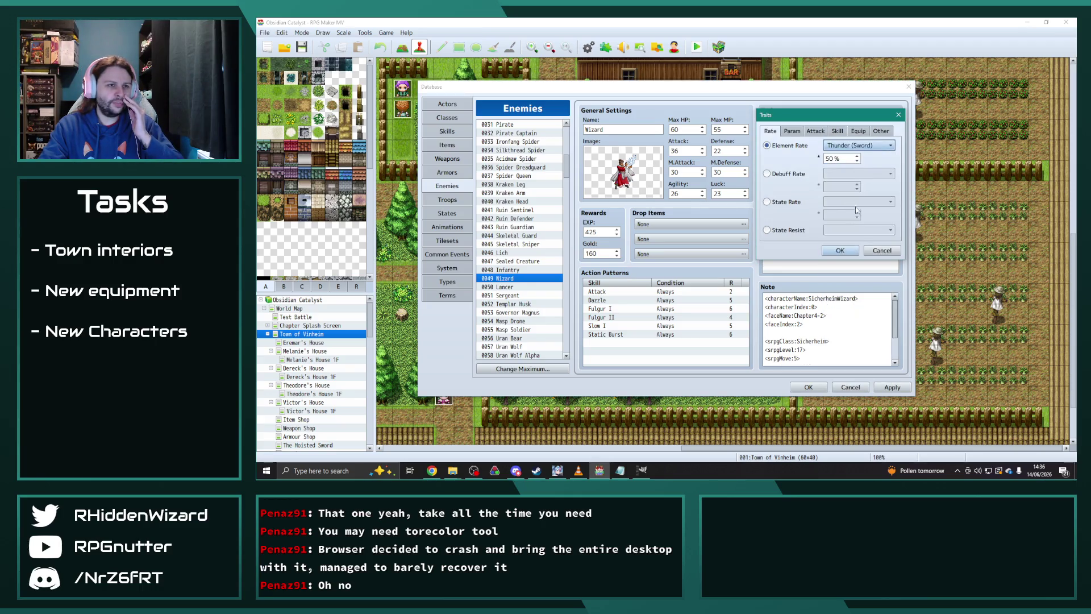
{"action": "left_click", "coordinate": [857, 145]}
{"action": "left_click", "coordinate": [852, 241]}
{"action": "left_click", "coordinate": [841, 249]}
- Set the Light (Axe) rate to Thunder (Axe) at 50%
{"action": "double_click", "coordinate": [847, 187]}
{"action": "left_click", "coordinate": [857, 146]}
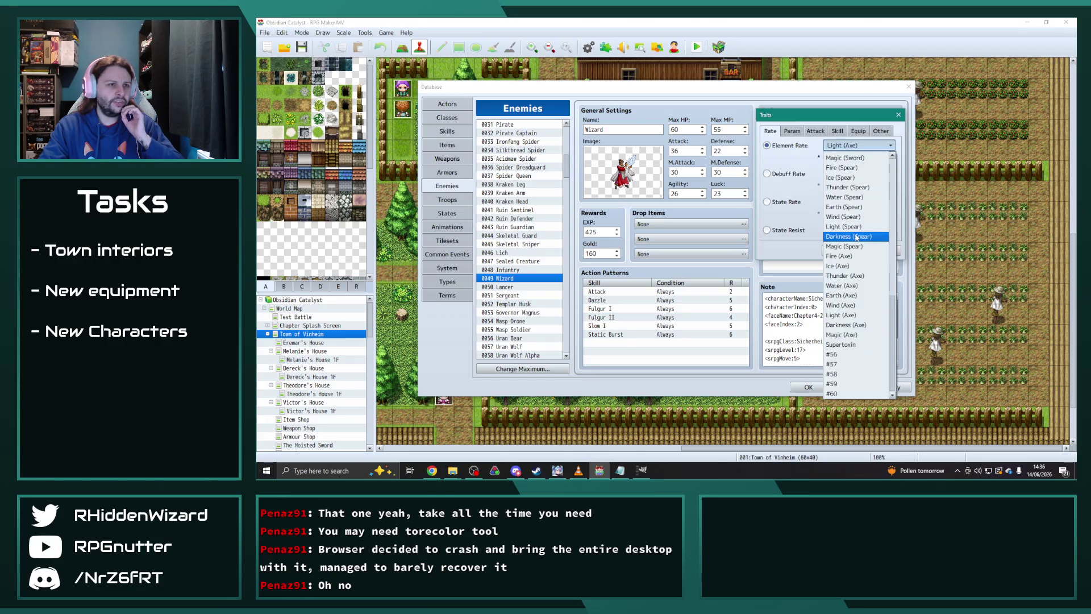
{"action": "scroll", "coordinate": [848, 313], "scroll_direction": "up", "scroll_amount": 2}
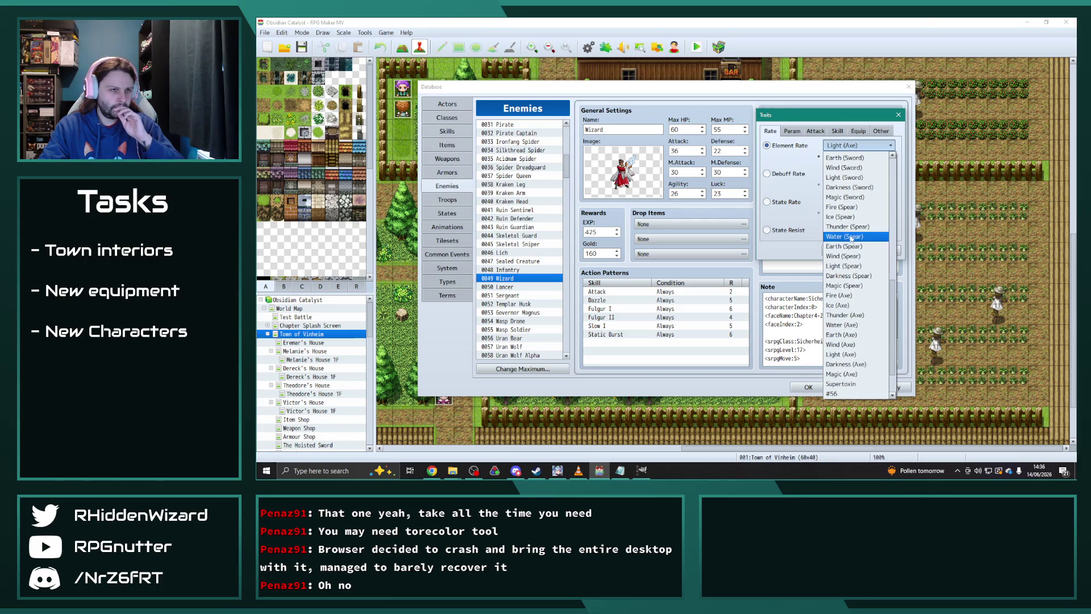
{"action": "scroll", "coordinate": [849, 315], "scroll_direction": "down", "scroll_amount": 1}
{"action": "left_click", "coordinate": [846, 305]}
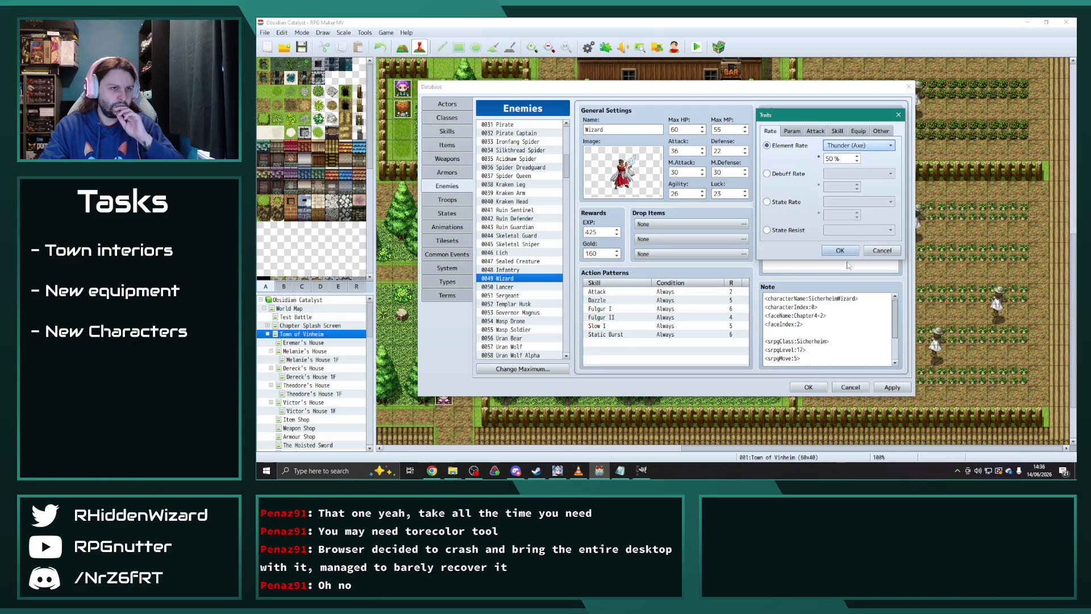
{"action": "left_click", "coordinate": [852, 250]}
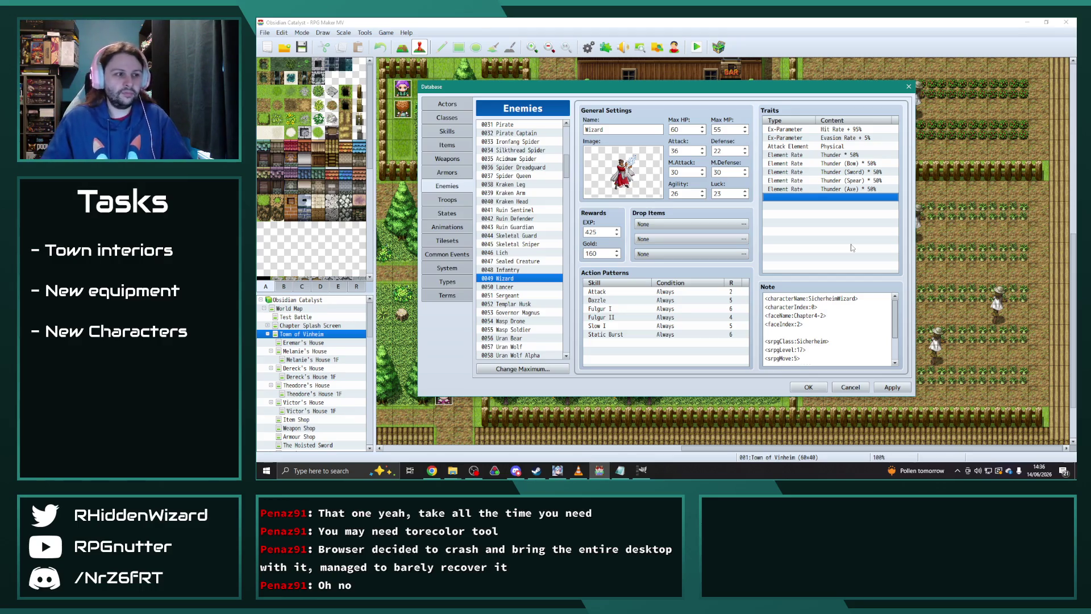
- Look through the Templar Husk and Governor Magnus enemy entries
{"action": "left_click", "coordinate": [520, 304]}
{"action": "scroll", "coordinate": [842, 216], "scroll_direction": "down", "scroll_amount": 4}
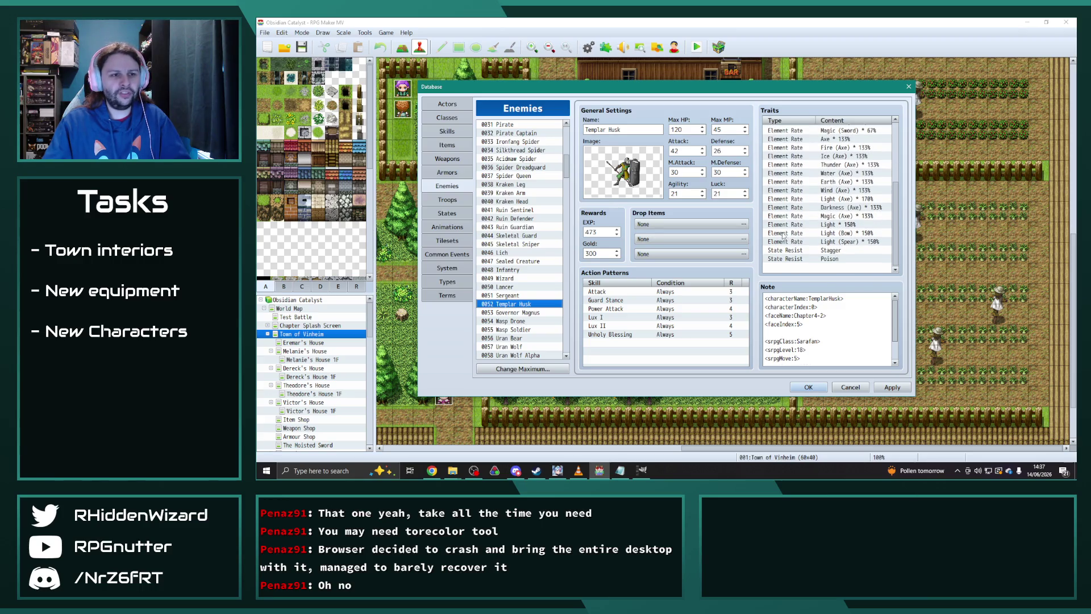
{"action": "scroll", "coordinate": [790, 241], "scroll_direction": "up", "scroll_amount": 1}
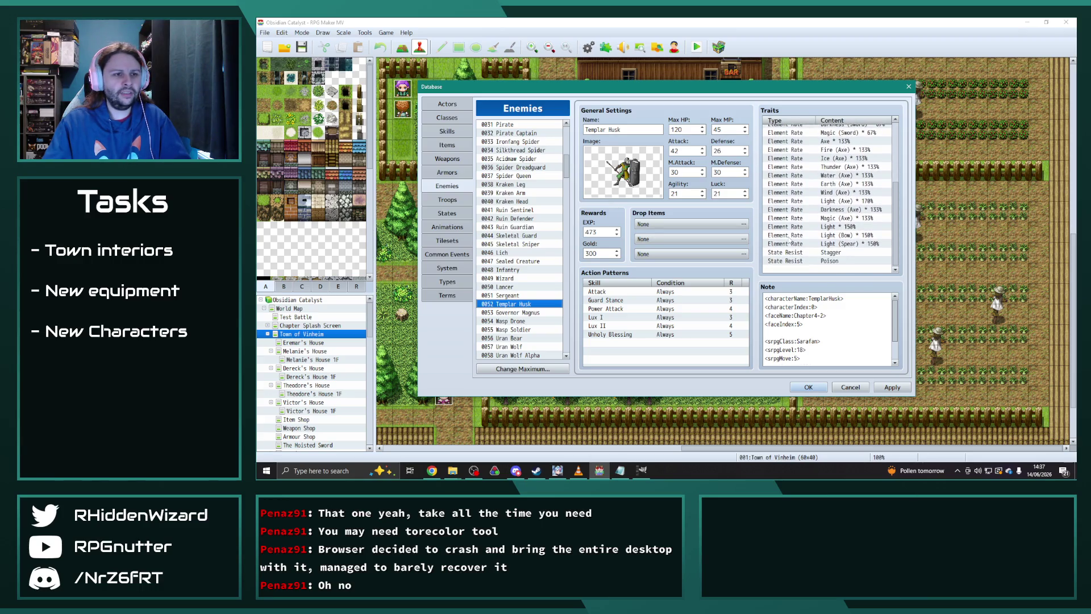
{"action": "left_click", "coordinate": [545, 312]}
{"action": "scroll", "coordinate": [794, 214], "scroll_direction": "down", "scroll_amount": 3}
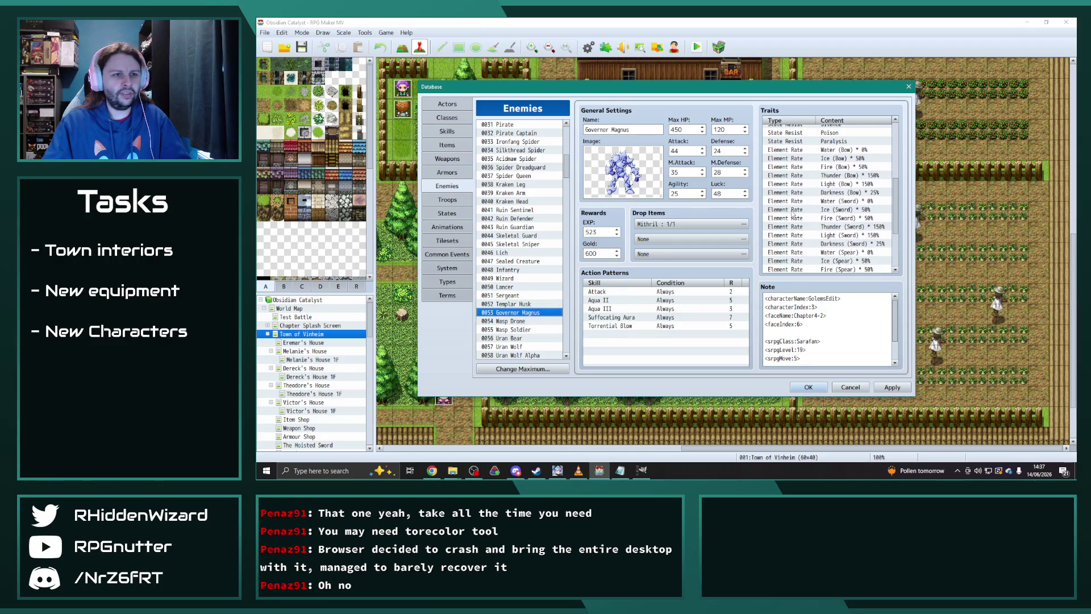
{"action": "scroll", "coordinate": [794, 213], "scroll_direction": "down", "scroll_amount": 1}
{"action": "scroll", "coordinate": [794, 214], "scroll_direction": "down", "scroll_amount": 3}
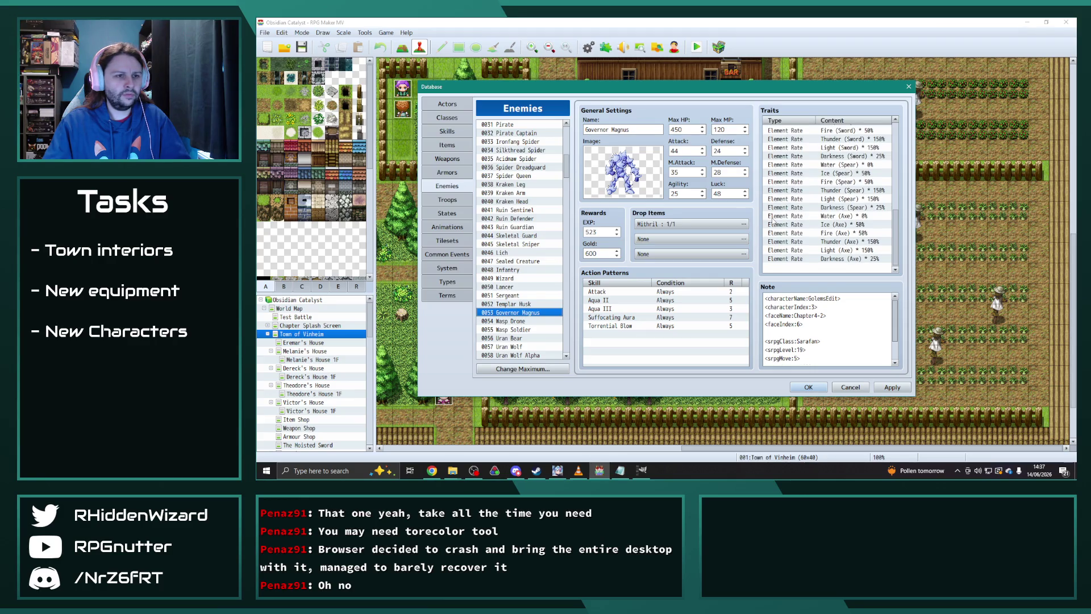
{"action": "scroll", "coordinate": [537, 292], "scroll_direction": "down", "scroll_amount": 3}
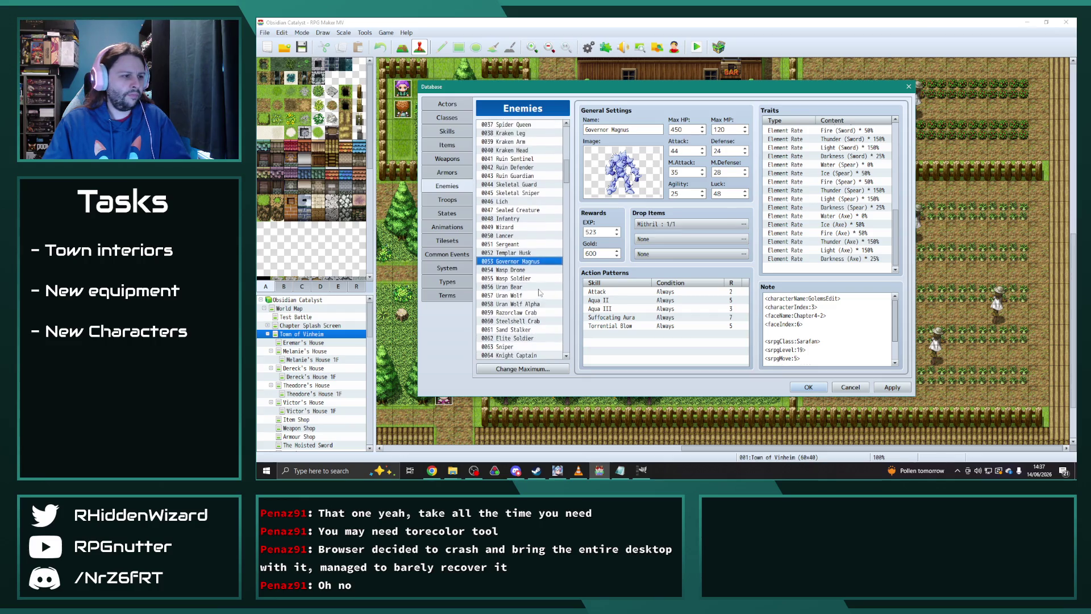
- Paste the five 50% Light element-rate traits into the Sorcerer's traits list
{"action": "left_click", "coordinate": [519, 321]}
{"action": "left_click", "coordinate": [514, 347]}
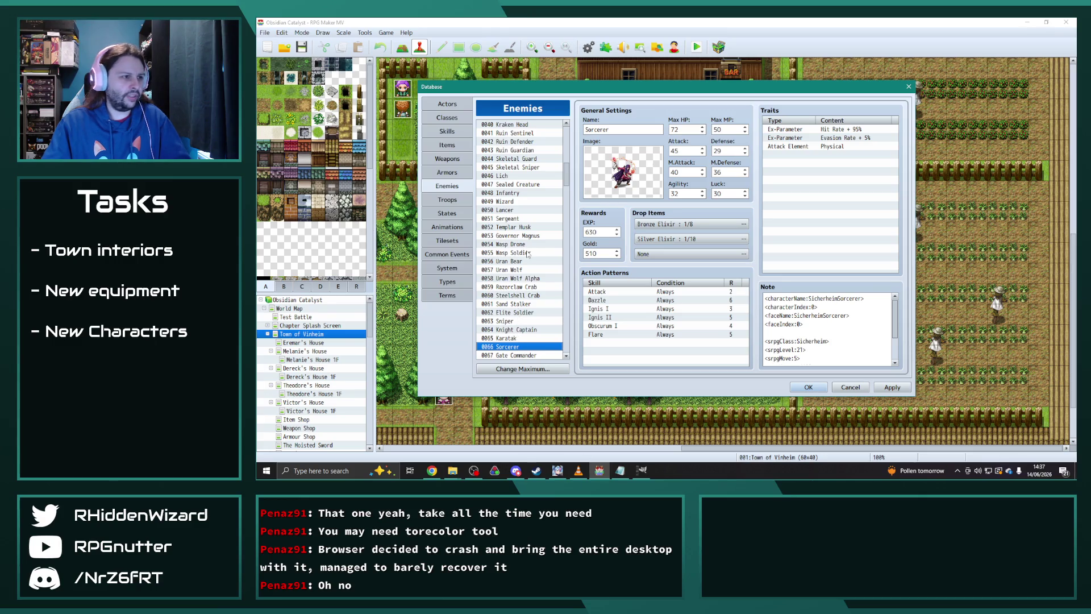
{"action": "left_click", "coordinate": [842, 154]}
{"action": "key", "text": "ctrl+v"}
{"action": "scroll", "coordinate": [548, 290], "scroll_direction": "down", "scroll_amount": 2}
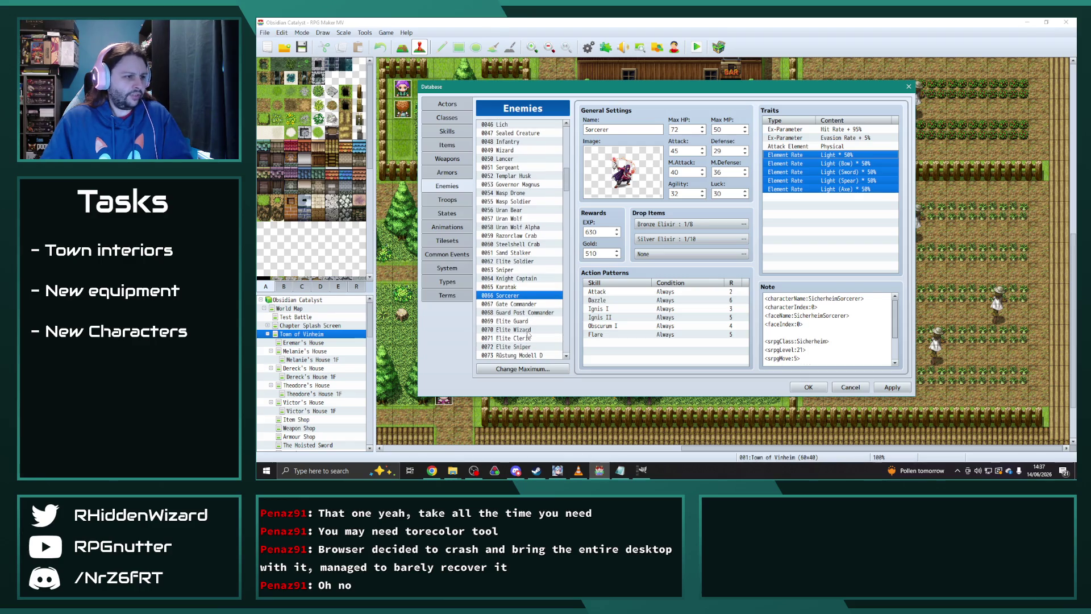
- Check Elite Wizard, Elite Cleric, Sniper and Karatak, then return to Sorcerer
{"action": "left_click", "coordinate": [527, 330]}
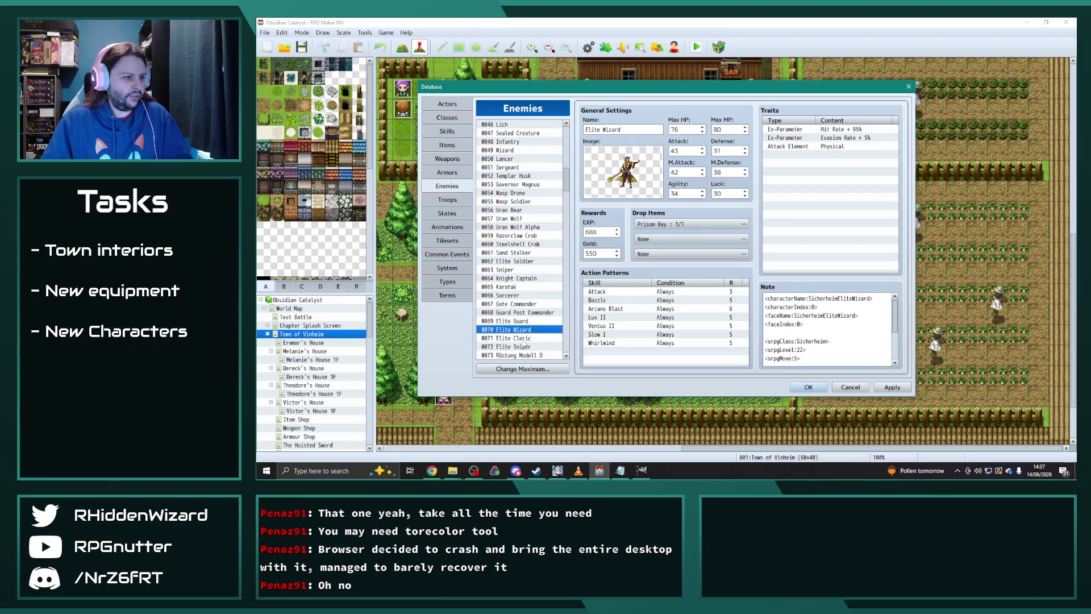
{"action": "left_click", "coordinate": [523, 339]}
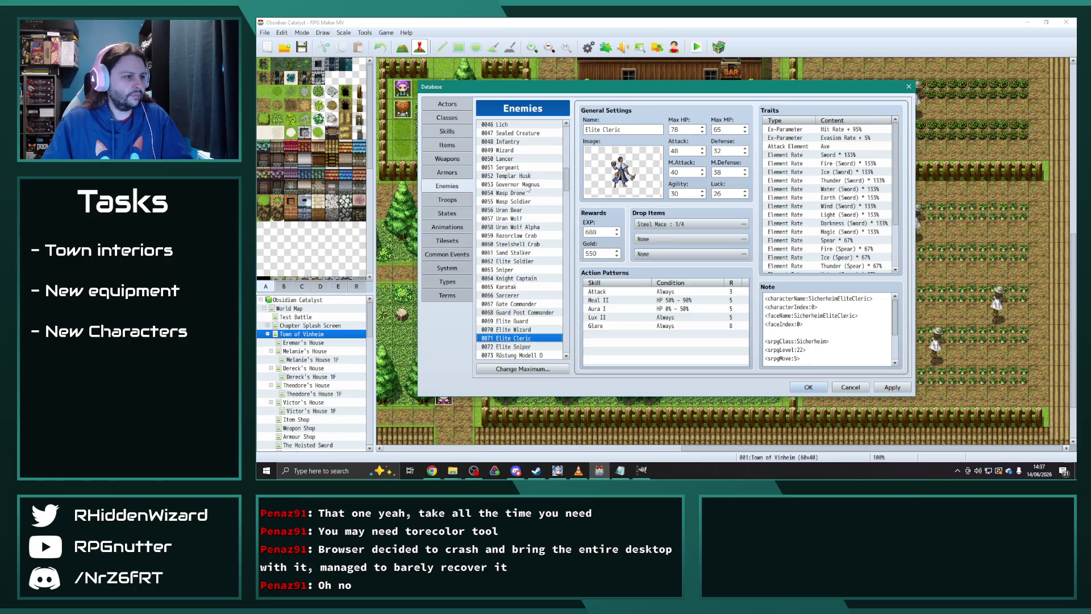
{"action": "left_click", "coordinate": [524, 278]}
{"action": "left_click", "coordinate": [509, 270]}
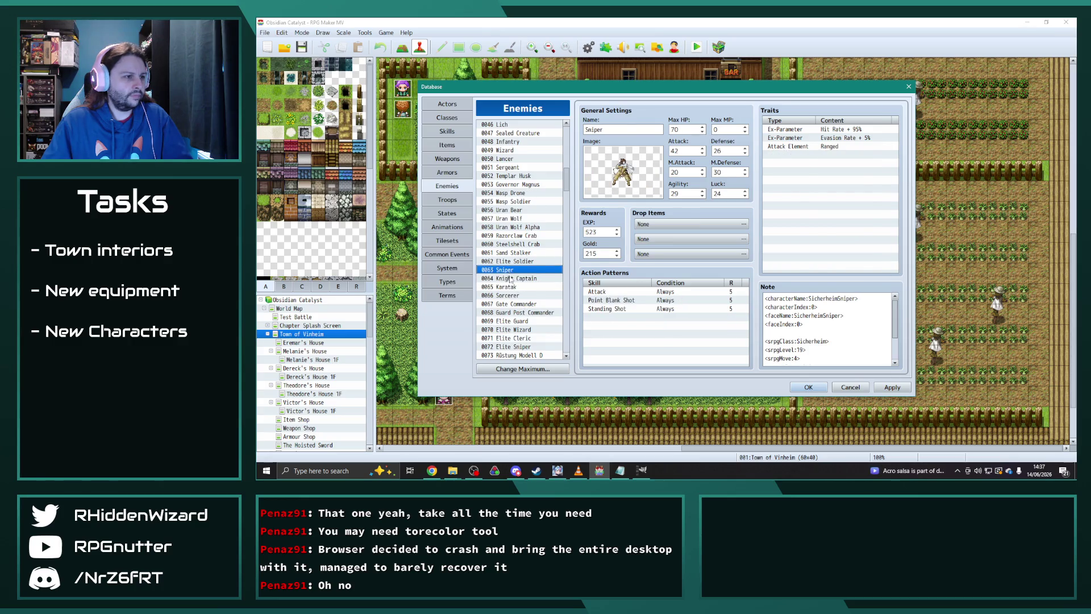
{"action": "left_click", "coordinate": [510, 279]}
{"action": "left_click", "coordinate": [508, 288]}
{"action": "scroll", "coordinate": [816, 251], "scroll_direction": "down", "scroll_amount": 3}
{"action": "scroll", "coordinate": [817, 251], "scroll_direction": "down", "scroll_amount": 4}
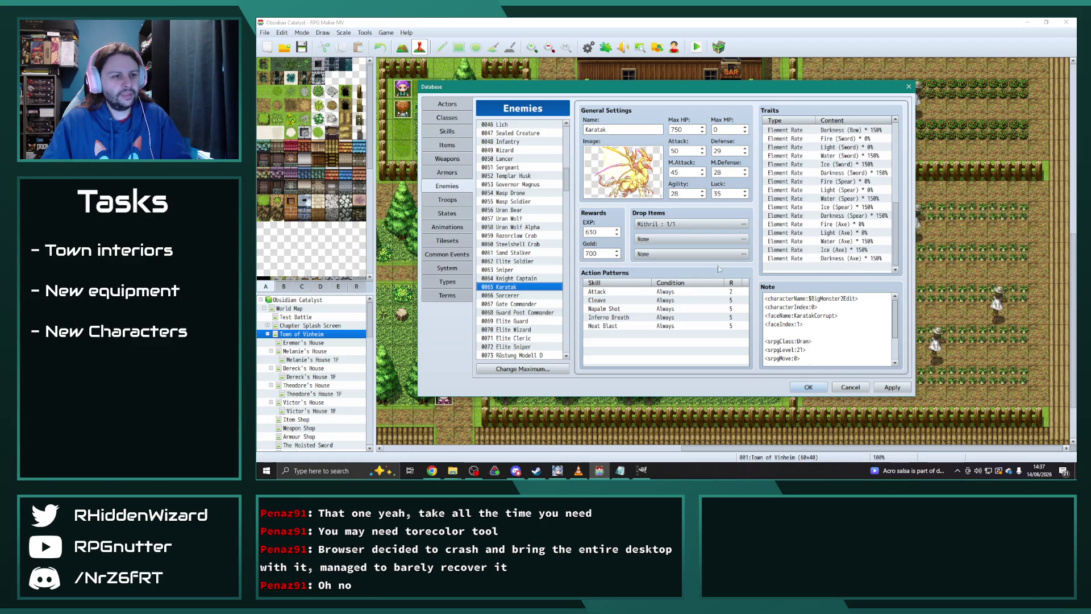
{"action": "left_click", "coordinate": [517, 296]}
- Change the Sorcerer's Light and Light (Bow) rates to Fire and Fire (Bow)
{"action": "double_click", "coordinate": [846, 155]}
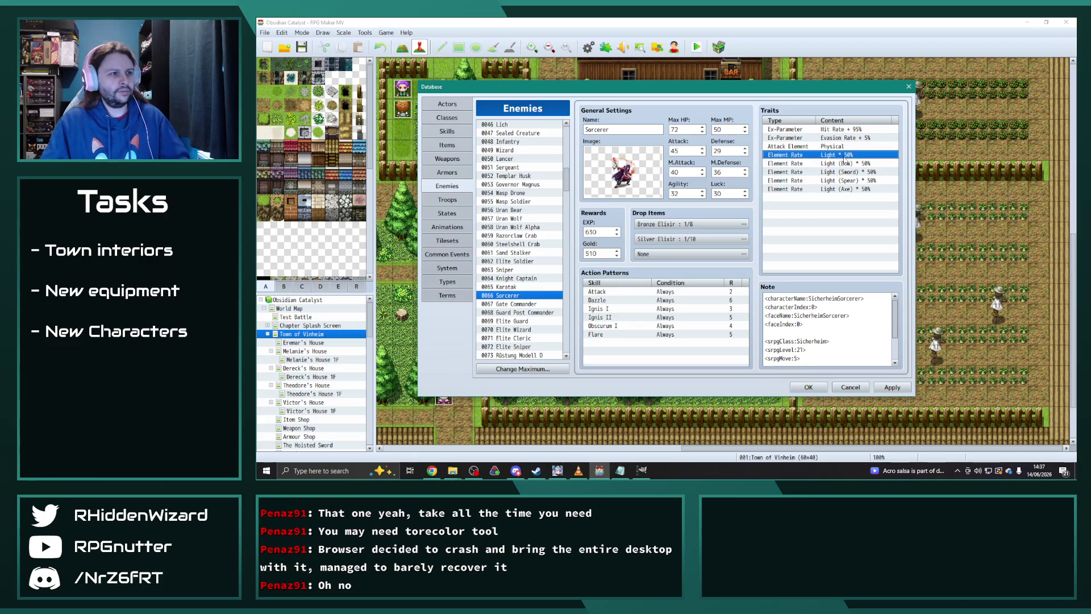
{"action": "left_click", "coordinate": [881, 146]}
{"action": "left_click", "coordinate": [841, 372]}
{"action": "left_click", "coordinate": [840, 250]}
{"action": "double_click", "coordinate": [844, 166]}
{"action": "left_click", "coordinate": [858, 145]}
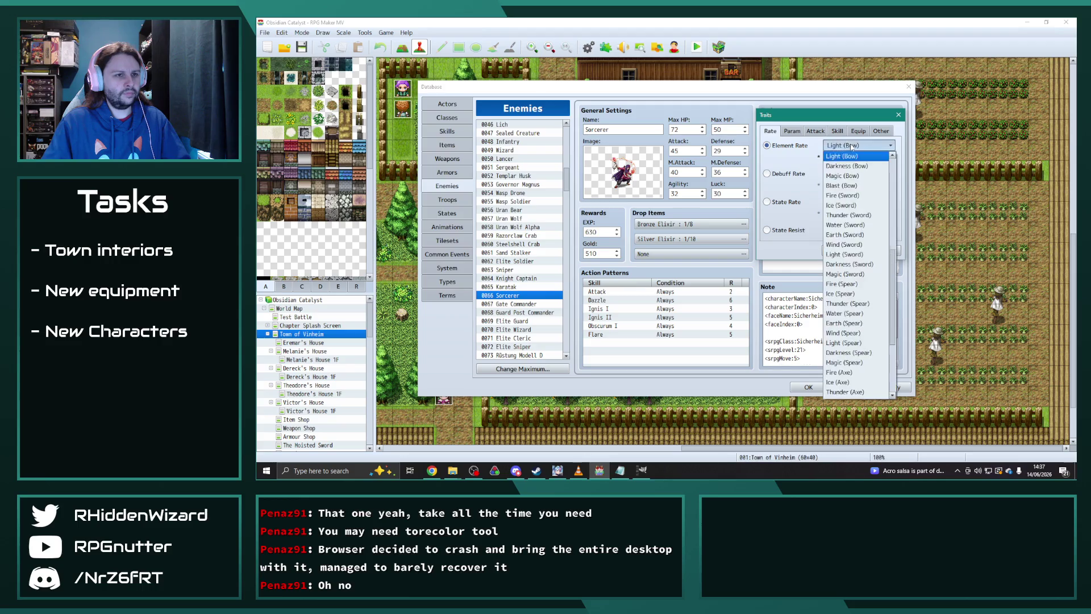
{"action": "left_click", "coordinate": [844, 246]}
{"action": "left_click", "coordinate": [844, 245]}
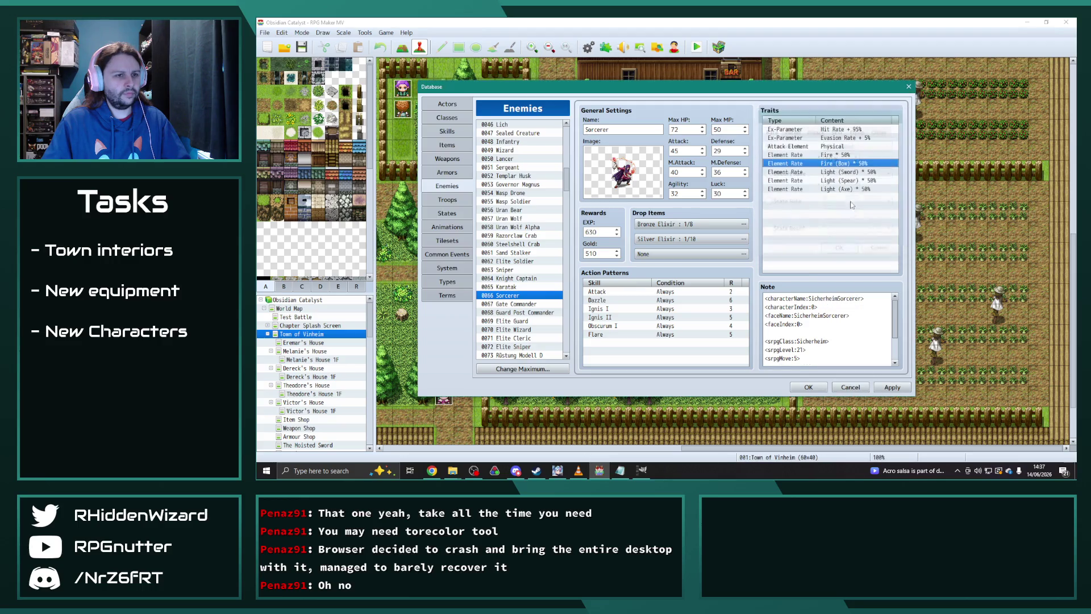
- Switch the Light (Sword) and Light (Spear) rates to Fire (Sword) and Fire (Spear)
{"action": "double_click", "coordinate": [844, 167]}
{"action": "left_click", "coordinate": [858, 146]}
{"action": "scroll", "coordinate": [842, 200], "scroll_direction": "up", "scroll_amount": 2}
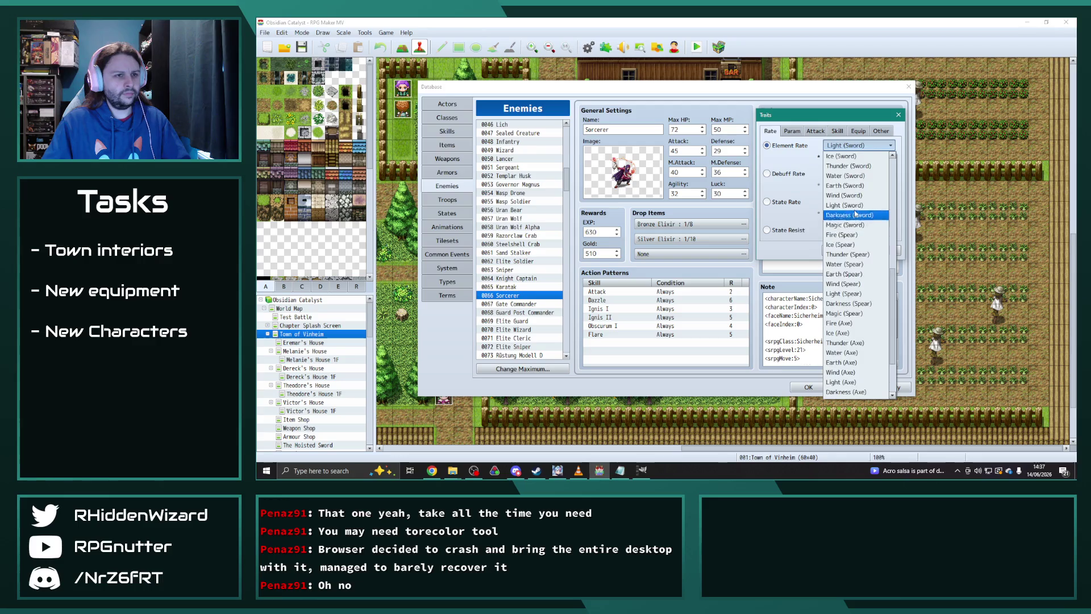
{"action": "left_click", "coordinate": [844, 156]}
{"action": "left_click", "coordinate": [839, 250]}
{"action": "double_click", "coordinate": [851, 180]}
{"action": "key", "text": "Escape"}
{"action": "double_click", "coordinate": [851, 182]}
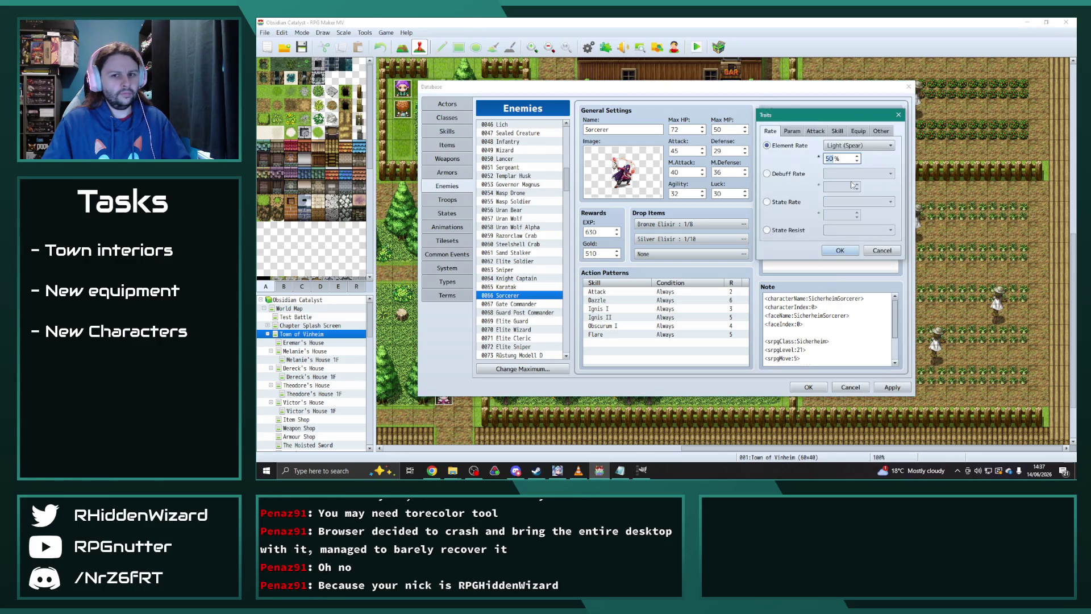
{"action": "left_click", "coordinate": [867, 148]}
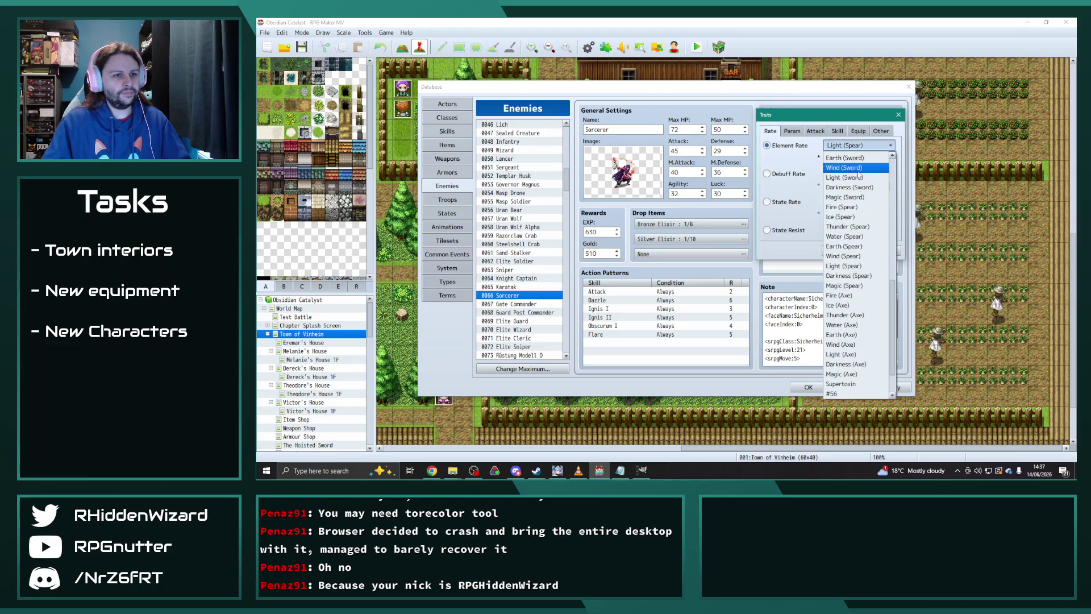
{"action": "left_click", "coordinate": [845, 207]}
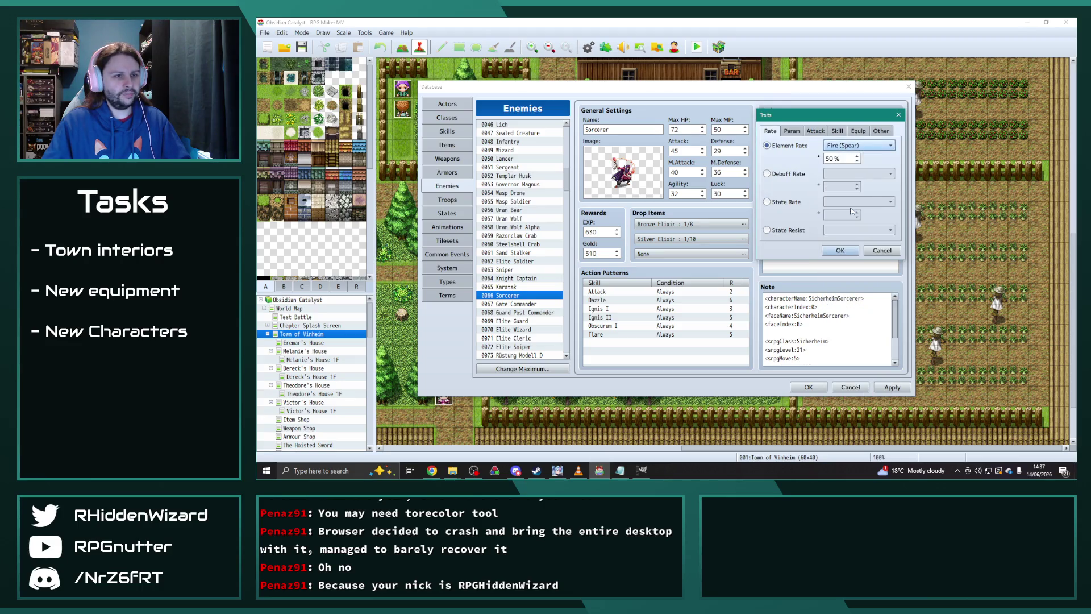
{"action": "left_click", "coordinate": [839, 250]}
- Change Light (Axe) to Fire (Axe), select the five Fire rates, and show Elite Wizard
{"action": "double_click", "coordinate": [846, 189]}
{"action": "left_click", "coordinate": [858, 146]}
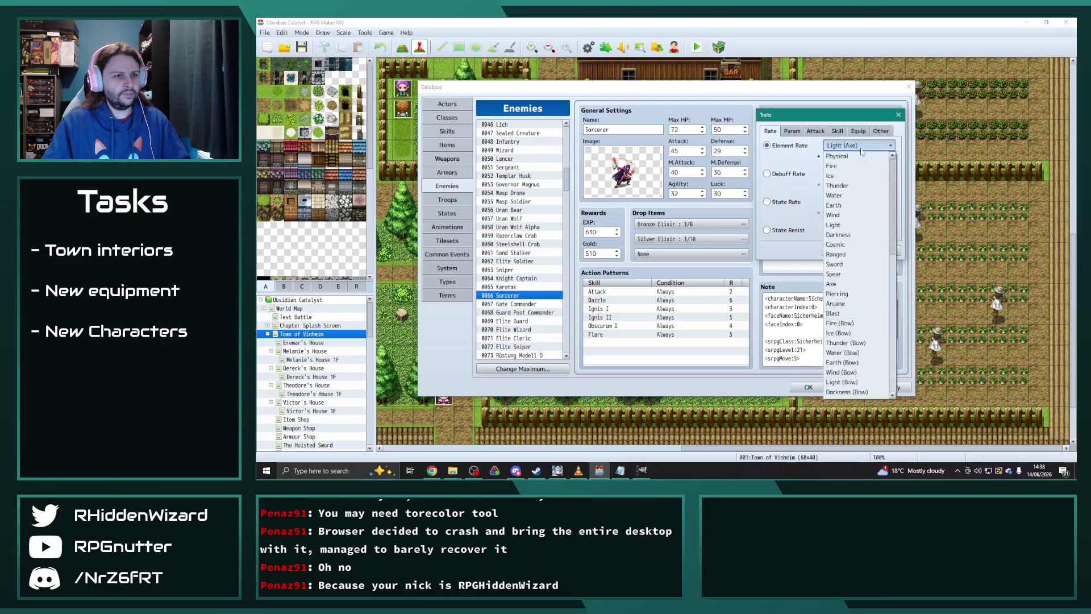
{"action": "left_click", "coordinate": [839, 285]}
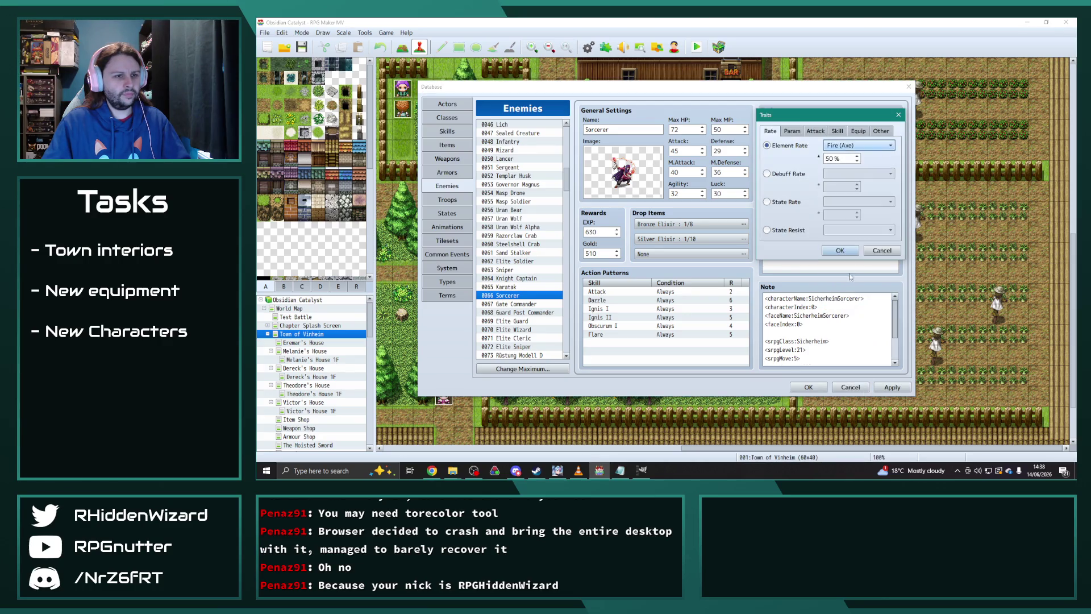
{"action": "left_click", "coordinate": [840, 251]}
{"action": "left_click", "coordinate": [842, 156], "text": "shift"}
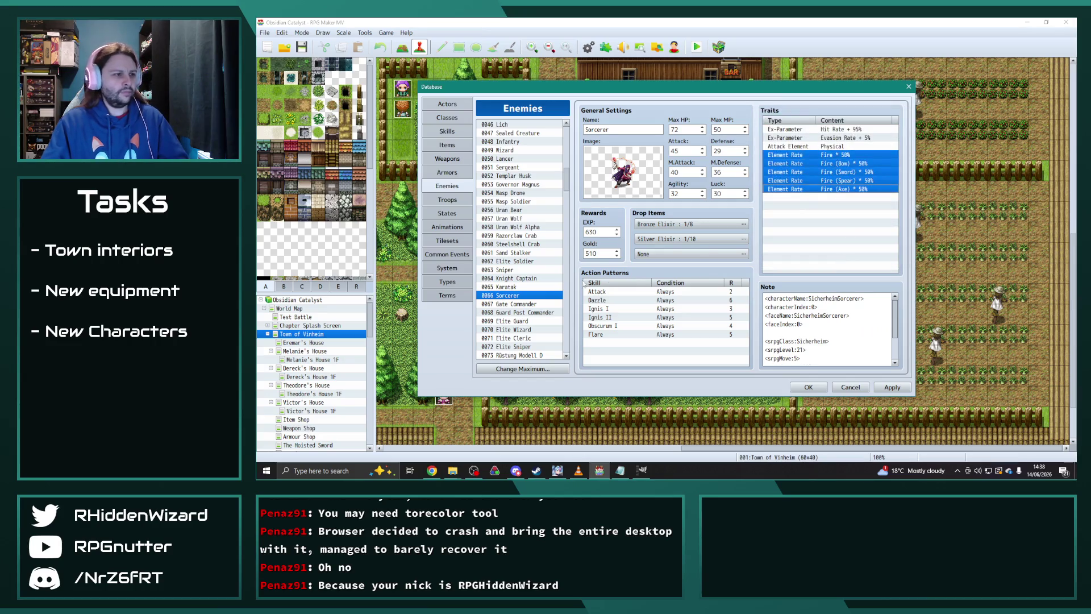
{"action": "left_click_drag", "start_coordinate": [520, 306], "coordinate": [521, 329]}
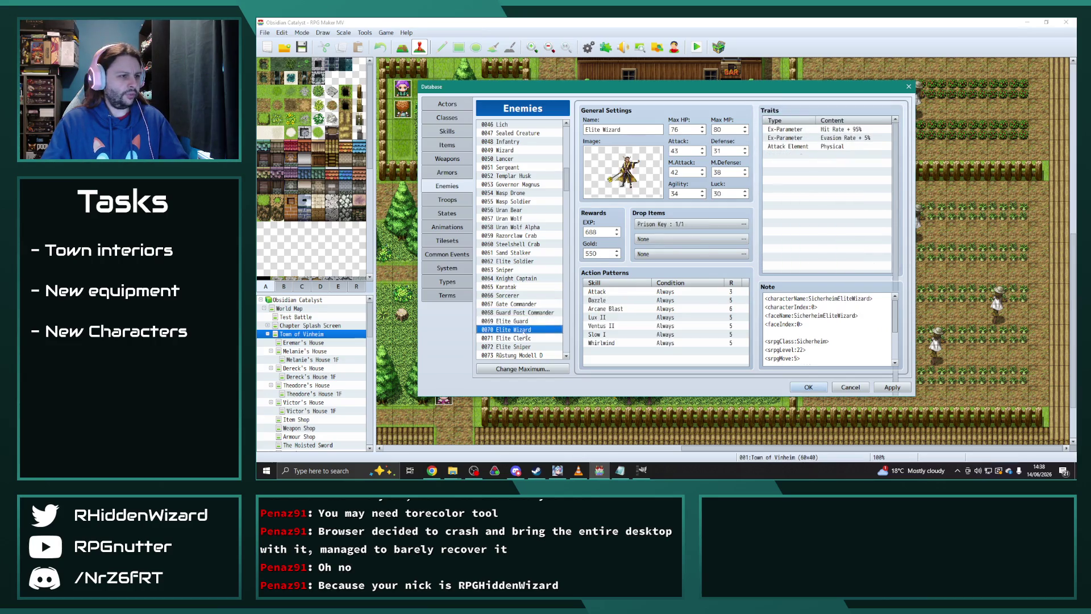
- Paste the five Fire rates into Elite Wizard and change the first to Wind
{"action": "left_click", "coordinate": [795, 156]}
{"action": "key", "text": "ctrl+v"}
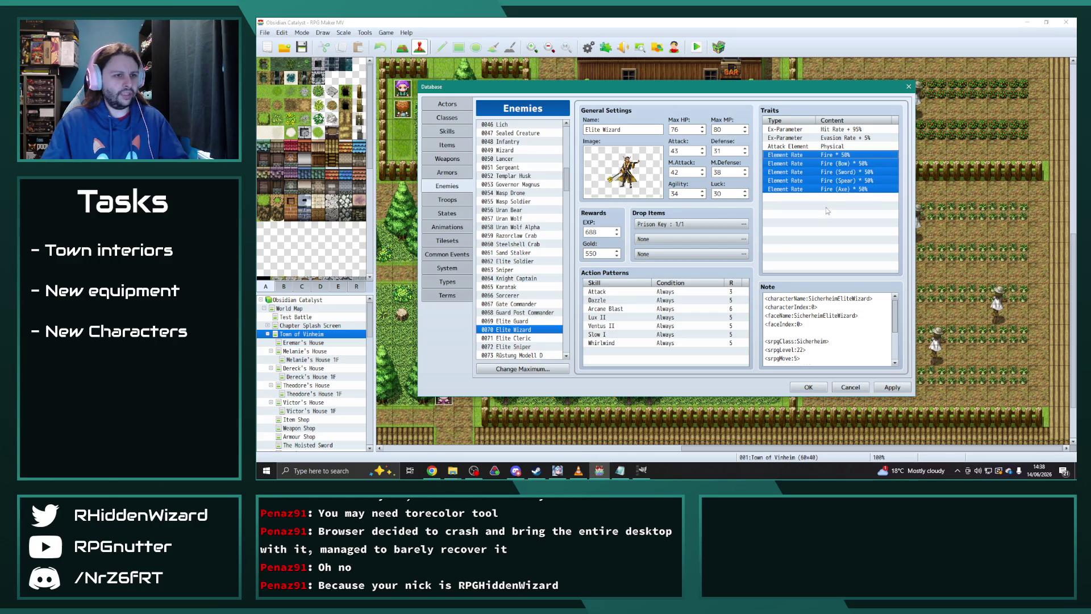
{"action": "double_click", "coordinate": [835, 155]}
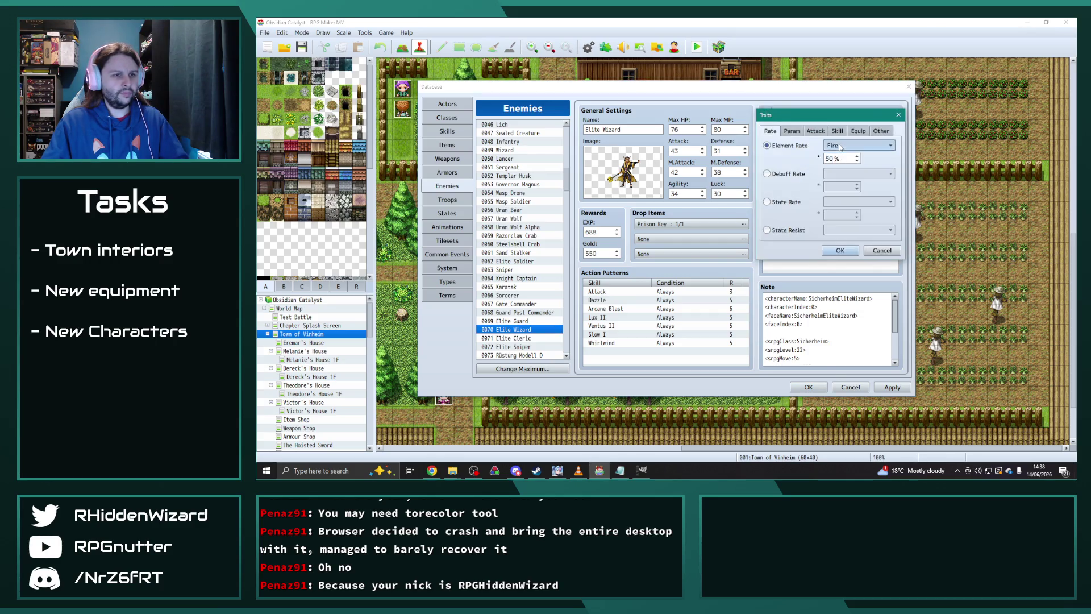
{"action": "left_click", "coordinate": [882, 145]}
{"action": "left_click", "coordinate": [843, 204]}
{"action": "left_click", "coordinate": [840, 250]}
- Turn the Fire (Bow) and Fire (Sword) rates into Wind (Bow) and Wind (Sword)
{"action": "double_click", "coordinate": [844, 158]}
{"action": "left_click", "coordinate": [852, 145]}
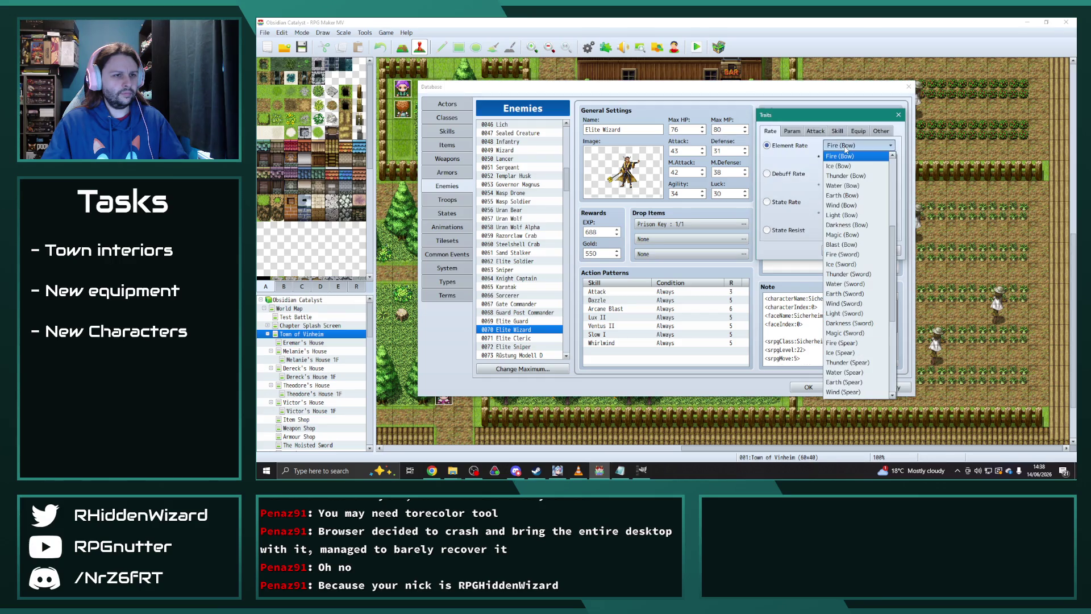
{"action": "left_click", "coordinate": [847, 223]}
{"action": "left_click", "coordinate": [839, 250]}
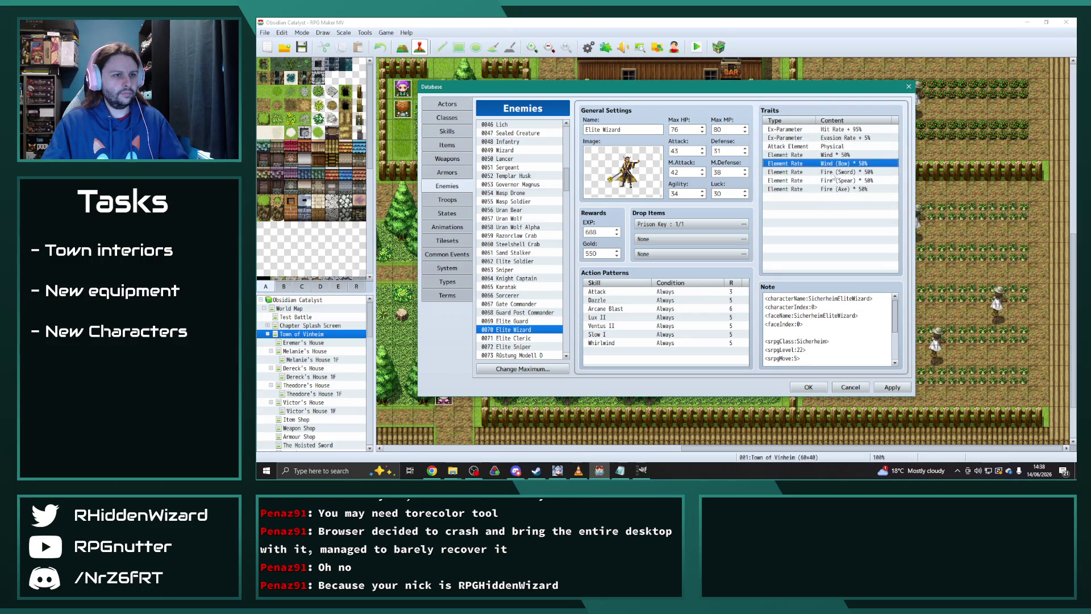
{"action": "double_click", "coordinate": [840, 163]}
{"action": "left_click", "coordinate": [852, 145]}
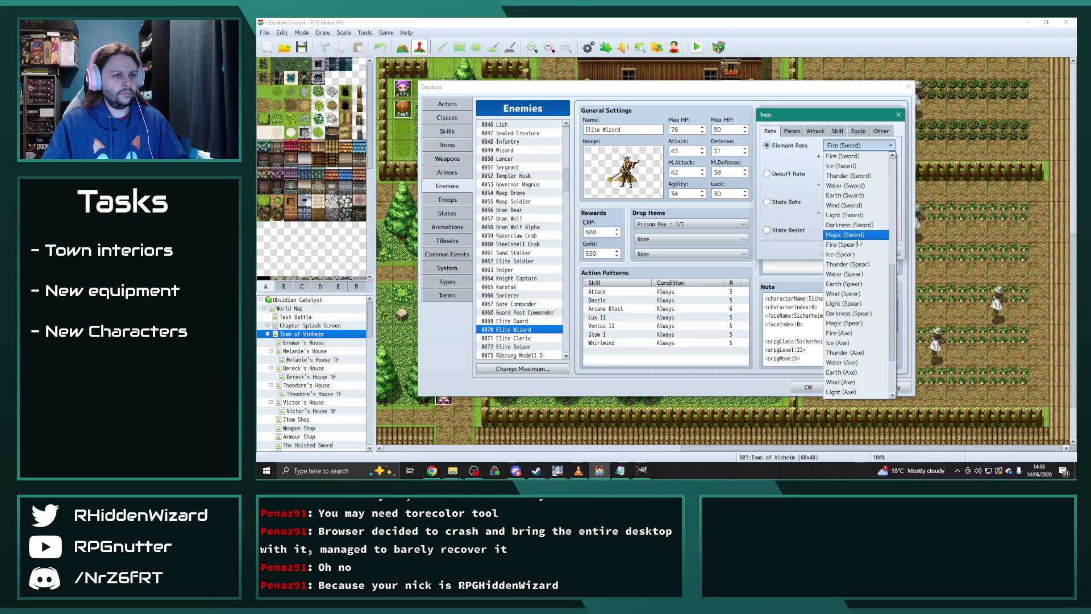
{"action": "left_click", "coordinate": [844, 205]}
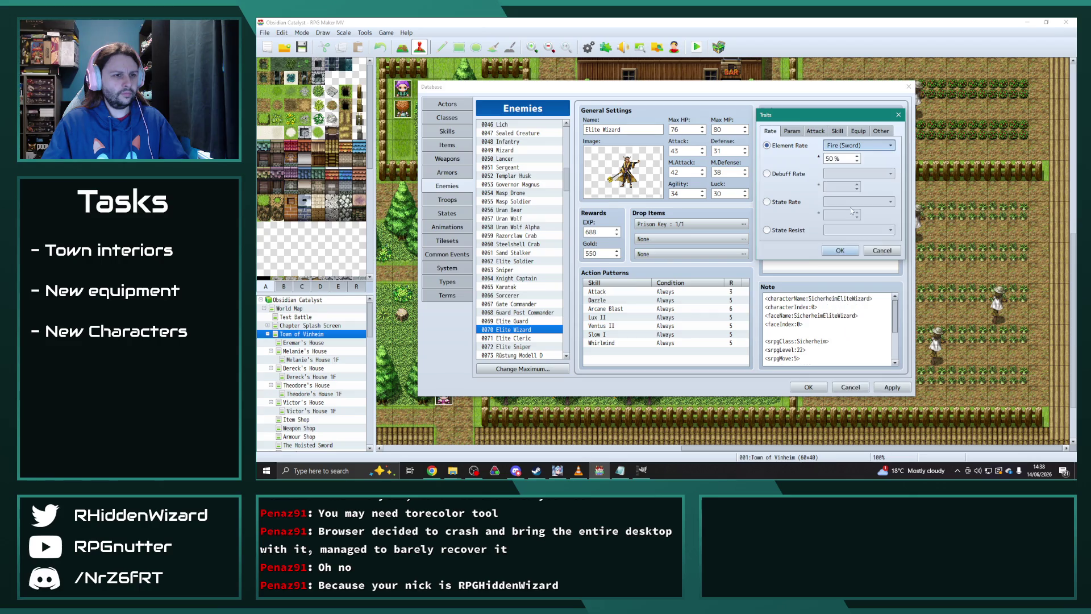
{"action": "left_click", "coordinate": [839, 251]}
- Turn the Fire (Spear) and Fire (Axe) rates into Wind (Spear) and Wind (Axe)
{"action": "double_click", "coordinate": [841, 175]}
{"action": "left_click", "coordinate": [858, 145]}
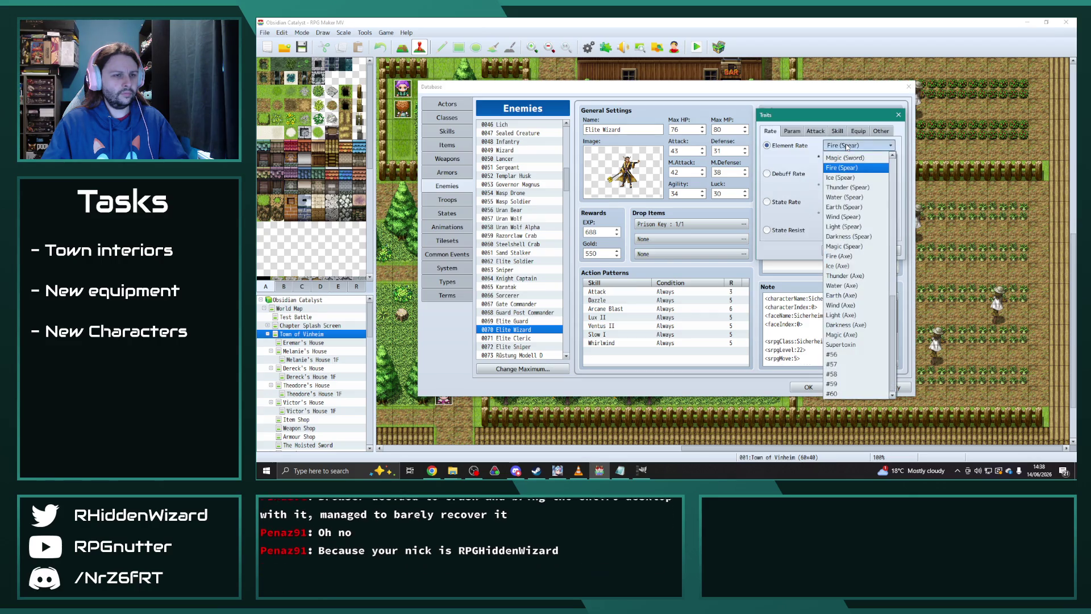
{"action": "left_click", "coordinate": [858, 216]}
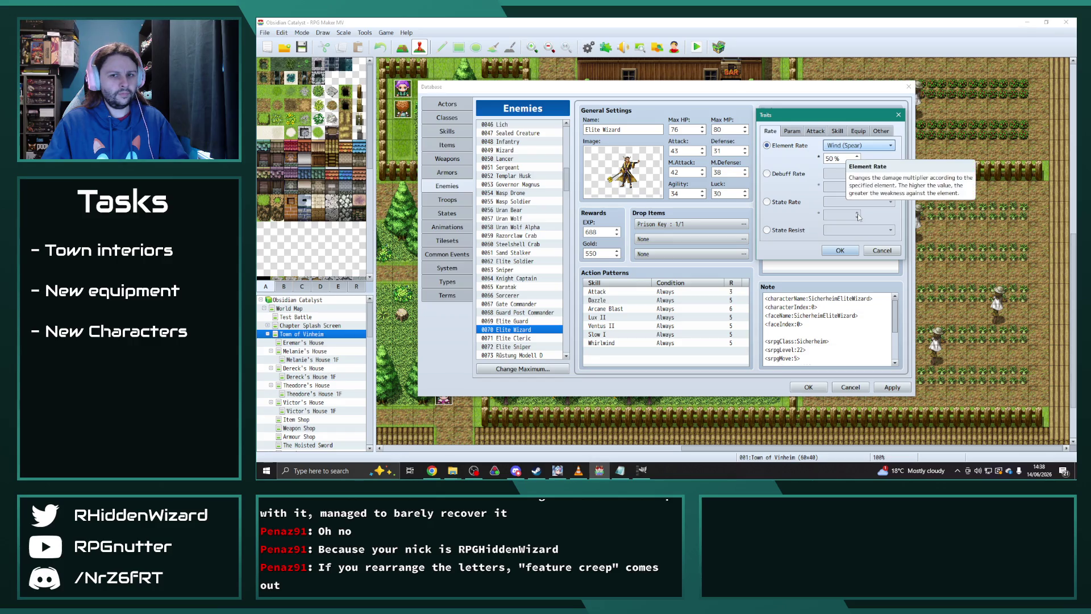
{"action": "left_click", "coordinate": [840, 251]}
{"action": "double_click", "coordinate": [841, 185]}
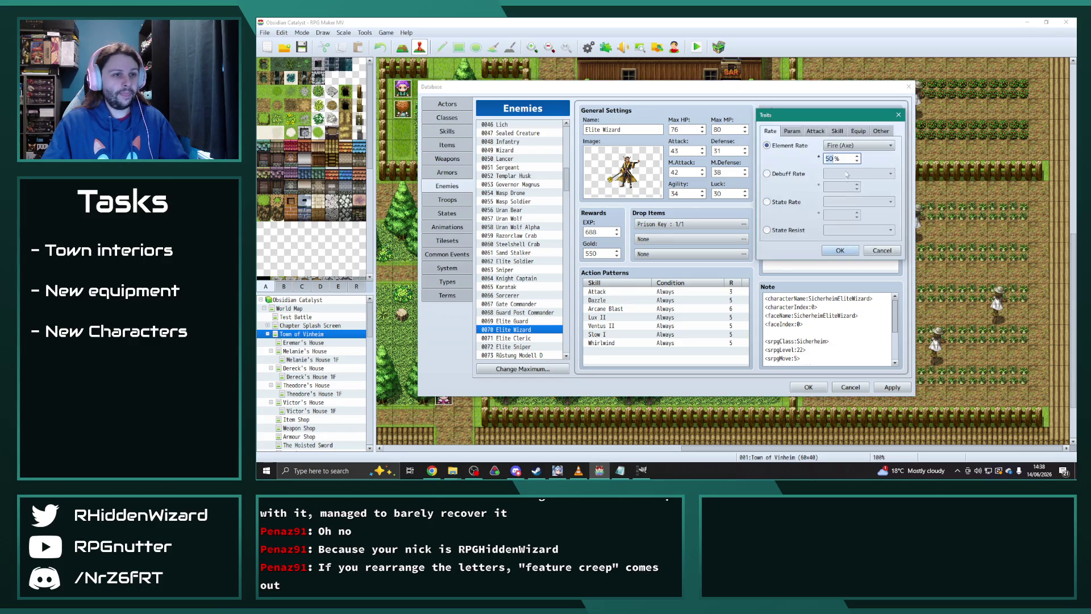
{"action": "left_click", "coordinate": [855, 145]}
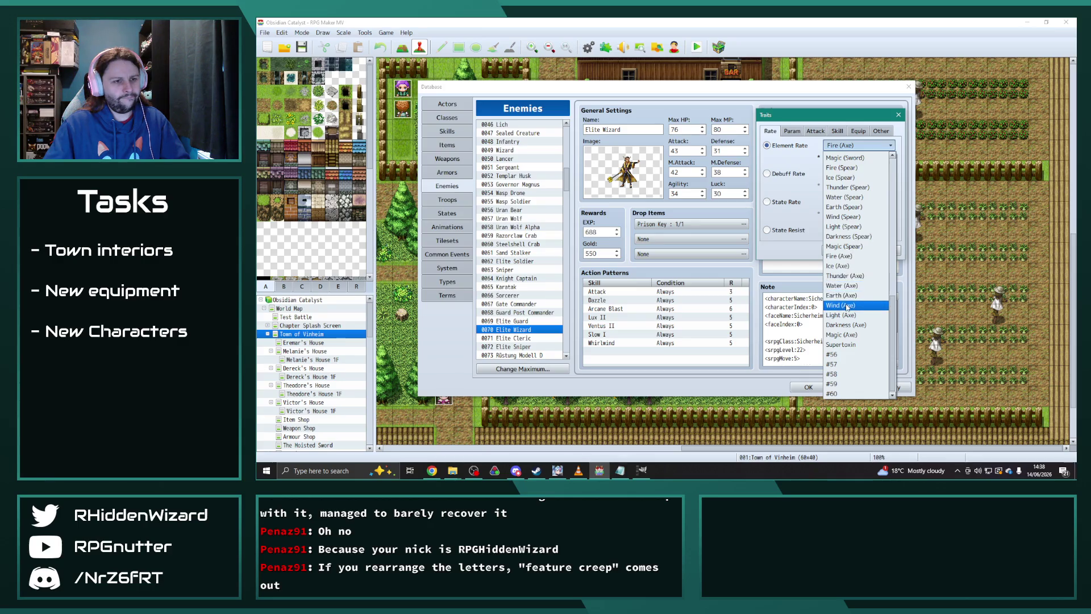
{"action": "left_click", "coordinate": [841, 305]}
{"action": "left_click", "coordinate": [842, 254]}
- Paste the five 50% Fire rates again below the Wind rates
{"action": "left_click", "coordinate": [830, 198]}
{"action": "key", "text": "ctrl+v"}
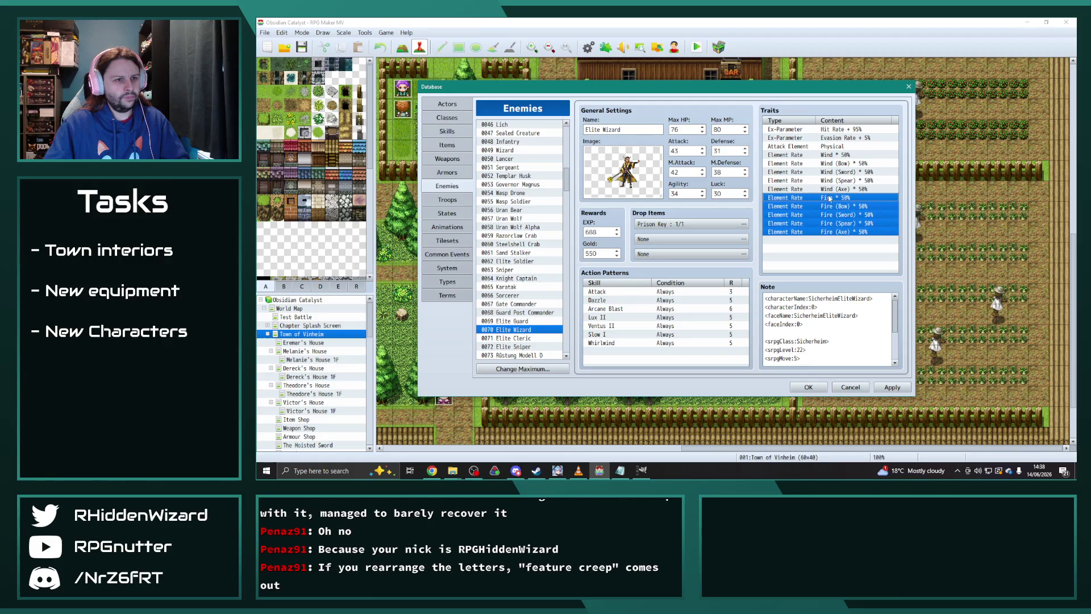
{"action": "double_click", "coordinate": [829, 198]}
{"action": "left_click", "coordinate": [858, 146]}
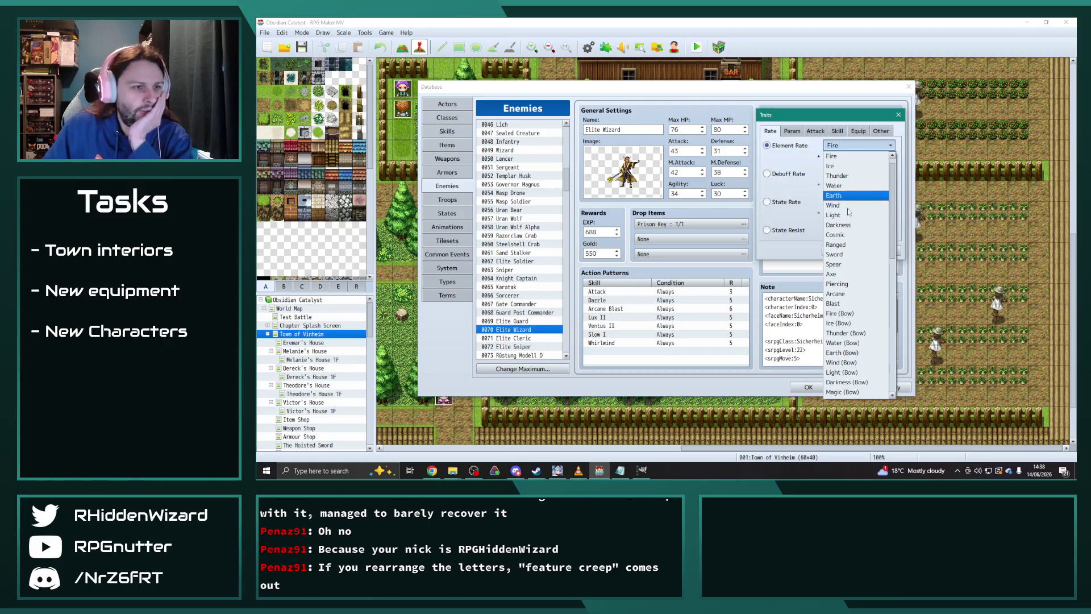
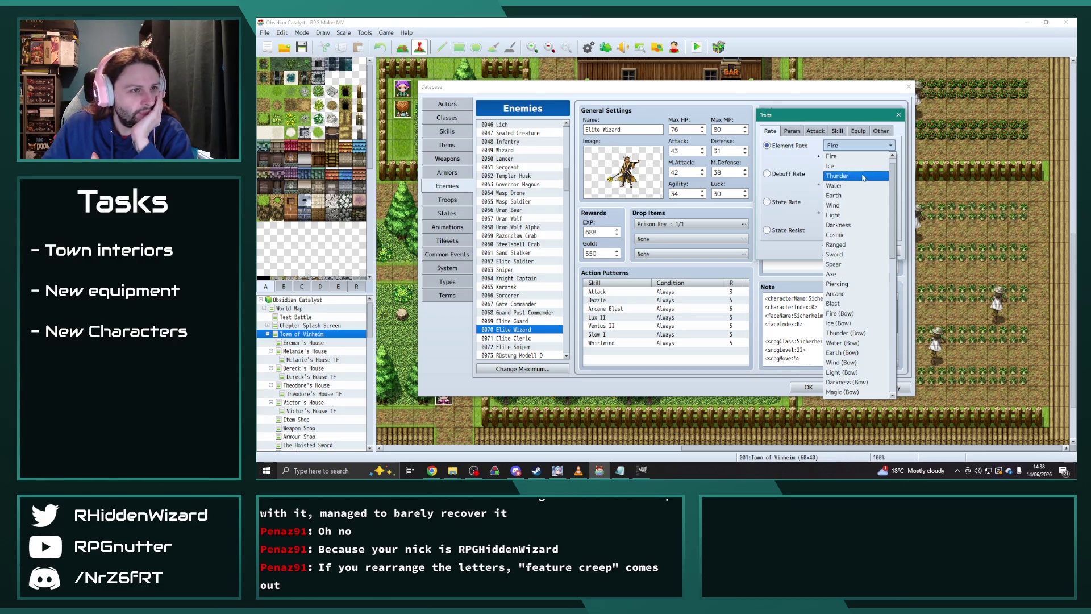
- Change Elite Wizard's Fire and Fire (Bow) rate traits to Light and Light (Bow) at 50%
{"action": "left_click", "coordinate": [846, 216]}
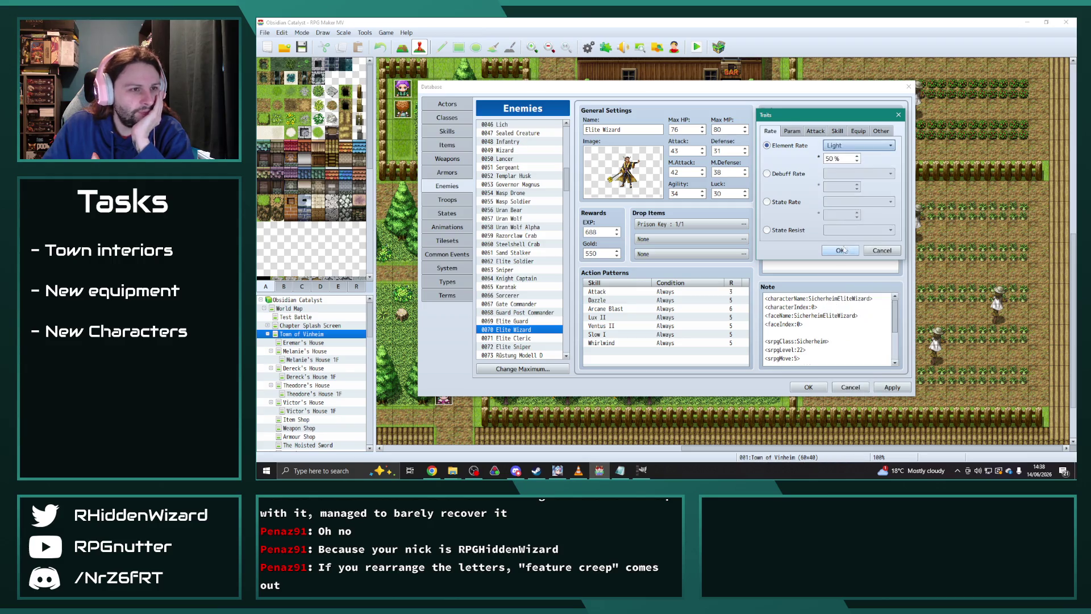
{"action": "key", "text": "Return"}
{"action": "double_click", "coordinate": [839, 211]}
{"action": "left_click", "coordinate": [855, 146]}
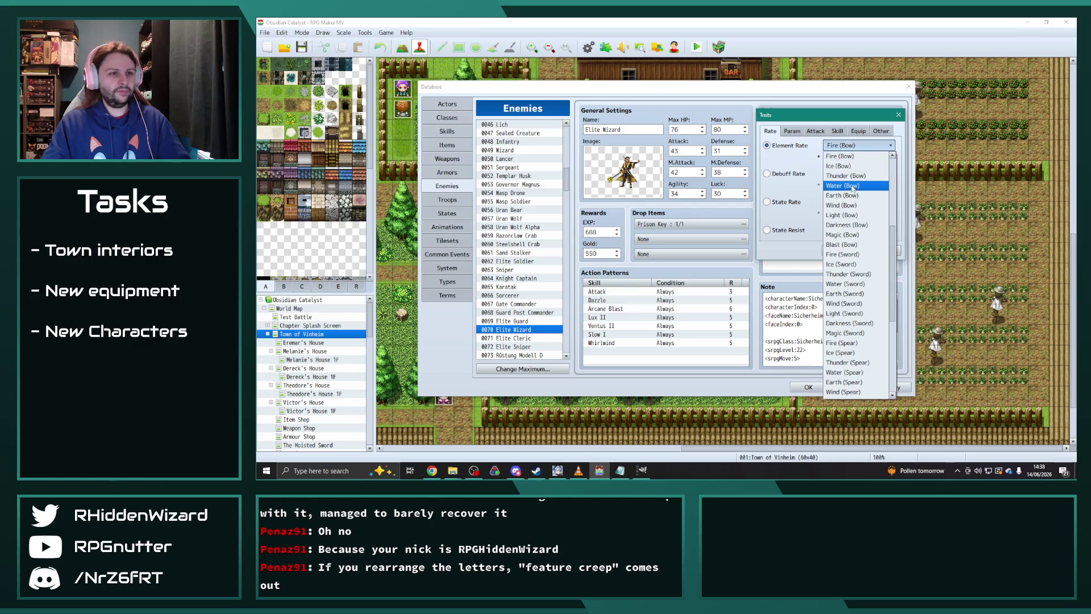
{"action": "left_click", "coordinate": [843, 215]}
{"action": "left_click", "coordinate": [839, 251]}
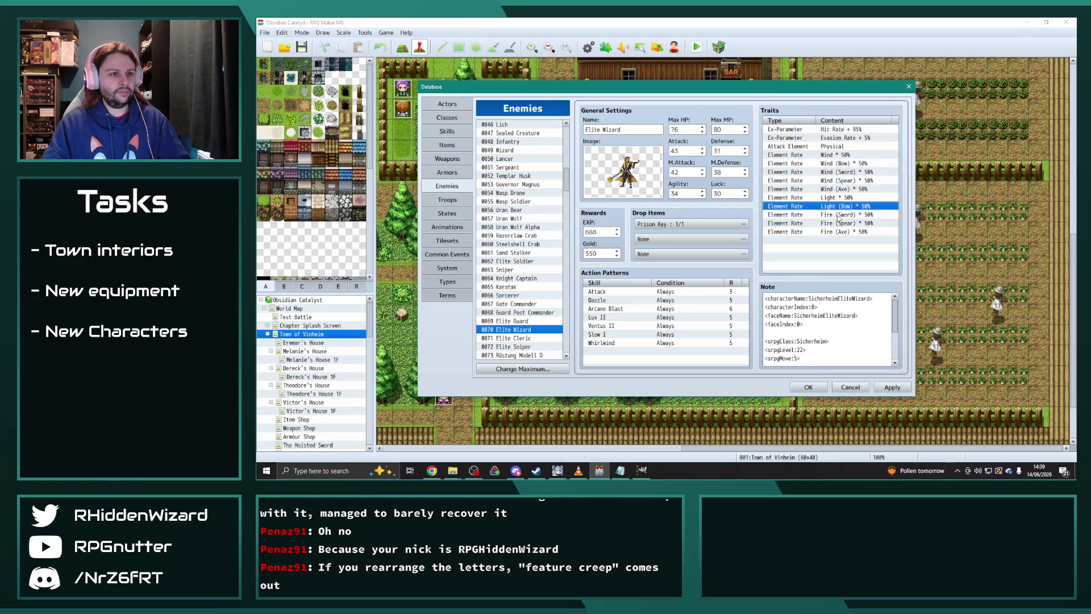
- Switch the Fire (Sword) and Fire (Spear) traits to Light (Sword) and Light (Spear)
{"action": "double_click", "coordinate": [839, 216]}
{"action": "left_click", "coordinate": [857, 145]}
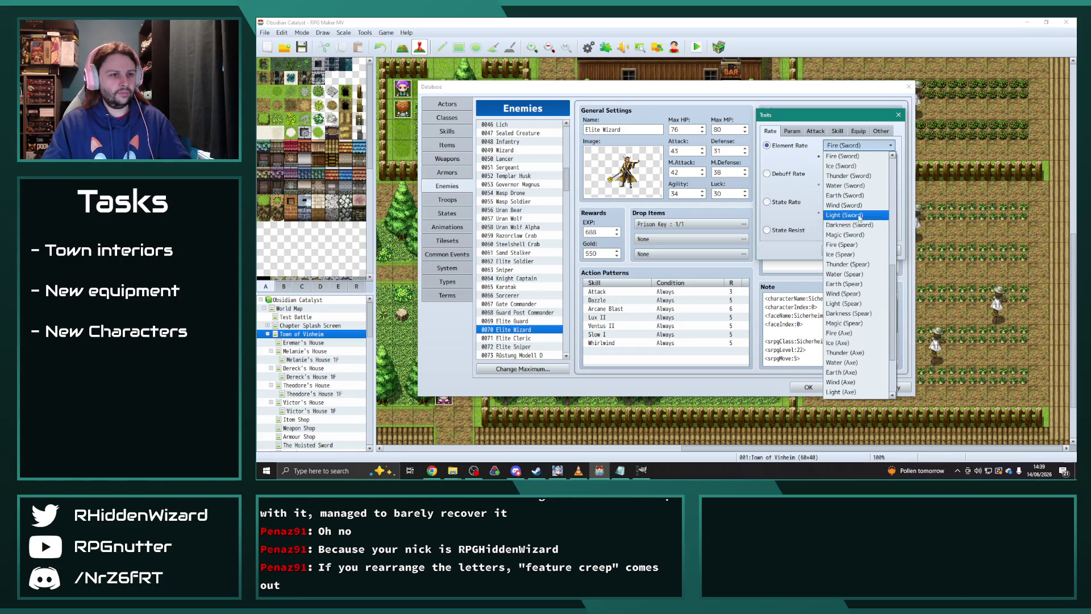
{"action": "left_click", "coordinate": [855, 216]}
{"action": "left_click", "coordinate": [840, 250]}
{"action": "double_click", "coordinate": [849, 224]}
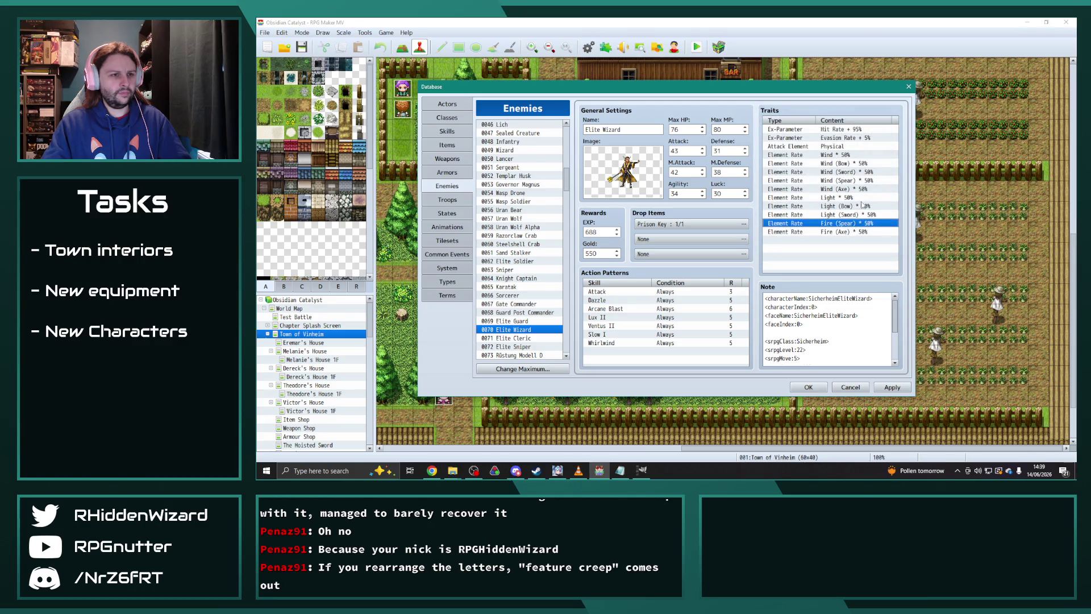
{"action": "left_click", "coordinate": [851, 146]}
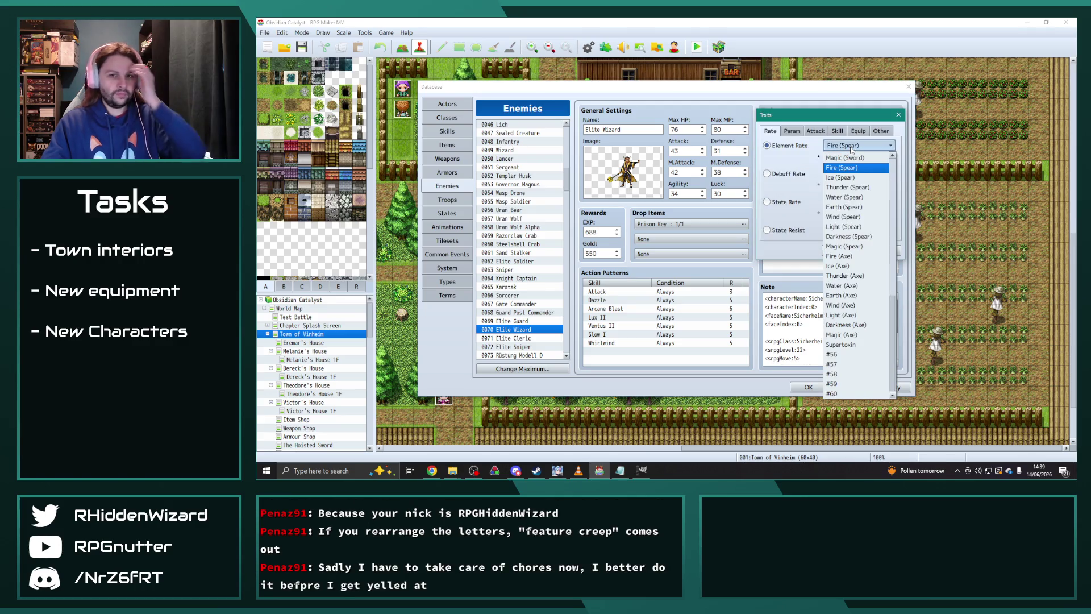
{"action": "left_click", "coordinate": [845, 226]}
{"action": "left_click", "coordinate": [839, 252]}
- Switch the Fire (Axe) trait to Light (Axe) and bring up 0071 Elite Cleric
{"action": "left_click", "coordinate": [841, 233]}
{"action": "double_click", "coordinate": [842, 233]}
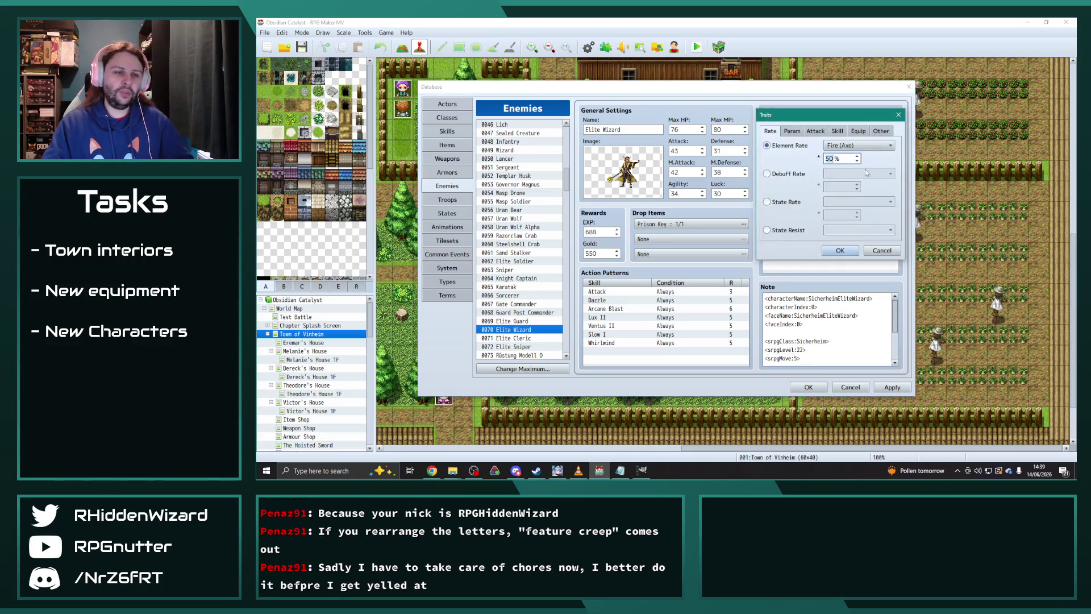
{"action": "left_click", "coordinate": [858, 146]}
{"action": "left_click", "coordinate": [854, 316]}
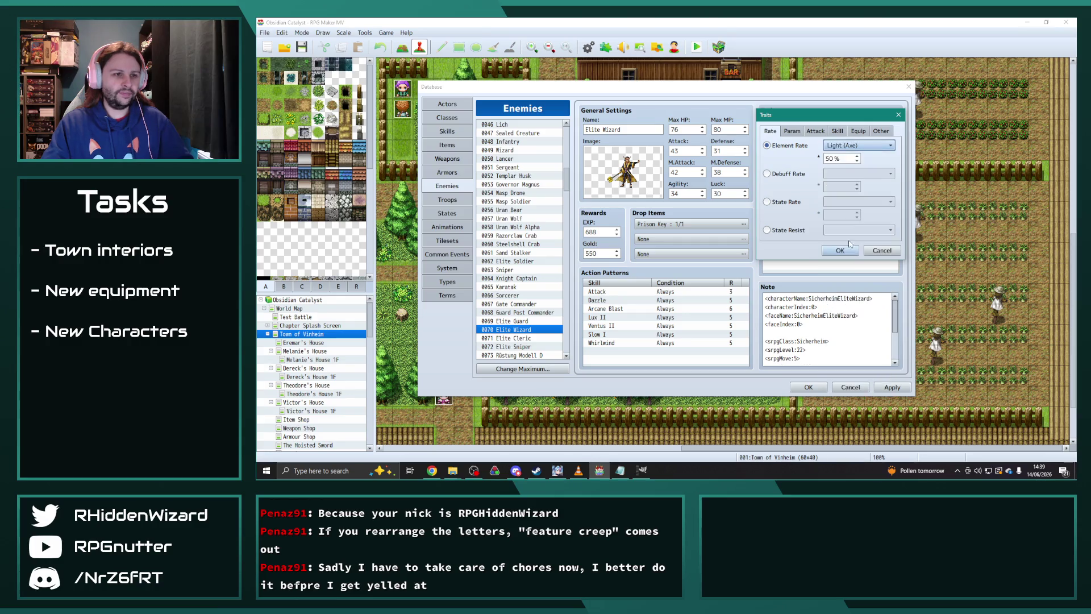
{"action": "left_click", "coordinate": [841, 249]}
{"action": "left_click", "coordinate": [835, 154]}
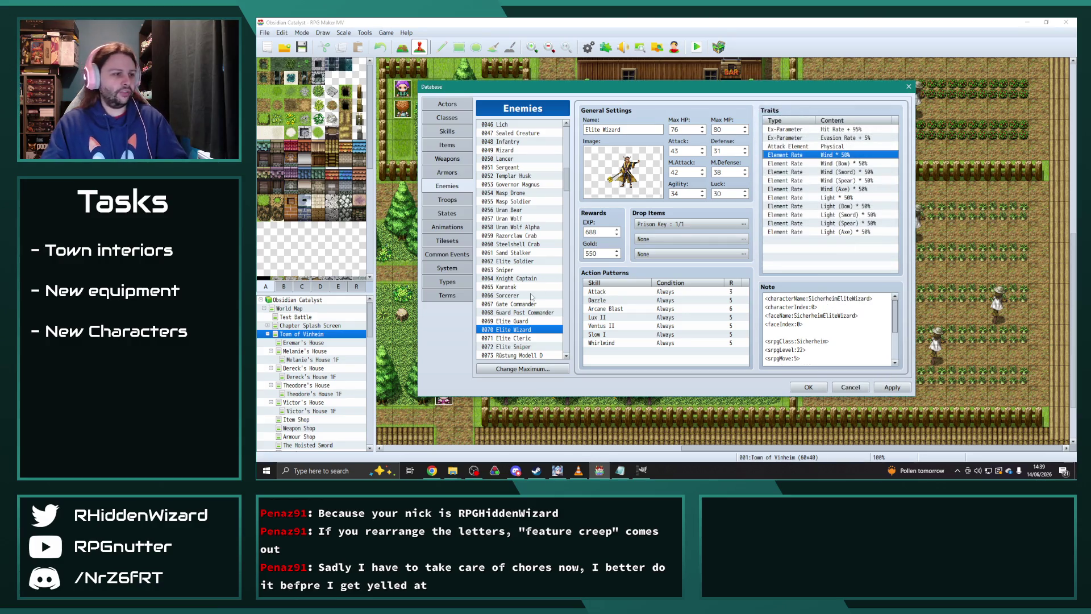
{"action": "left_click", "coordinate": [528, 339]}
- Paste Elite Wizard's five Light 50% element rate traits into Elite Cleric
{"action": "scroll", "coordinate": [811, 227], "scroll_direction": "down", "scroll_amount": 3}
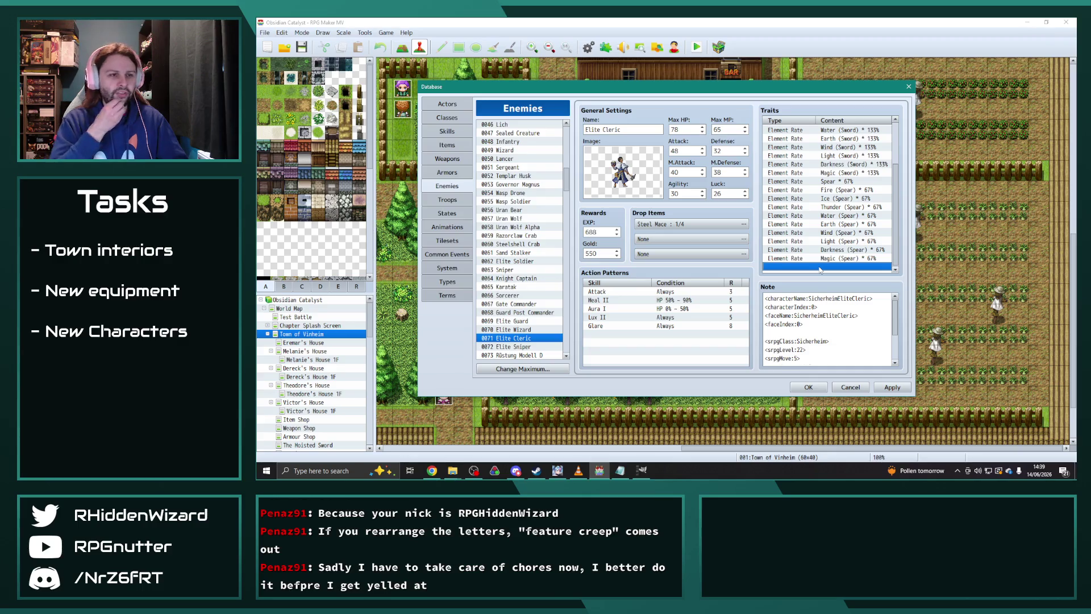
{"action": "key", "text": "ctrl+v"}
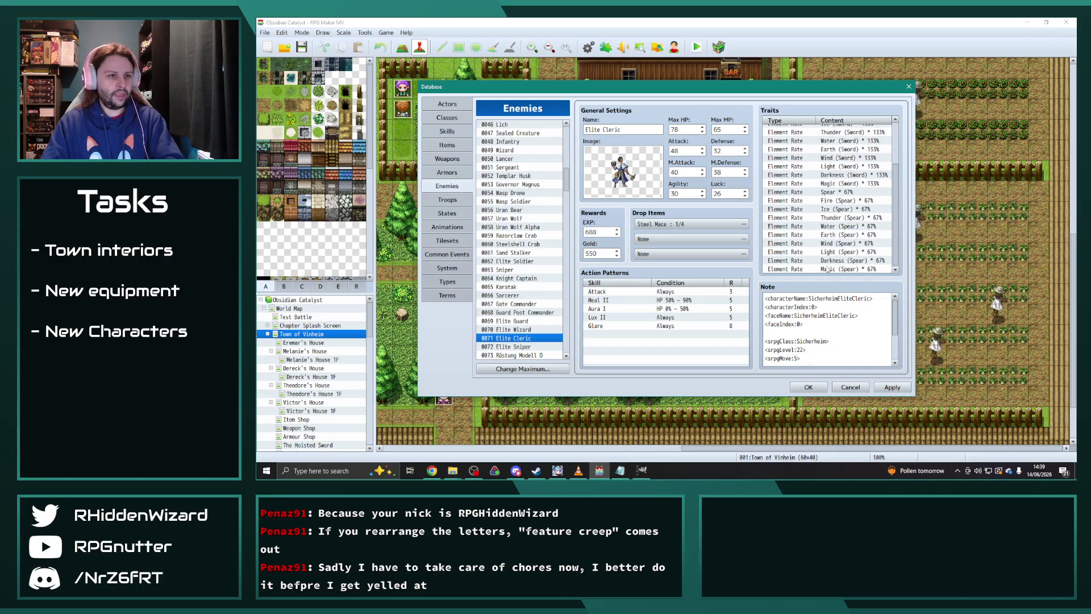
{"action": "left_click", "coordinate": [515, 330]}
{"action": "left_click_drag", "start_coordinate": [841, 197], "coordinate": [841, 232]}
{"action": "left_click", "coordinate": [540, 346]}
{"action": "left_click", "coordinate": [541, 338]}
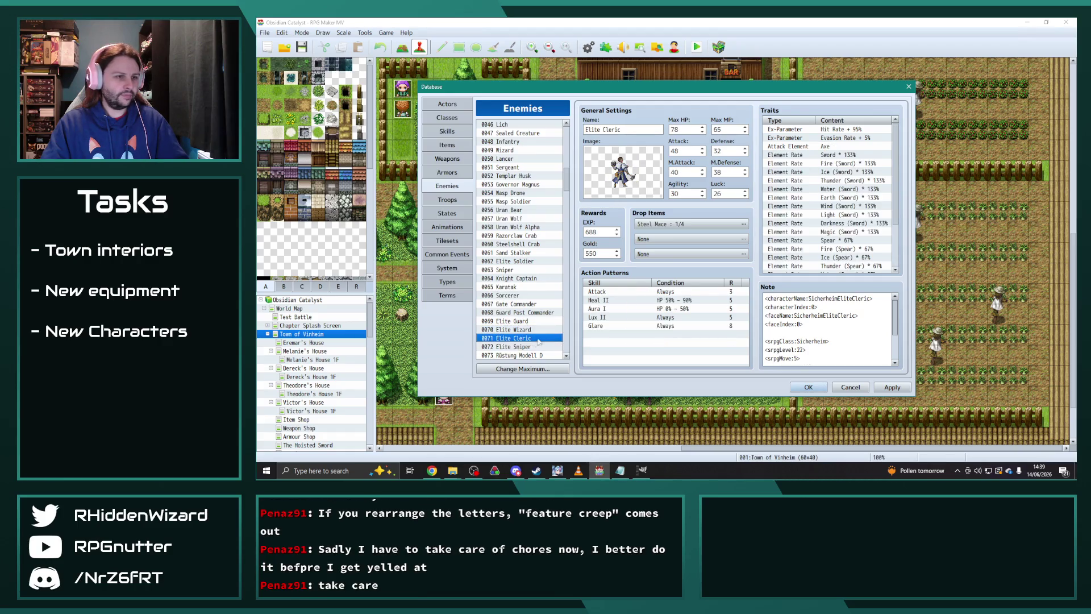
{"action": "scroll", "coordinate": [830, 227], "scroll_direction": "down", "scroll_amount": 5}
{"action": "key", "text": "ctrl+v"}
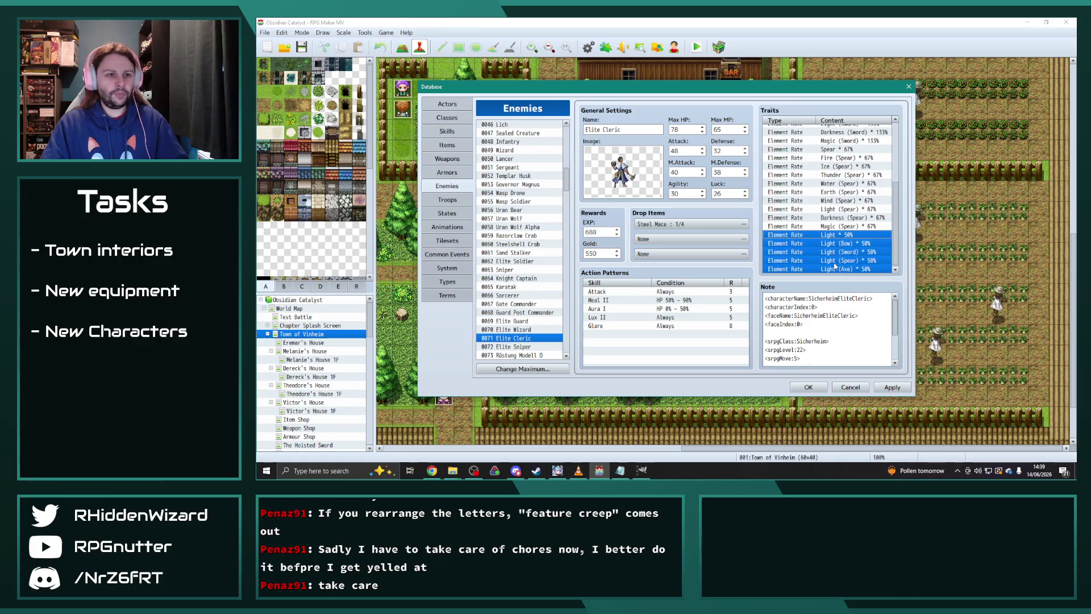
- Delete Elite Cleric's duplicate Light (Sword) and Light (Spear) traits
{"action": "left_click", "coordinate": [845, 218]}
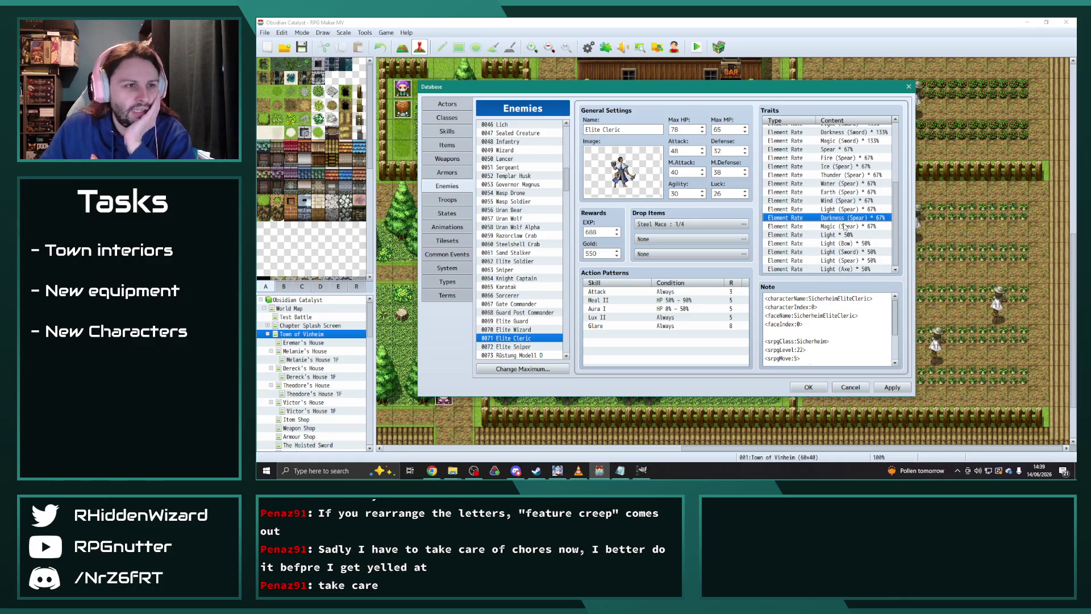
{"action": "left_click", "coordinate": [856, 253]}
{"action": "key", "text": "Delete"}
{"action": "key", "text": "Delete"}
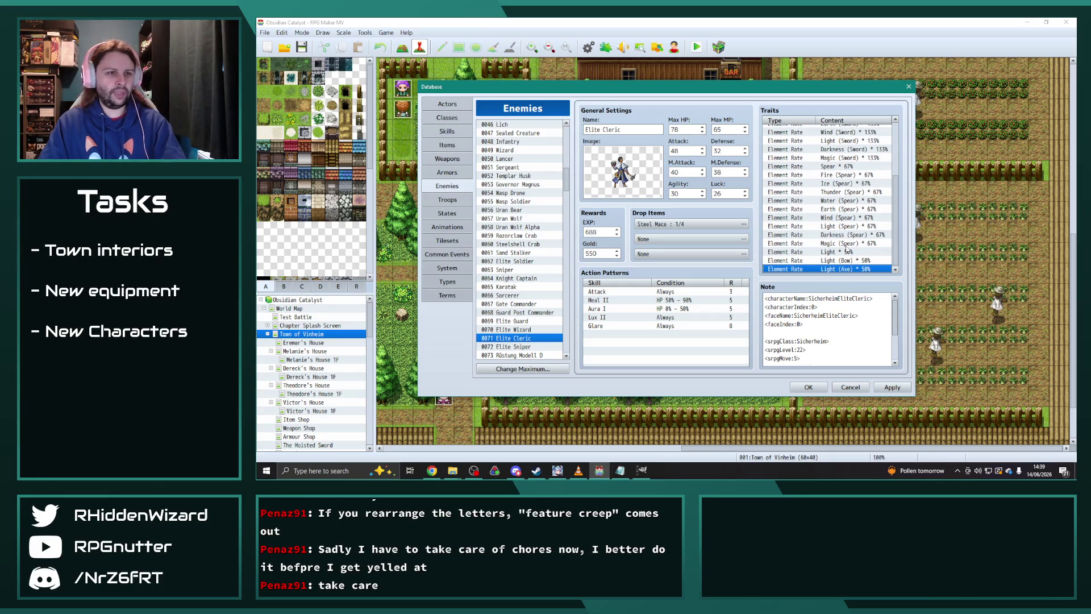
- Set Light (Sword) to 75% and Light (Spear) to 33%
{"action": "scroll", "coordinate": [840, 255], "scroll_direction": "up", "scroll_amount": 2}
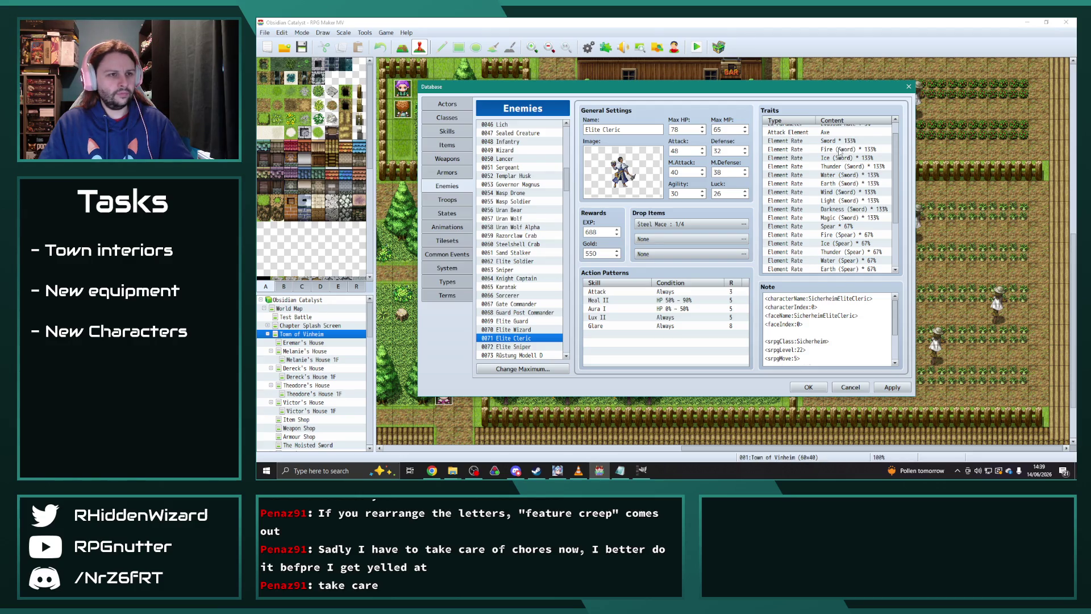
{"action": "double_click", "coordinate": [843, 200]}
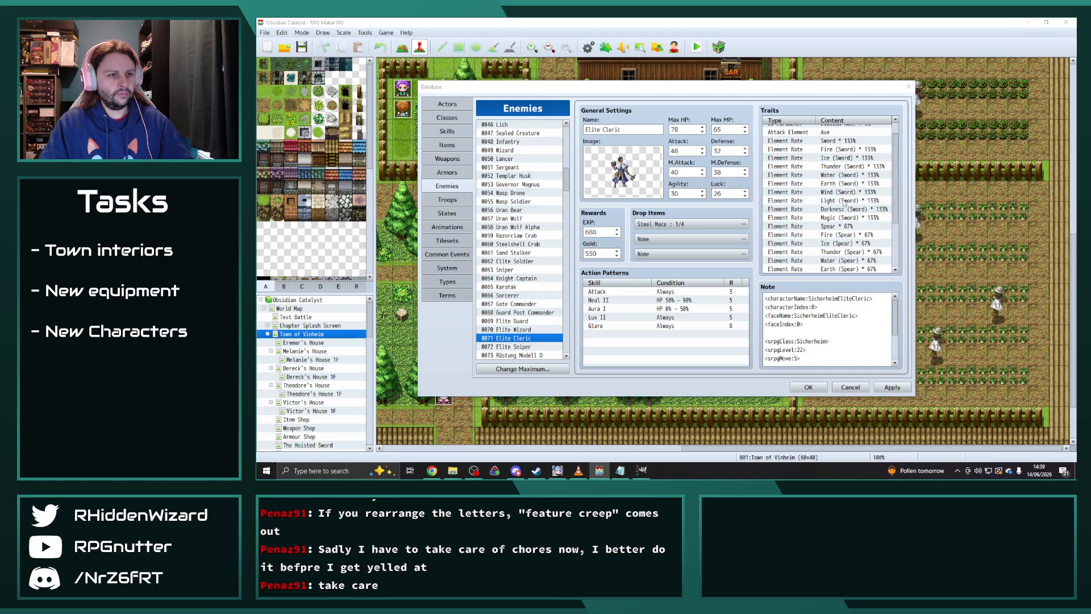
{"action": "left_click_drag", "start_coordinate": [840, 105], "coordinate": [679, 106]}
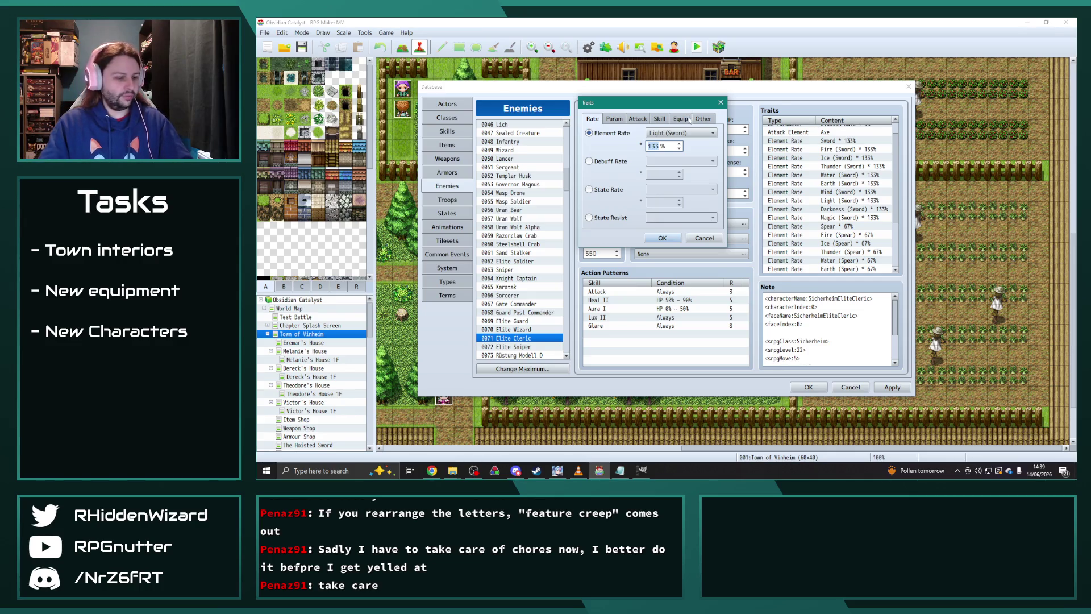
{"action": "left_click", "coordinate": [662, 237]}
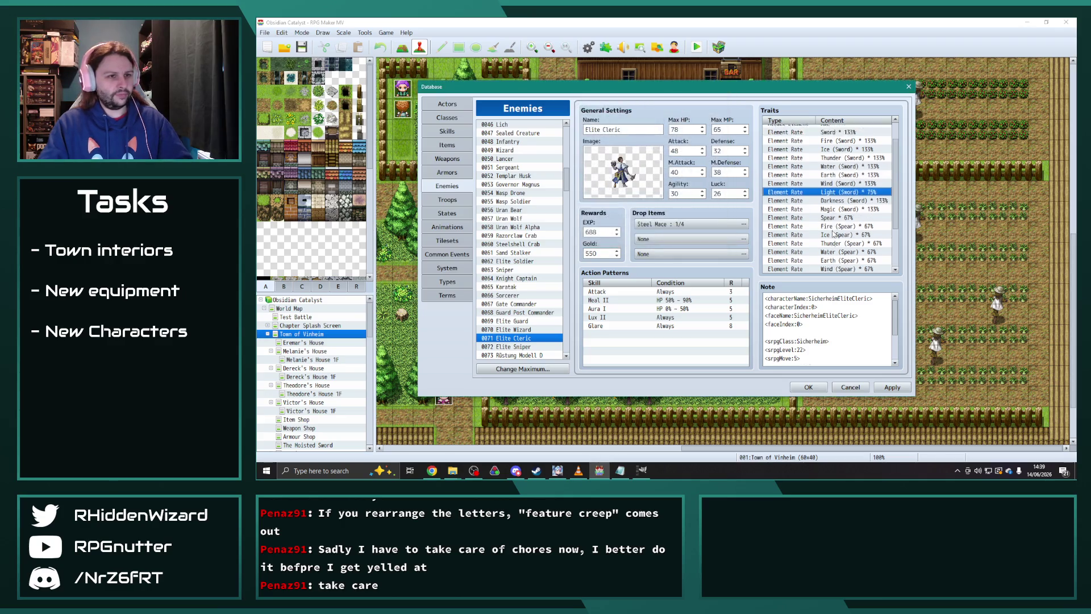
{"action": "scroll", "coordinate": [802, 216], "scroll_direction": "down", "scroll_amount": 2}
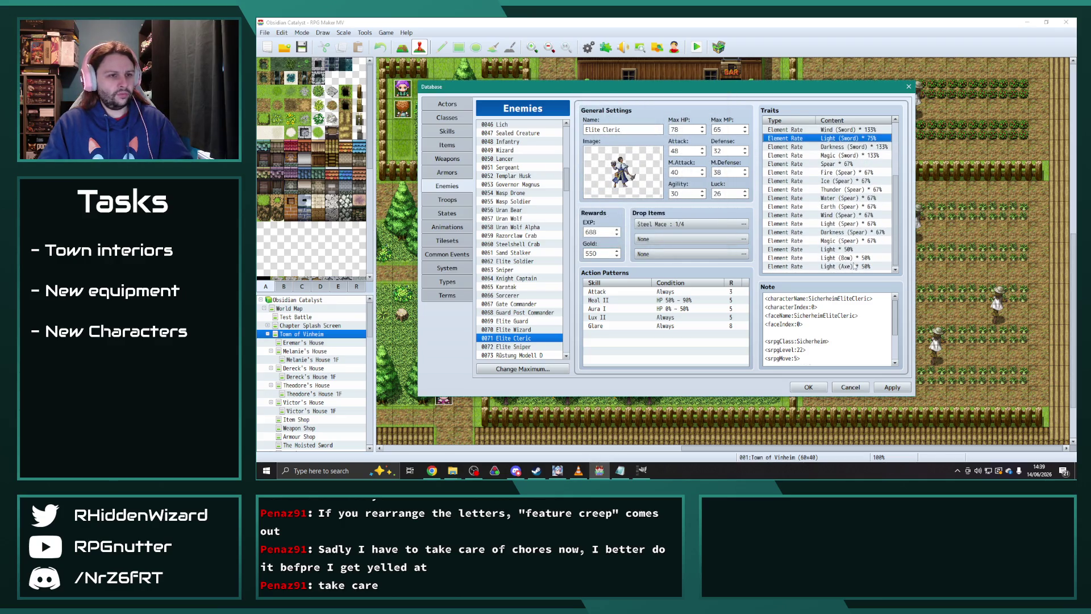
{"action": "double_click", "coordinate": [845, 224]}
{"action": "type", "text": "33"}
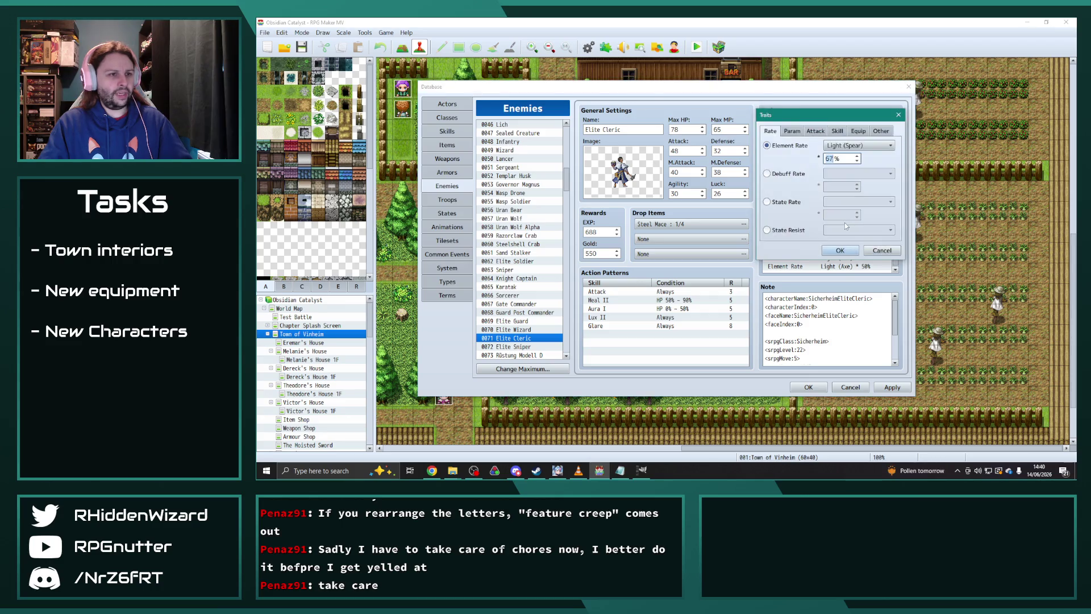
{"action": "left_click", "coordinate": [839, 250]}
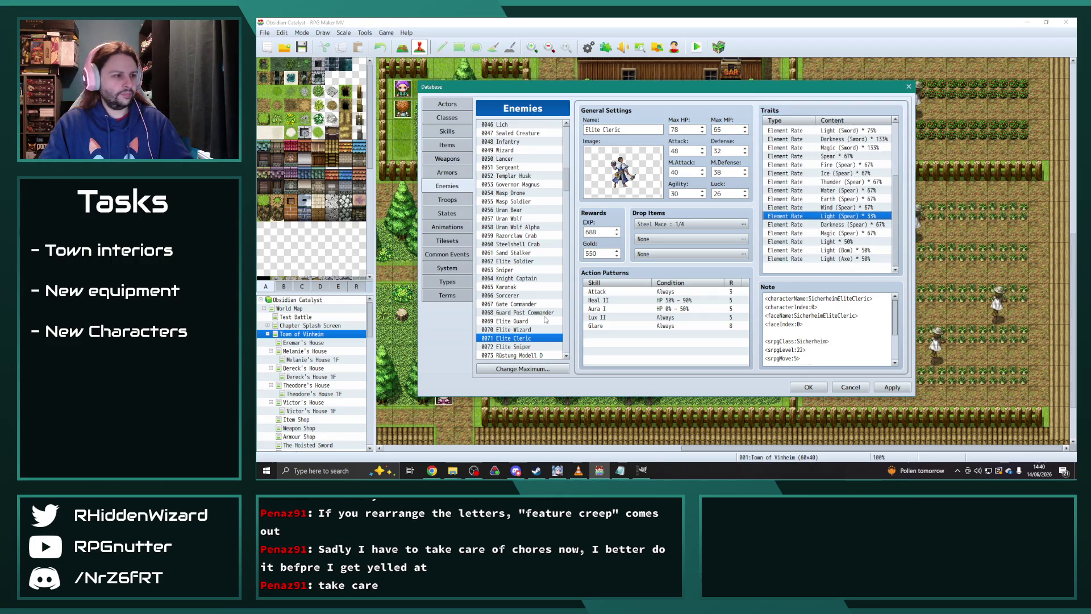
{"action": "scroll", "coordinate": [534, 309], "scroll_direction": "down", "scroll_amount": 2}
- Copy Elite Wizard's Element Rate traits into 0077 Elite Wizard's empty trait list
{"action": "left_click", "coordinate": [512, 278]}
{"action": "left_click", "coordinate": [835, 155]}
{"action": "left_click", "coordinate": [854, 232], "text": "shift"}
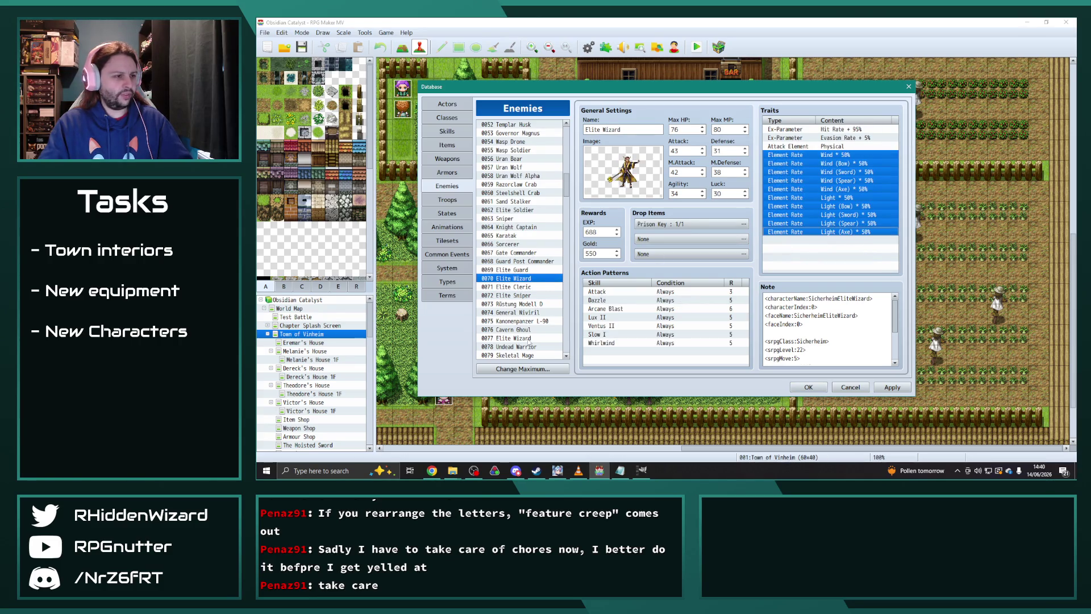
{"action": "left_click", "coordinate": [525, 339]}
{"action": "left_click", "coordinate": [830, 155]}
{"action": "key", "text": "ctrl+v"}
- Browse past 0073, 0079 and 0081 to reach 0091 Elite Ninja's traits
{"action": "left_click", "coordinate": [521, 304]}
{"action": "scroll", "coordinate": [521, 306], "scroll_direction": "down", "scroll_amount": 2}
{"action": "left_click", "coordinate": [514, 321]}
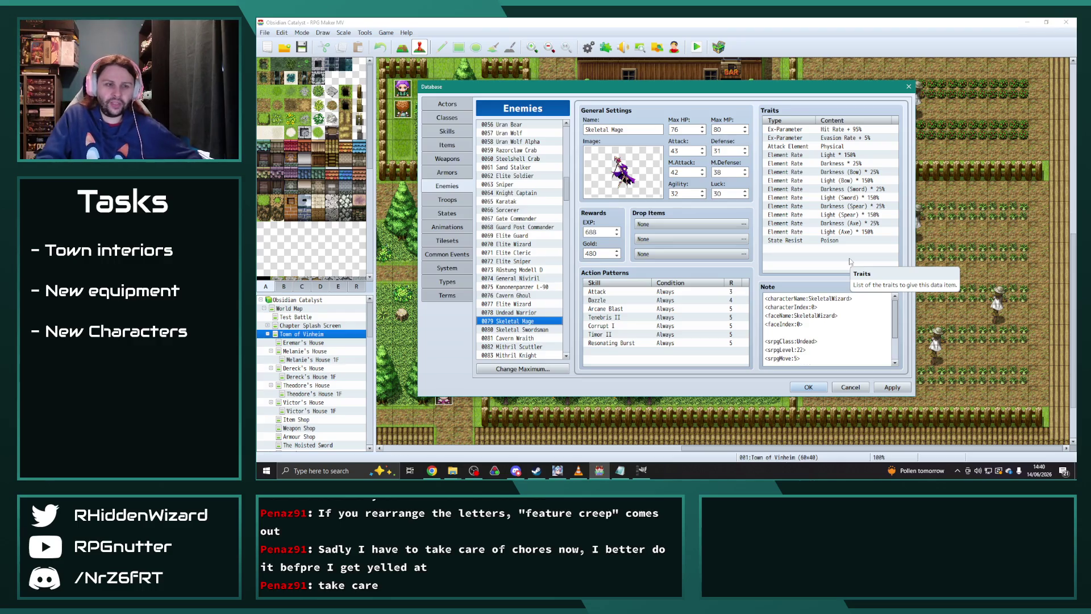
{"action": "left_click", "coordinate": [514, 339]}
{"action": "scroll", "coordinate": [820, 245], "scroll_direction": "down", "scroll_amount": 5}
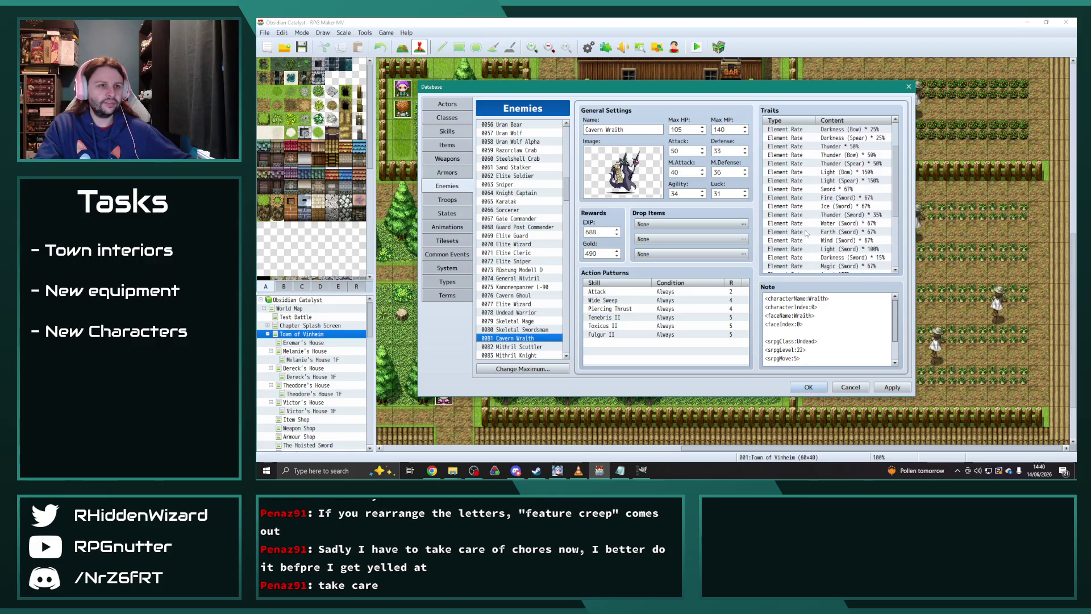
{"action": "scroll", "coordinate": [800, 241], "scroll_direction": "down", "scroll_amount": 1}
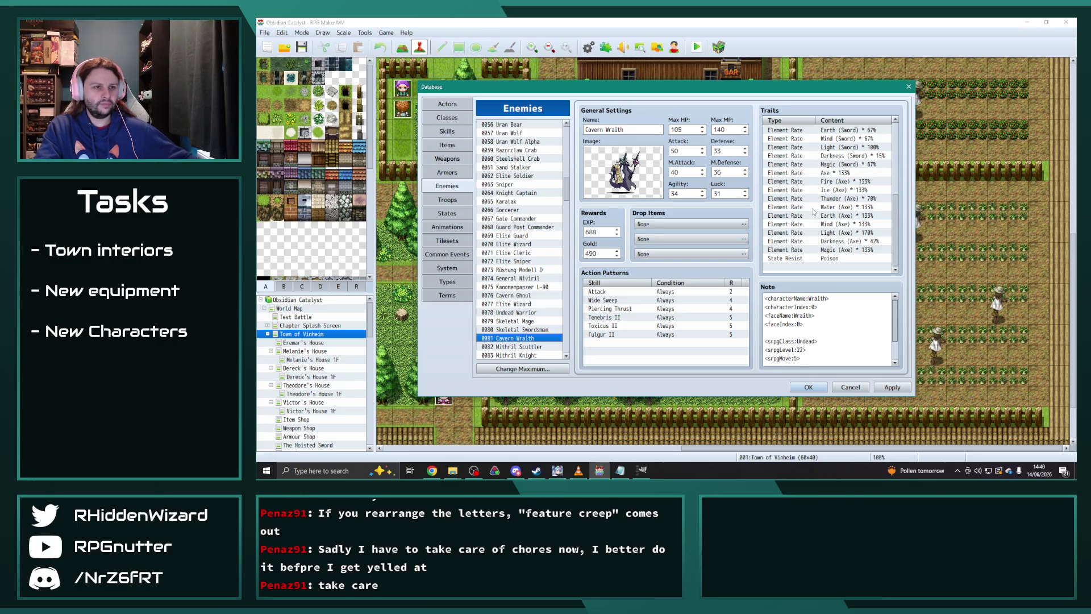
{"action": "scroll", "coordinate": [827, 217], "scroll_direction": "up", "scroll_amount": 1}
{"action": "scroll", "coordinate": [827, 217], "scroll_direction": "up", "scroll_amount": 1}
{"action": "scroll", "coordinate": [524, 264], "scroll_direction": "down", "scroll_amount": 2}
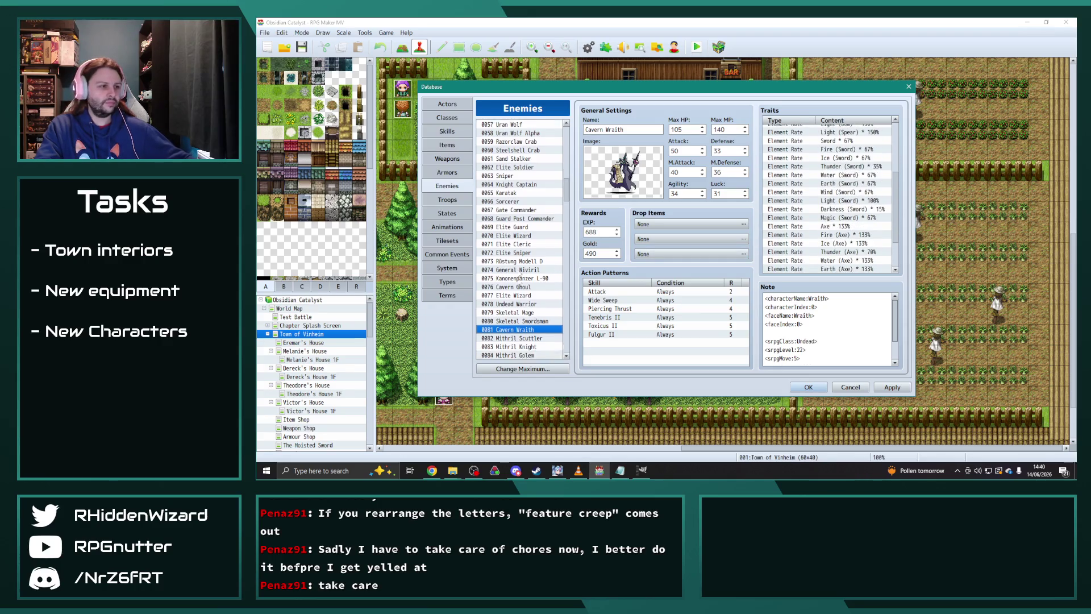
{"action": "scroll", "coordinate": [524, 265], "scroll_direction": "down", "scroll_amount": 3}
{"action": "left_click", "coordinate": [514, 304]}
{"action": "scroll", "coordinate": [830, 226], "scroll_direction": "down", "scroll_amount": 2}
{"action": "scroll", "coordinate": [831, 226], "scroll_direction": "up", "scroll_amount": 5}
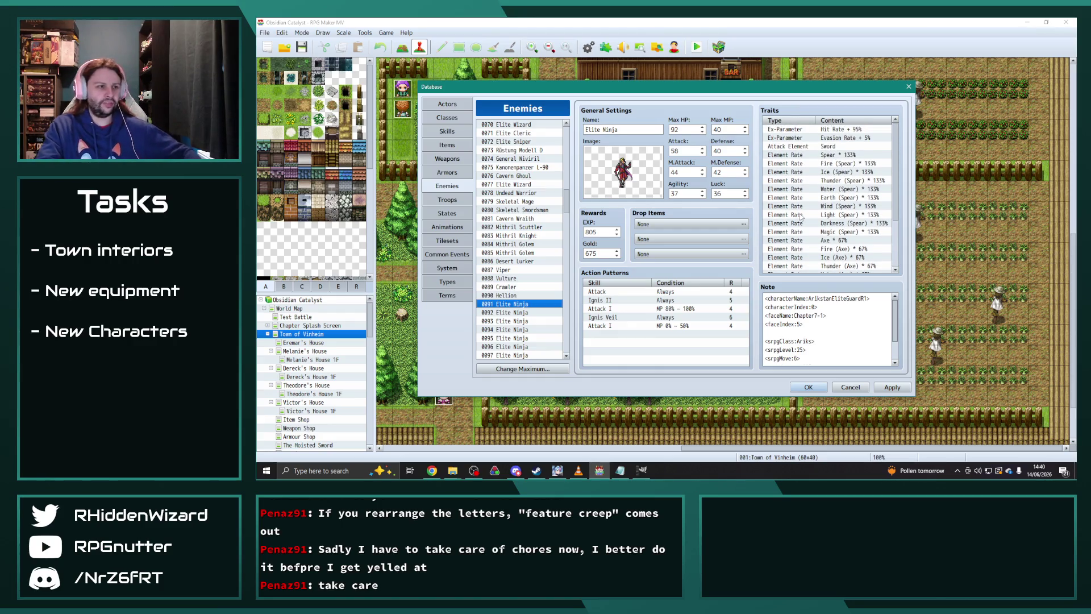
- Copy Elite Wizard's five Light traits onto the end of Elite Ninja 0091's trait list
{"action": "scroll", "coordinate": [808, 230], "scroll_direction": "down", "scroll_amount": 1}
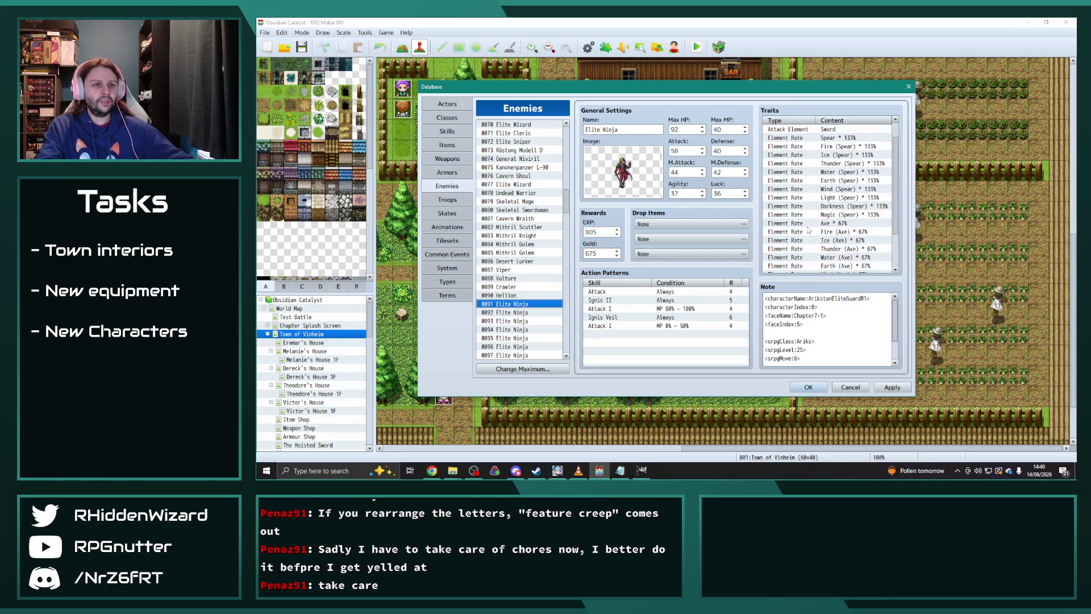
{"action": "scroll", "coordinate": [787, 241], "scroll_direction": "down", "scroll_amount": 2}
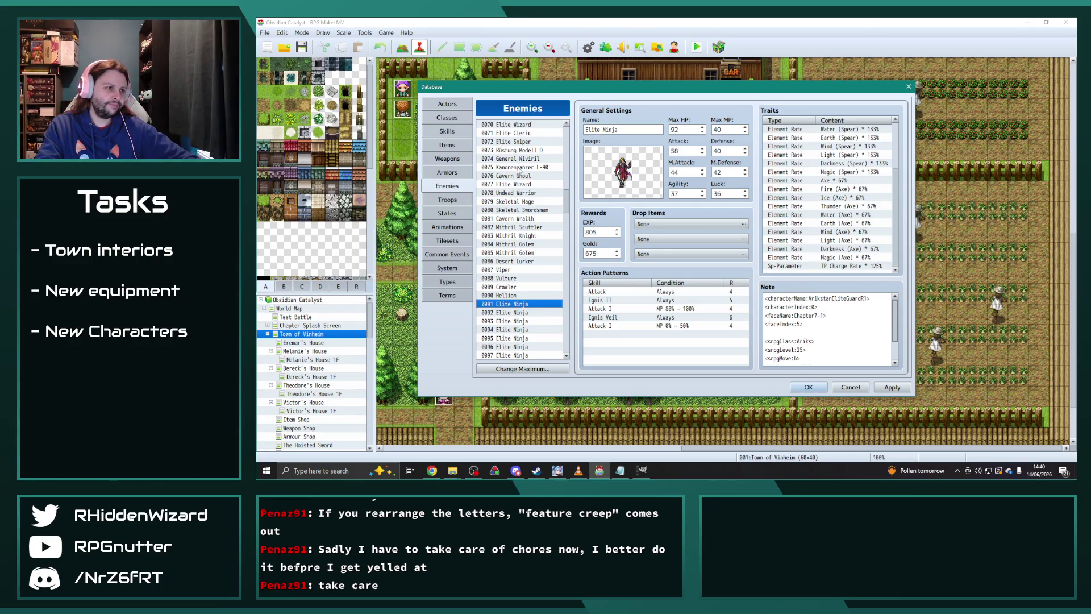
{"action": "scroll", "coordinate": [849, 216], "scroll_direction": "up", "scroll_amount": 2}
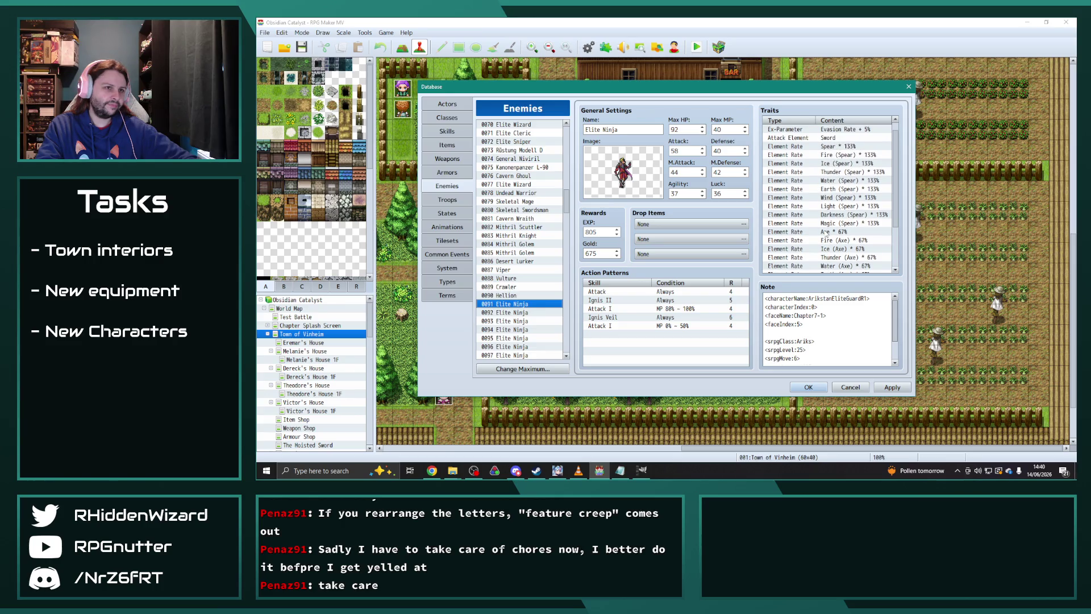
{"action": "scroll", "coordinate": [820, 233], "scroll_direction": "down", "scroll_amount": 1}
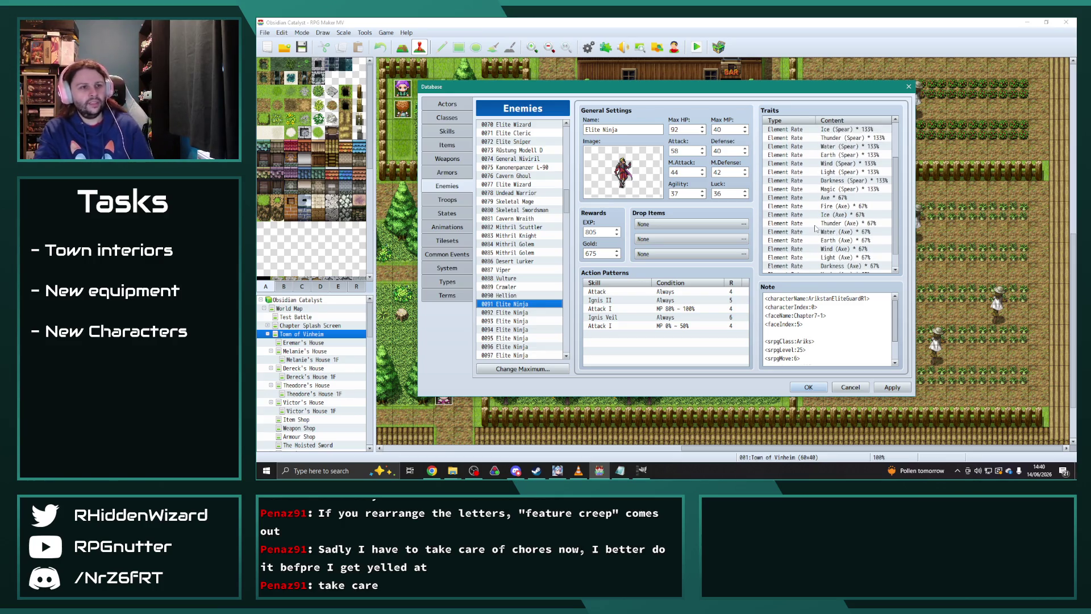
{"action": "scroll", "coordinate": [816, 229], "scroll_direction": "down", "scroll_amount": 1}
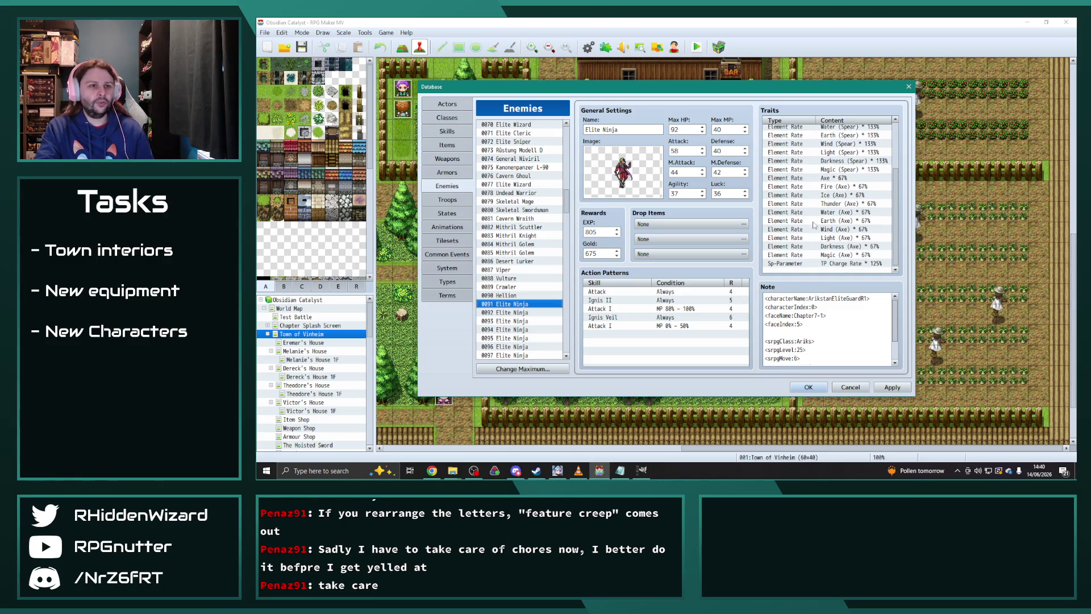
{"action": "scroll", "coordinate": [823, 234], "scroll_direction": "down", "scroll_amount": 1}
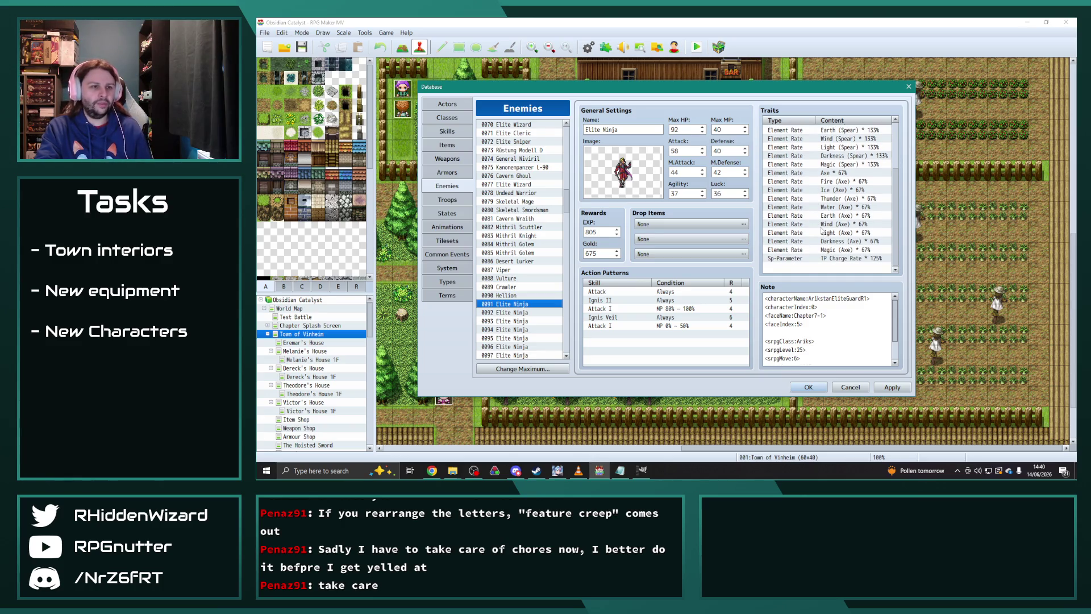
{"action": "left_click", "coordinate": [523, 184]}
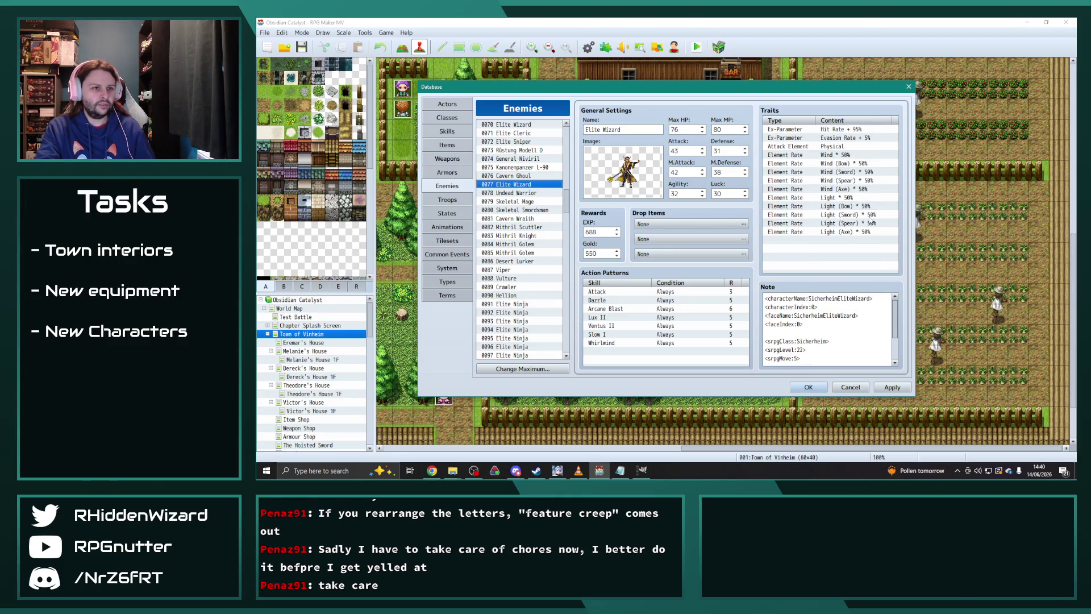
{"action": "left_click", "coordinate": [853, 198]}
{"action": "left_click", "coordinate": [852, 231], "text": "shift"}
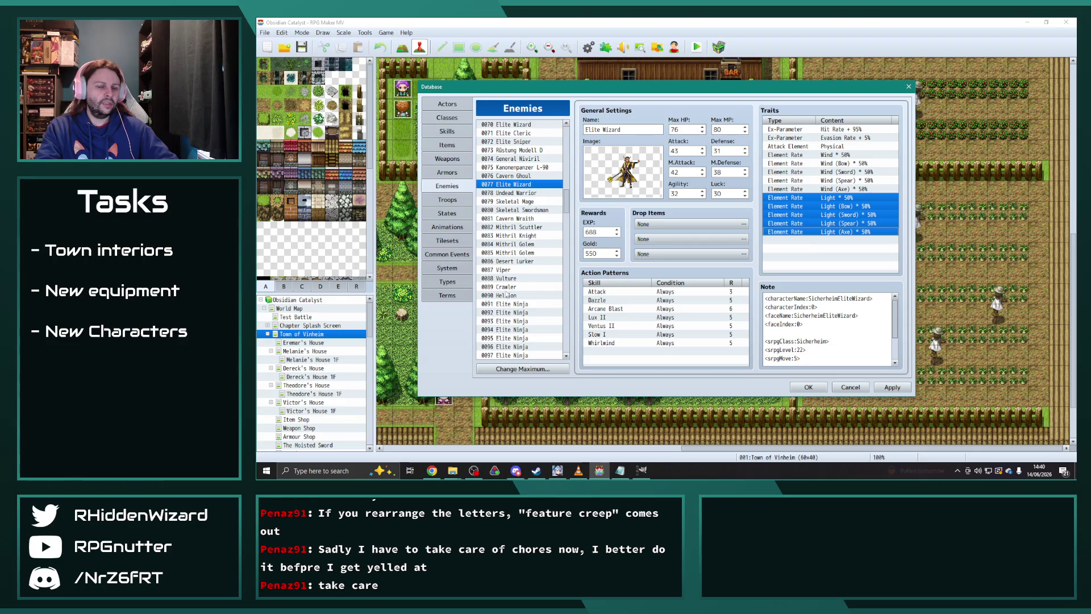
{"action": "left_click", "coordinate": [536, 304]}
{"action": "scroll", "coordinate": [816, 257], "scroll_direction": "down", "scroll_amount": 5}
{"action": "left_click", "coordinate": [821, 269]}
{"action": "key", "text": "ctrl+v"}
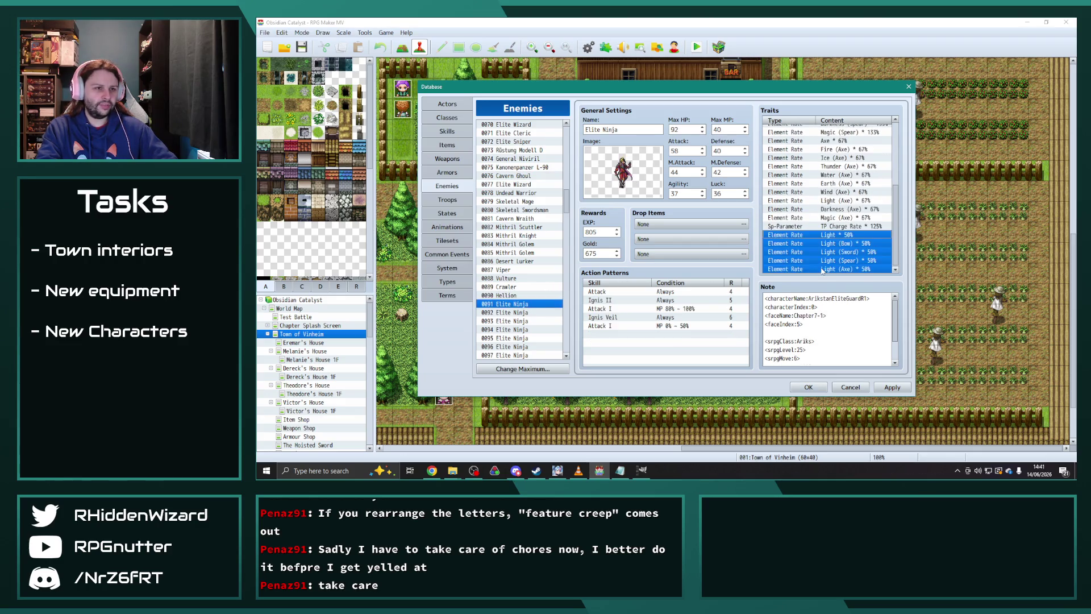
- Delete the pasted Light (Spear) trait from Elite Ninja
{"action": "scroll", "coordinate": [824, 267], "scroll_direction": "down", "scroll_amount": 2}
{"action": "left_click", "coordinate": [830, 269]}
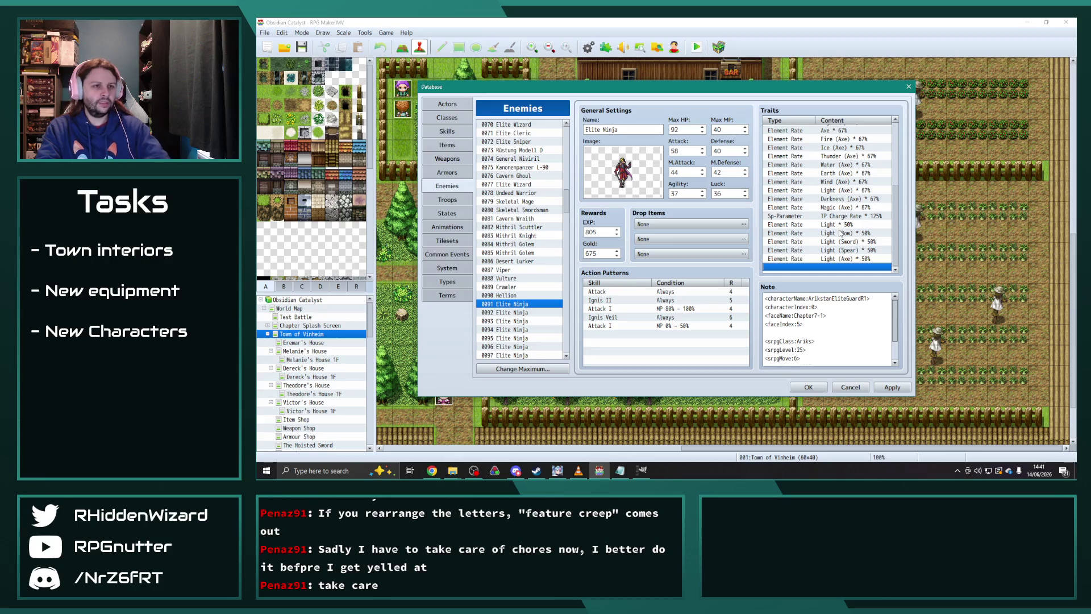
{"action": "left_click", "coordinate": [846, 250]}
{"action": "key", "text": "Delete"}
{"action": "key", "text": "Delete"}
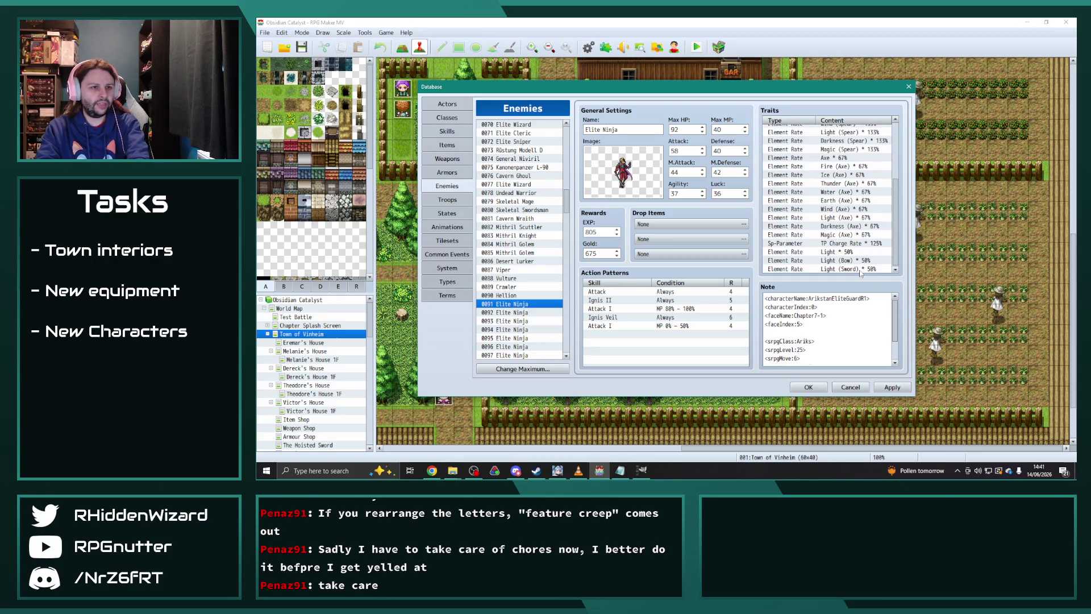
- Change the Light, Light (Bow) and Light (Sword) traits to Fire, Fire (Bow), Fire (Sword) 50%
{"action": "double_click", "coordinate": [847, 251]}
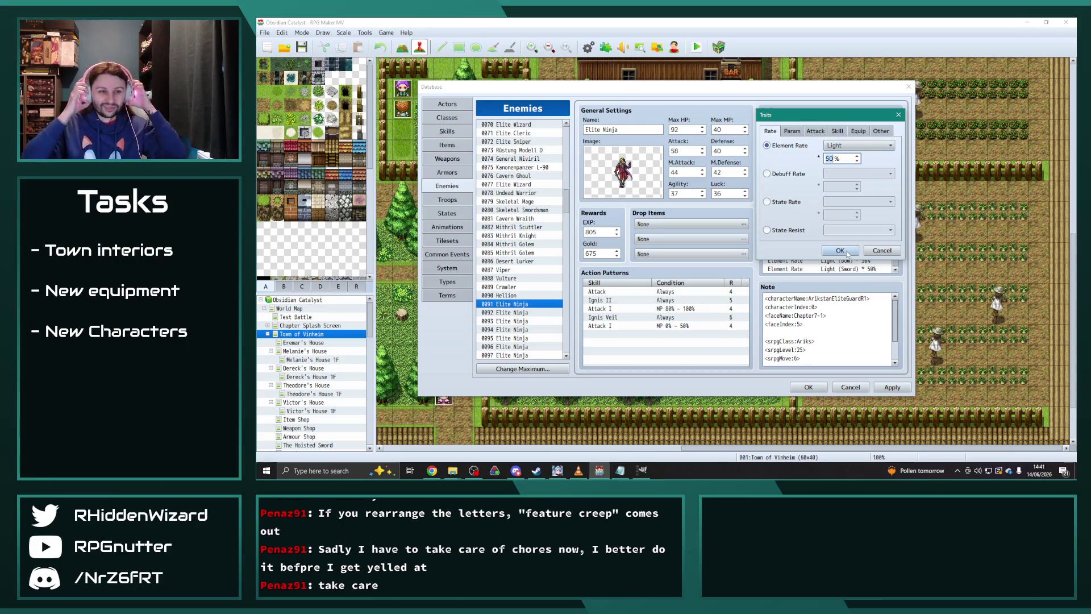
{"action": "left_click", "coordinate": [856, 145]}
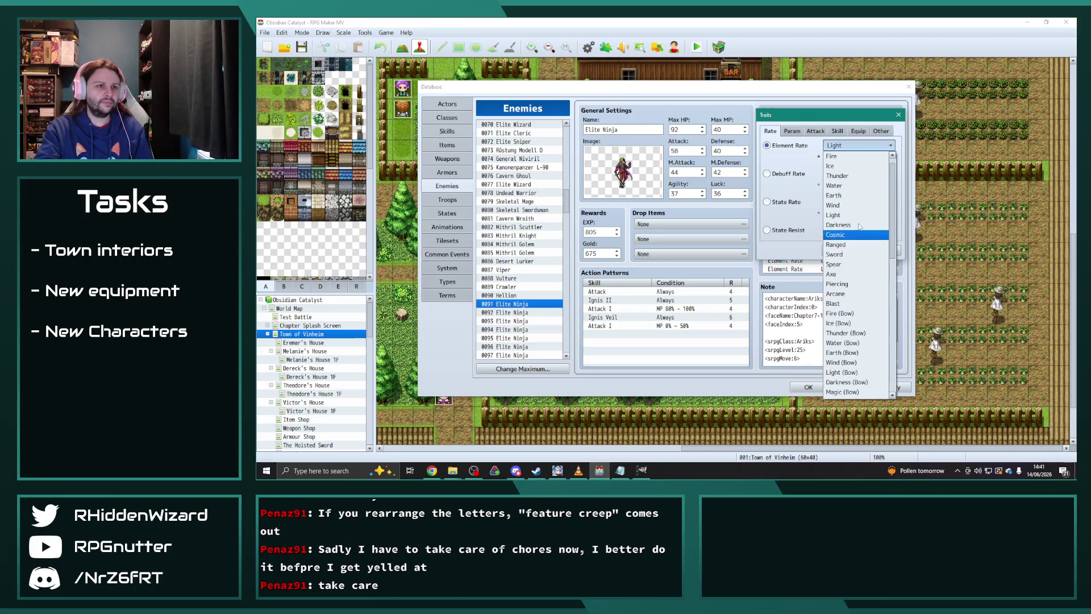
{"action": "left_click", "coordinate": [841, 372]}
{"action": "left_click", "coordinate": [839, 250]}
{"action": "double_click", "coordinate": [841, 259]}
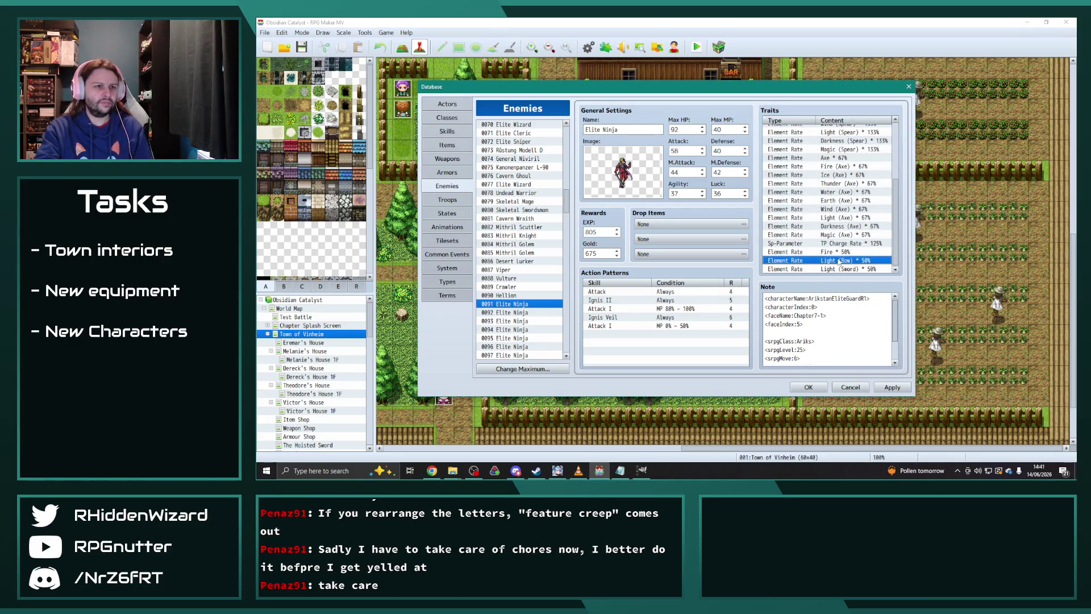
{"action": "left_click", "coordinate": [855, 146]}
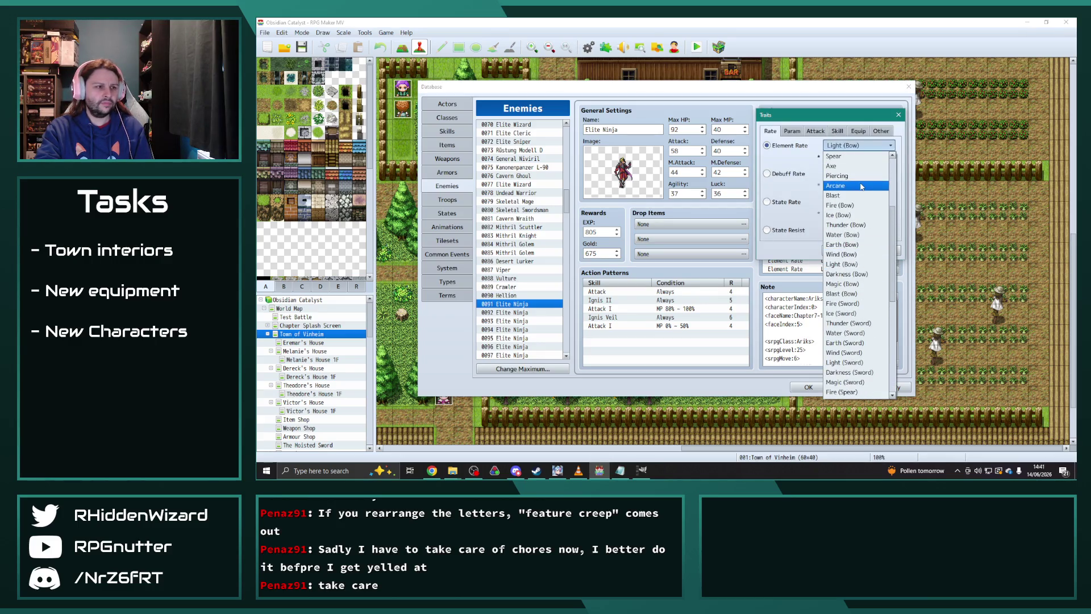
{"action": "left_click", "coordinate": [844, 362]}
{"action": "left_click", "coordinate": [839, 251]}
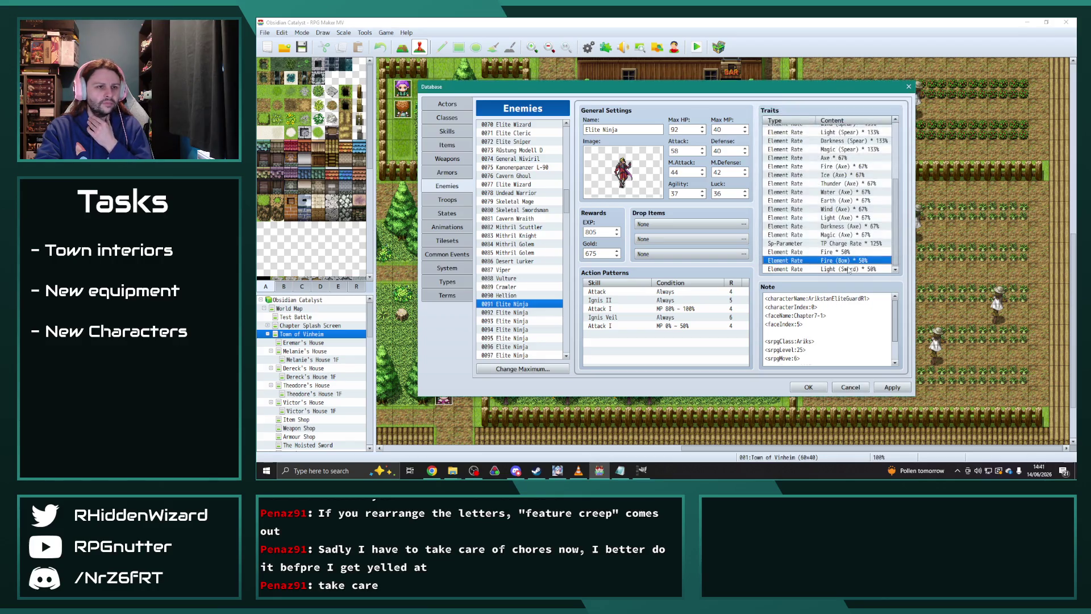
{"action": "double_click", "coordinate": [848, 270]}
{"action": "left_click", "coordinate": [858, 145]}
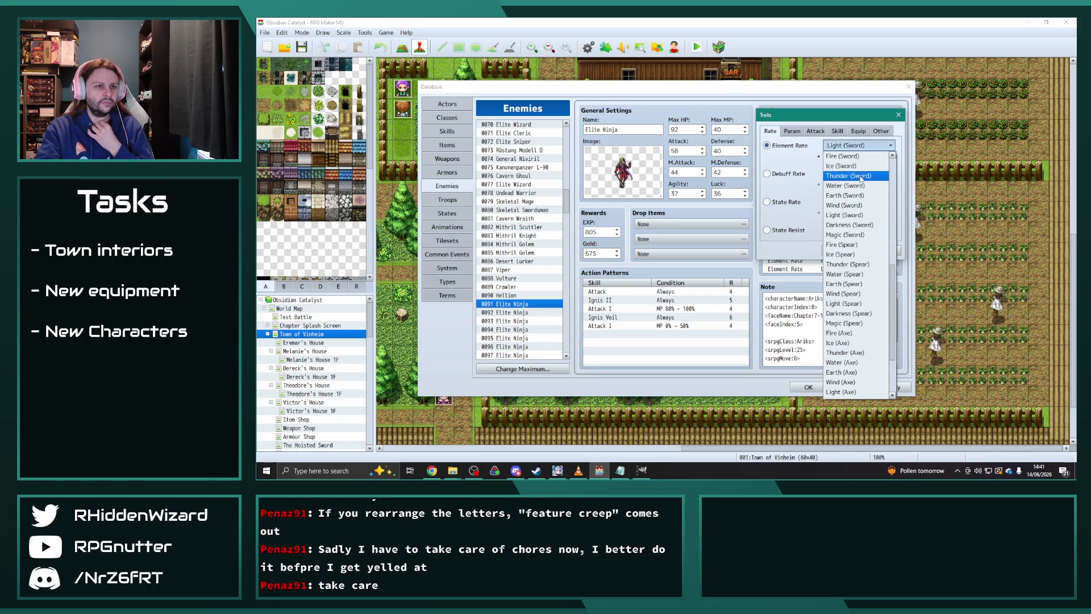
{"action": "left_click", "coordinate": [856, 169]}
{"action": "left_click", "coordinate": [840, 251]}
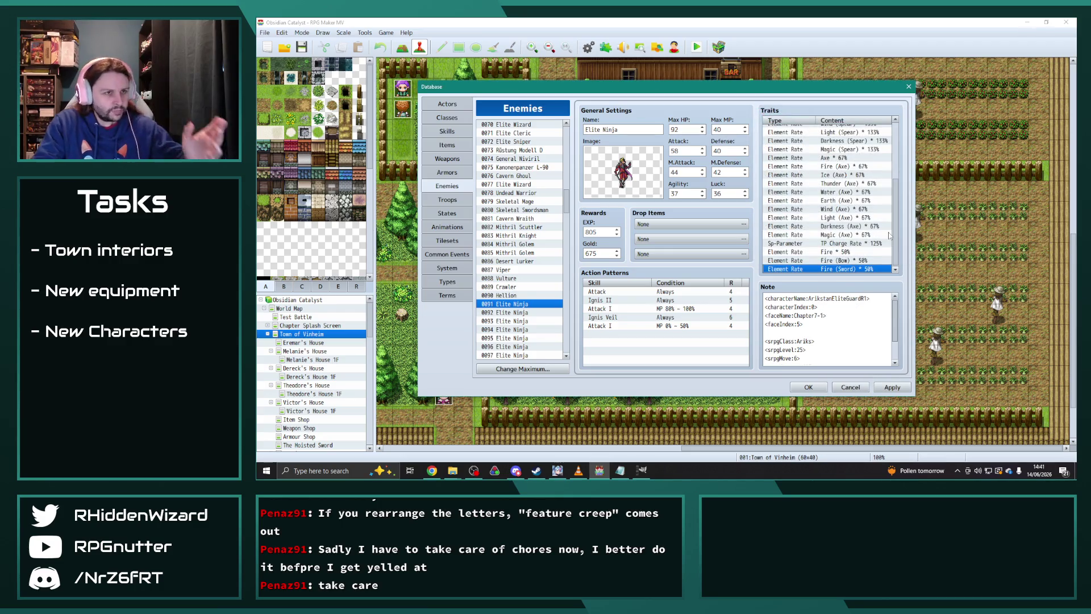
- Lower Fire (Spear) to 75% and Fire (Axe) to 33%
{"action": "scroll", "coordinate": [865, 221], "scroll_direction": "up", "scroll_amount": 2}
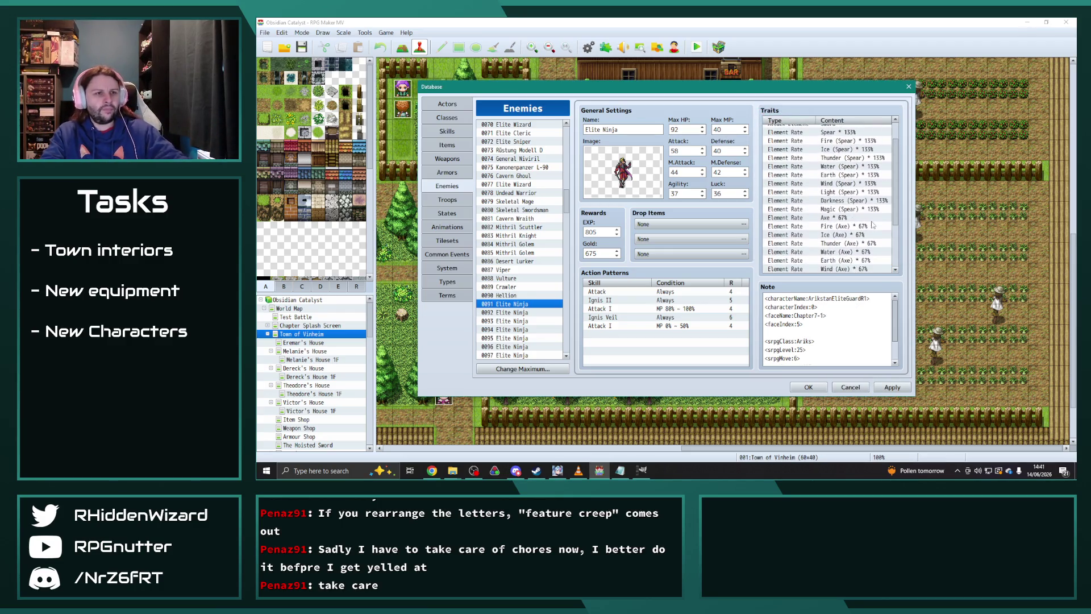
{"action": "scroll", "coordinate": [874, 212], "scroll_direction": "up", "scroll_amount": 2}
{"action": "double_click", "coordinate": [849, 164]}
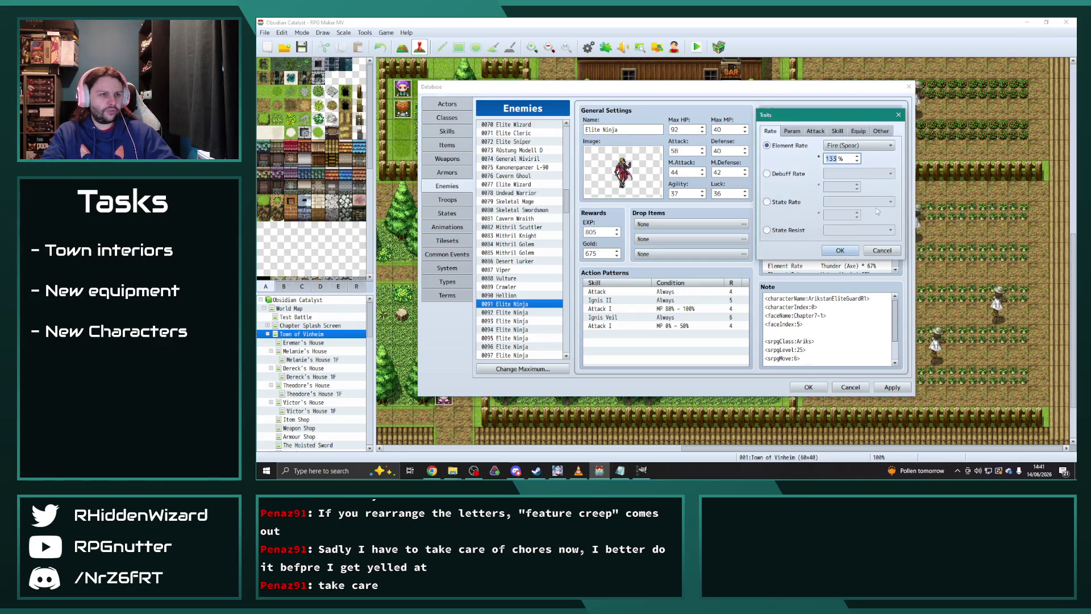
{"action": "left_click", "coordinate": [840, 250]}
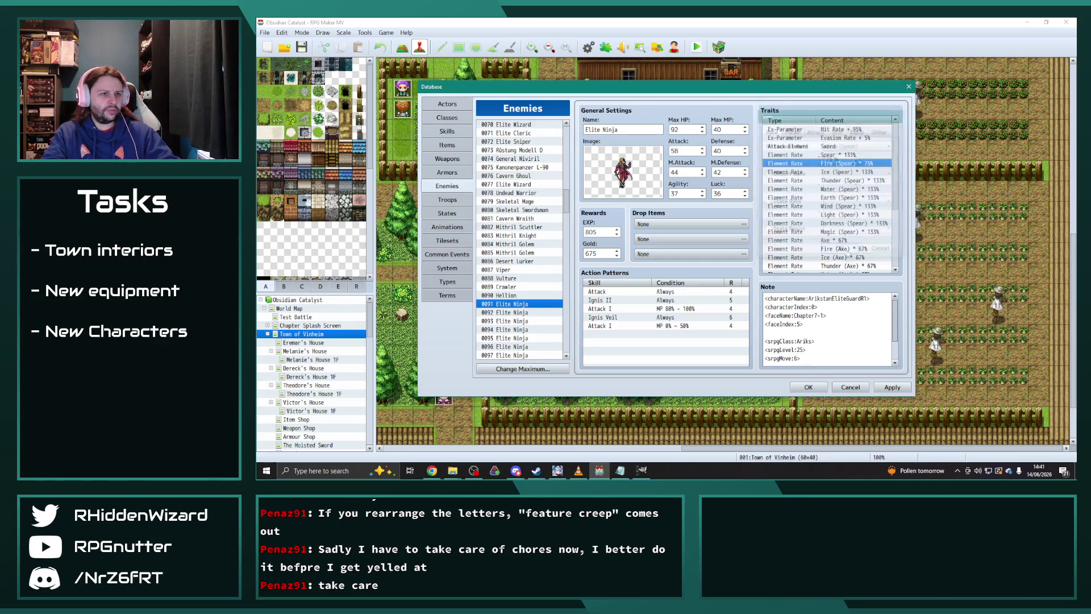
{"action": "scroll", "coordinate": [852, 244], "scroll_direction": "down", "scroll_amount": 1}
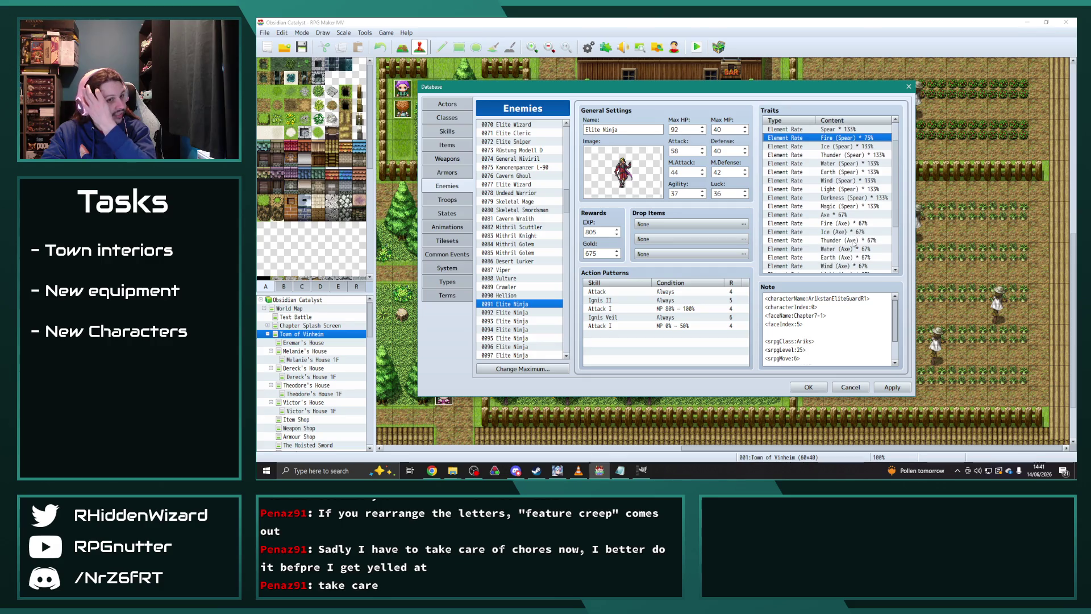
{"action": "double_click", "coordinate": [852, 223]}
{"action": "type", "text": "33"}
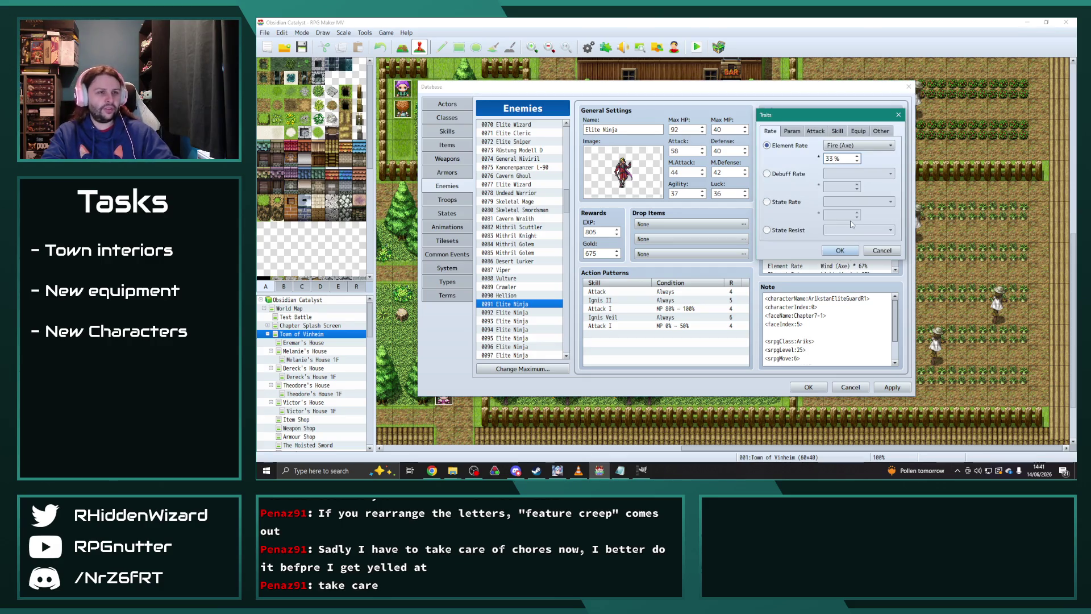
{"action": "left_click", "coordinate": [840, 250]}
- Select the traits from Spear through Fire (Sword) and move to 0092 Elite Ninja
{"action": "scroll", "coordinate": [847, 170], "scroll_direction": "up", "scroll_amount": 1}
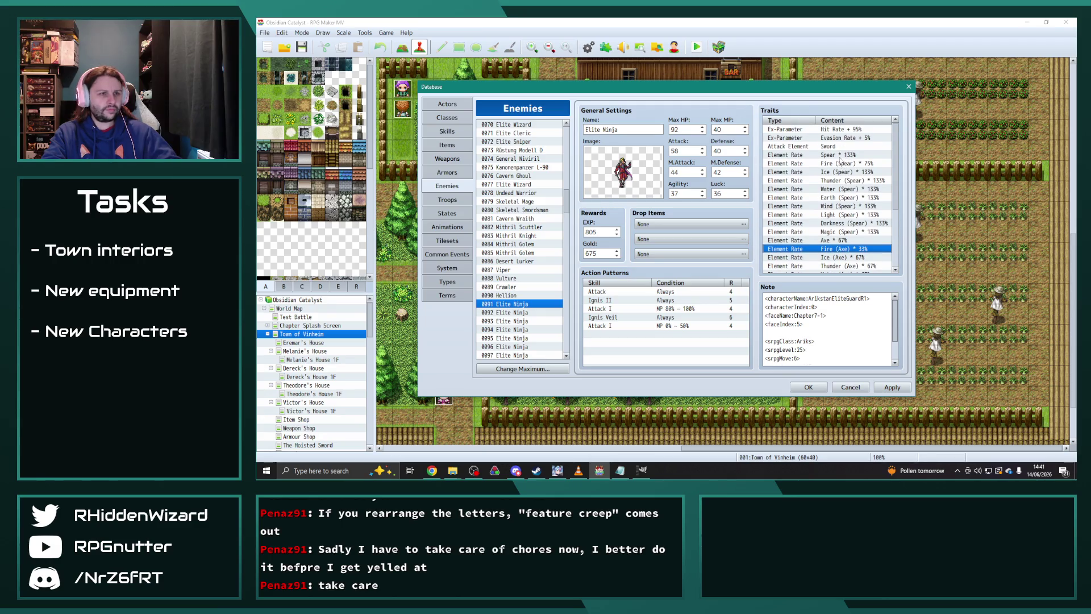
{"action": "left_click", "coordinate": [844, 156]}
{"action": "scroll", "coordinate": [854, 197], "scroll_direction": "down", "scroll_amount": 4}
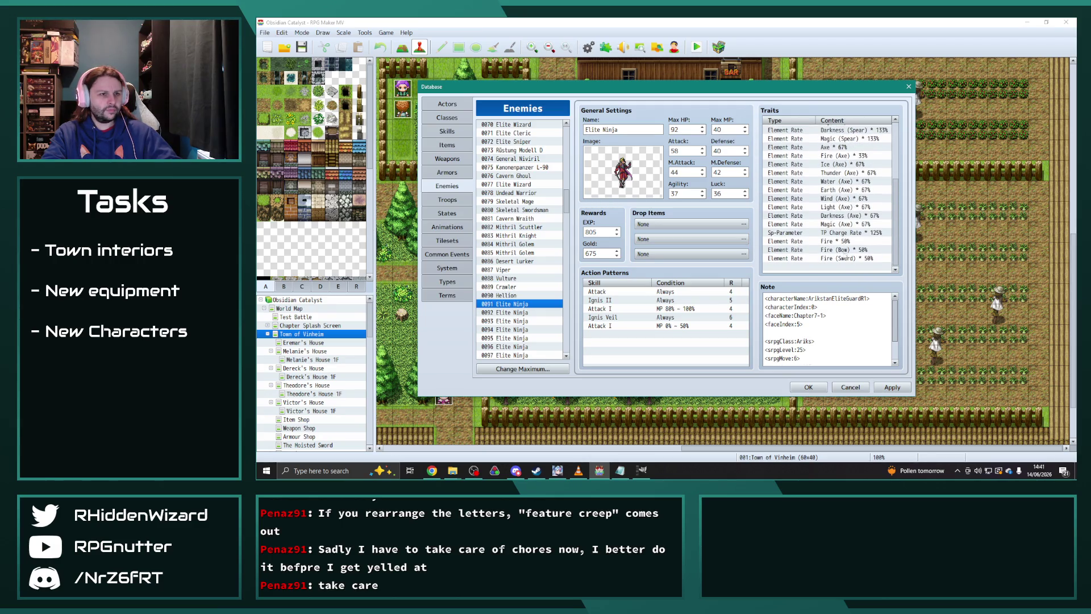
{"action": "left_click", "coordinate": [863, 258], "text": "shift"}
{"action": "left_click", "coordinate": [523, 313]}
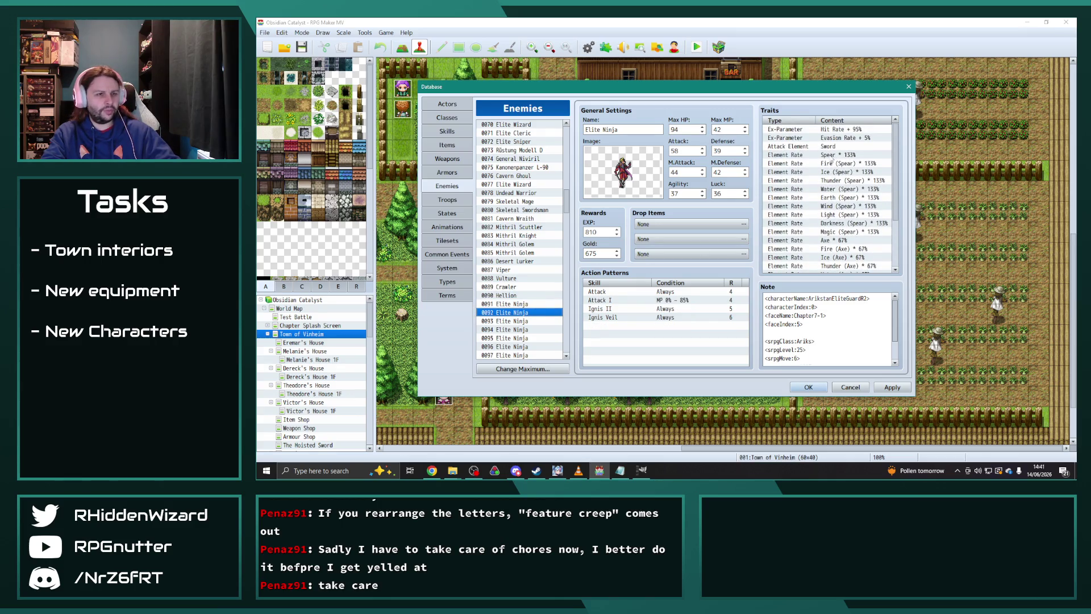
- Replace 0092 Elite Ninja's traits with a copy of 0091's traits
{"action": "left_click", "coordinate": [549, 304]}
{"action": "left_click", "coordinate": [836, 214]}
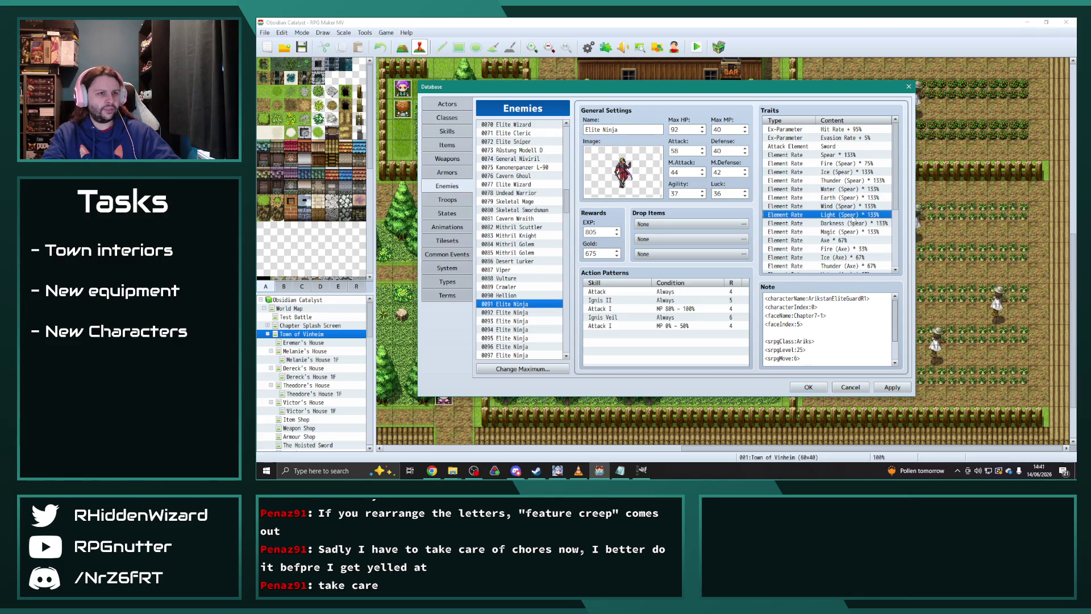
{"action": "key", "text": "ctrl+a"}
{"action": "left_click", "coordinate": [523, 313]}
{"action": "left_click", "coordinate": [826, 197]}
{"action": "key", "text": "ctrl+a"}
{"action": "key", "text": "Delete"}
{"action": "key", "text": "ctrl+v"}
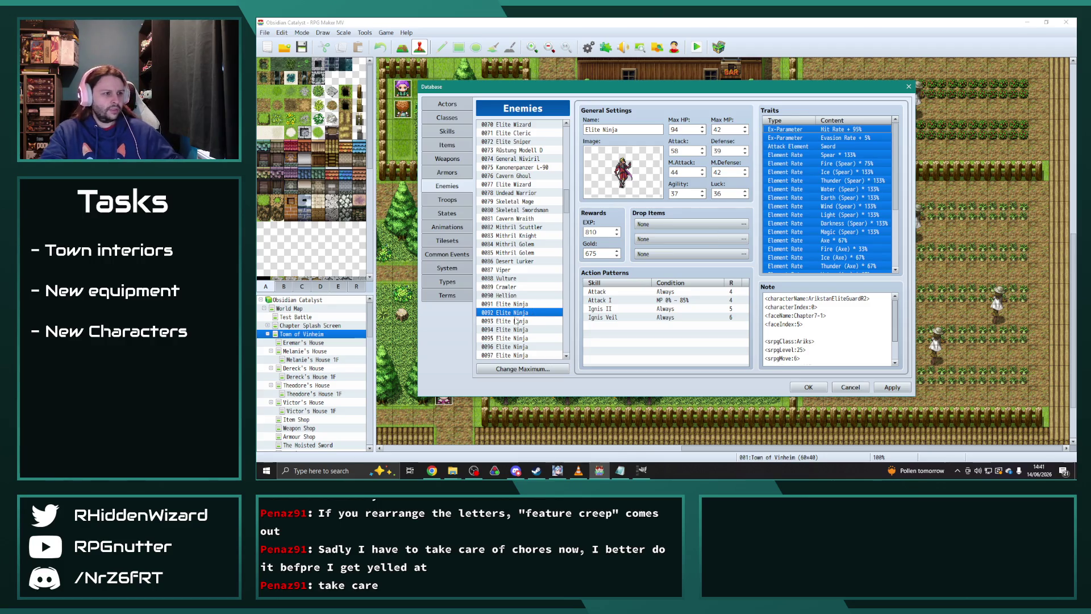
- Paste the Fire, Fire (Bow) and Fire (Sword) traits onto the next Elite Ninja
{"action": "scroll", "coordinate": [830, 199], "scroll_direction": "down", "scroll_amount": 4}
{"action": "left_click_drag", "start_coordinate": [835, 240], "coordinate": [842, 259]}
{"action": "left_click", "coordinate": [500, 321]}
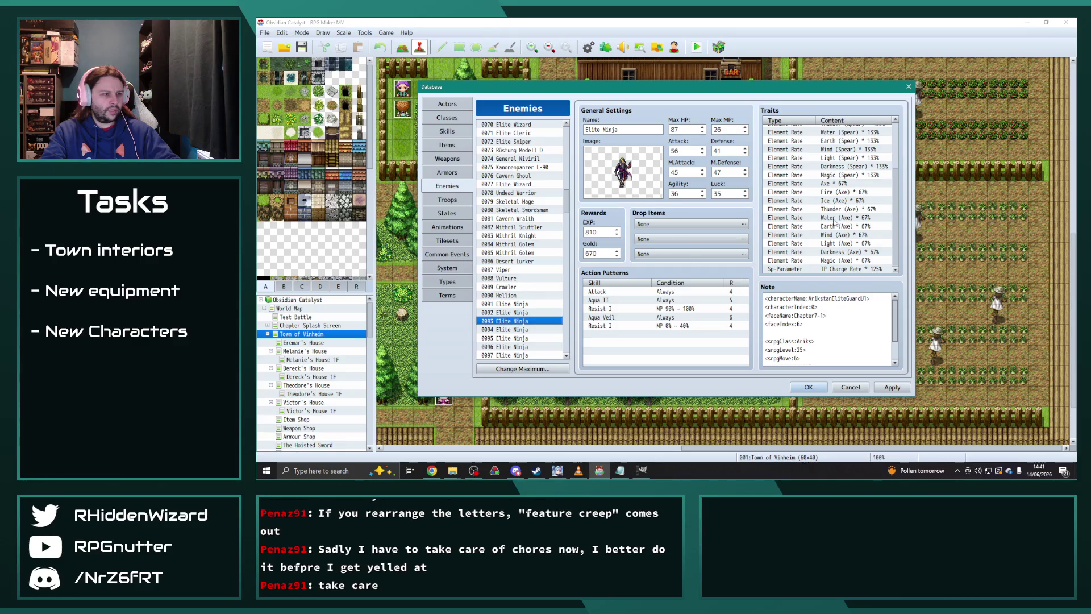
{"action": "scroll", "coordinate": [824, 252], "scroll_direction": "down", "scroll_amount": 3}
{"action": "left_click", "coordinate": [830, 265]}
{"action": "key", "text": "ctrl+v"}
- Rework a pasted Fire trait into a Water (Sword) 50% element rate
{"action": "left_click", "coordinate": [836, 258]}
{"action": "double_click", "coordinate": [833, 243]}
{"action": "left_click", "coordinate": [855, 146]}
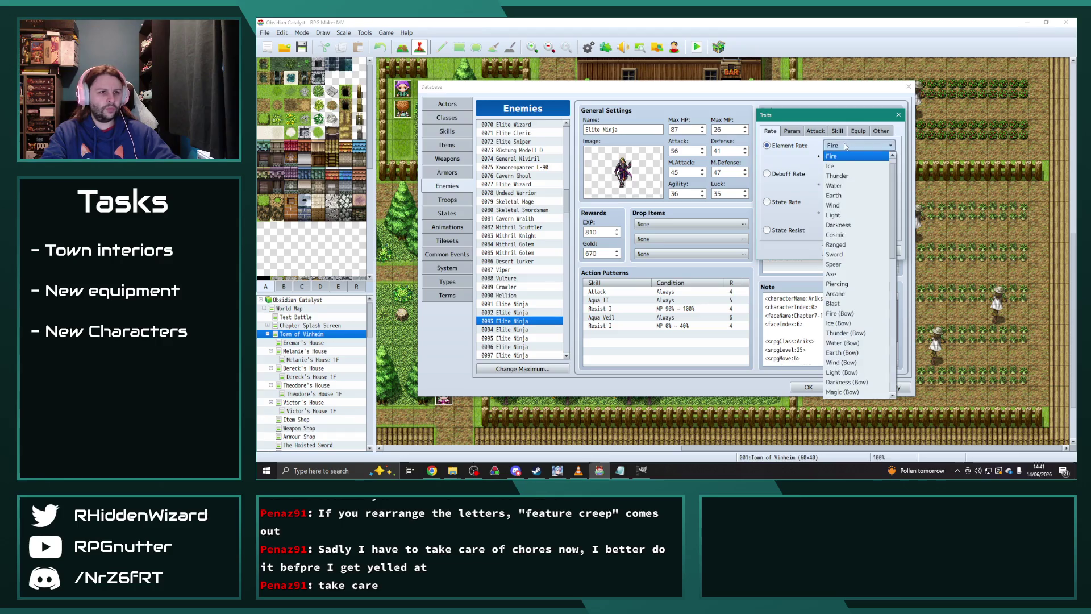
{"action": "key", "text": "Escape"}
{"action": "left_click", "coordinate": [839, 251]}
{"action": "double_click", "coordinate": [833, 251]}
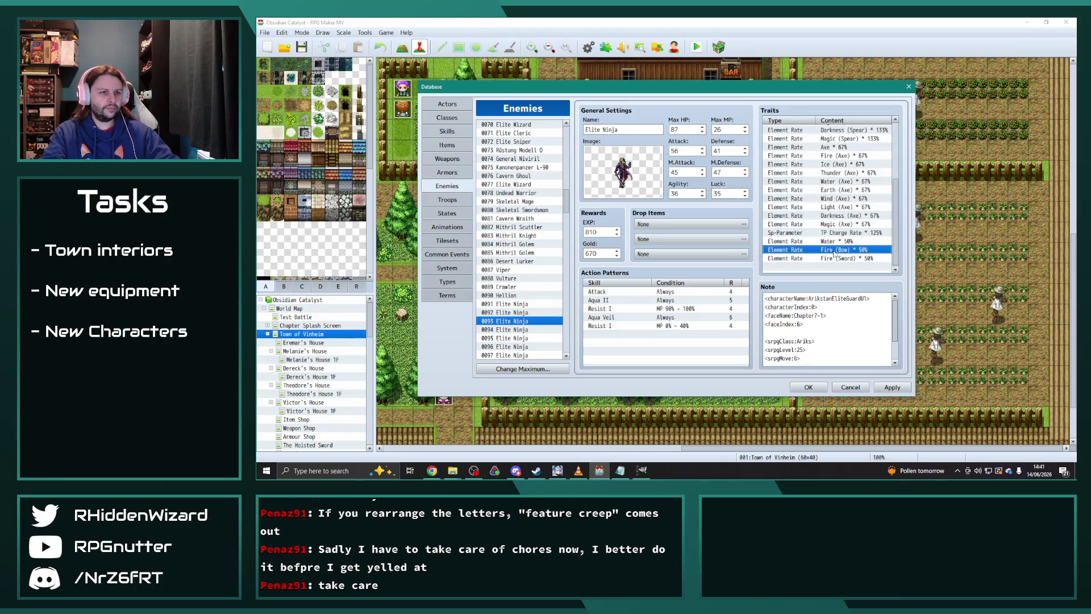
{"action": "left_click", "coordinate": [850, 146]}
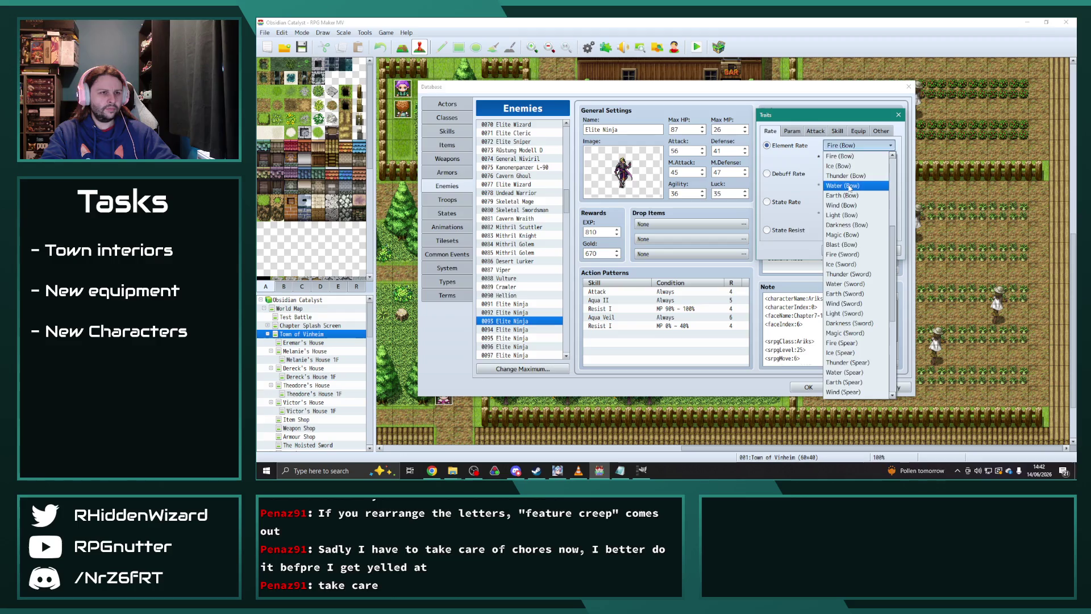
{"action": "left_click", "coordinate": [842, 254]}
{"action": "left_click", "coordinate": [840, 251]}
{"action": "double_click", "coordinate": [840, 251]}
{"action": "left_click", "coordinate": [849, 146]}
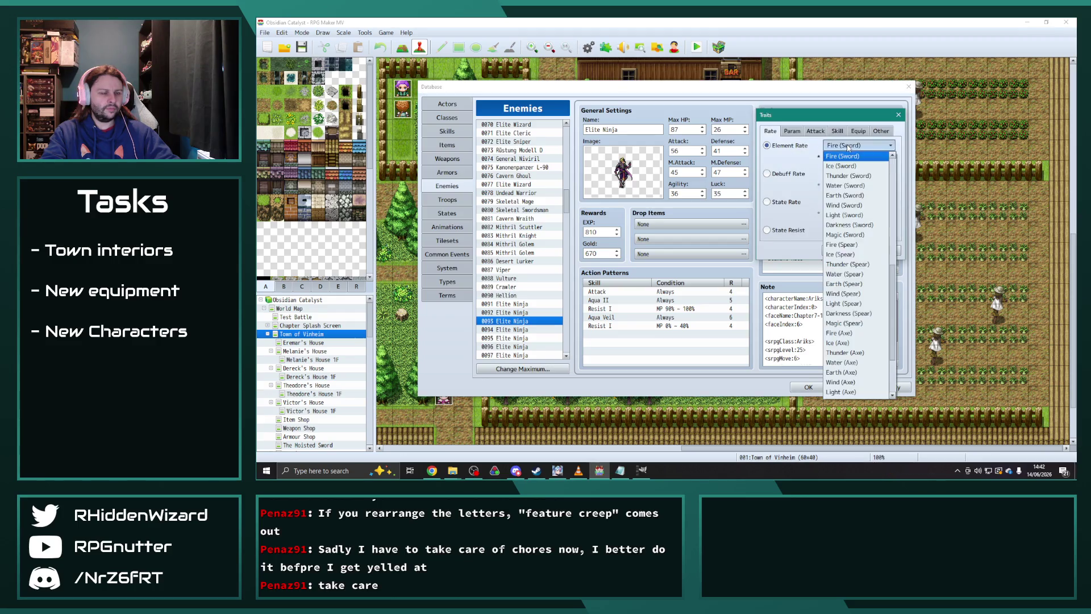
{"action": "left_click", "coordinate": [845, 185]}
{"action": "left_click", "coordinate": [849, 254]}
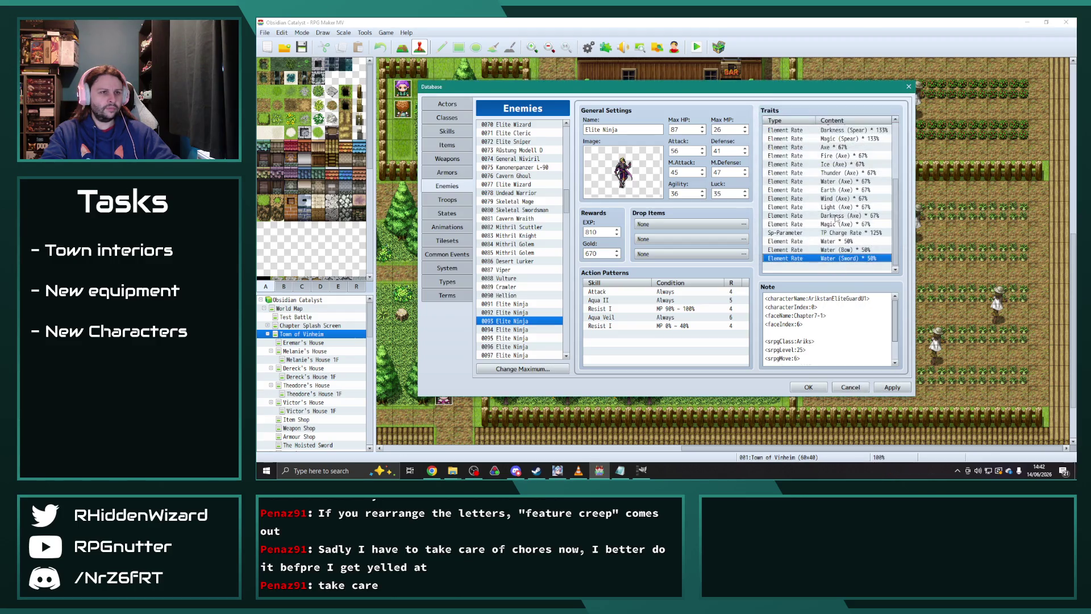
- Set Water (Axe) to 33% and Water (Spear) to 75%
{"action": "double_click", "coordinate": [842, 182]}
{"action": "type", "text": "33"}
{"action": "left_click", "coordinate": [841, 254]}
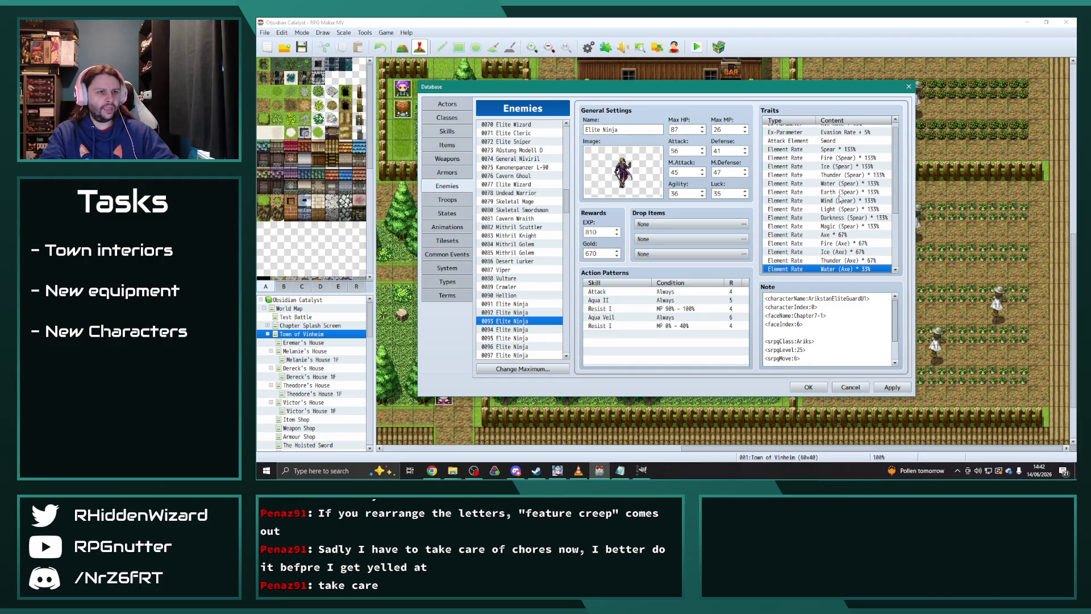
{"action": "double_click", "coordinate": [844, 175]}
{"action": "left_click", "coordinate": [899, 116]}
{"action": "double_click", "coordinate": [843, 186]}
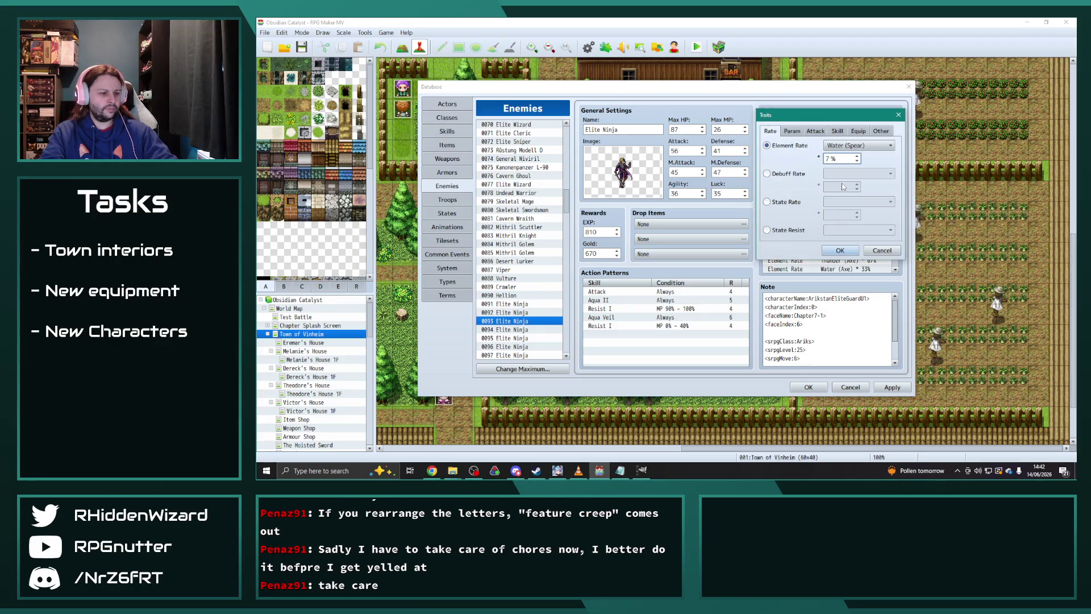
{"action": "left_click", "coordinate": [840, 250]}
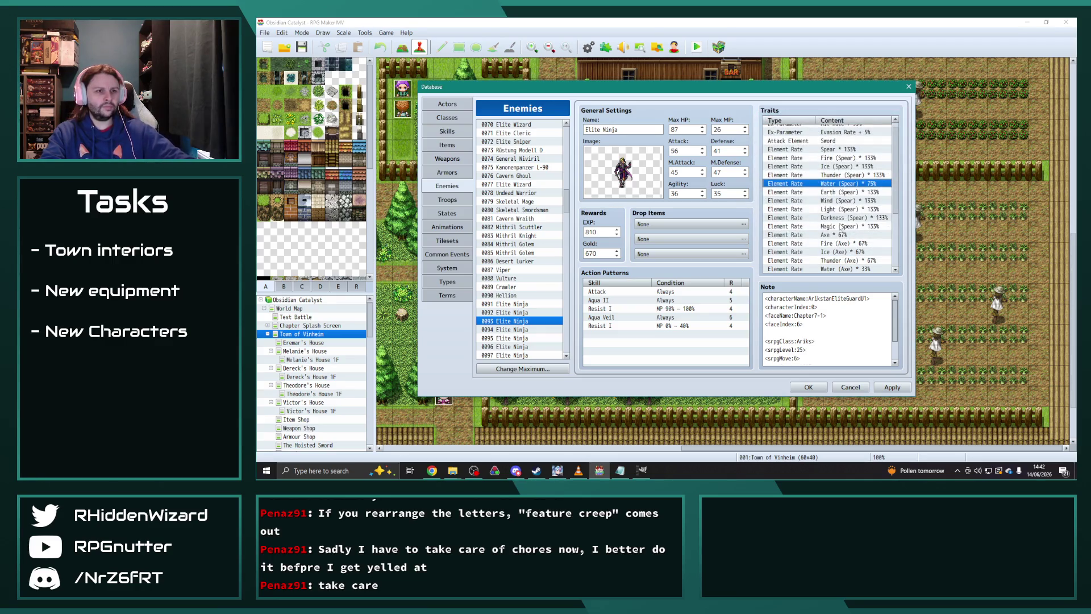
- Copy all of this Elite Ninja's traits and select every trait of Elite Ninja 0094
{"action": "key", "text": "ctrl+a"}
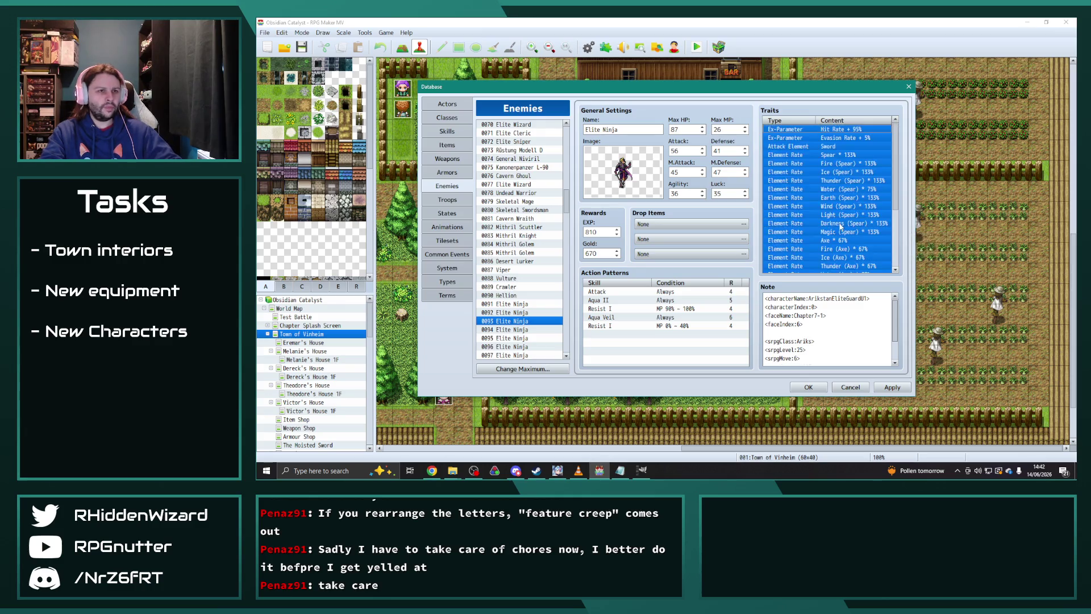
{"action": "left_click", "coordinate": [517, 329]}
{"action": "left_click", "coordinate": [837, 199]}
{"action": "key", "text": "ctrl+a"}
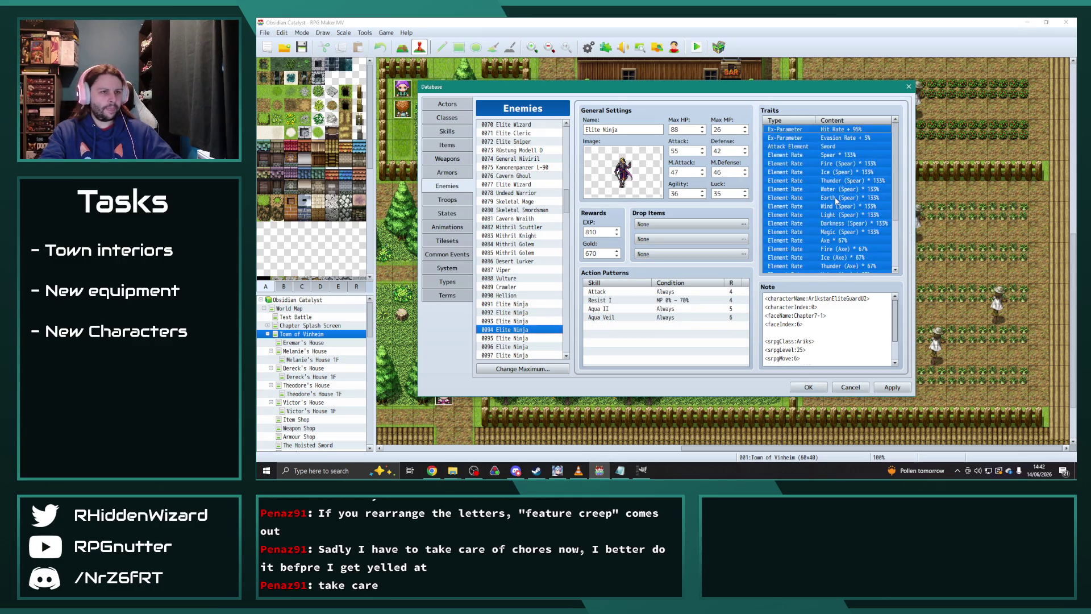
- Paste the copied trait set and select Elite Ninja 0094's three trailing Water trait rows
{"action": "key", "text": "ctrl+v"}
{"action": "scroll", "coordinate": [520, 273], "scroll_direction": "down", "scroll_amount": 2}
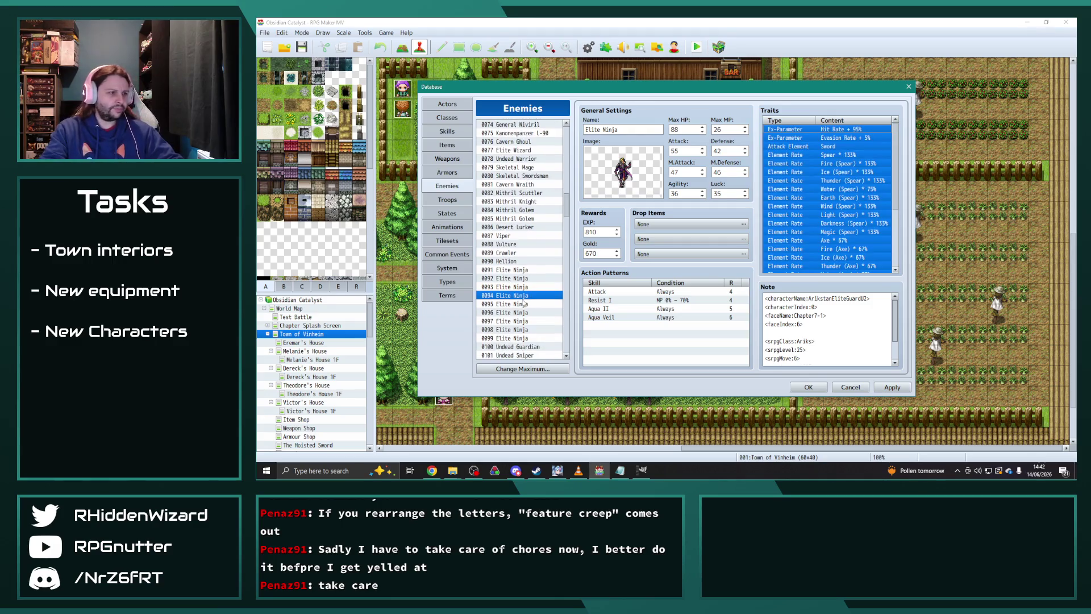
{"action": "left_click", "coordinate": [515, 305]}
{"action": "scroll", "coordinate": [875, 222], "scroll_direction": "down", "scroll_amount": 3}
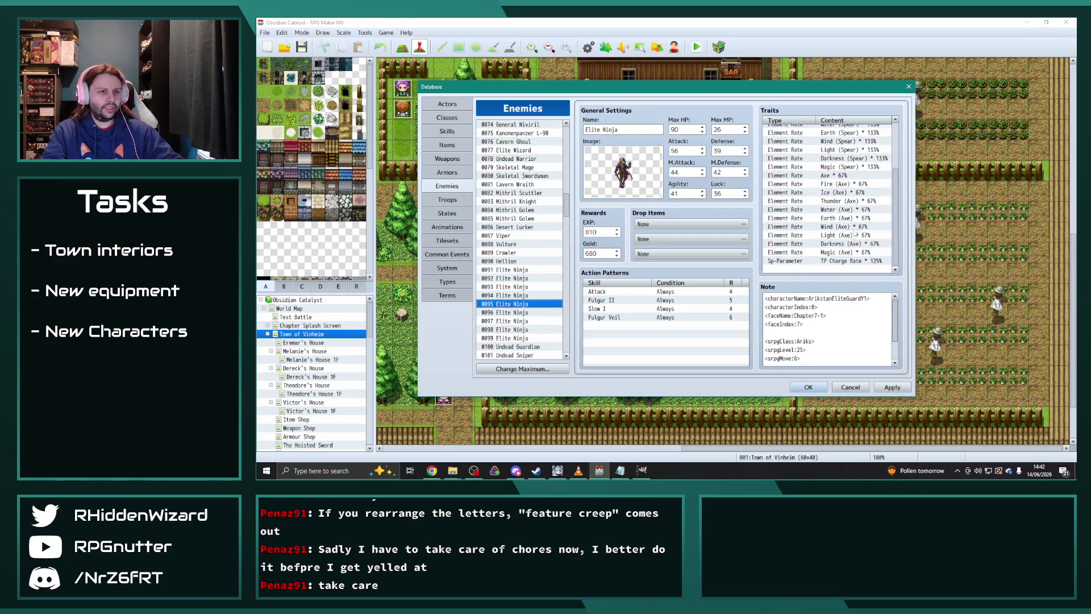
{"action": "left_click", "coordinate": [518, 296]}
{"action": "scroll", "coordinate": [835, 269], "scroll_direction": "down", "scroll_amount": 3}
{"action": "left_click_drag", "start_coordinate": [784, 243], "coordinate": [776, 272]}
- Check the neighbouring Elite Ninja entries and return to 0095's last trait row
{"action": "left_click", "coordinate": [519, 303]}
{"action": "scroll", "coordinate": [826, 247], "scroll_direction": "down", "scroll_amount": 3}
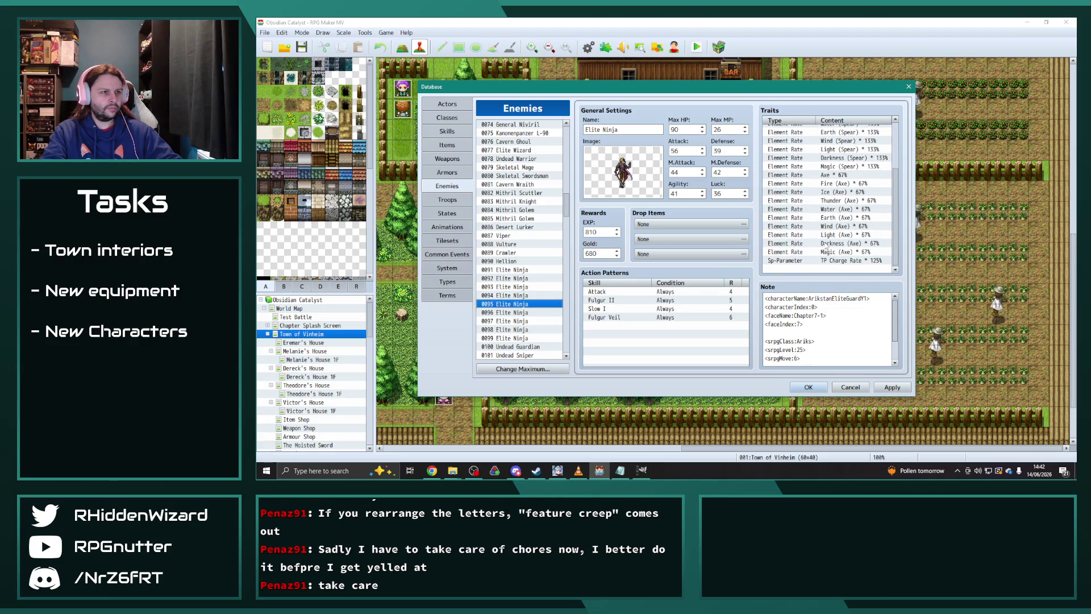
{"action": "left_click", "coordinate": [539, 311]}
{"action": "left_click", "coordinate": [520, 304]}
{"action": "left_click", "coordinate": [522, 295]}
{"action": "left_click", "coordinate": [545, 304]}
{"action": "scroll", "coordinate": [846, 254], "scroll_direction": "down", "scroll_amount": 2}
{"action": "left_click", "coordinate": [832, 272]}
- Change 0095's Water, Water (Bow) and Water (Sword) 50% traits to Thunder equivalents
{"action": "double_click", "coordinate": [843, 245]}
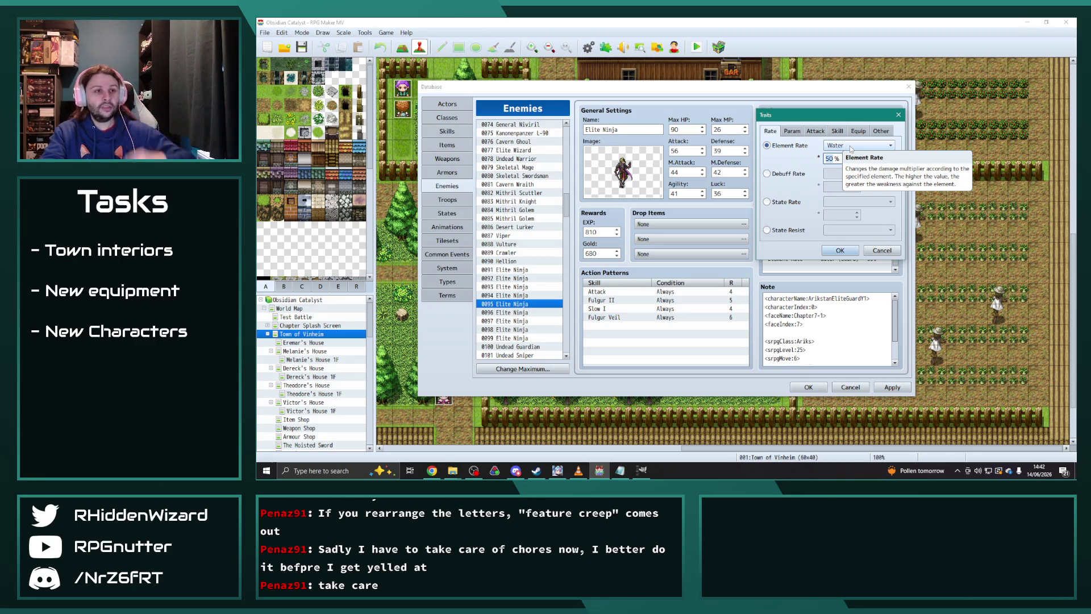
{"action": "left_click", "coordinate": [851, 149]}
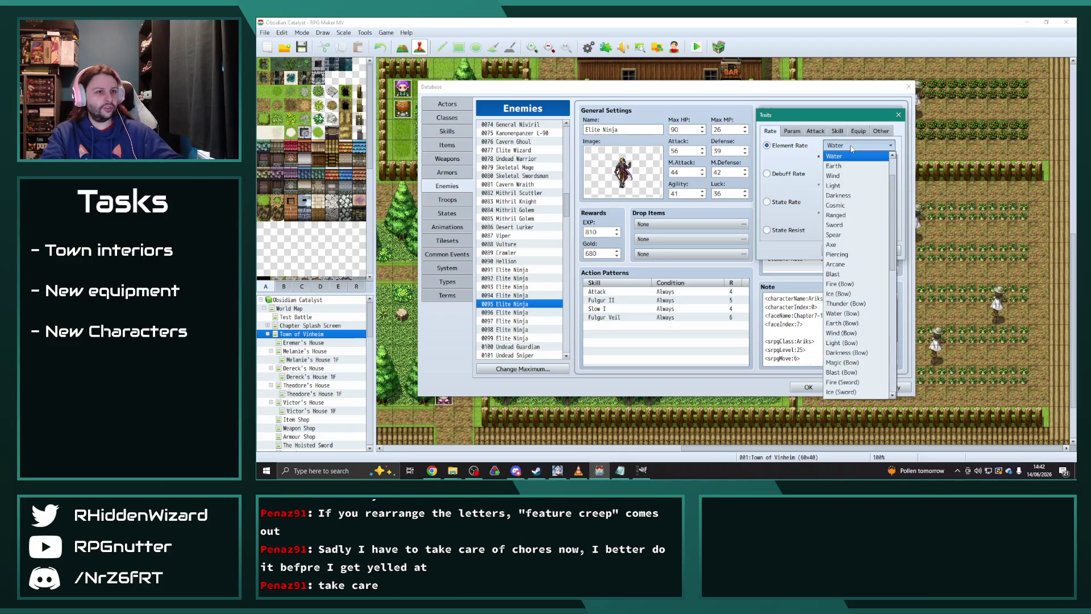
{"action": "left_click", "coordinate": [852, 158]}
{"action": "left_click", "coordinate": [840, 251]}
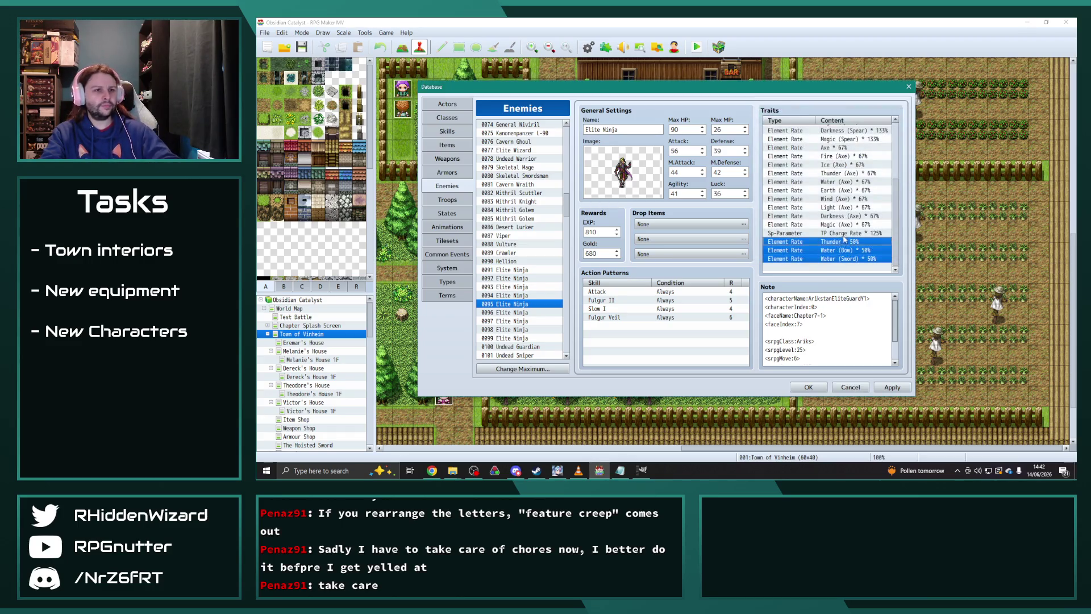
{"action": "double_click", "coordinate": [846, 250]}
{"action": "left_click", "coordinate": [851, 146]}
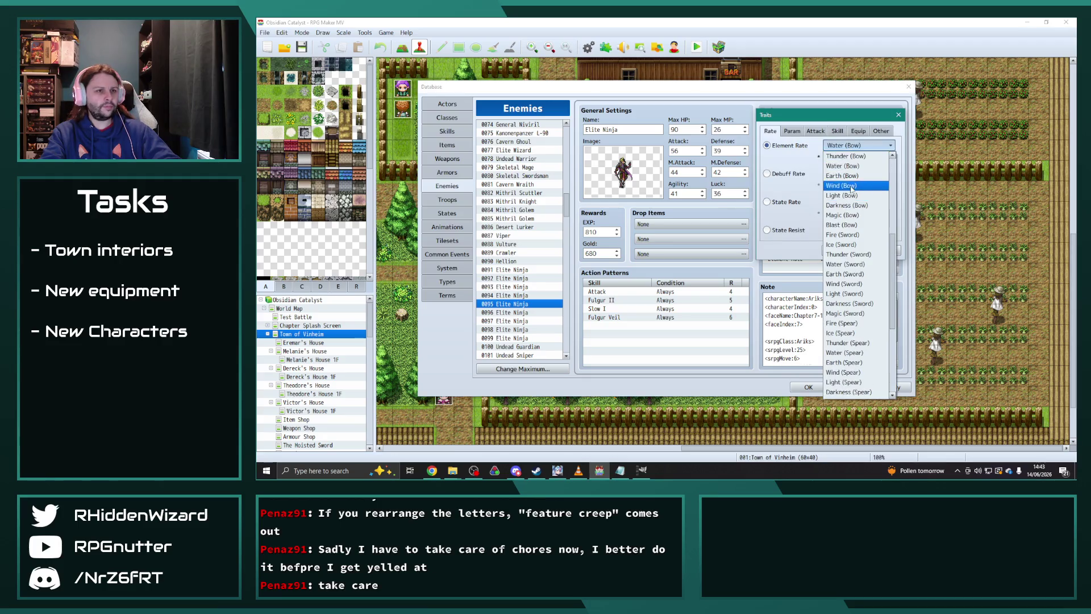
{"action": "left_click", "coordinate": [853, 176]}
{"action": "left_click", "coordinate": [839, 250]}
{"action": "double_click", "coordinate": [850, 258]}
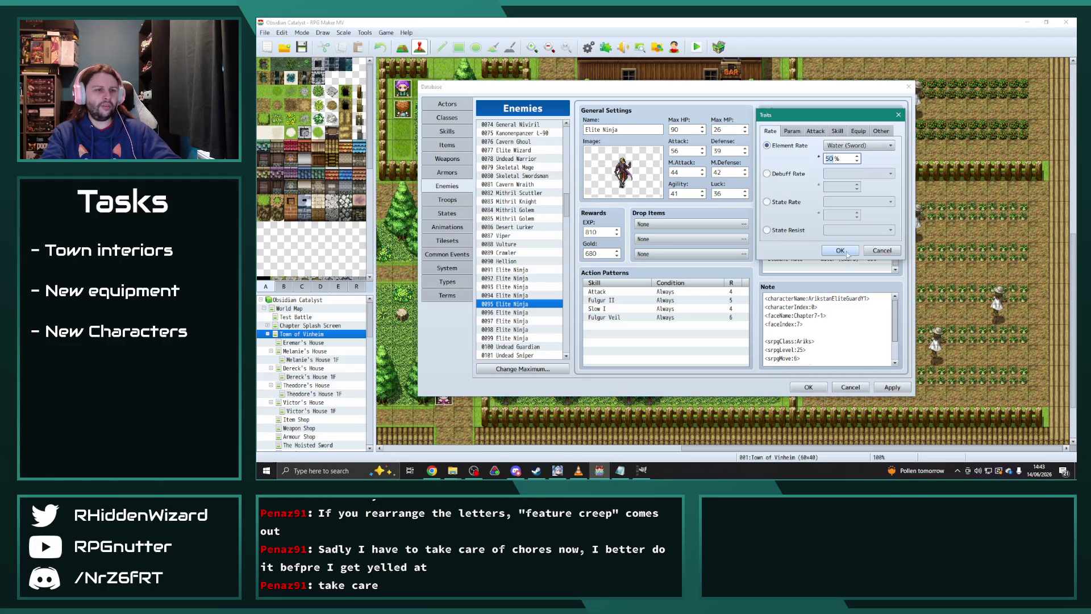
{"action": "left_click", "coordinate": [855, 145]}
{"action": "left_click", "coordinate": [852, 156]}
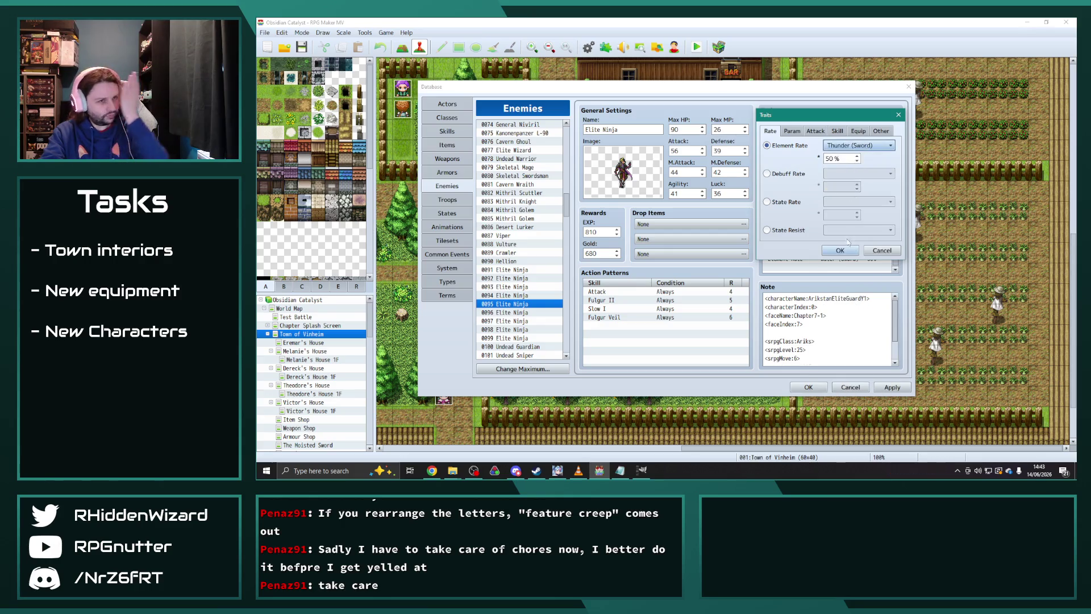
{"action": "left_click", "coordinate": [840, 251]}
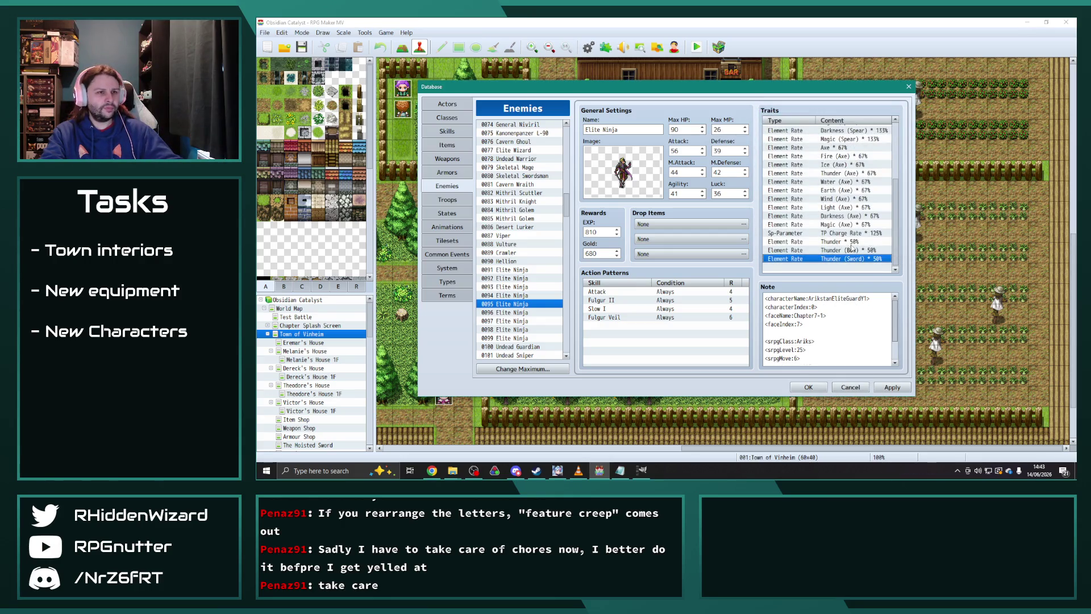
- Set Thunder (Axe) to 33% and Thunder (Spear) to 75%
{"action": "double_click", "coordinate": [847, 173]}
{"action": "type", "text": "33"}
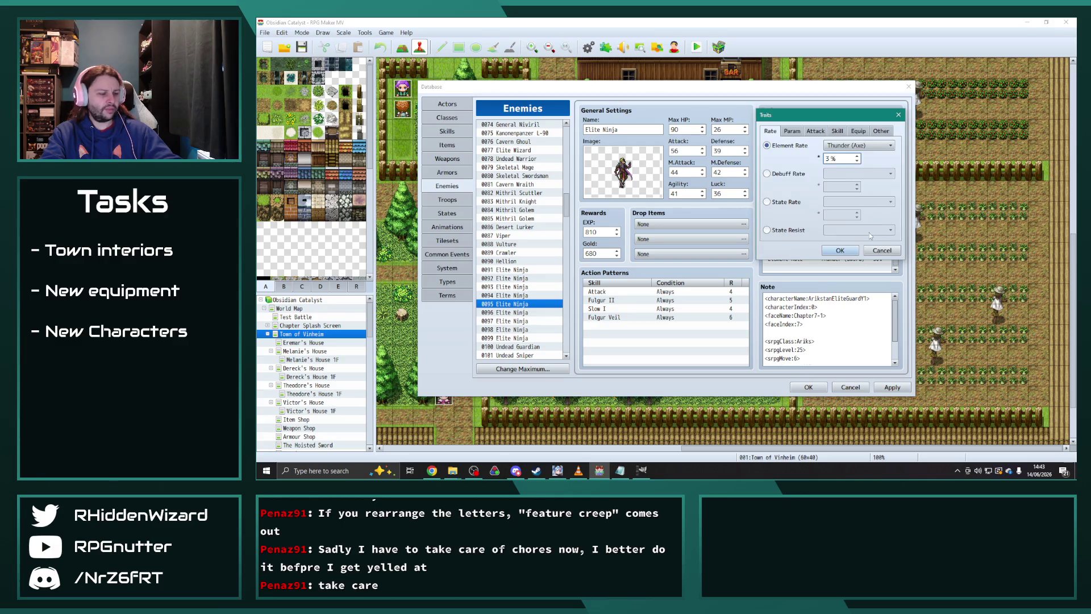
{"action": "left_click", "coordinate": [840, 251]}
{"action": "scroll", "coordinate": [850, 239], "scroll_direction": "up", "scroll_amount": 3}
{"action": "left_click", "coordinate": [848, 166]}
{"action": "double_click", "coordinate": [847, 165]}
{"action": "type", "text": "75"}
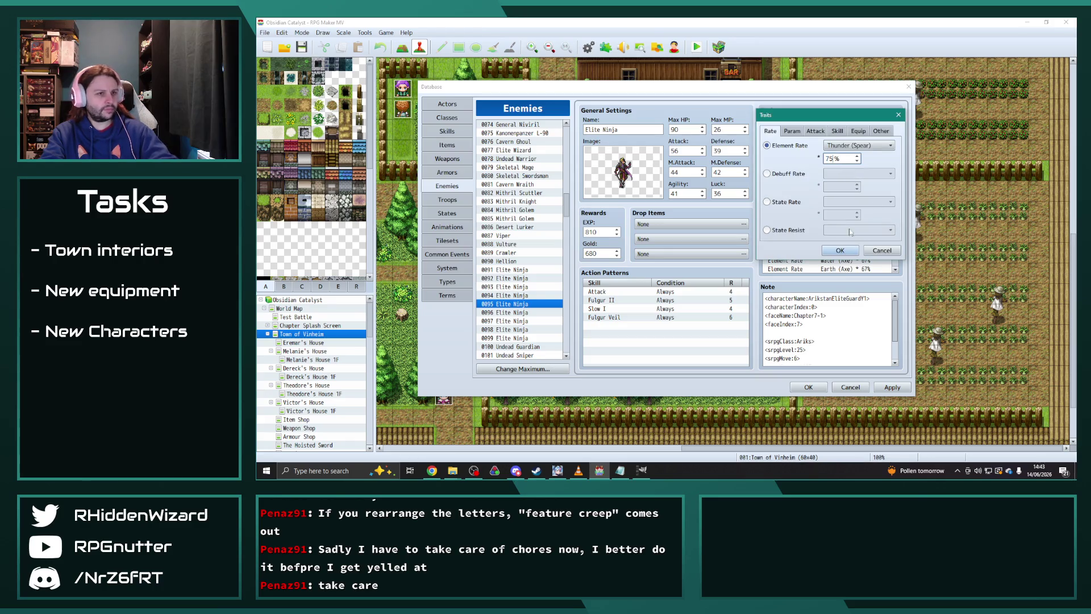
{"action": "left_click", "coordinate": [840, 250]}
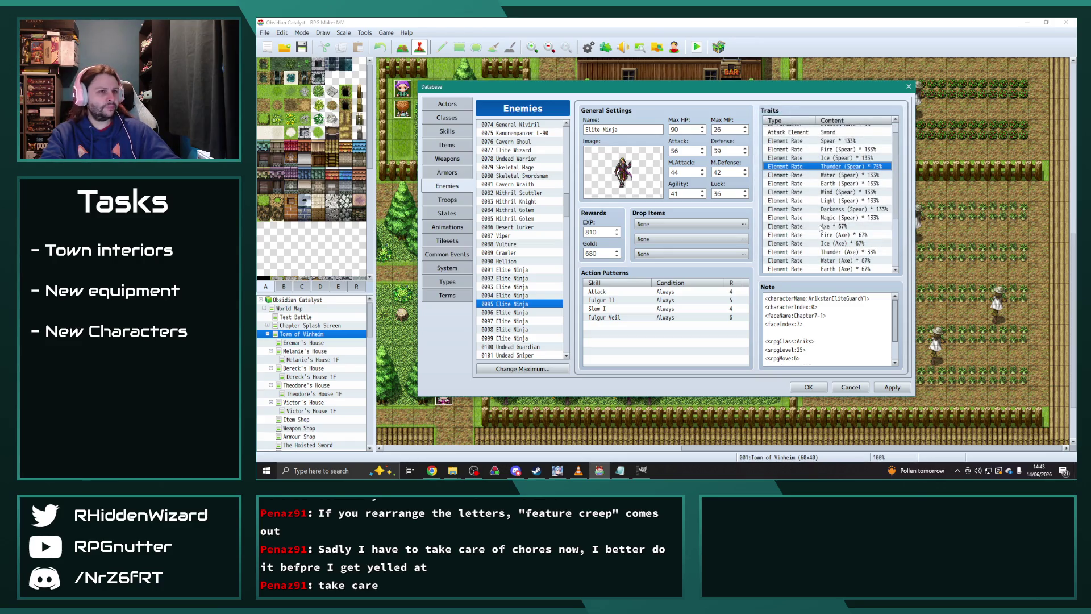
- Copy all of 0095's traits over Elite Ninja 0096's traits
{"action": "key", "text": "ctrl+a"}
{"action": "left_click", "coordinate": [530, 313]}
{"action": "left_click", "coordinate": [821, 207]}
{"action": "key", "text": "ctrl+a"}
{"action": "key", "text": "ctrl+v"}
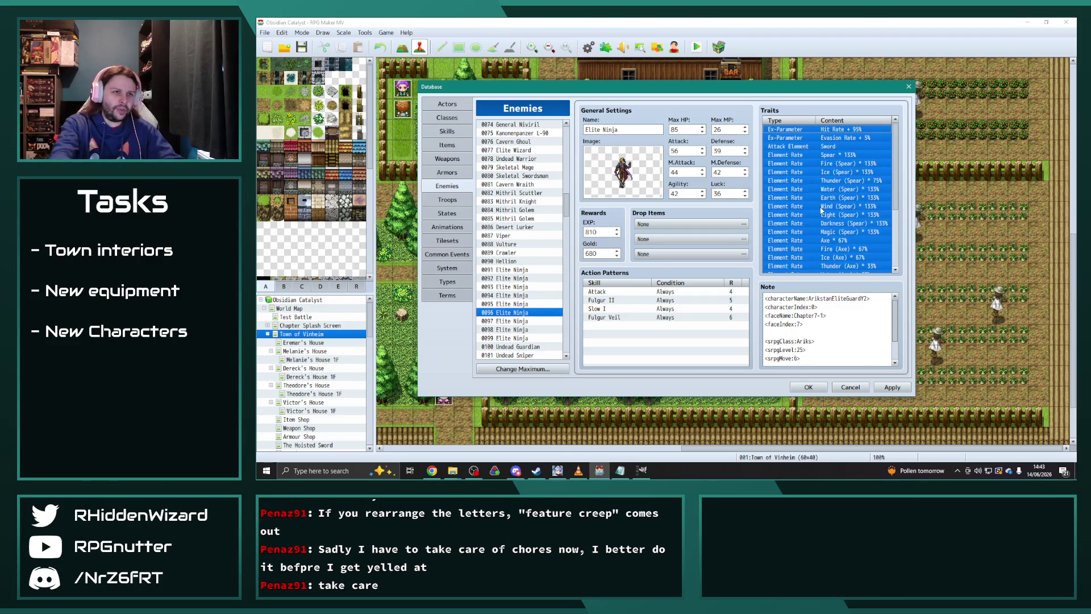
- Paste the three trailing Thunder traits into Elite Ninja 0097's traits list
{"action": "scroll", "coordinate": [522, 311], "scroll_direction": "down", "scroll_amount": 1}
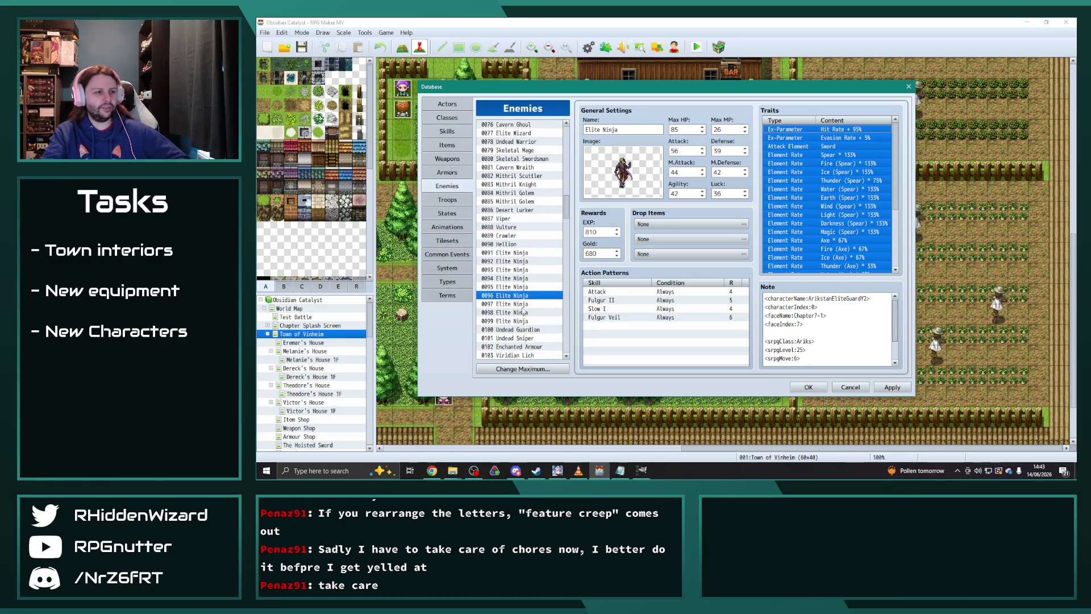
{"action": "left_click", "coordinate": [523, 297]}
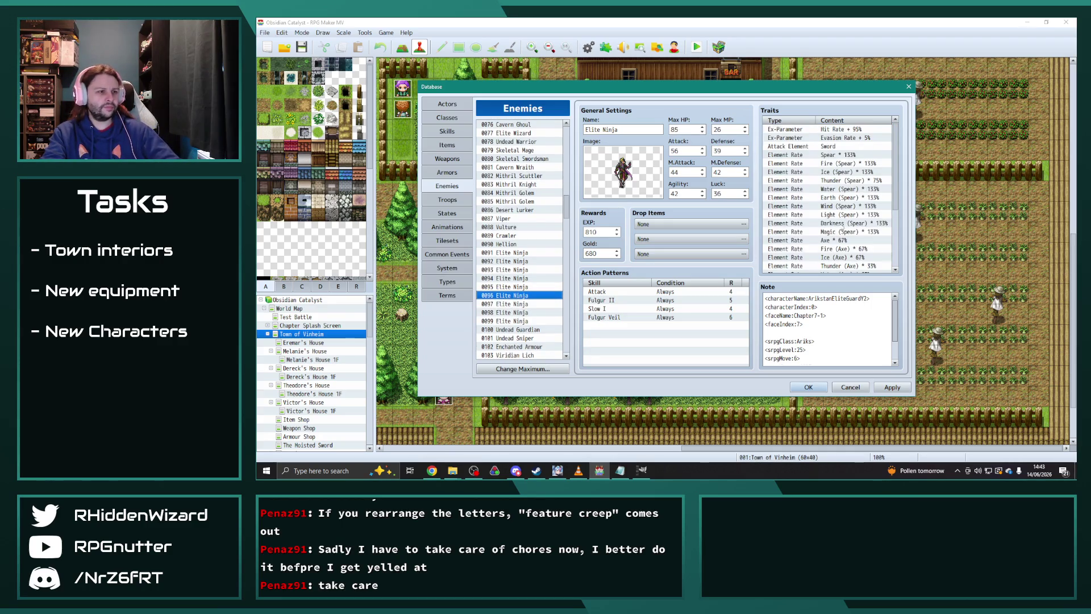
{"action": "scroll", "coordinate": [841, 225], "scroll_direction": "down", "scroll_amount": 4}
{"action": "left_click_drag", "start_coordinate": [844, 241], "coordinate": [845, 259]}
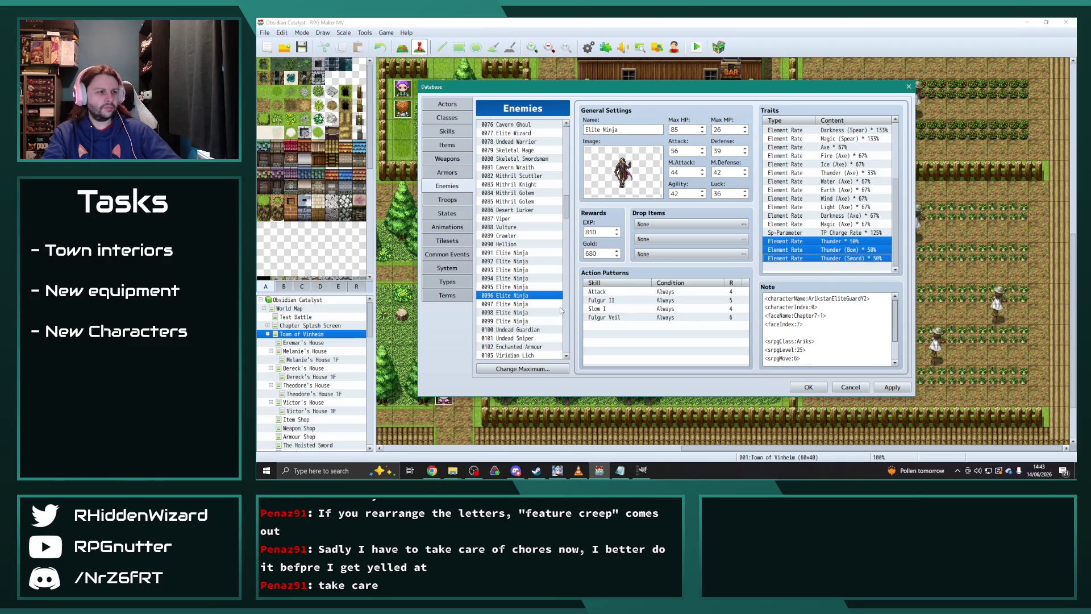
{"action": "left_click", "coordinate": [523, 304]}
{"action": "left_click", "coordinate": [830, 272]}
{"action": "key", "text": "ctrl+v"}
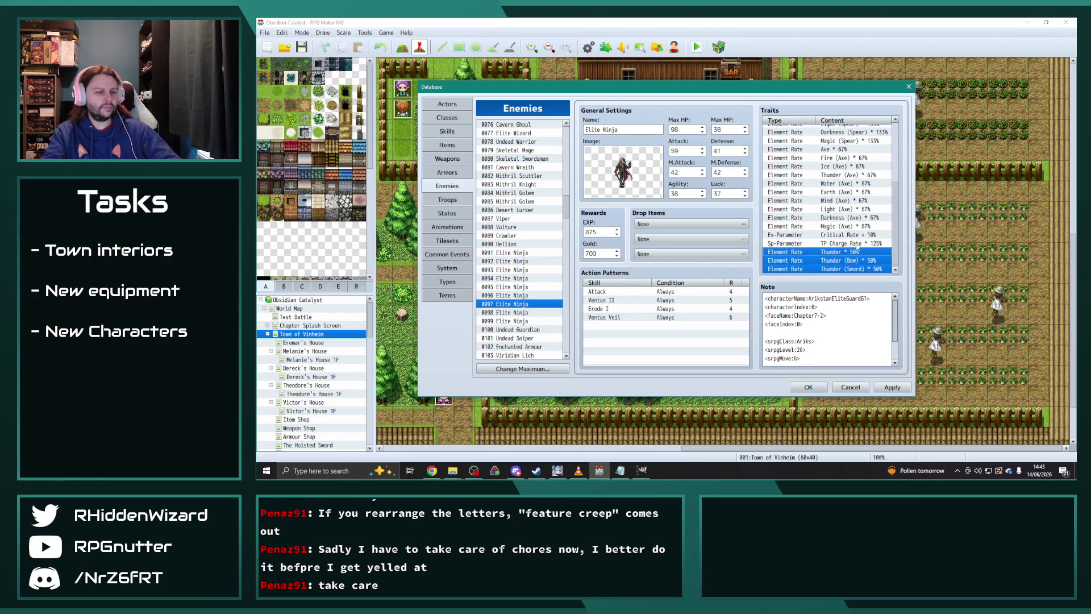
{"action": "scroll", "coordinate": [849, 248], "scroll_direction": "down", "scroll_amount": 1}
{"action": "left_click", "coordinate": [840, 252]}
{"action": "left_click", "coordinate": [853, 245]}
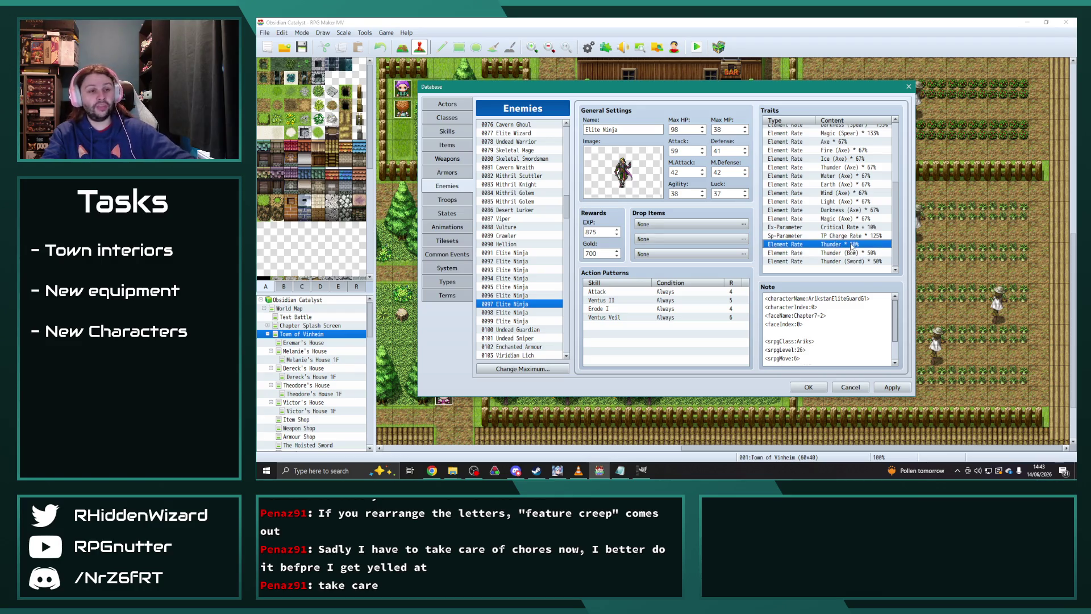
- Change 0097's Thunder, Thunder (Bow) and Thunder (Sword) traits to Wind at 50%
{"action": "double_click", "coordinate": [852, 246]}
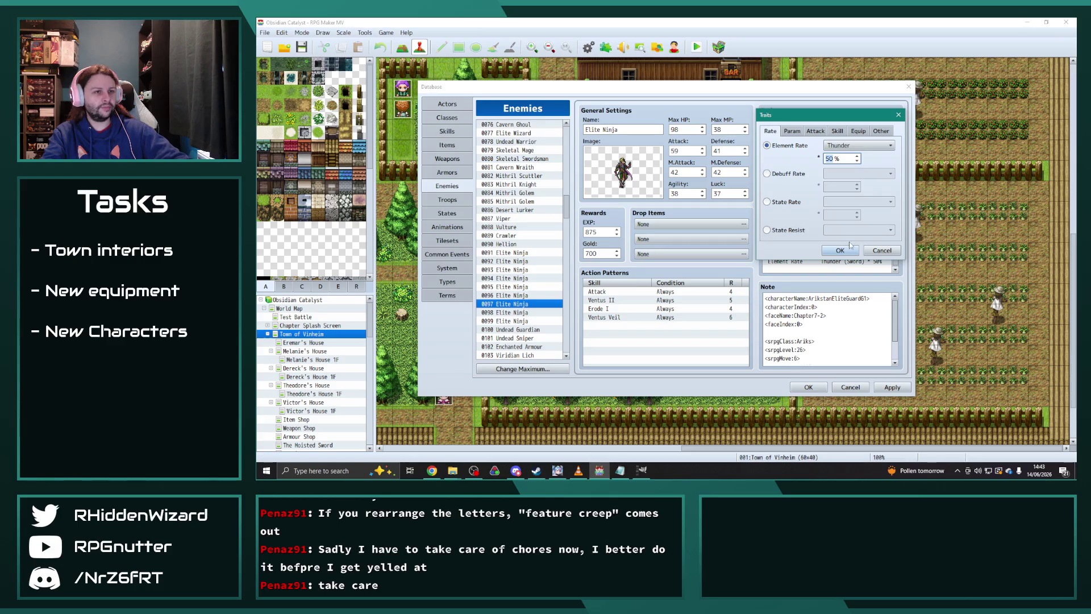
{"action": "left_click", "coordinate": [858, 145]}
{"action": "left_click", "coordinate": [846, 313]}
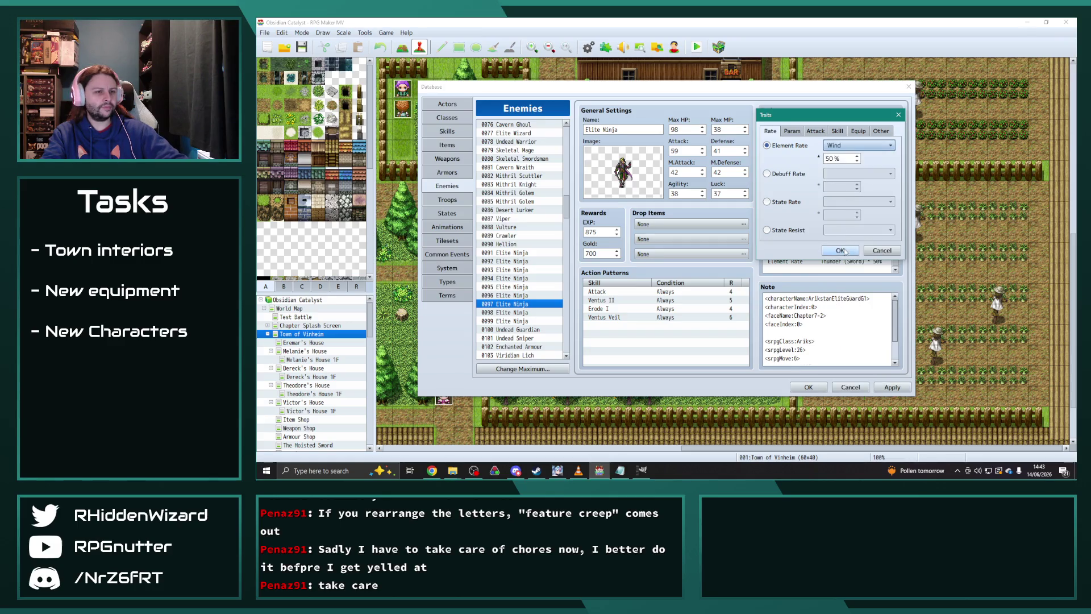
{"action": "left_click", "coordinate": [841, 250]}
{"action": "double_click", "coordinate": [841, 250]}
{"action": "left_click", "coordinate": [848, 146]}
{"action": "left_click", "coordinate": [846, 254]}
{"action": "left_click", "coordinate": [839, 250]}
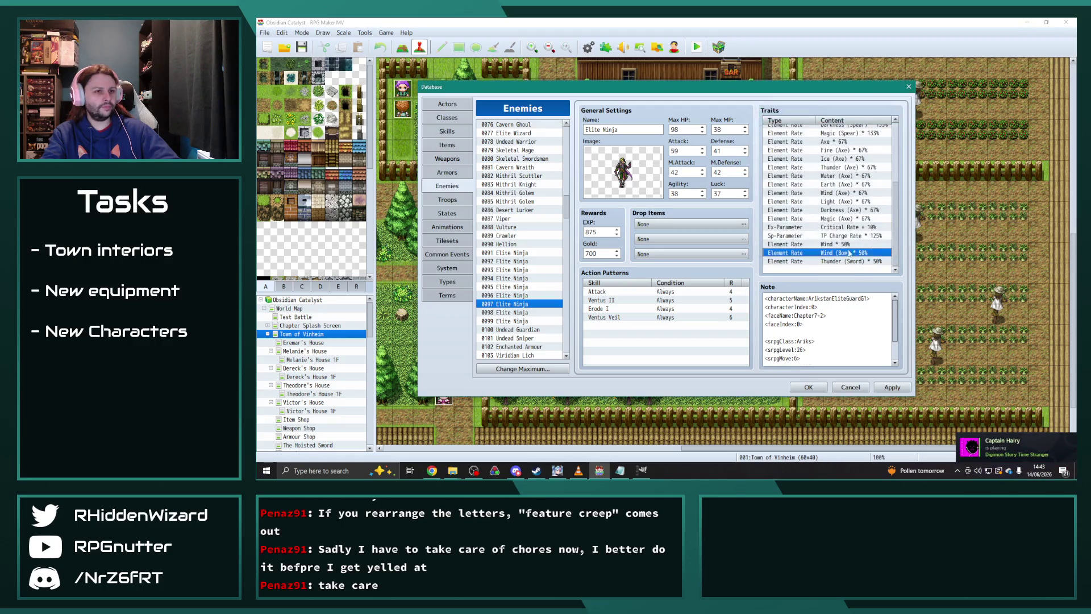
{"action": "double_click", "coordinate": [840, 250]}
{"action": "left_click", "coordinate": [841, 146]}
{"action": "left_click", "coordinate": [847, 186]}
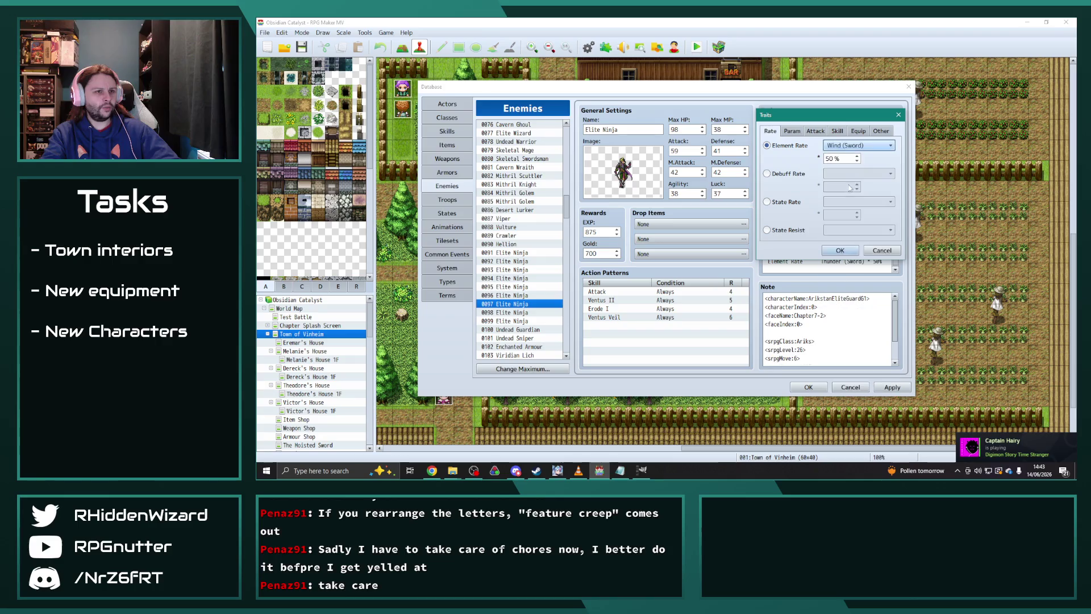
{"action": "left_click", "coordinate": [840, 250]}
- Confirm Wind (Axe) at 33% and Wind (Spear) at 75%, then open Elite Ninja 0098
{"action": "double_click", "coordinate": [841, 193]}
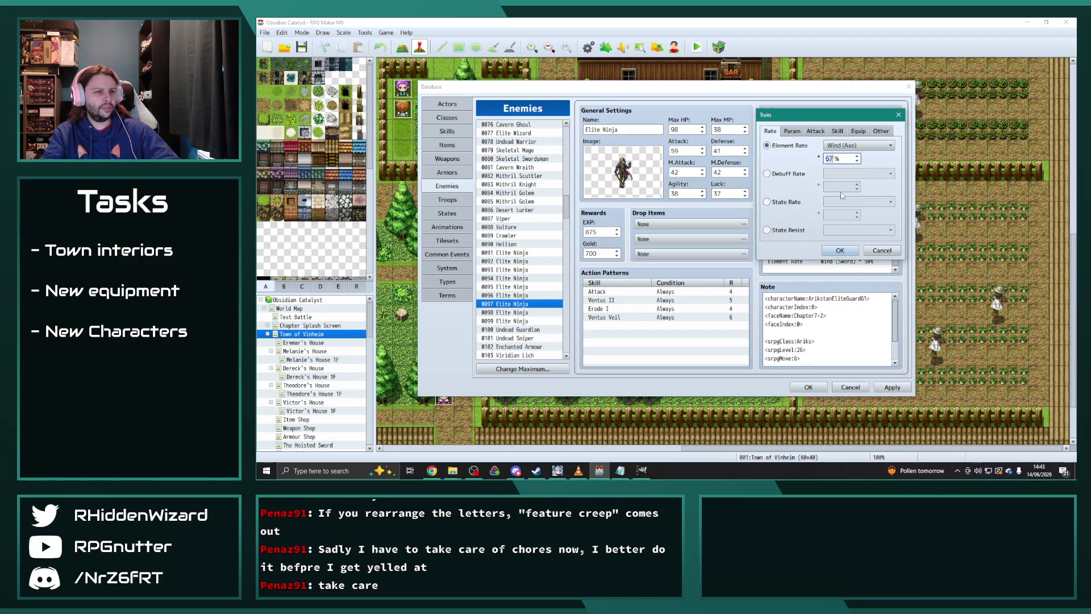
{"action": "left_click", "coordinate": [843, 248]}
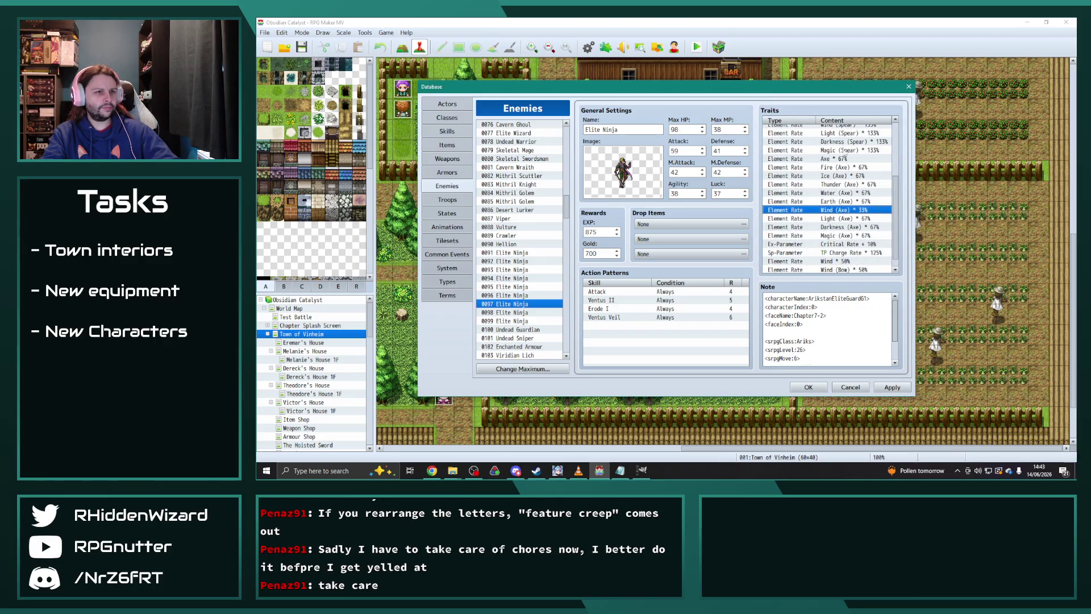
{"action": "scroll", "coordinate": [843, 150], "scroll_direction": "up", "scroll_amount": 1}
{"action": "double_click", "coordinate": [843, 141]}
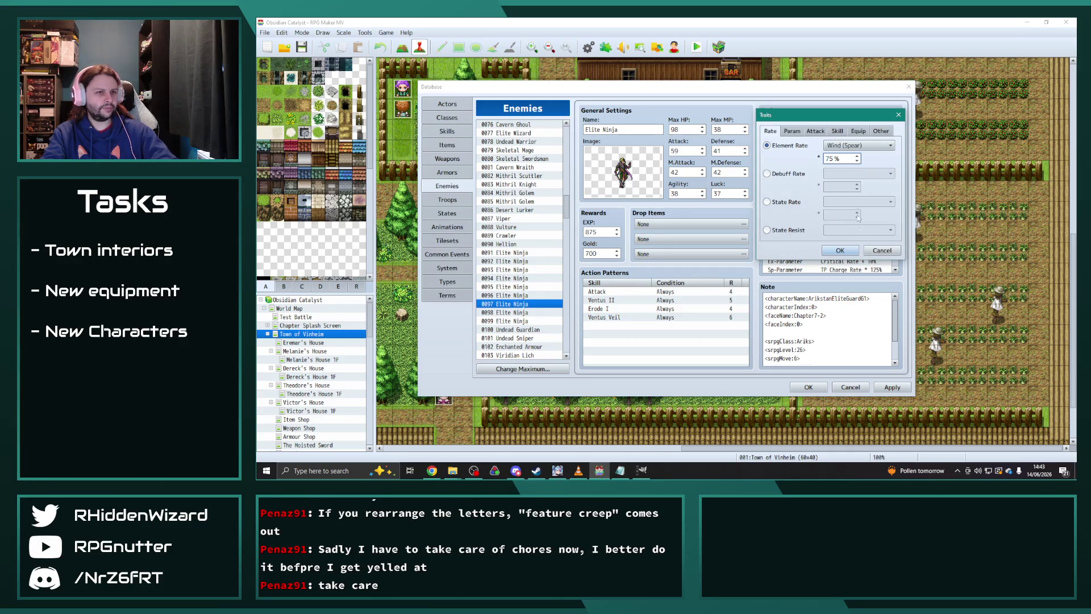
{"action": "left_click", "coordinate": [840, 250]}
{"action": "key", "text": "ctrl+a"}
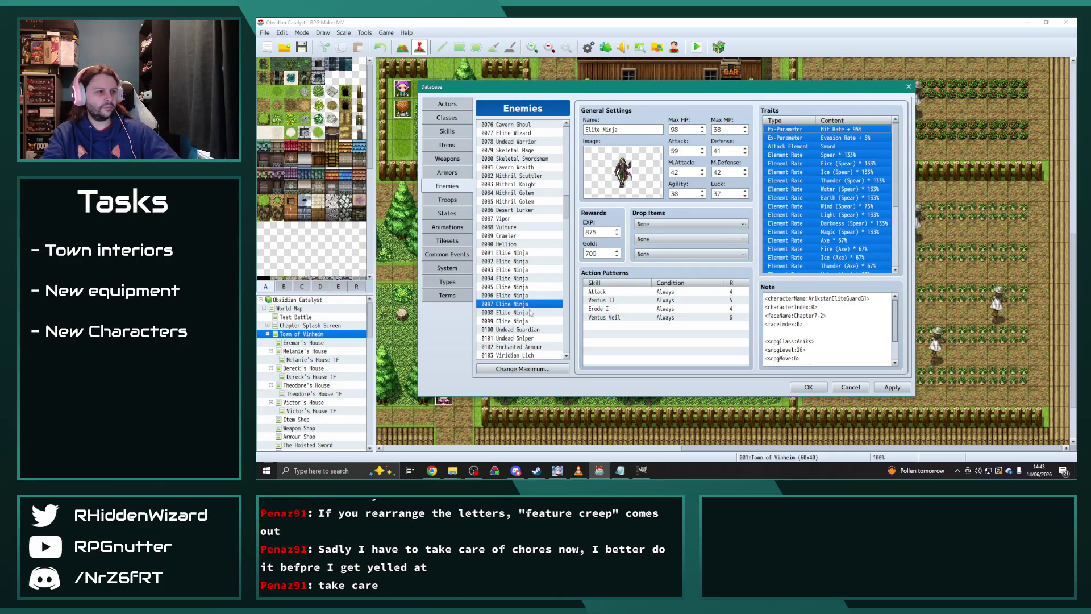
{"action": "left_click", "coordinate": [531, 312]}
{"action": "left_click", "coordinate": [820, 210]}
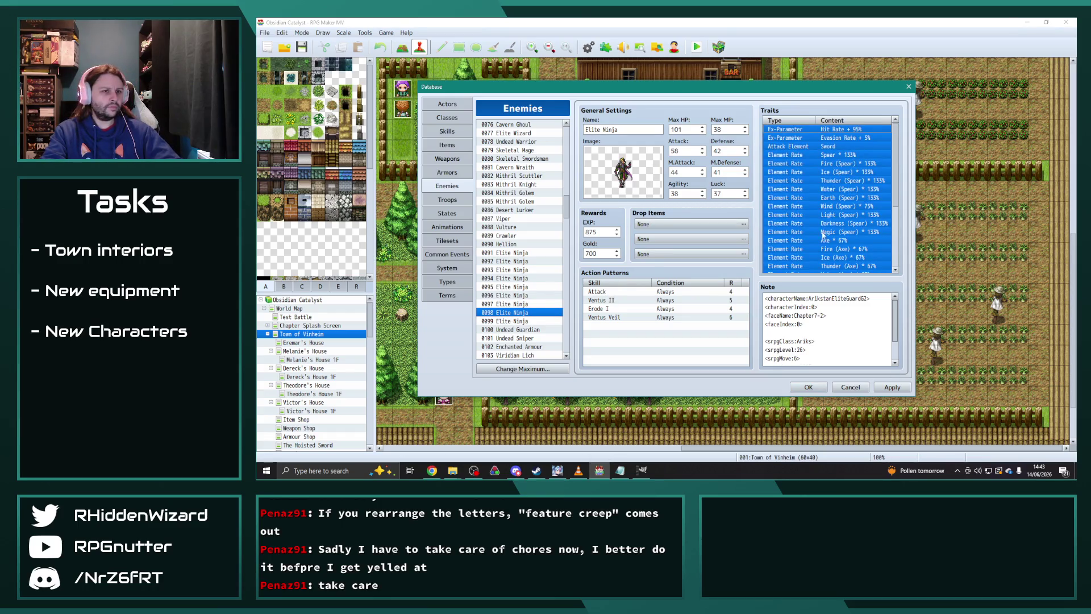
- Open Elite Ninja 0099 and change its Wind 50% trait to Darkness
{"action": "scroll", "coordinate": [815, 231], "scroll_direction": "down", "scroll_amount": 4}
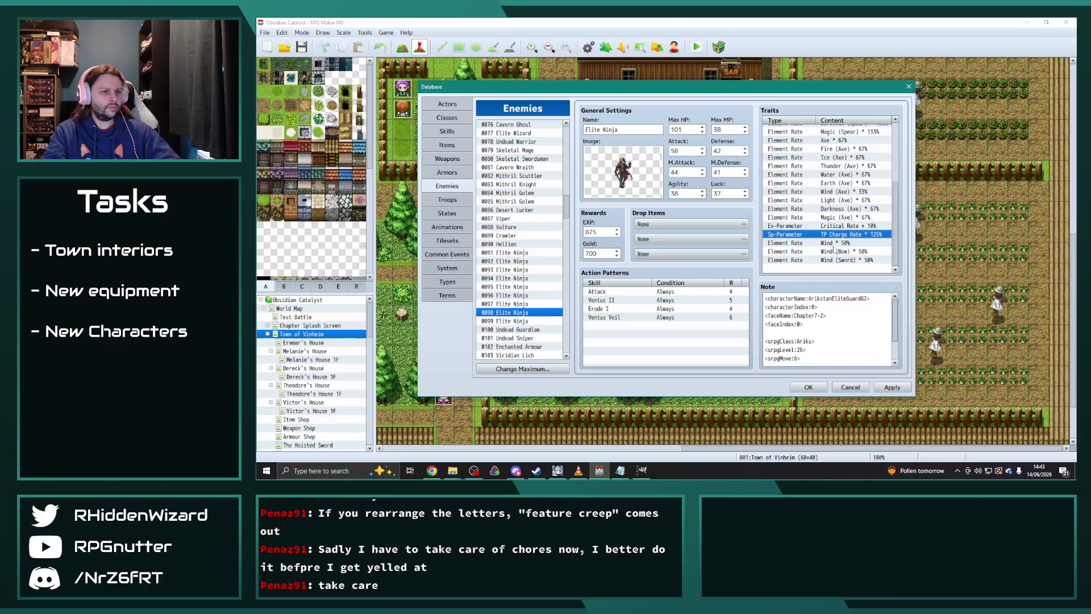
{"action": "left_click", "coordinate": [545, 319]}
{"action": "left_click", "coordinate": [841, 269]}
{"action": "scroll", "coordinate": [845, 250], "scroll_direction": "down", "scroll_amount": 2}
{"action": "left_click", "coordinate": [842, 242]}
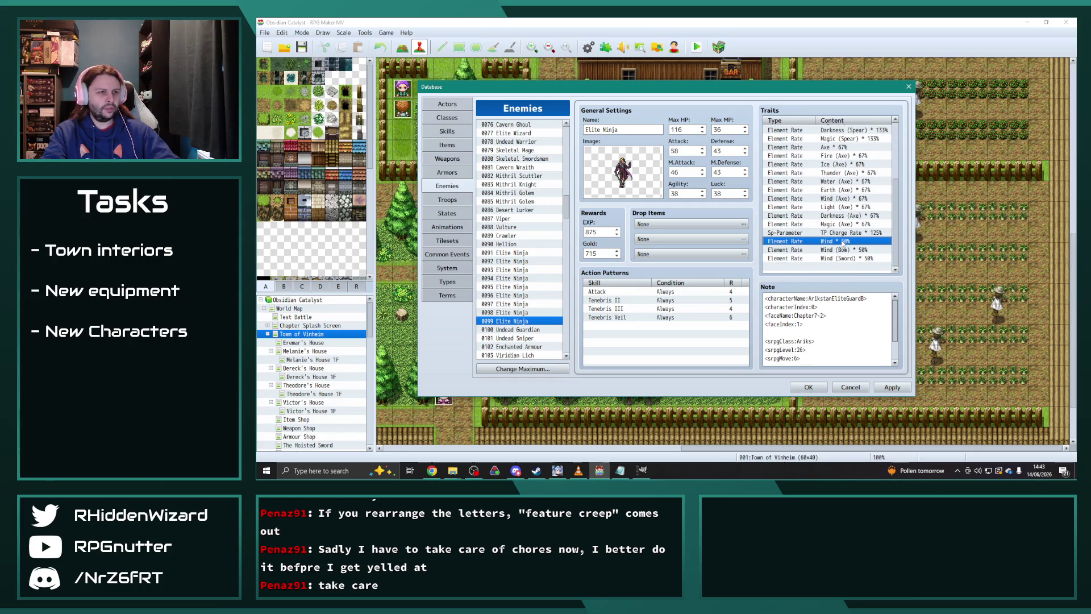
{"action": "double_click", "coordinate": [835, 242]}
{"action": "left_click", "coordinate": [859, 146]}
{"action": "left_click", "coordinate": [852, 176]}
{"action": "left_click", "coordinate": [841, 252]}
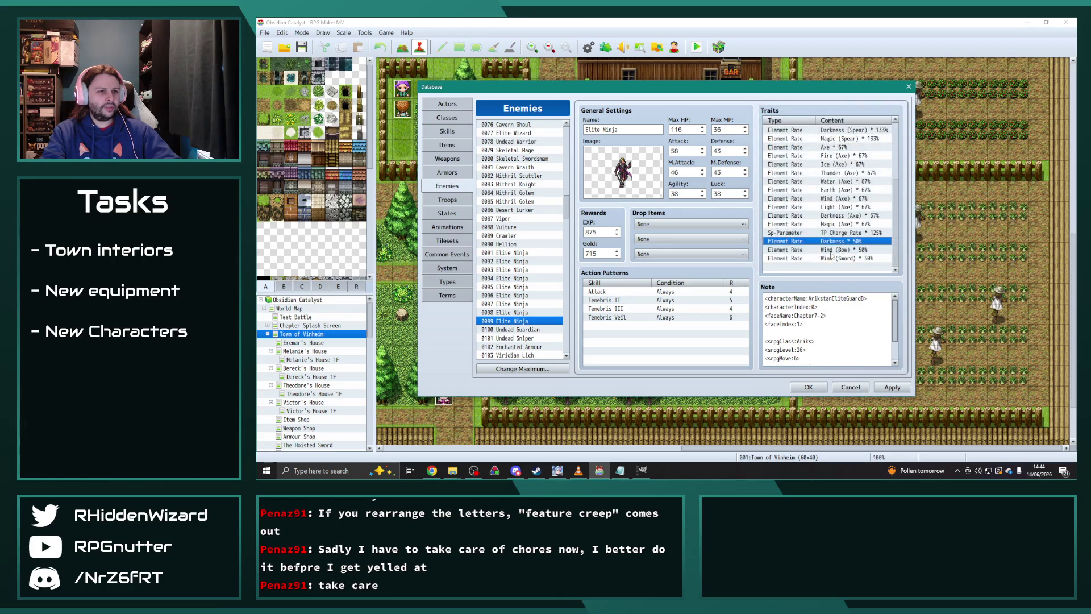
- Change the Wind (Bow) and Wind (Sword) traits to Darkness (Bow) and Darkness (Sword)
{"action": "double_click", "coordinate": [842, 251]}
{"action": "left_click", "coordinate": [856, 146]}
{"action": "left_click", "coordinate": [842, 175]}
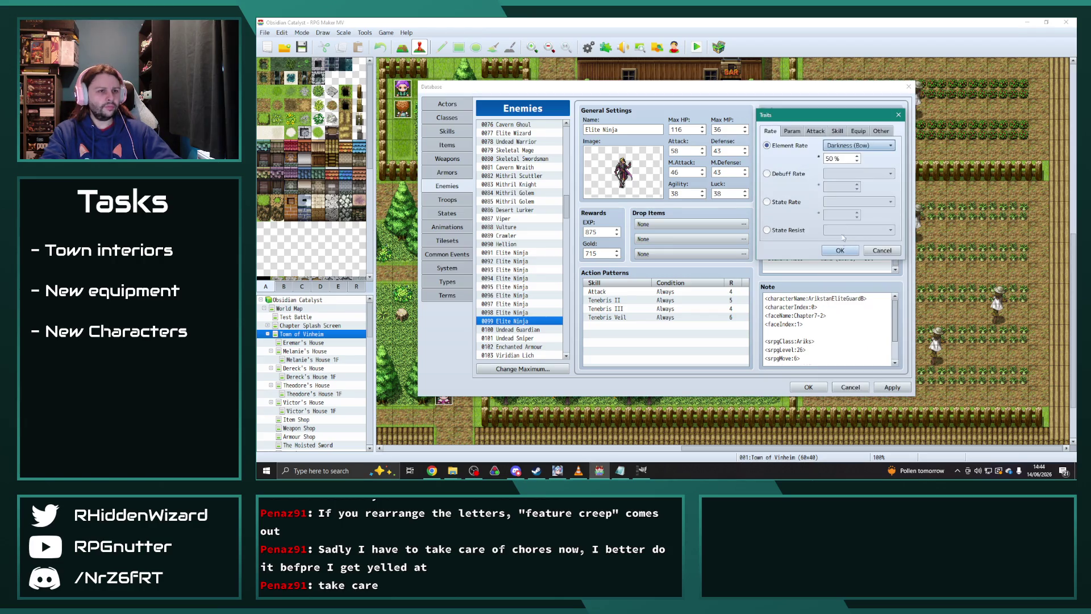
{"action": "left_click", "coordinate": [840, 250]}
{"action": "double_click", "coordinate": [840, 251]}
{"action": "left_click", "coordinate": [840, 145]}
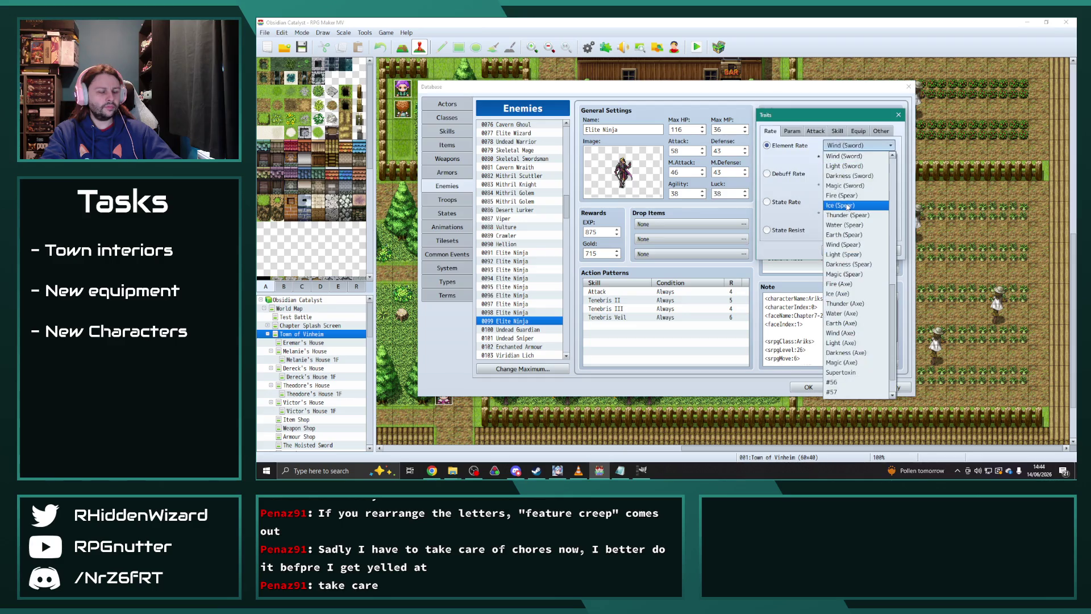
{"action": "left_click", "coordinate": [842, 178]}
{"action": "left_click", "coordinate": [840, 250]}
- Set Darkness (Spear) to 75% and Darkness (Axe) to 33%
{"action": "scroll", "coordinate": [842, 241], "scroll_direction": "up", "scroll_amount": 3}
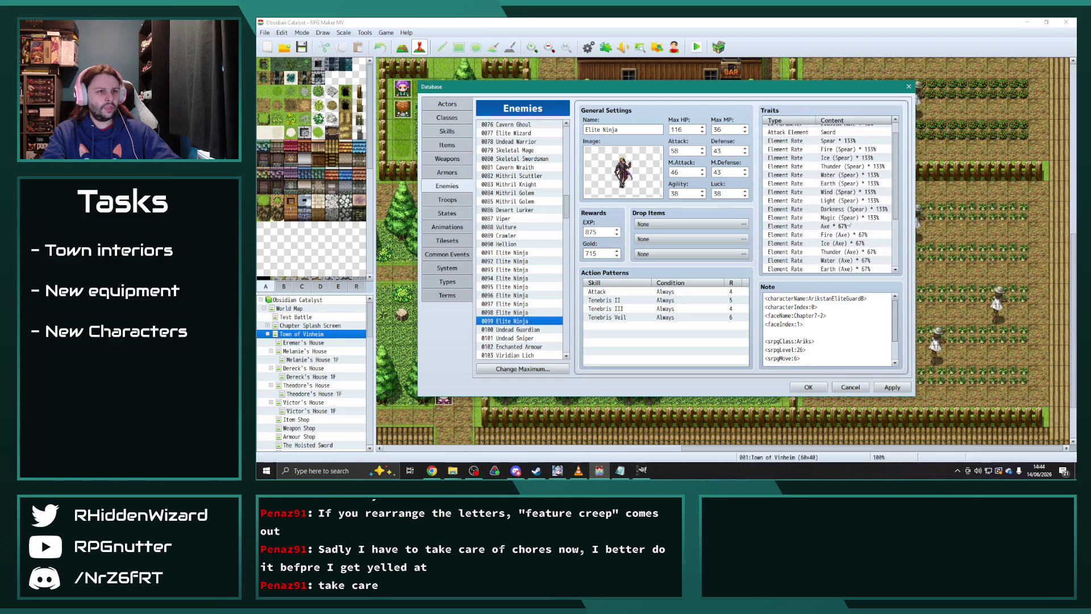
{"action": "double_click", "coordinate": [845, 215]}
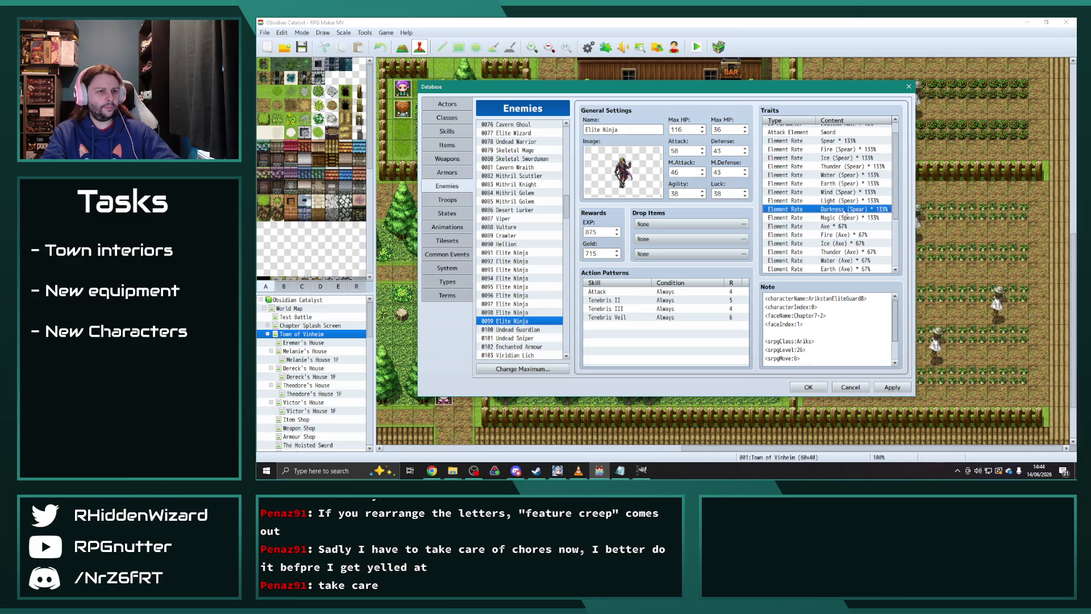
{"action": "type", "text": "75"}
{"action": "left_click", "coordinate": [840, 250]}
{"action": "scroll", "coordinate": [852, 229], "scroll_direction": "down", "scroll_amount": 2}
{"action": "double_click", "coordinate": [843, 253]}
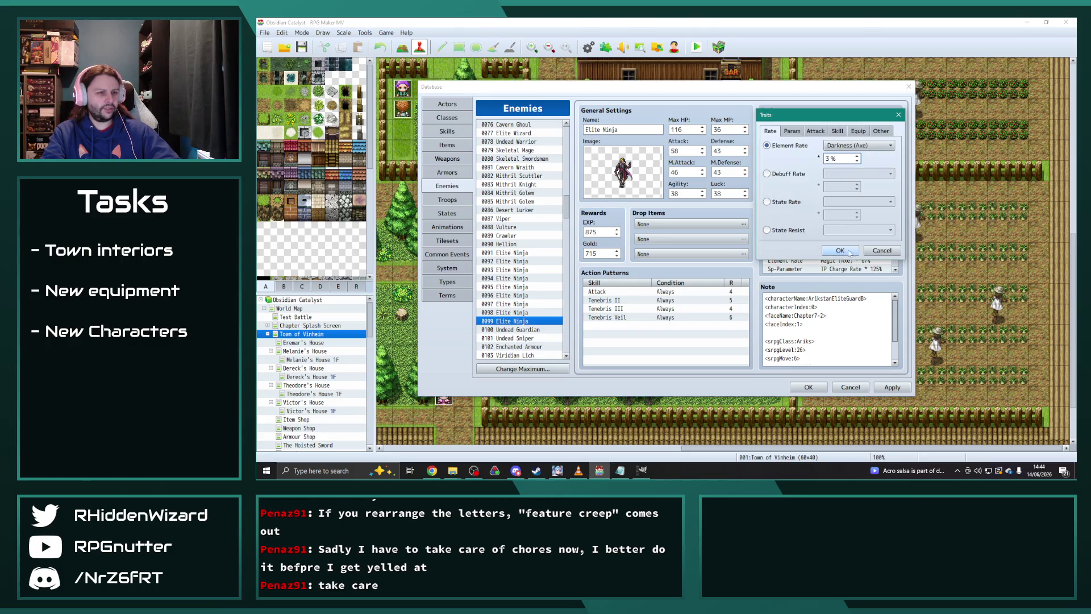
{"action": "type", "text": "33"}
{"action": "left_click", "coordinate": [841, 250]}
- Apply the trait edits and close the database with OK
{"action": "scroll", "coordinate": [843, 248], "scroll_direction": "down", "scroll_amount": 2}
{"action": "left_click", "coordinate": [892, 387]}
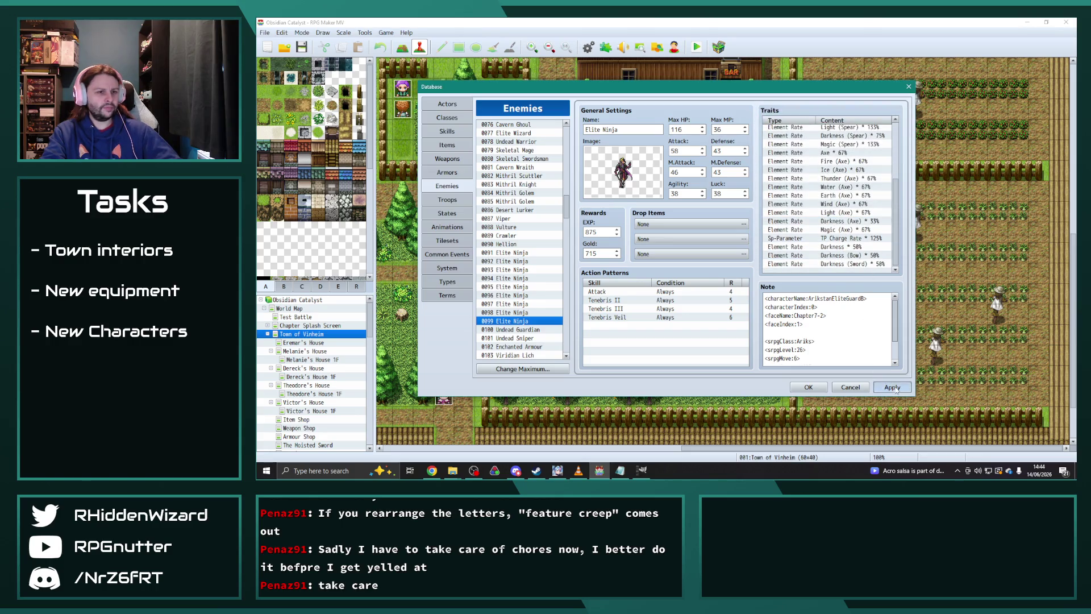
{"action": "left_click", "coordinate": [808, 388]}
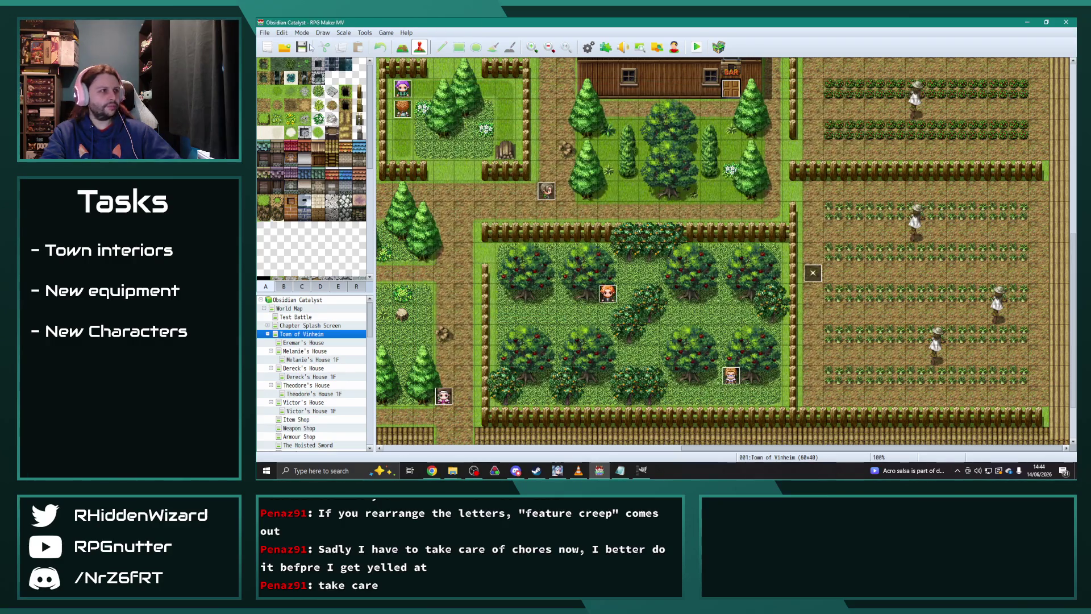
- Save the project and reopen the Database with F9
{"action": "left_click", "coordinate": [302, 47]}
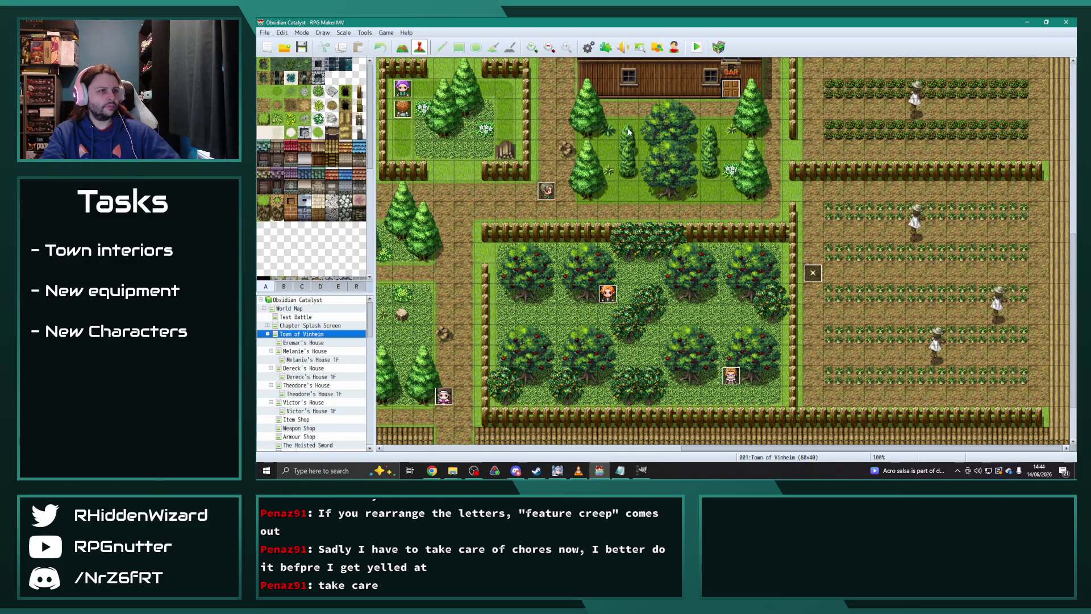
{"action": "key", "text": "F9"}
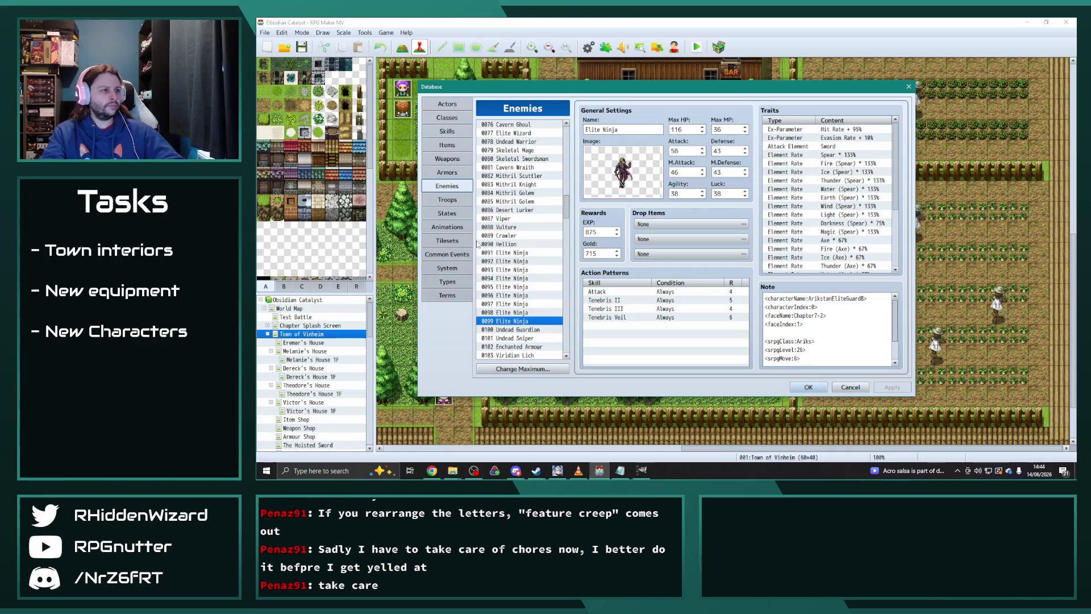
- Review the traits of 0099 Elite Ninja, 0100 Undead Guardian, Elite Soldier and following enemies
{"action": "left_click", "coordinate": [524, 270]}
{"action": "left_click", "coordinate": [525, 278]}
{"action": "scroll", "coordinate": [815, 232], "scroll_direction": "down", "scroll_amount": 2}
{"action": "key", "text": "Down"}
{"action": "key", "text": "Down"}
{"action": "key", "text": "Down"}
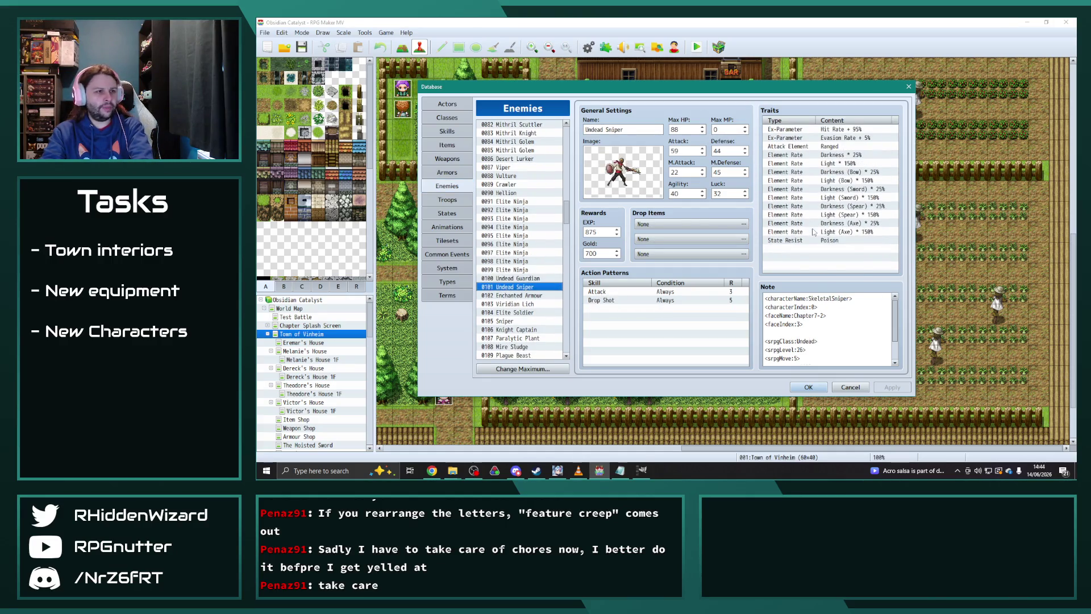
{"action": "scroll", "coordinate": [814, 232], "scroll_direction": "down", "scroll_amount": 2}
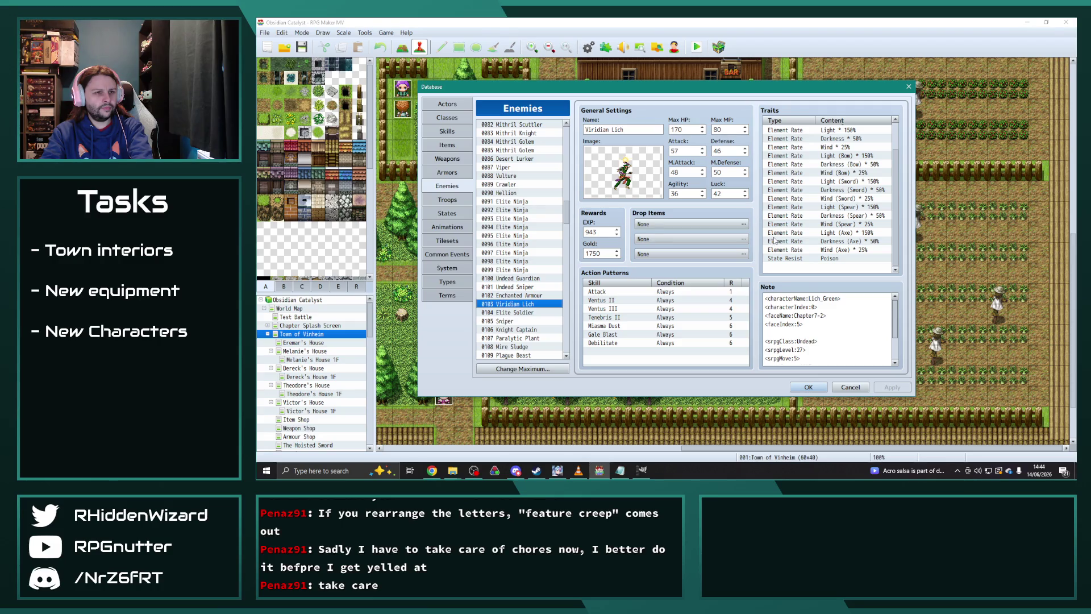
{"action": "scroll", "coordinate": [832, 239], "scroll_direction": "up", "scroll_amount": 2}
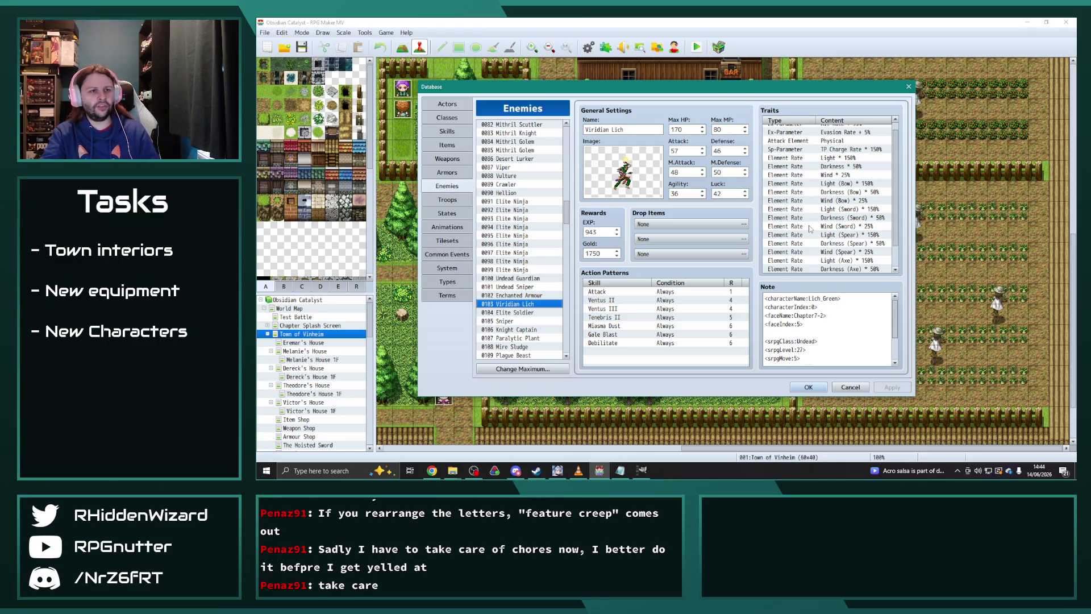
{"action": "left_click", "coordinate": [510, 321]}
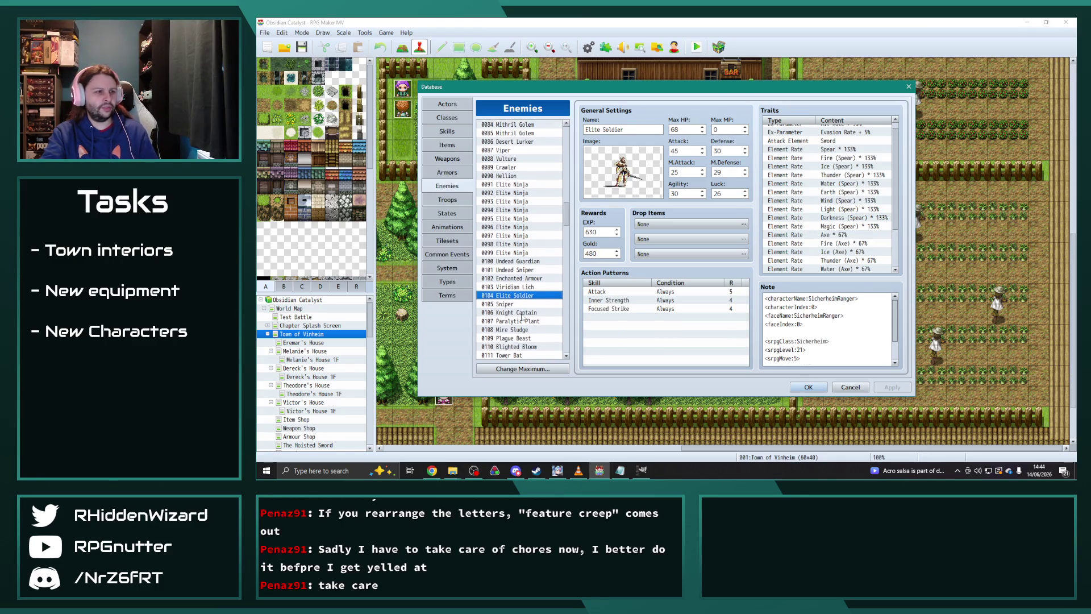
{"action": "scroll", "coordinate": [512, 312], "scroll_direction": "down", "scroll_amount": 1}
{"action": "left_click", "coordinate": [514, 303]}
{"action": "left_click", "coordinate": [518, 313]}
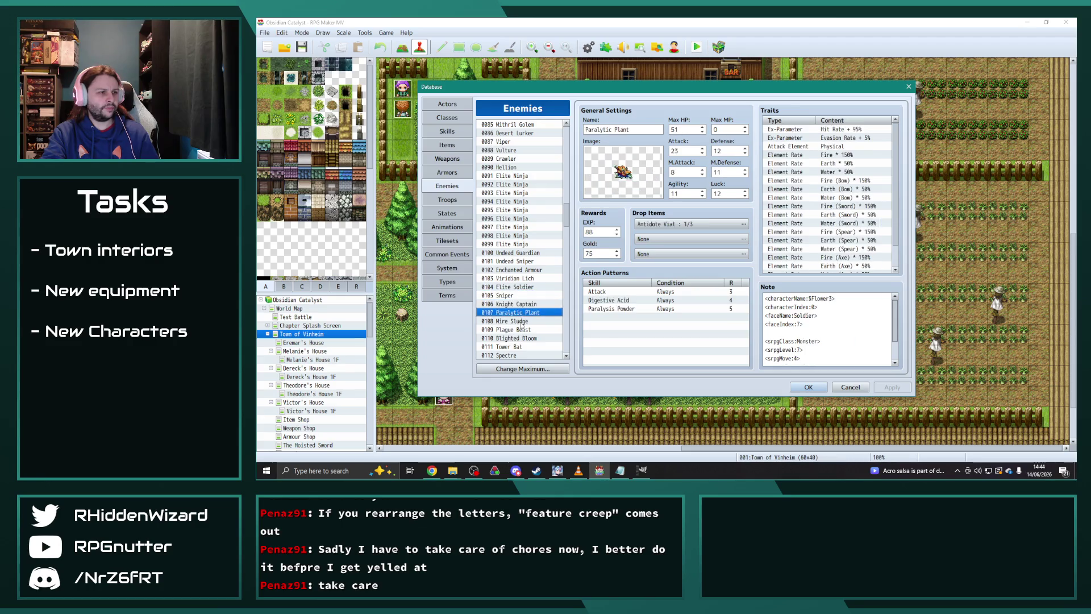
{"action": "left_click", "coordinate": [519, 321]}
- Review Blighted Bloom, Spectre and Wraith traits, stepping on to 0115 Ruby Prism
{"action": "left_click", "coordinate": [520, 338]}
{"action": "scroll", "coordinate": [523, 335], "scroll_direction": "down", "scroll_amount": 2}
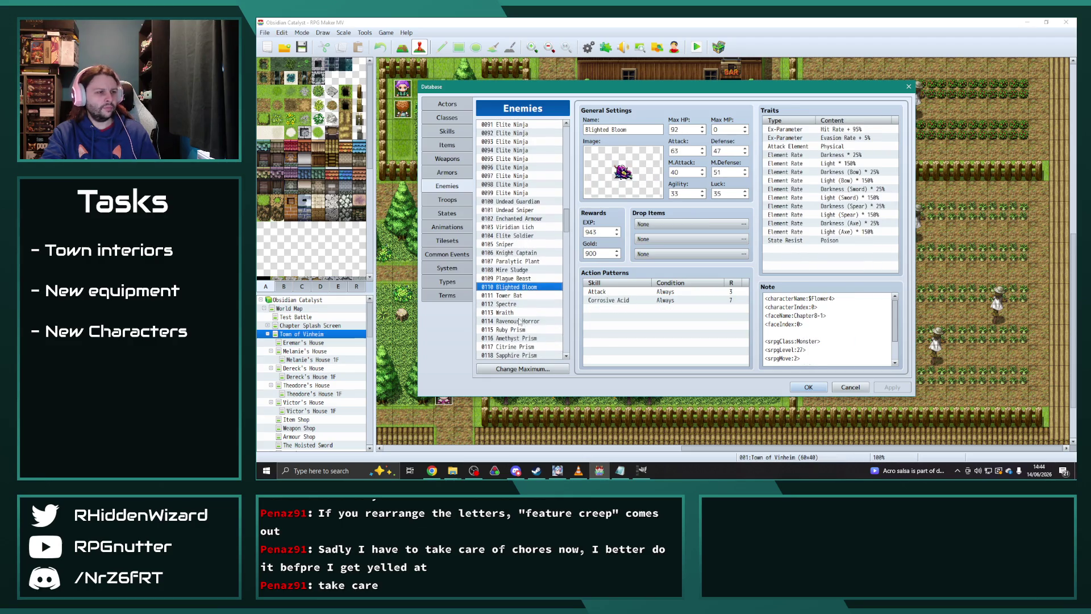
{"action": "left_click", "coordinate": [514, 295]}
{"action": "left_click", "coordinate": [514, 305]}
{"action": "scroll", "coordinate": [801, 243], "scroll_direction": "down", "scroll_amount": 5}
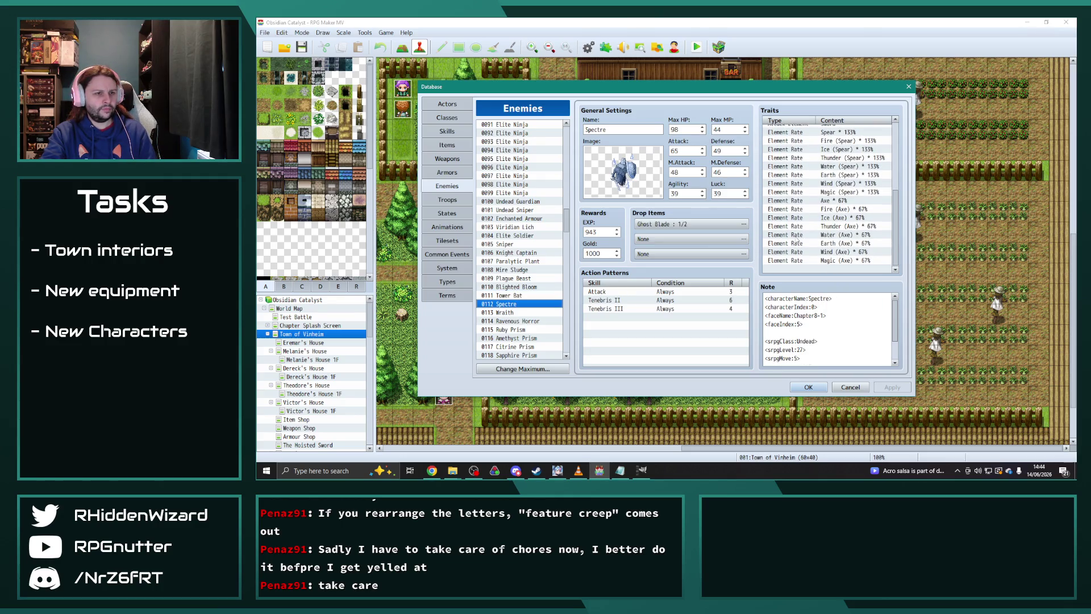
{"action": "scroll", "coordinate": [795, 238], "scroll_direction": "up", "scroll_amount": 4}
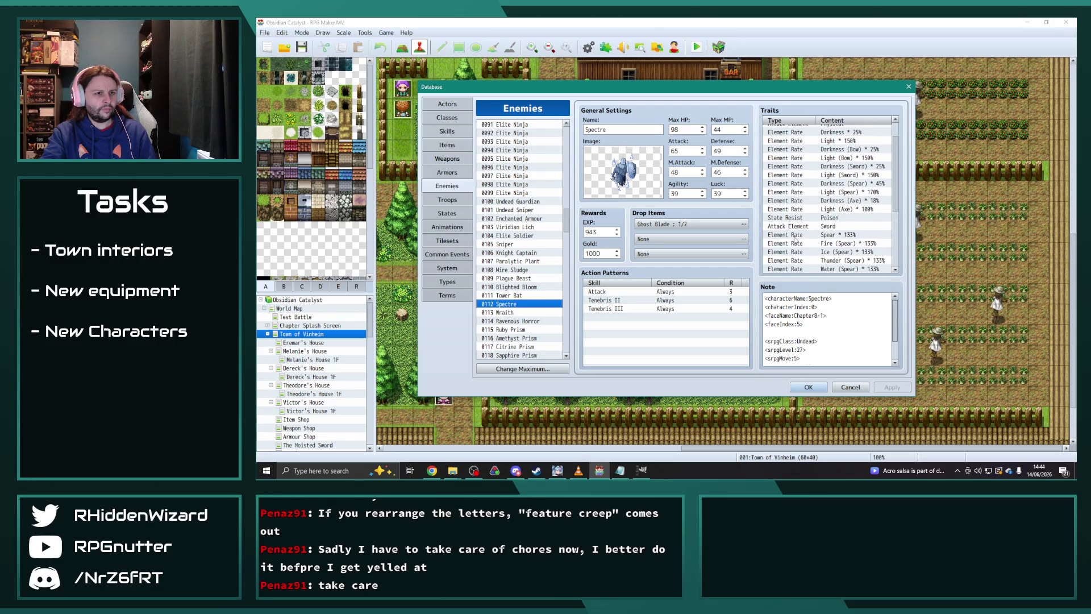
{"action": "scroll", "coordinate": [798, 239], "scroll_direction": "up", "scroll_amount": 1}
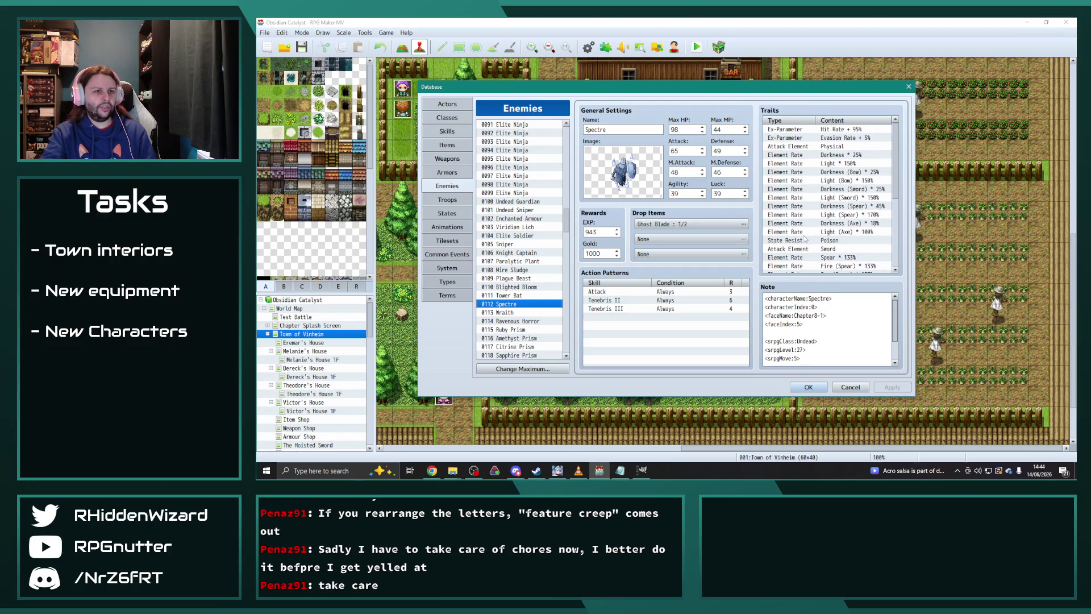
{"action": "left_click", "coordinate": [507, 313]}
{"action": "scroll", "coordinate": [511, 307], "scroll_direction": "down", "scroll_amount": 2}
{"action": "left_click", "coordinate": [527, 279]}
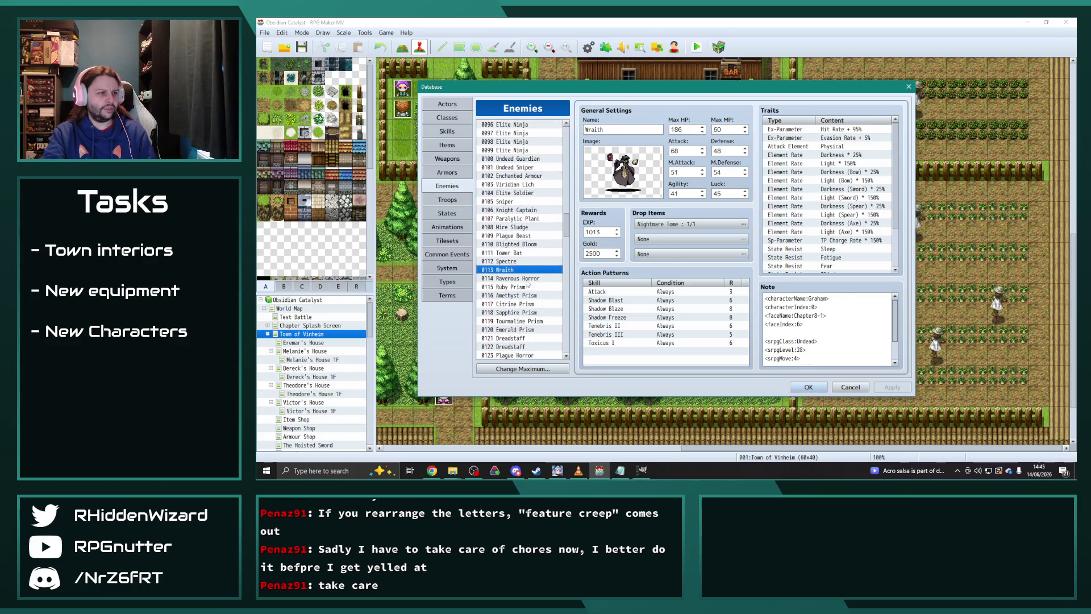
{"action": "key", "text": "Down"}
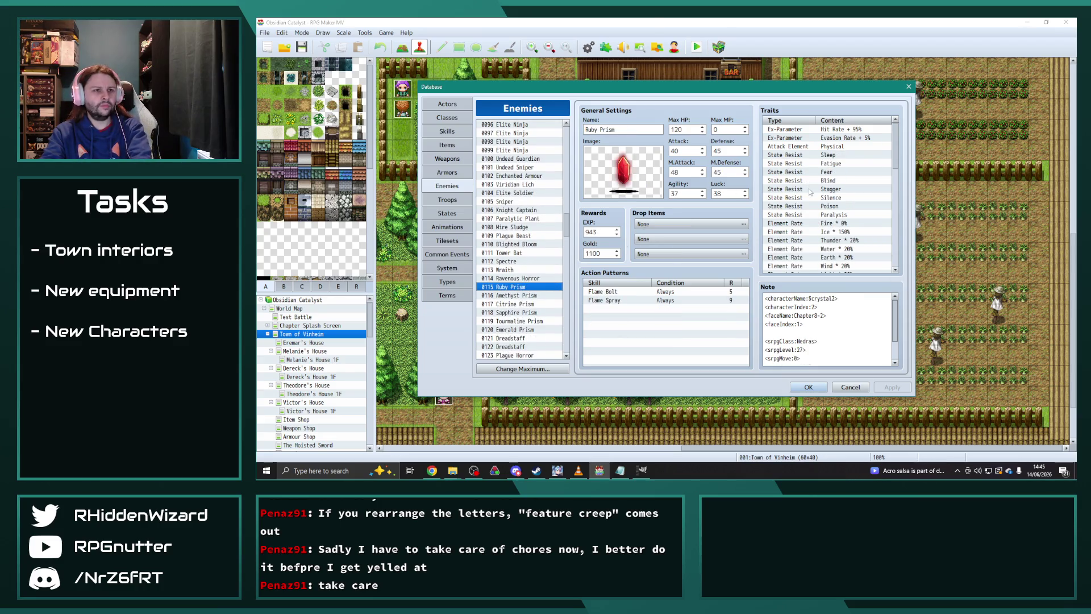
- Scroll through Ruby Prism's per-weapon element-rate traits
{"action": "scroll", "coordinate": [877, 194], "scroll_direction": "down", "scroll_amount": 5}
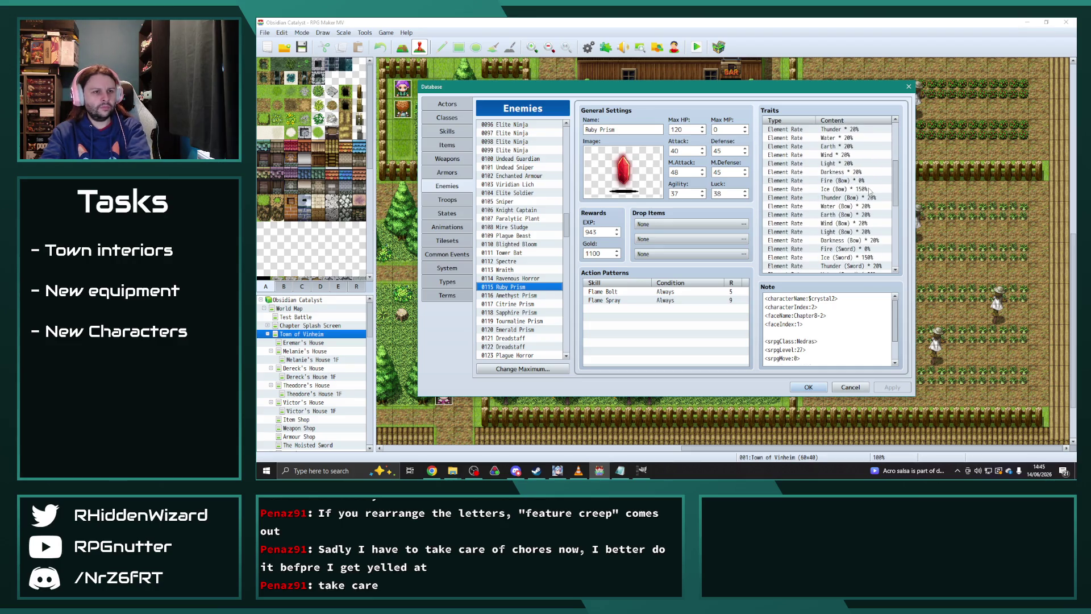
{"action": "left_click_drag", "start_coordinate": [892, 196], "coordinate": [898, 265]}
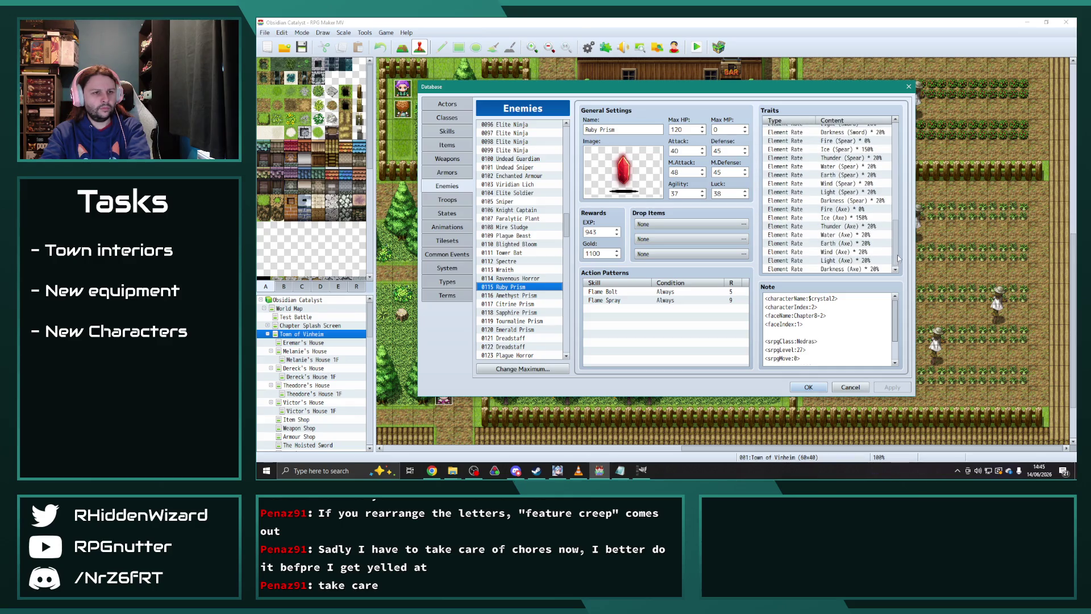
{"action": "left_click_drag", "start_coordinate": [898, 254], "coordinate": [908, 150]}
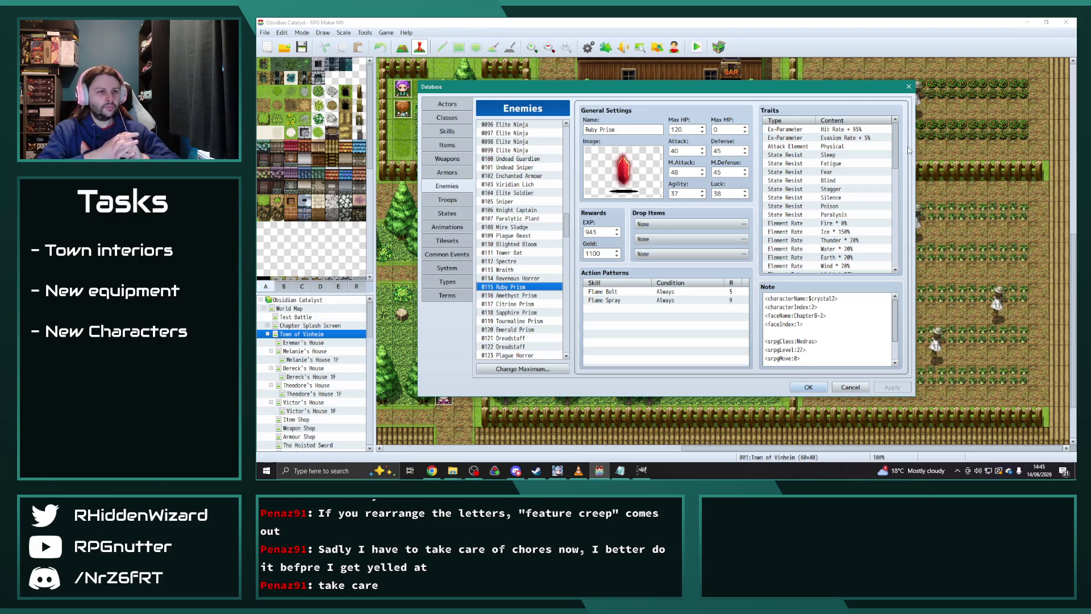
{"action": "scroll", "coordinate": [845, 178], "scroll_direction": "down", "scroll_amount": 3}
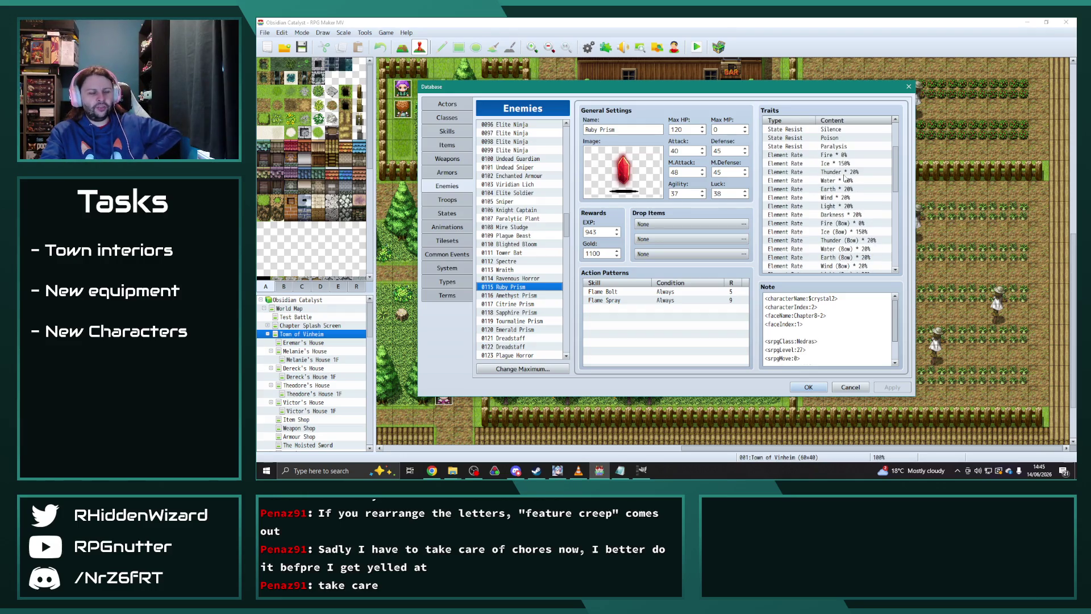
{"action": "scroll", "coordinate": [846, 193], "scroll_direction": "down", "scroll_amount": 5}
{"action": "scroll", "coordinate": [848, 209], "scroll_direction": "down", "scroll_amount": 5}
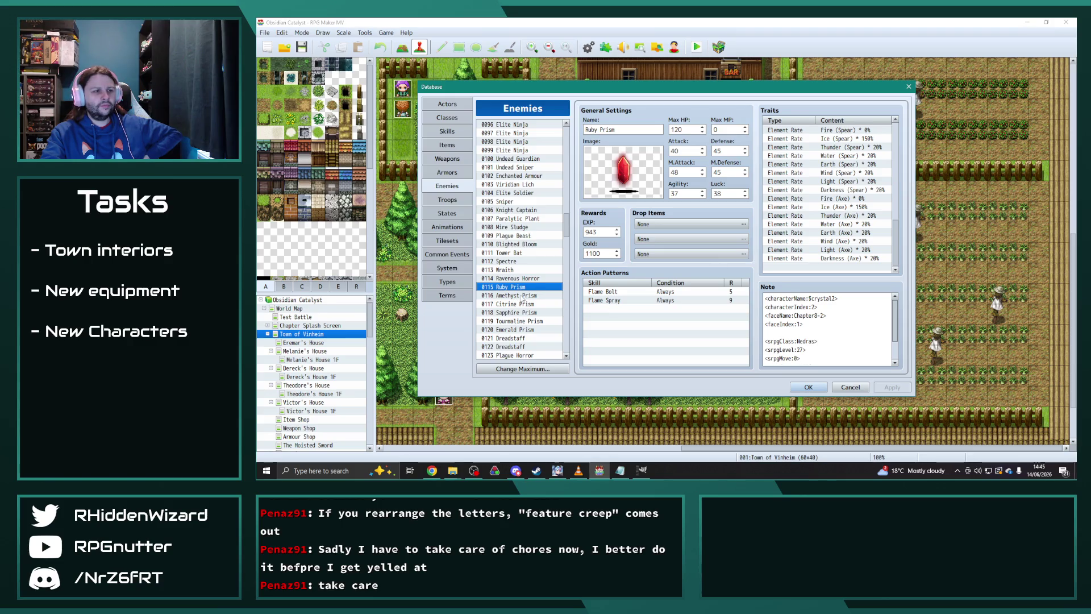
- Step through Amethyst Prism to the Dreadstaff enemy entry
{"action": "left_click", "coordinate": [521, 296]}
{"action": "scroll", "coordinate": [522, 297], "scroll_direction": "down", "scroll_amount": 3}
{"action": "left_click", "coordinate": [520, 270]}
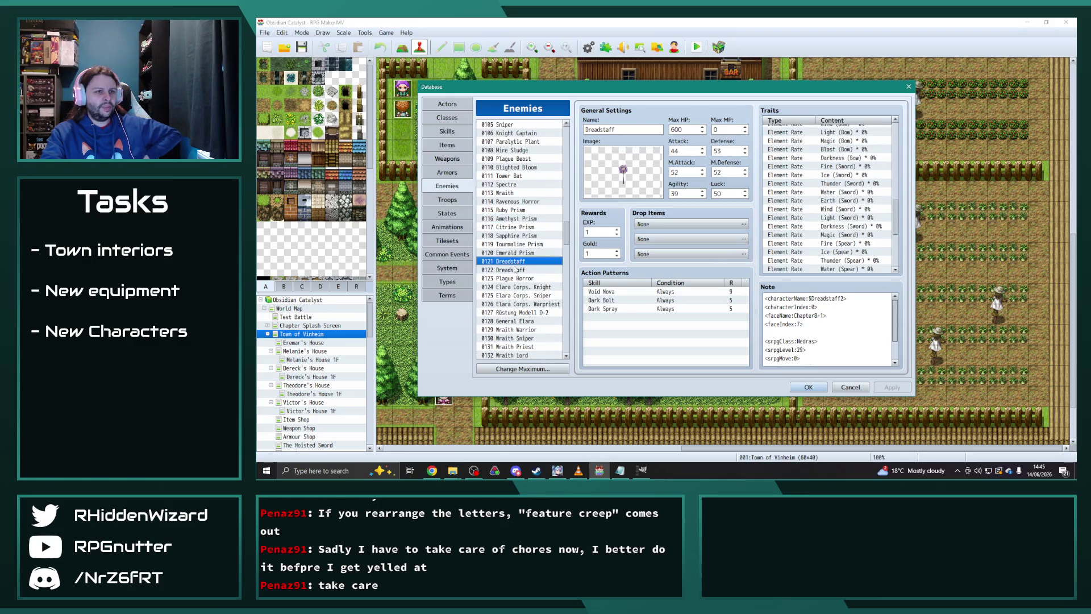
- Look over the Elara Corps. Knight, Sniper and Warpriest entries
{"action": "scroll", "coordinate": [533, 279], "scroll_direction": "down", "scroll_amount": 1}
{"action": "left_click", "coordinate": [520, 260]}
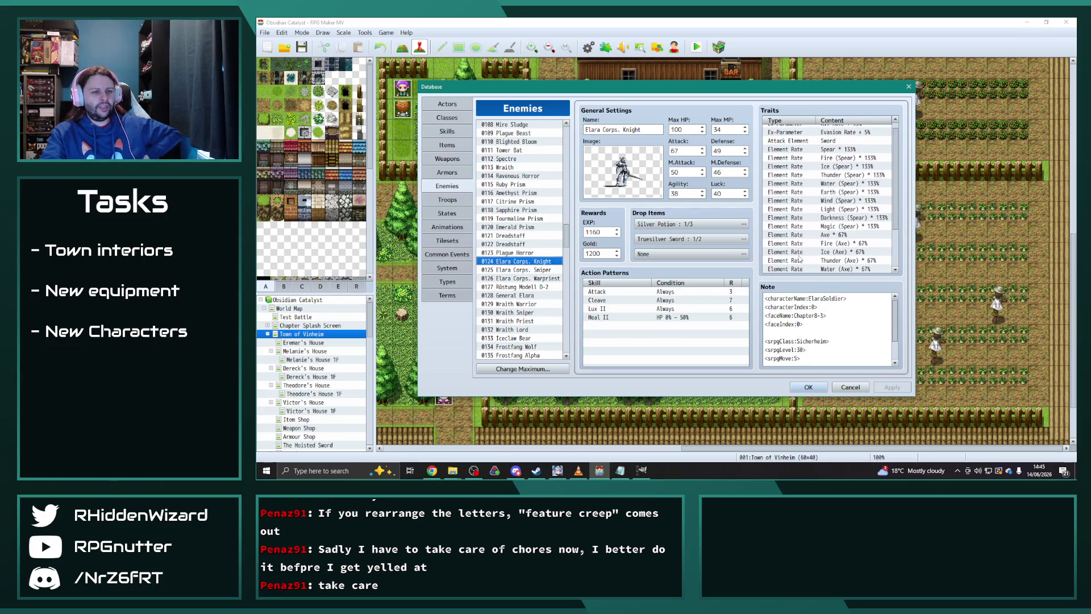
{"action": "scroll", "coordinate": [800, 259], "scroll_direction": "down", "scroll_amount": 4}
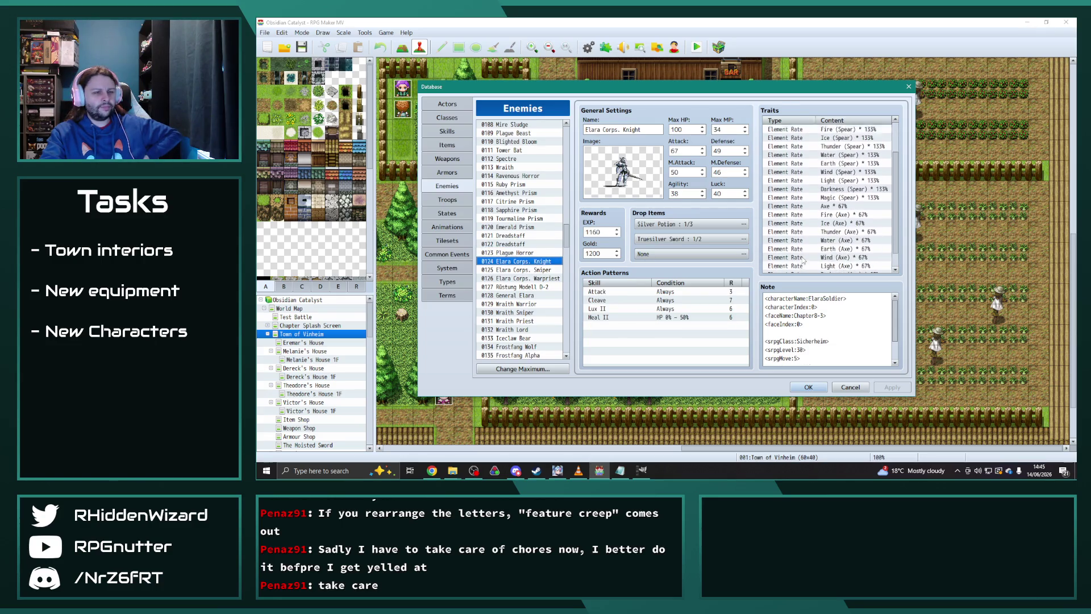
{"action": "left_click", "coordinate": [533, 270]}
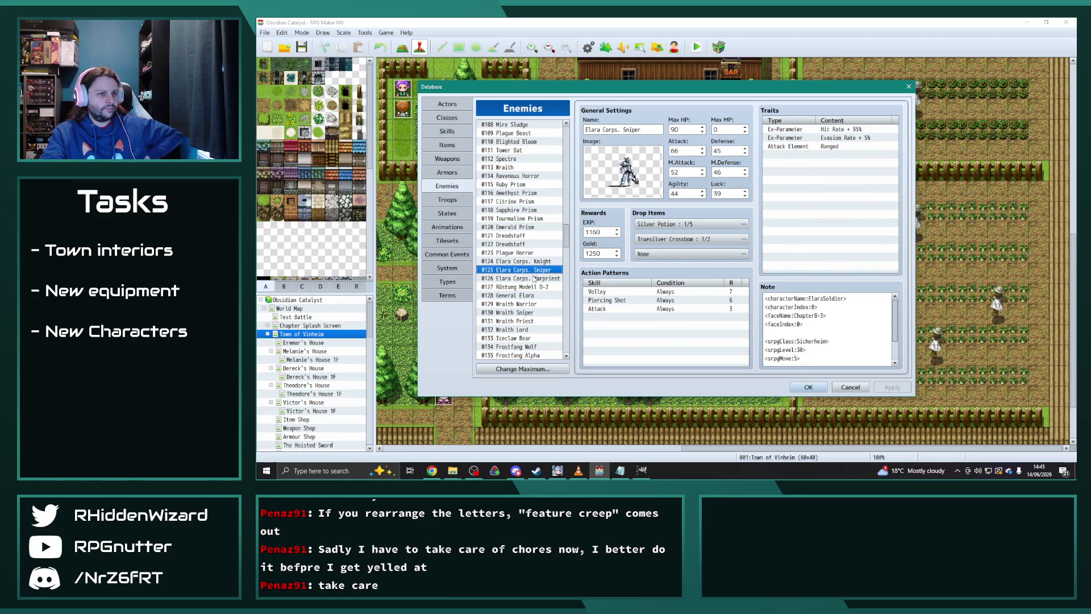
{"action": "left_click", "coordinate": [534, 278]}
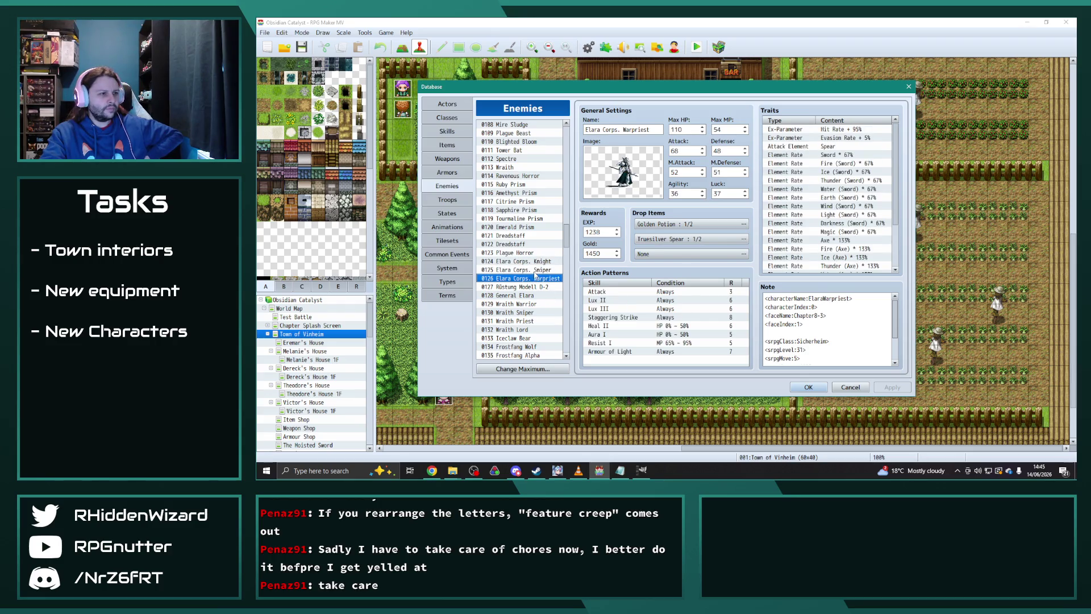
{"action": "left_click_drag", "start_coordinate": [566, 236], "coordinate": [572, 214]}
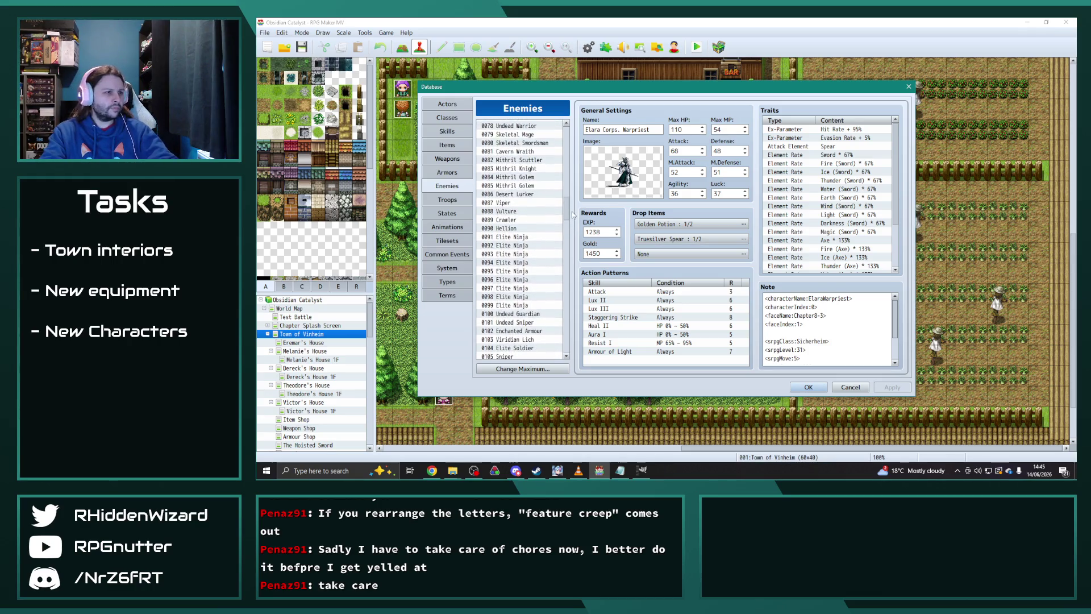
- Select 0077 Elite Wizard's five Light 50% element-rate traits
{"action": "scroll", "coordinate": [544, 193], "scroll_direction": "up", "scroll_amount": 3}
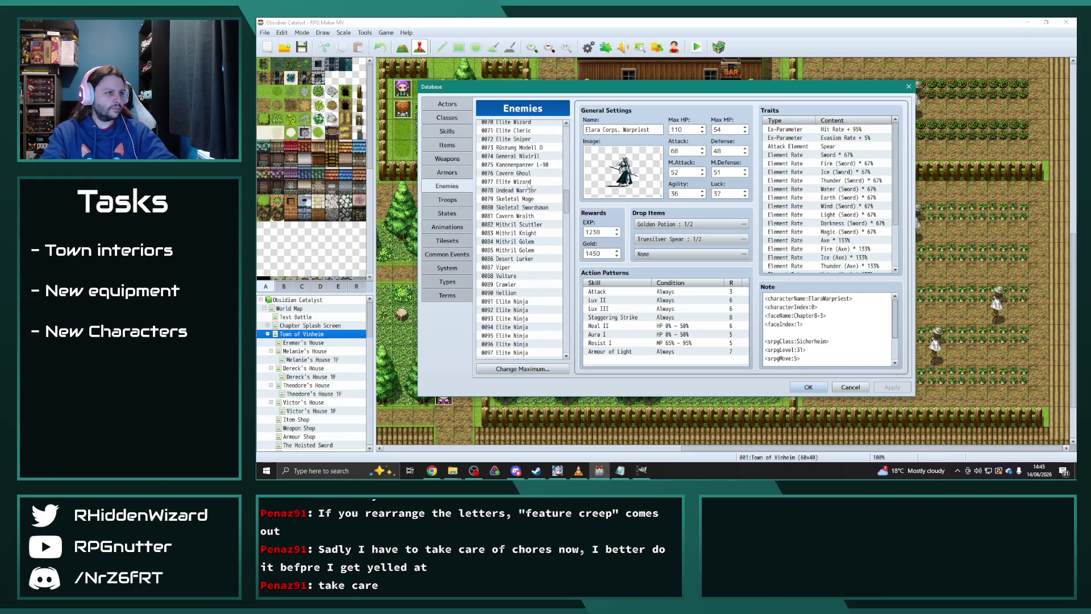
{"action": "left_click", "coordinate": [528, 182]}
{"action": "left_click_drag", "start_coordinate": [839, 198], "coordinate": [846, 233]}
{"action": "scroll", "coordinate": [510, 320], "scroll_direction": "down", "scroll_amount": 14}
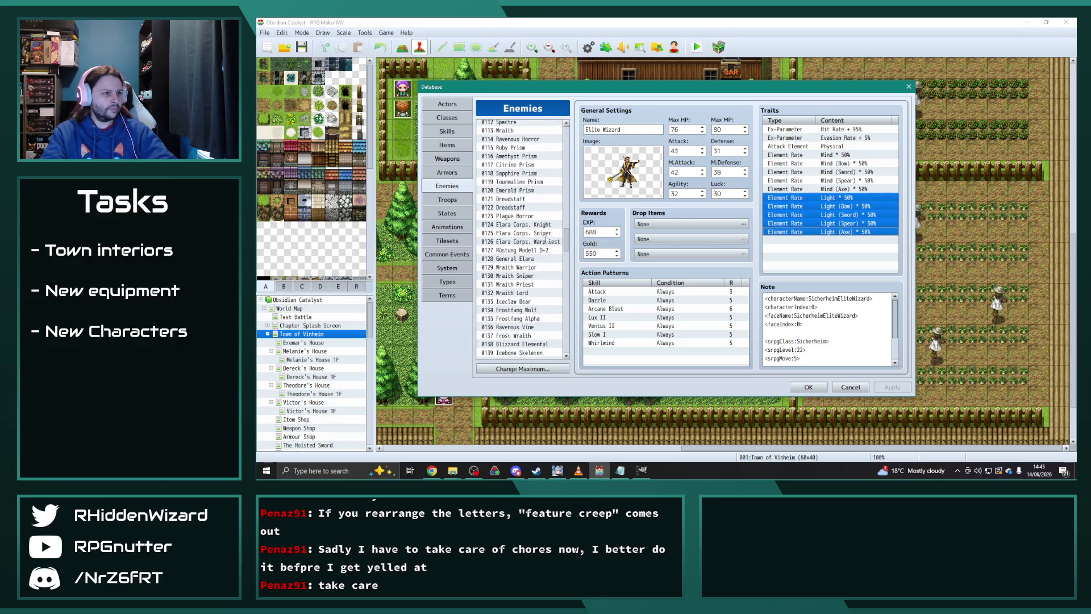
- Paste the five Light 50% element-rate traits into 0125 Elara Corps. Sniper's empty trait slot, then check the Knight
{"action": "left_click", "coordinate": [538, 233]}
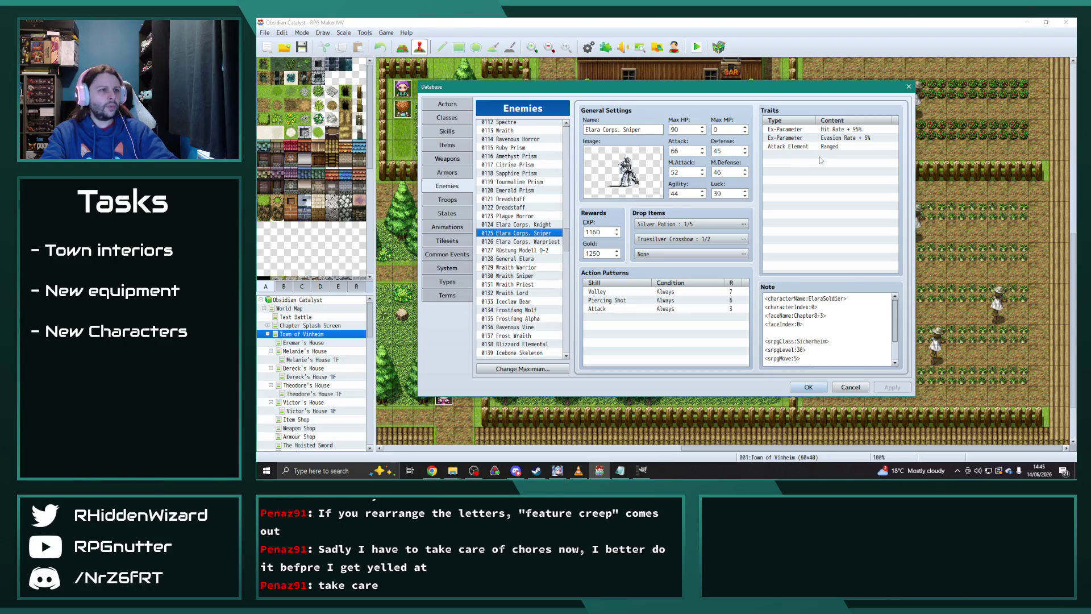
{"action": "left_click", "coordinate": [820, 156]}
{"action": "key", "text": "ctrl+v"}
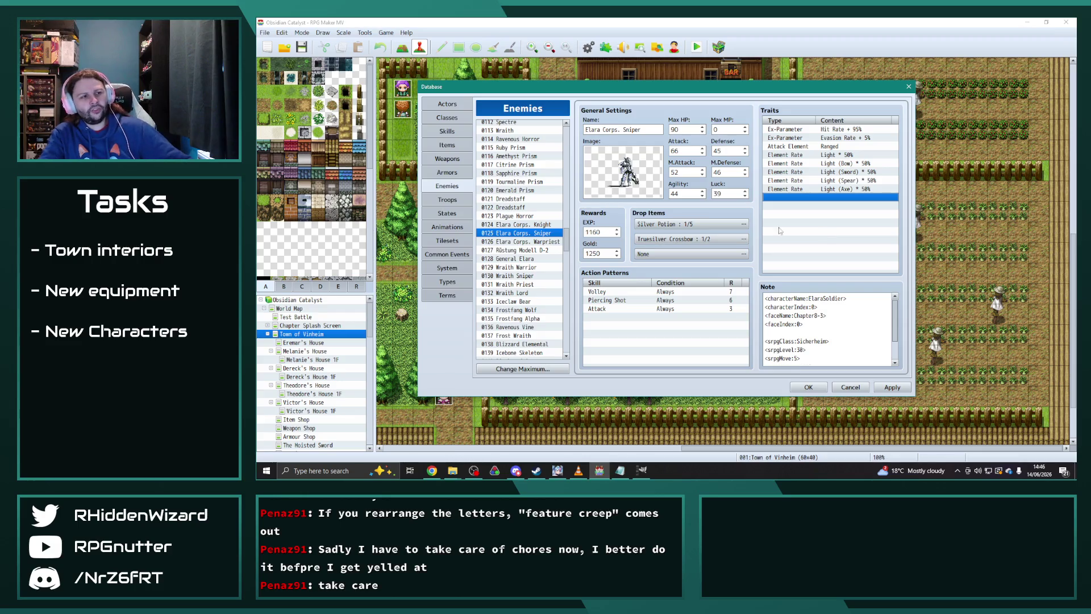
{"action": "left_click", "coordinate": [530, 225]}
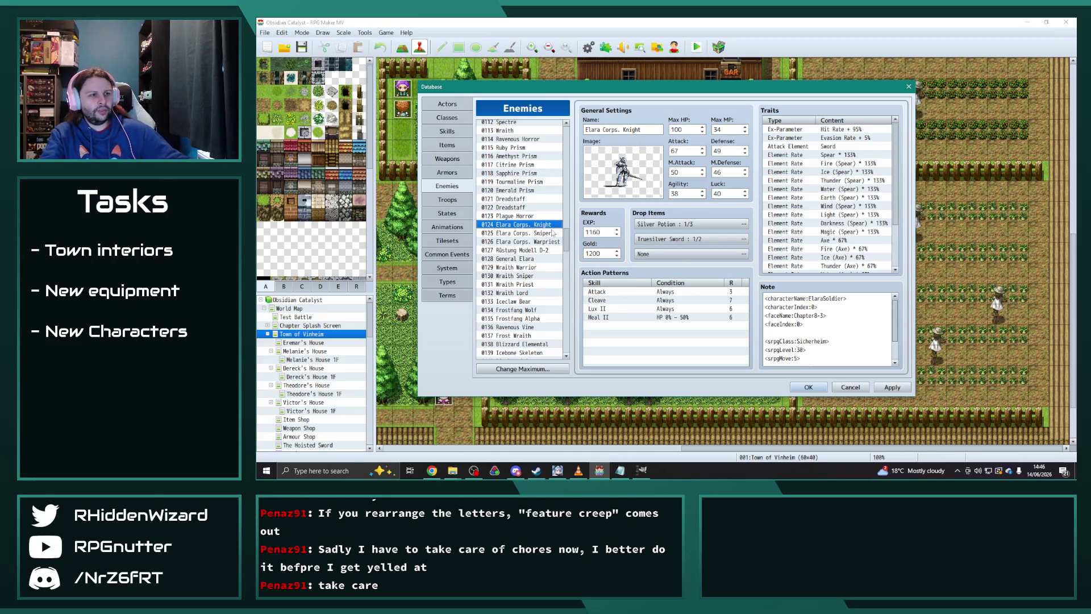
{"action": "left_click", "coordinate": [528, 233]}
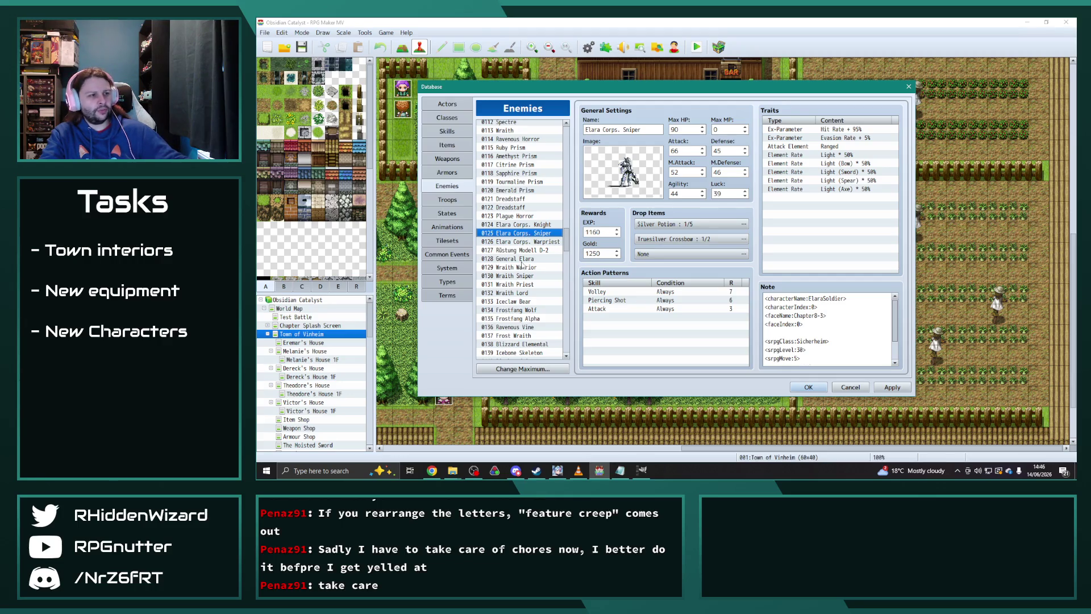
{"action": "left_click", "coordinate": [522, 259]}
{"action": "left_click", "coordinate": [523, 268]}
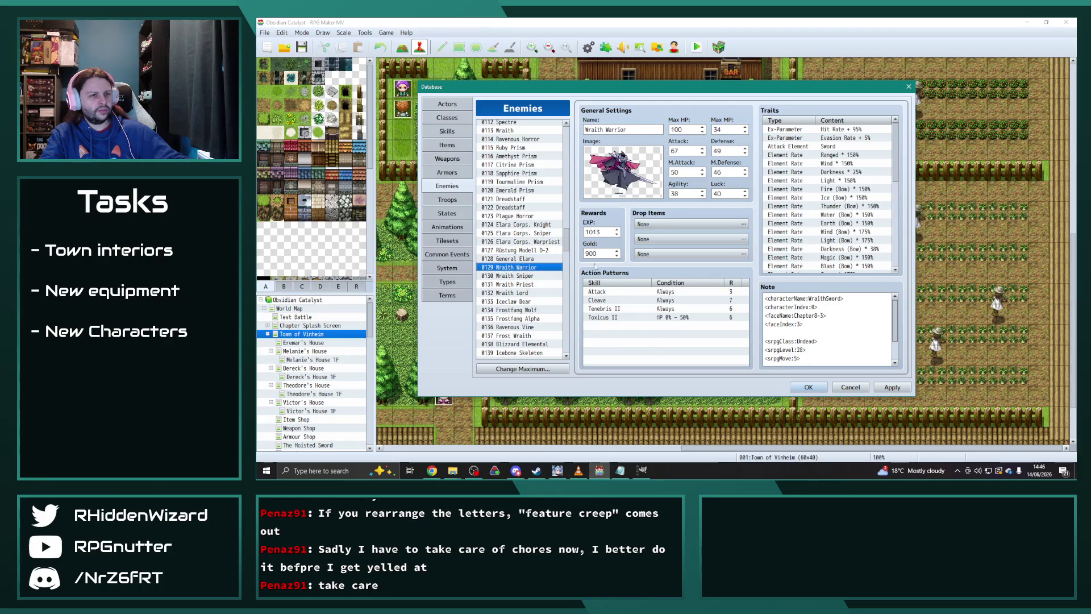
{"action": "left_click", "coordinate": [524, 276]}
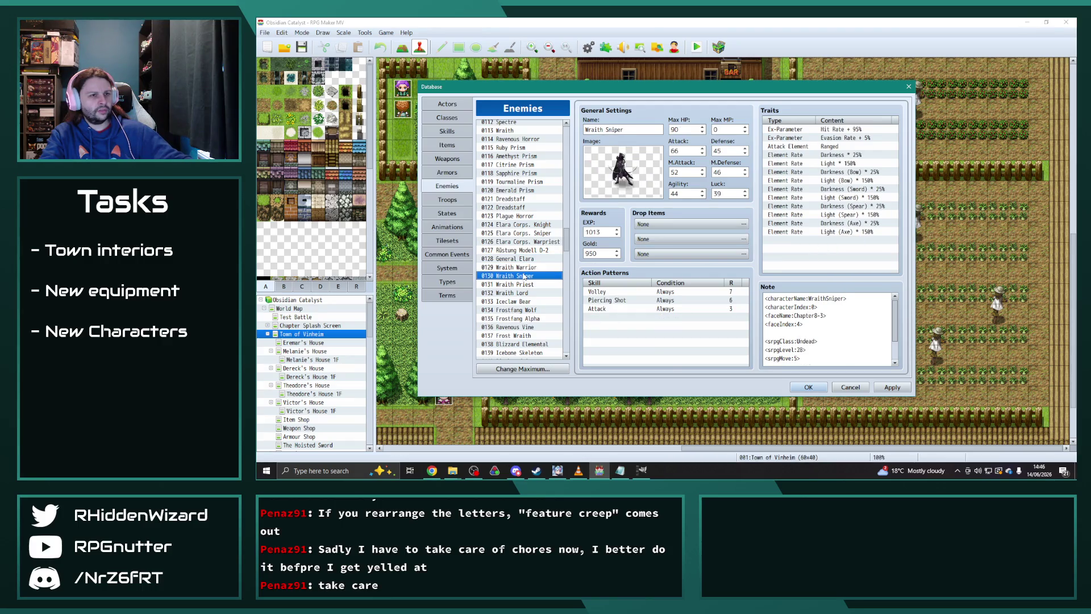
{"action": "left_click", "coordinate": [522, 285]}
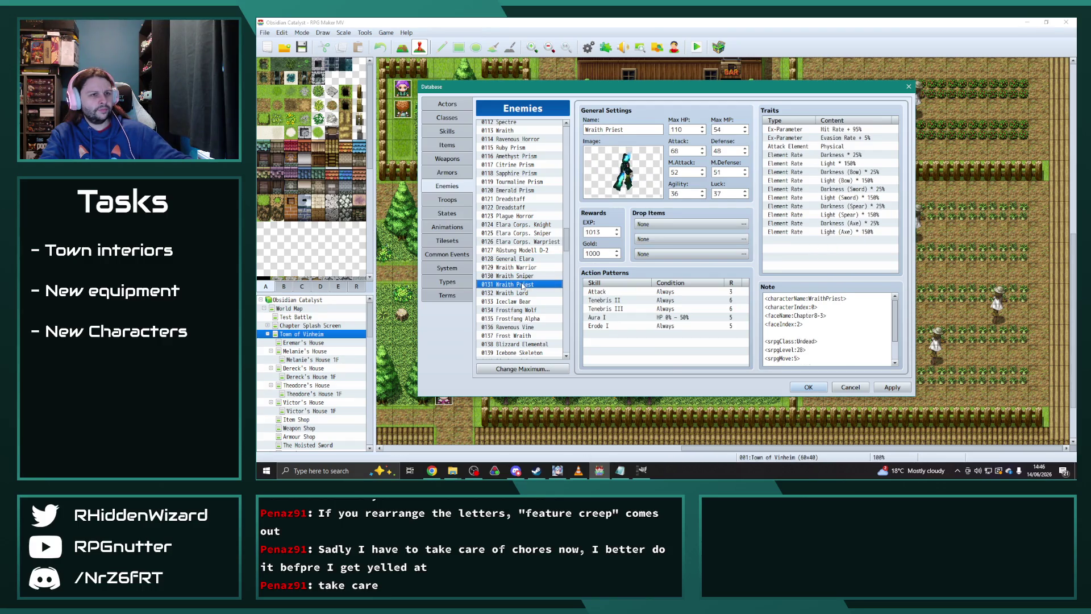
{"action": "left_click", "coordinate": [524, 293]}
{"action": "scroll", "coordinate": [835, 250], "scroll_direction": "down", "scroll_amount": 1}
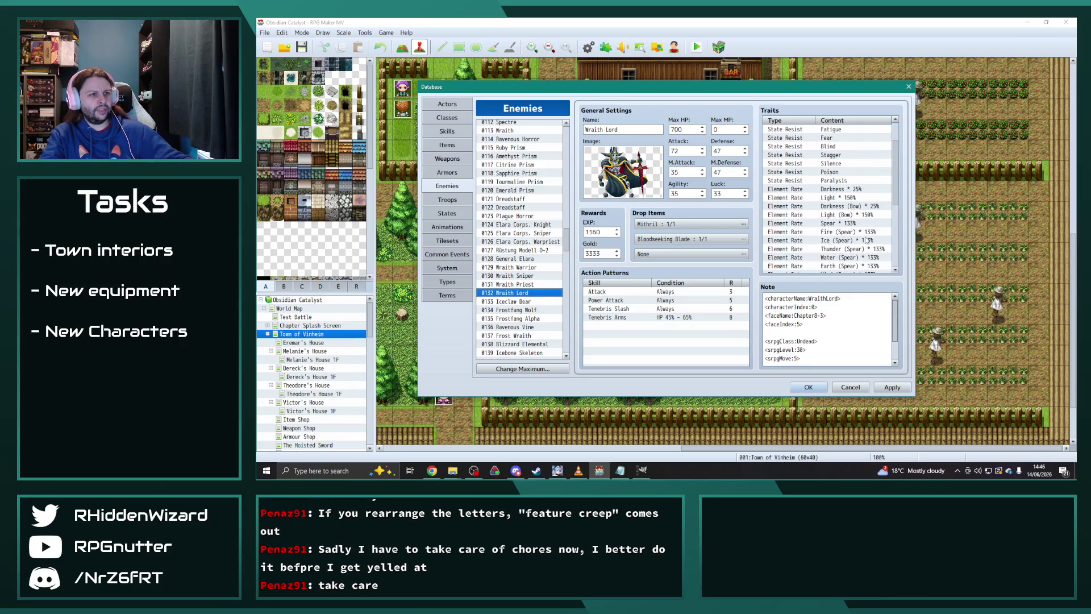
{"action": "left_click", "coordinate": [524, 268]}
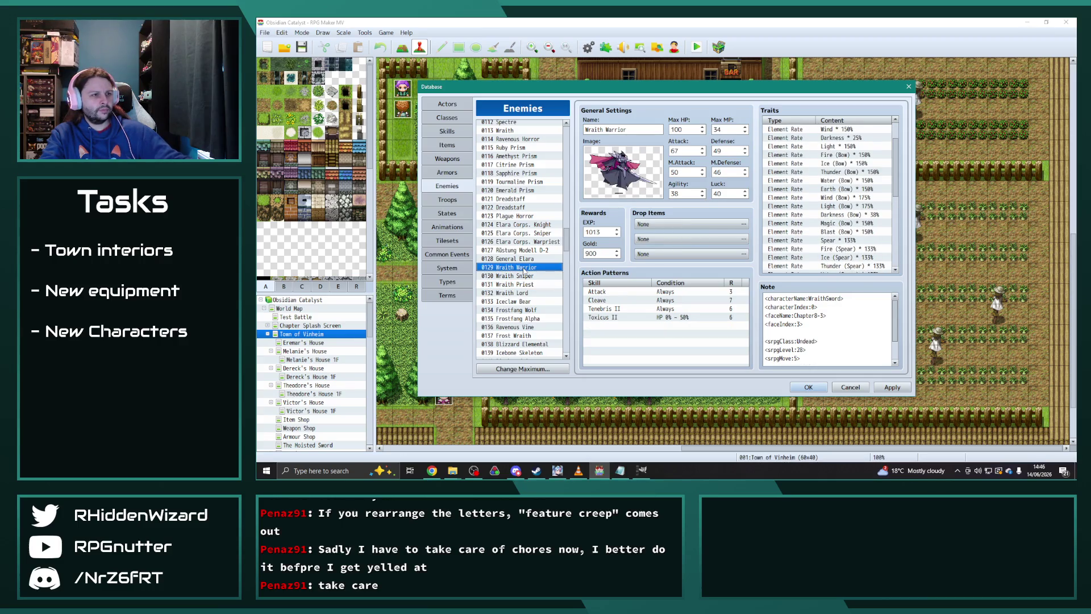
{"action": "left_click", "coordinate": [536, 234]}
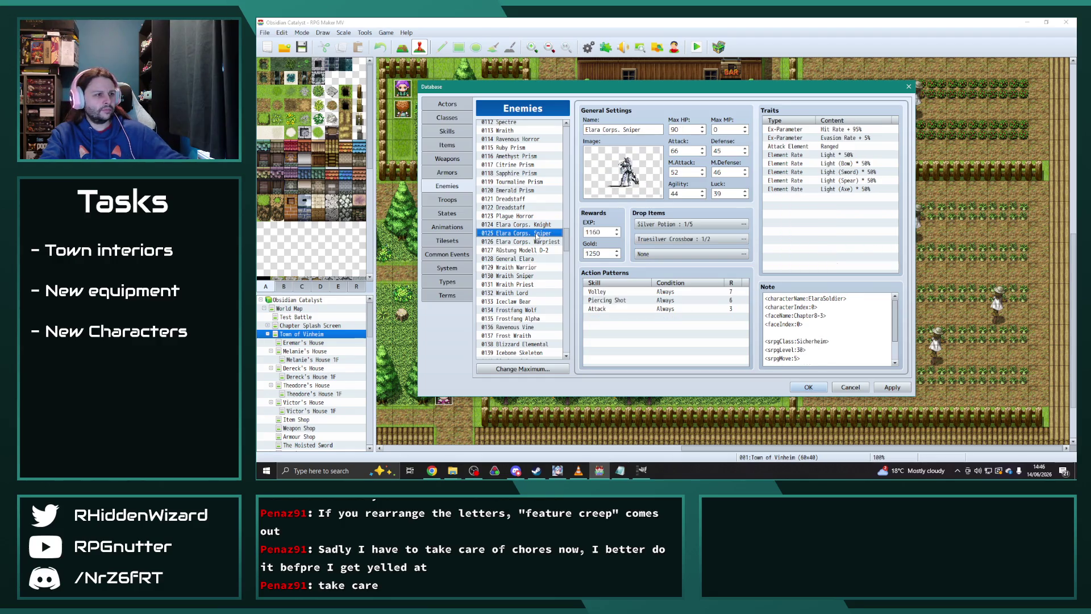
{"action": "left_click", "coordinate": [536, 226]}
{"action": "scroll", "coordinate": [830, 199], "scroll_direction": "down", "scroll_amount": 5}
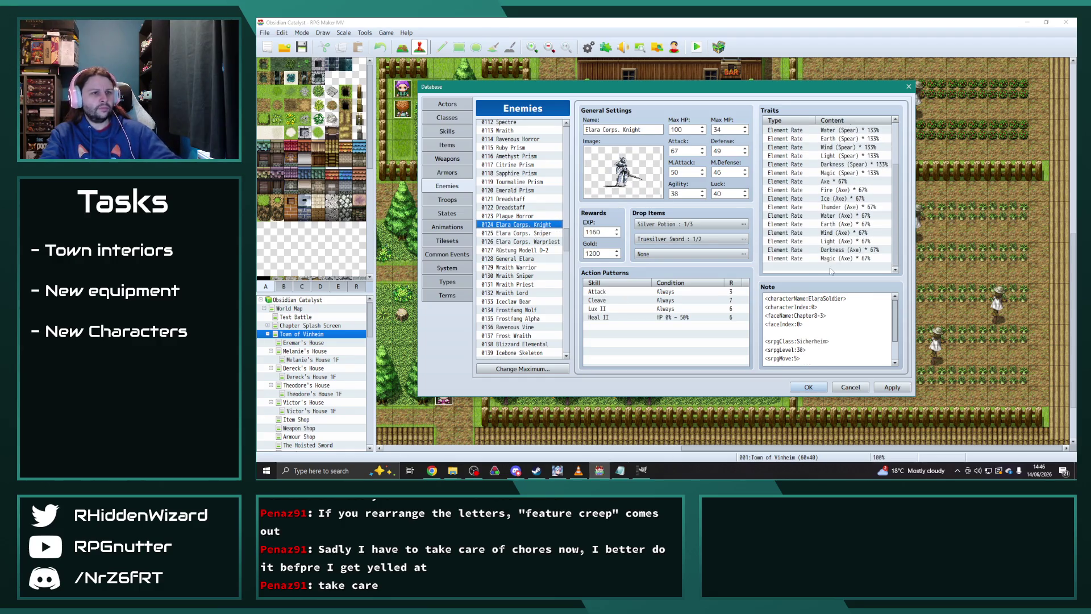
- Delete the Light (Spear) and Light (Axe) element-rate traits
{"action": "left_click_drag", "start_coordinate": [847, 265], "coordinate": [849, 272]}
{"action": "left_click", "coordinate": [848, 269]}
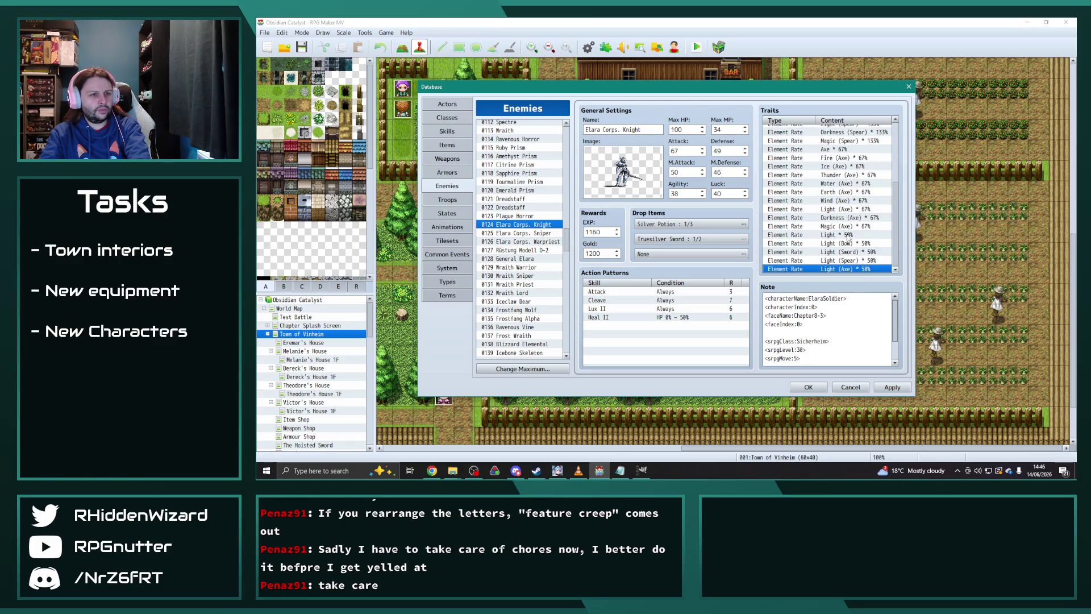
{"action": "key", "text": "Delete"}
{"action": "key", "text": "Delete"}
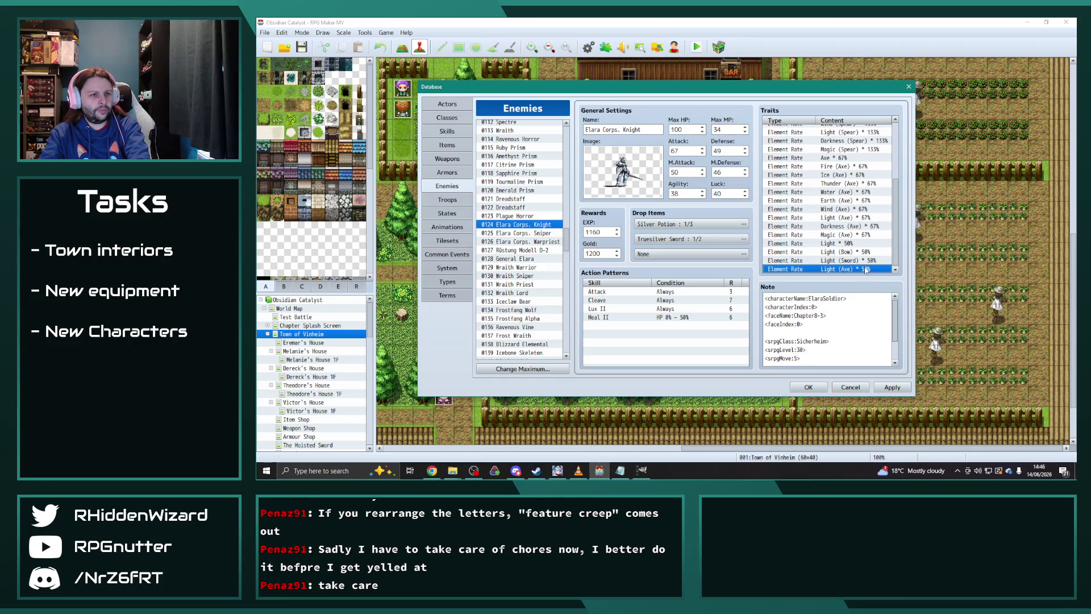
{"action": "scroll", "coordinate": [841, 250], "scroll_direction": "down", "scroll_amount": 1}
{"action": "scroll", "coordinate": [830, 231], "scroll_direction": "up", "scroll_amount": 3}
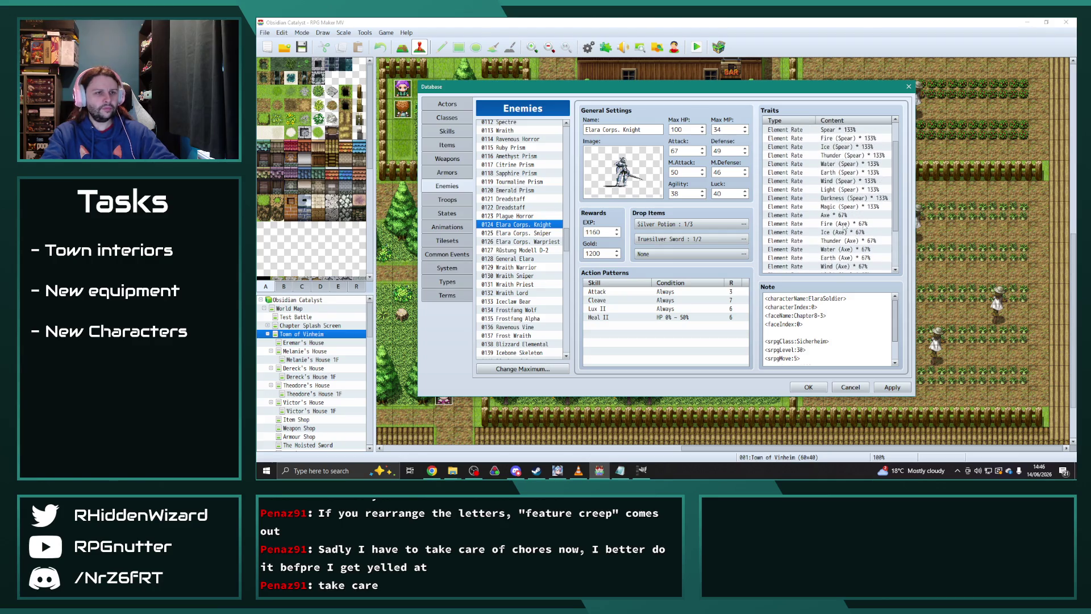
{"action": "scroll", "coordinate": [857, 186], "scroll_direction": "up", "scroll_amount": 1}
- Set the Light (Spear) rate to 75% and Light (Axe) to 33%
{"action": "double_click", "coordinate": [849, 207]}
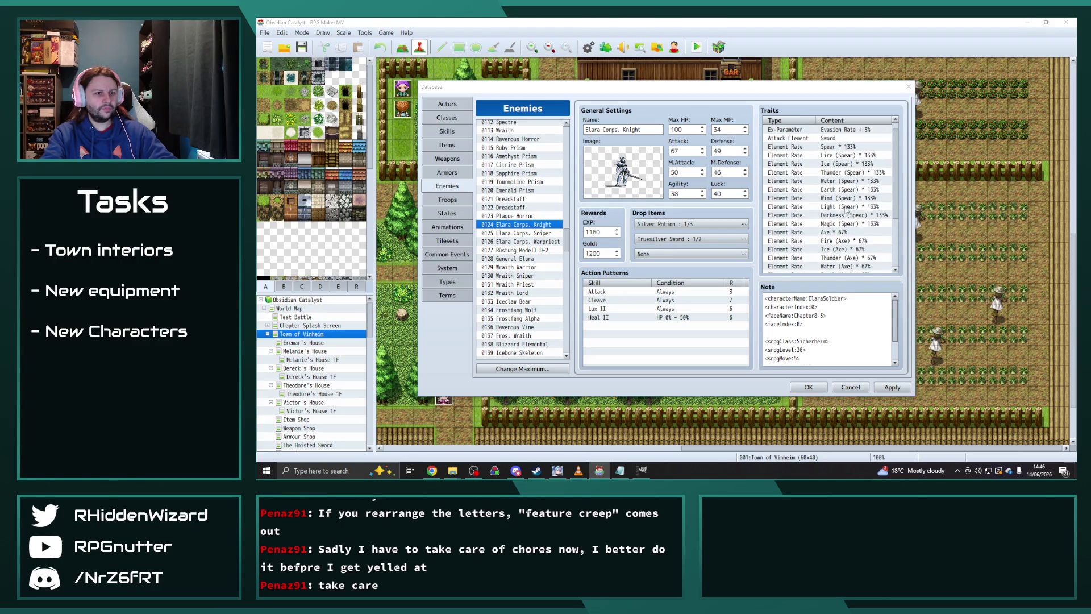
{"action": "type", "text": "75"}
{"action": "left_click", "coordinate": [841, 250]}
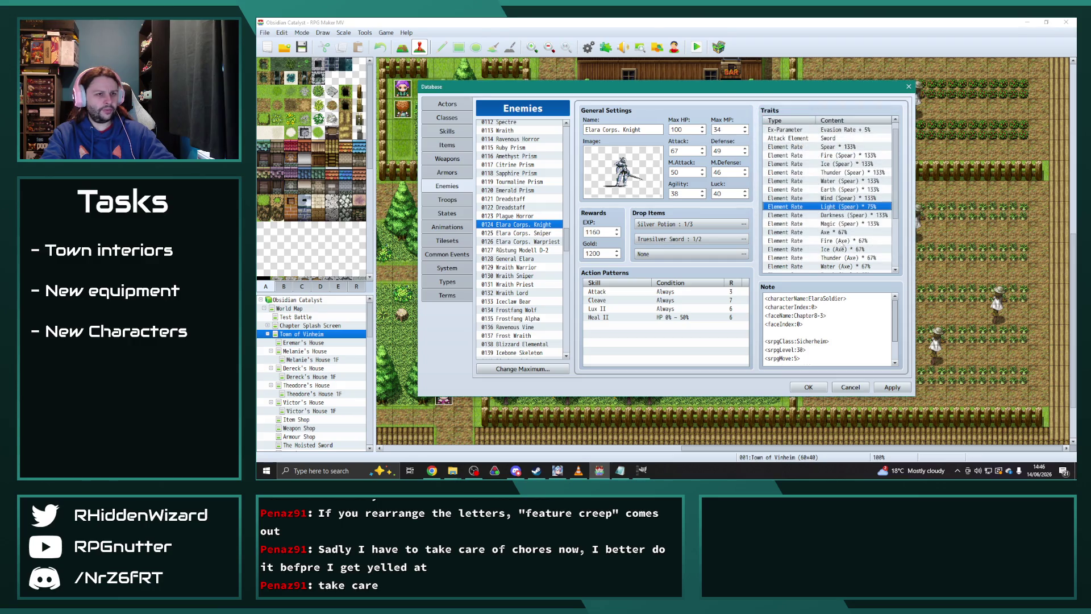
{"action": "scroll", "coordinate": [843, 241], "scroll_direction": "down", "scroll_amount": 3}
{"action": "double_click", "coordinate": [842, 232]}
{"action": "type", "text": "33"}
{"action": "left_click", "coordinate": [841, 250]}
{"action": "scroll", "coordinate": [848, 248], "scroll_direction": "down", "scroll_amount": 1}
{"action": "left_click_drag", "start_coordinate": [845, 241], "coordinate": [844, 260]}
- On Elara Corps. Warpriest, set Light (Sword) to 33% and Light (Axe) to 75%
{"action": "left_click", "coordinate": [525, 241]}
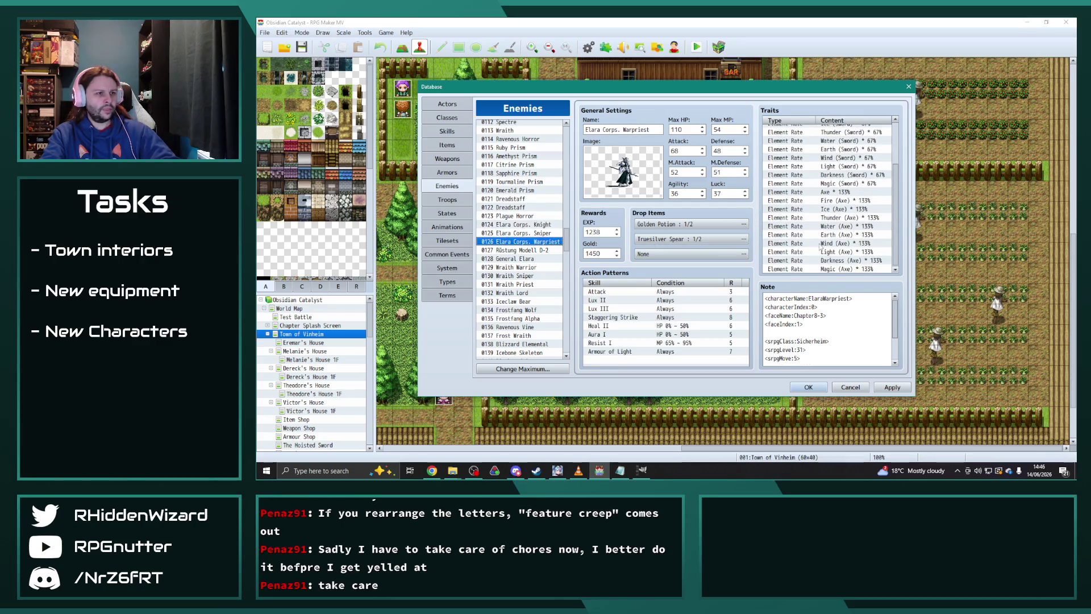
{"action": "scroll", "coordinate": [826, 241], "scroll_direction": "up", "scroll_amount": 1}
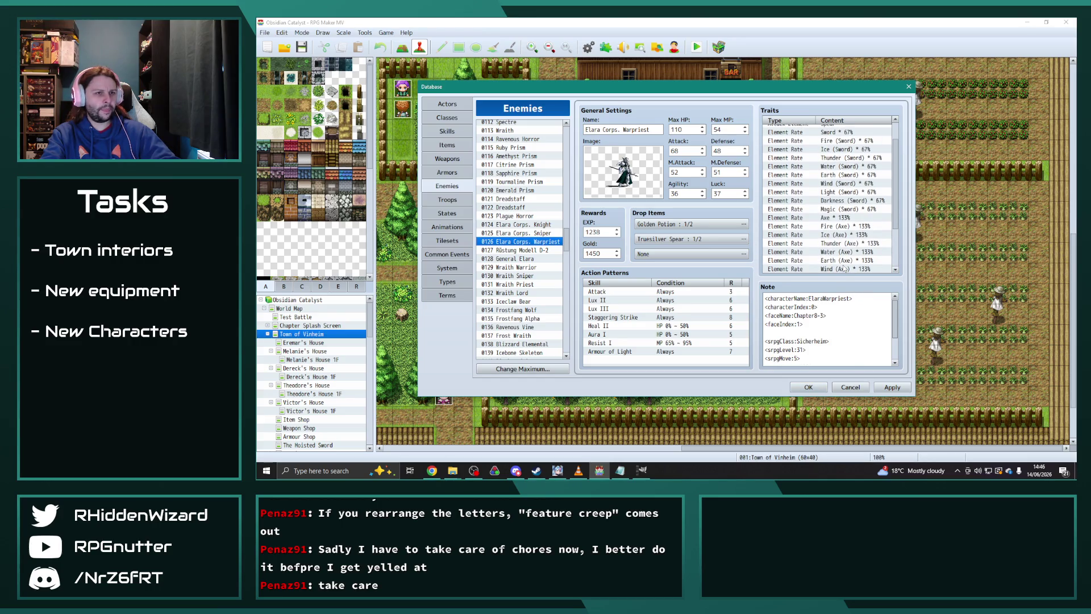
{"action": "double_click", "coordinate": [848, 192]}
{"action": "type", "text": "33"}
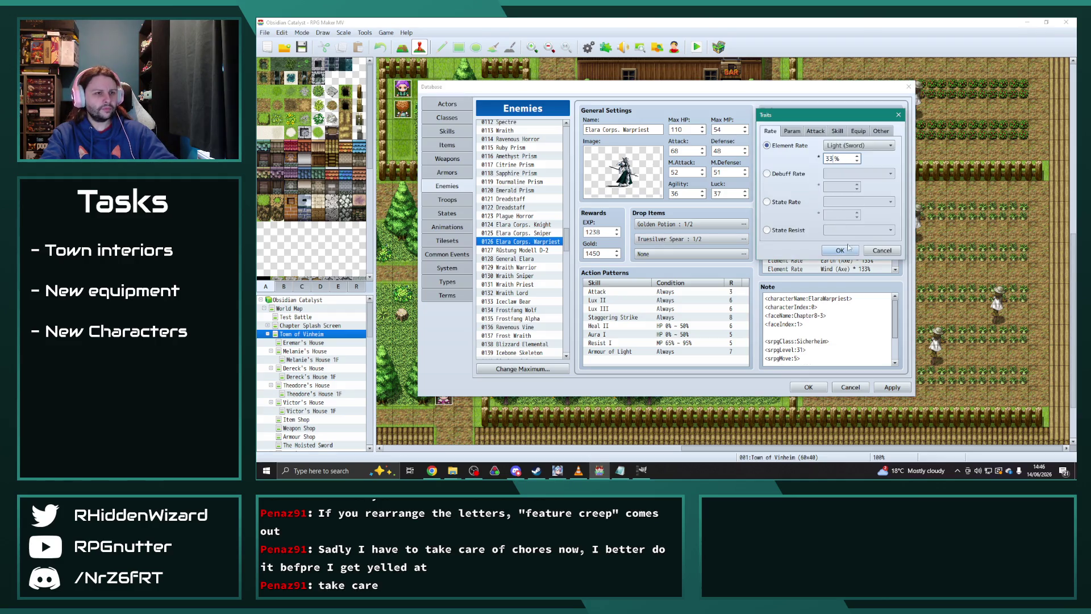
{"action": "left_click", "coordinate": [841, 255]}
{"action": "scroll", "coordinate": [852, 235], "scroll_direction": "down", "scroll_amount": 2}
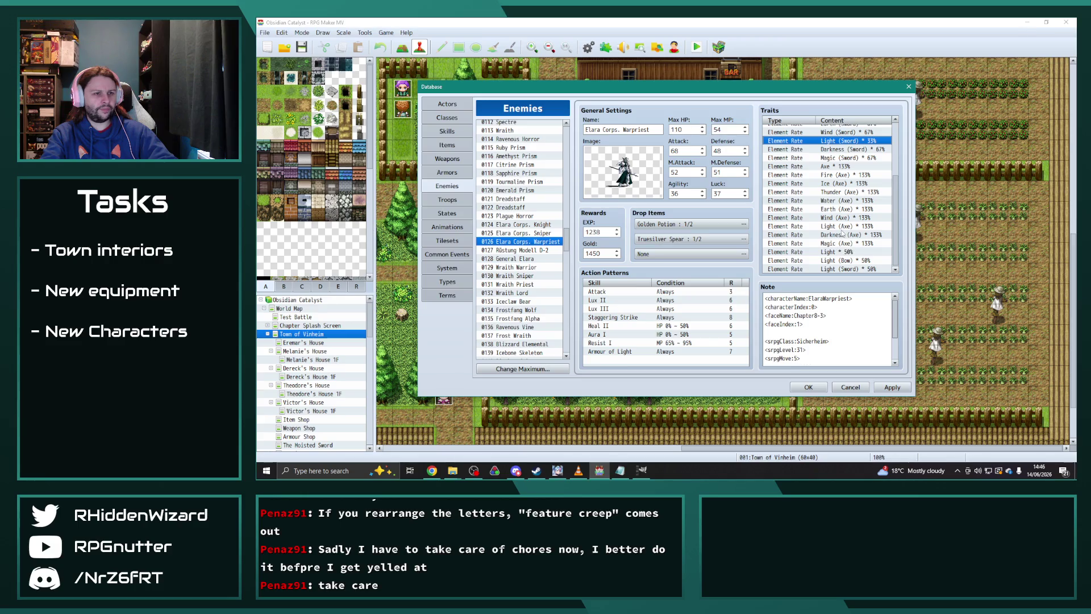
{"action": "double_click", "coordinate": [842, 226]}
{"action": "type", "text": "75"}
{"action": "left_click", "coordinate": [840, 251]}
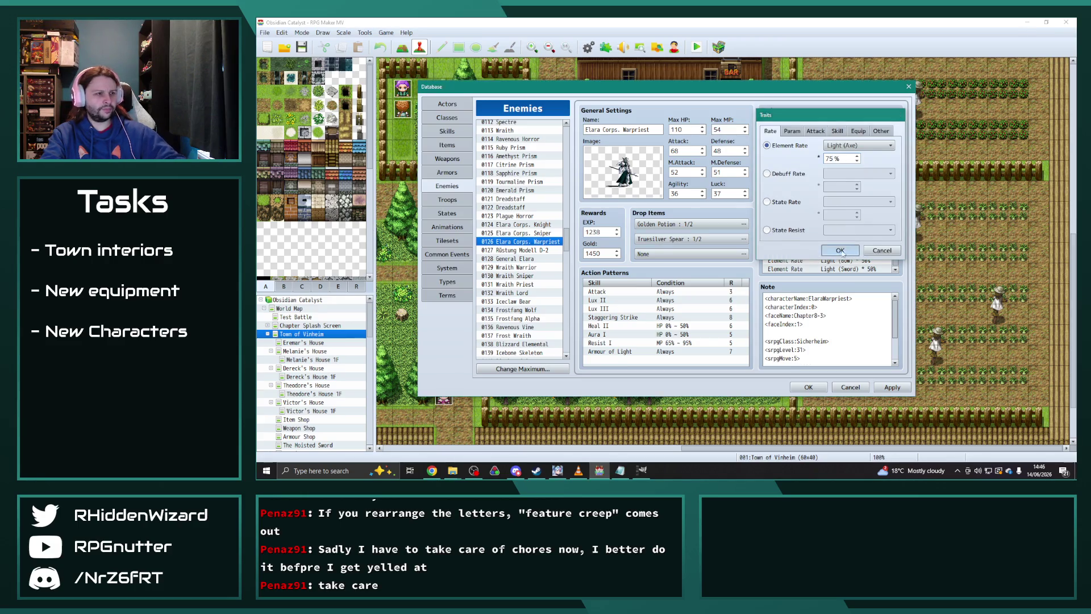
{"action": "key", "text": "Down"}
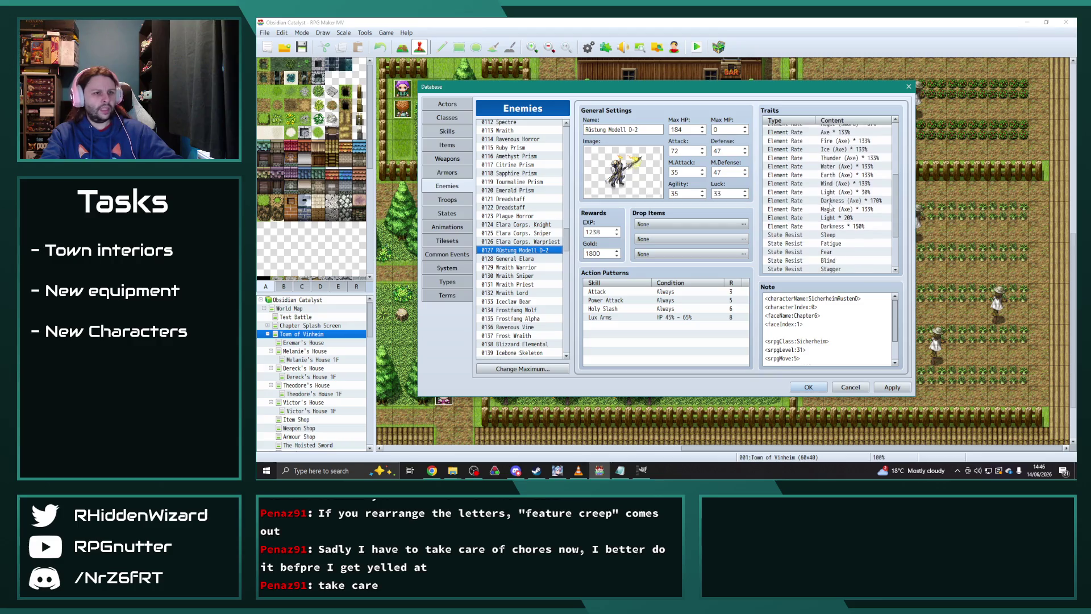
- Scroll through Rüstung Modell D-2's element and state traits, then open 0128 General Elara
{"action": "scroll", "coordinate": [816, 218], "scroll_direction": "down", "scroll_amount": 4}
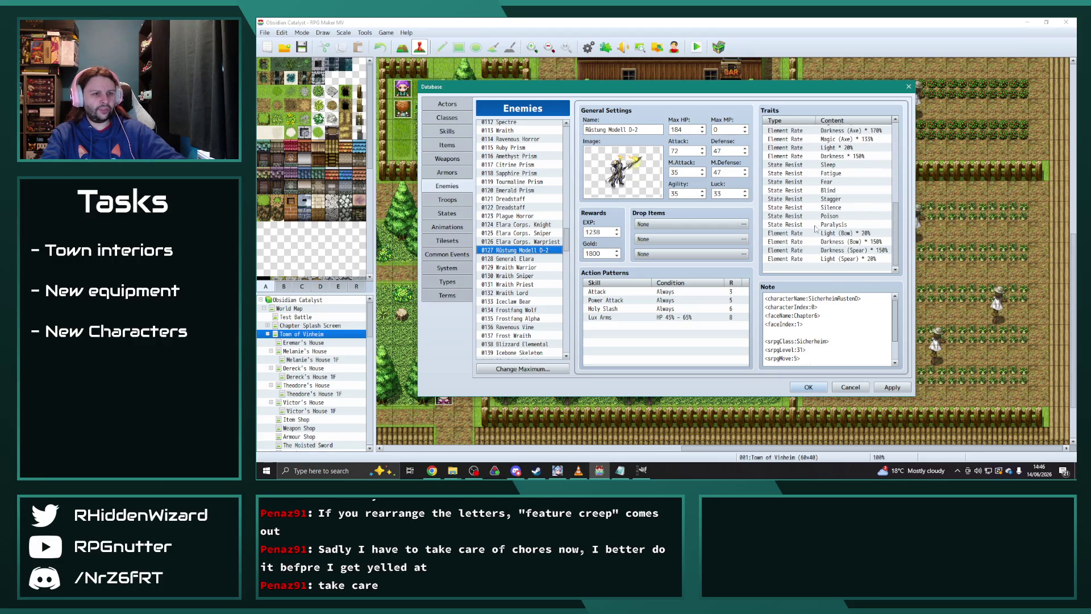
{"action": "scroll", "coordinate": [805, 226], "scroll_direction": "up", "scroll_amount": 2}
{"action": "scroll", "coordinate": [804, 226], "scroll_direction": "up", "scroll_amount": 4}
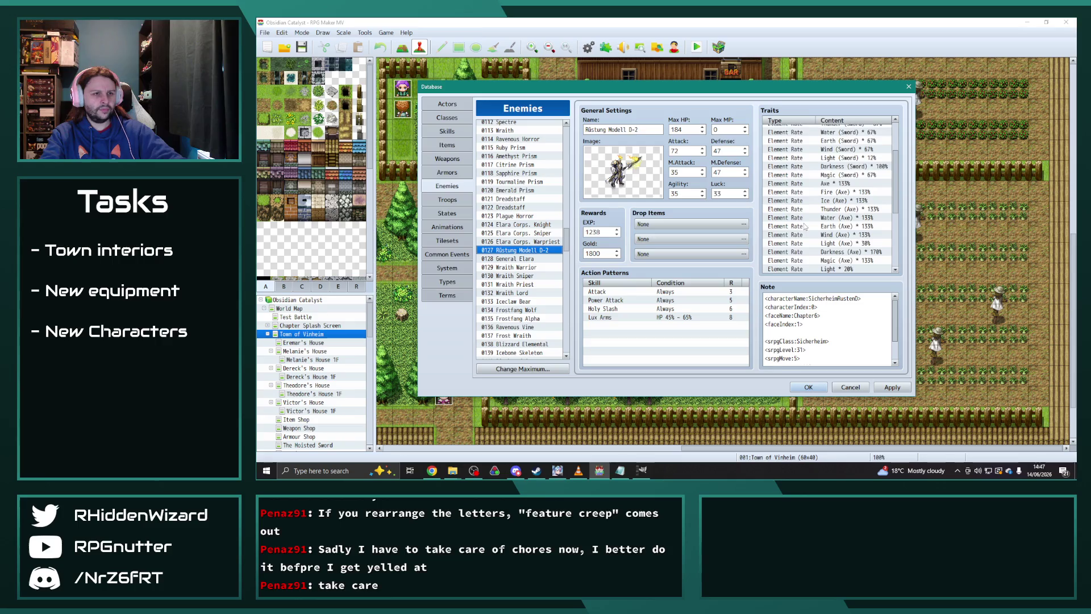
{"action": "scroll", "coordinate": [787, 221], "scroll_direction": "up", "scroll_amount": 1}
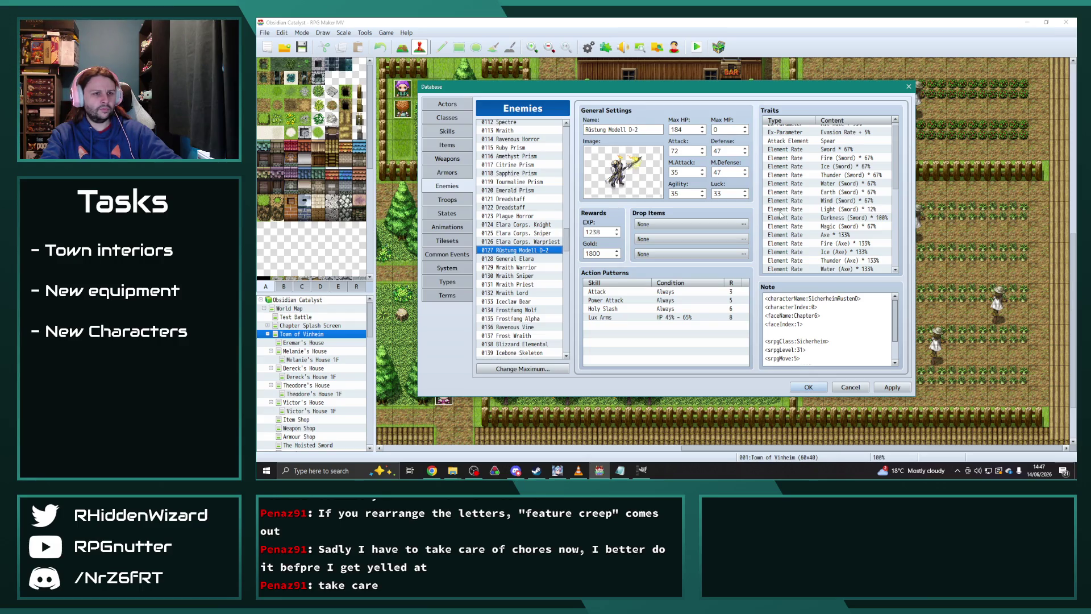
{"action": "scroll", "coordinate": [781, 214], "scroll_direction": "down", "scroll_amount": 6}
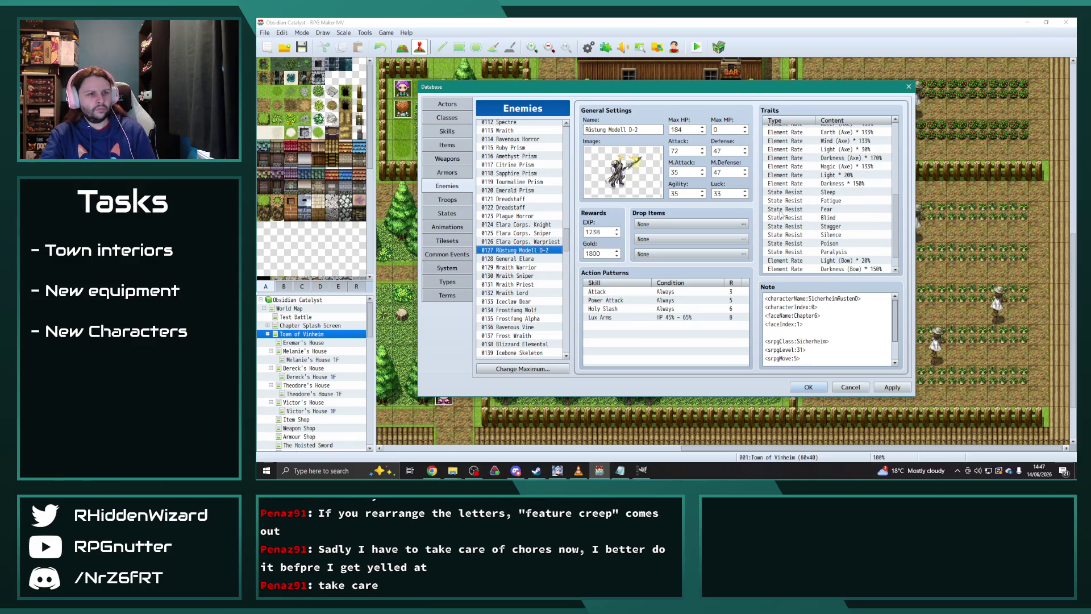
{"action": "scroll", "coordinate": [781, 214], "scroll_direction": "up", "scroll_amount": 2}
{"action": "scroll", "coordinate": [782, 214], "scroll_direction": "up", "scroll_amount": 2}
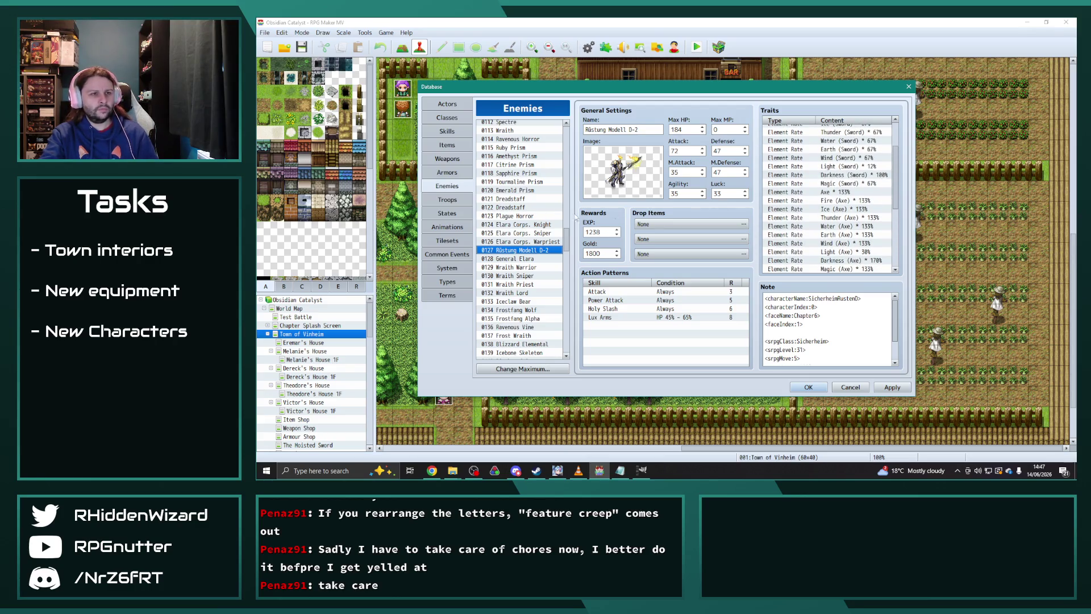
{"action": "left_click", "coordinate": [526, 259]}
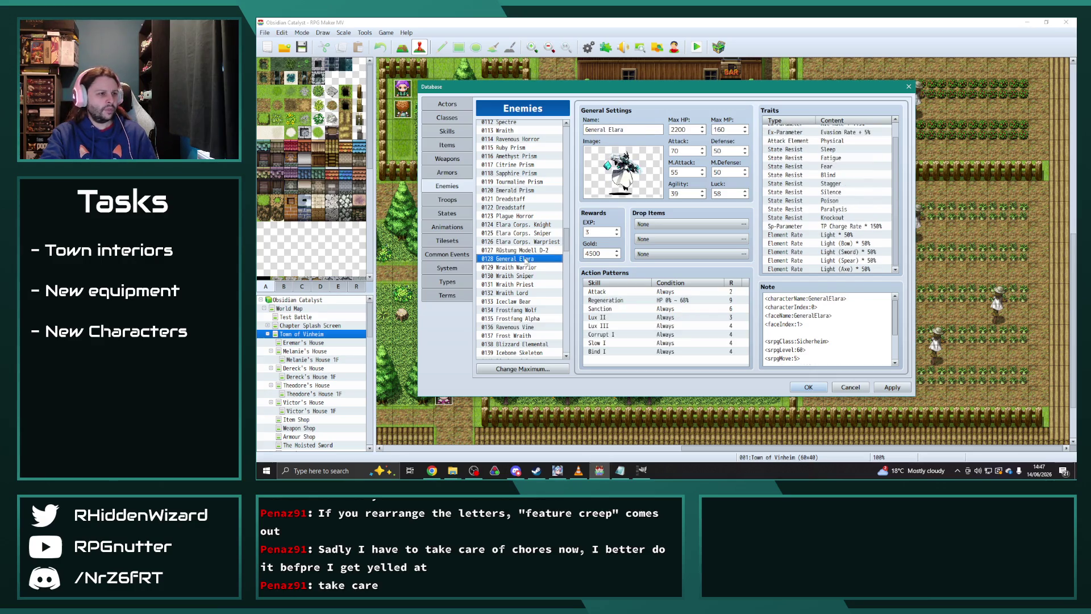
- Step through the traits of Frostfang Alpha, Frost Wraith, Blizzard Elemental and Rimebound Construct
{"action": "scroll", "coordinate": [554, 256], "scroll_direction": "down", "scroll_amount": 1}
{"action": "key", "text": "Down"}
{"action": "key", "text": "Down"}
{"action": "key", "text": "Down"}
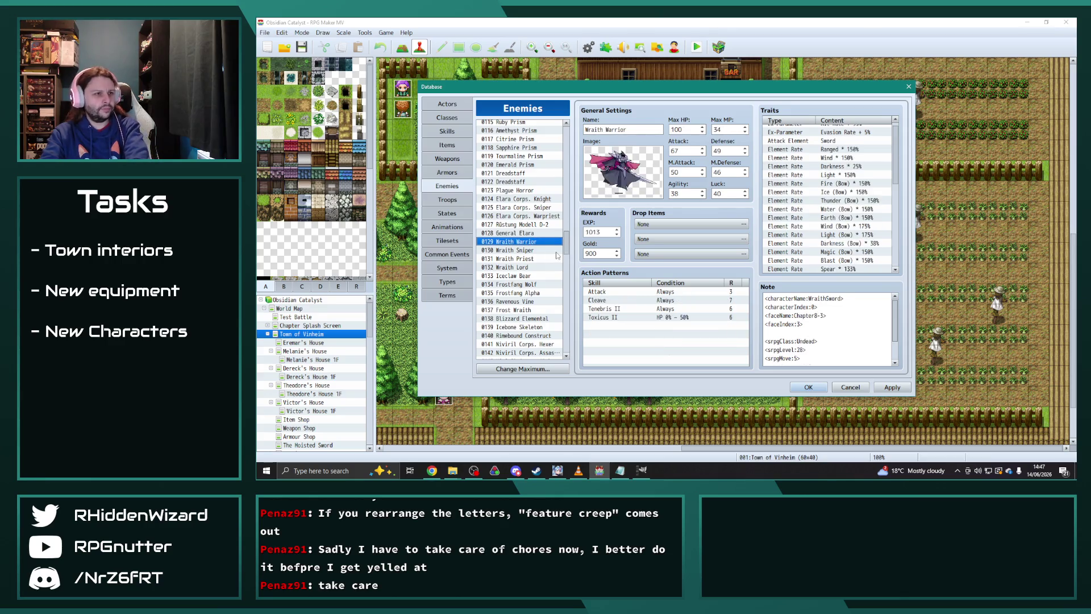
{"action": "key", "text": "Down"}
{"action": "key", "text": "Down"}
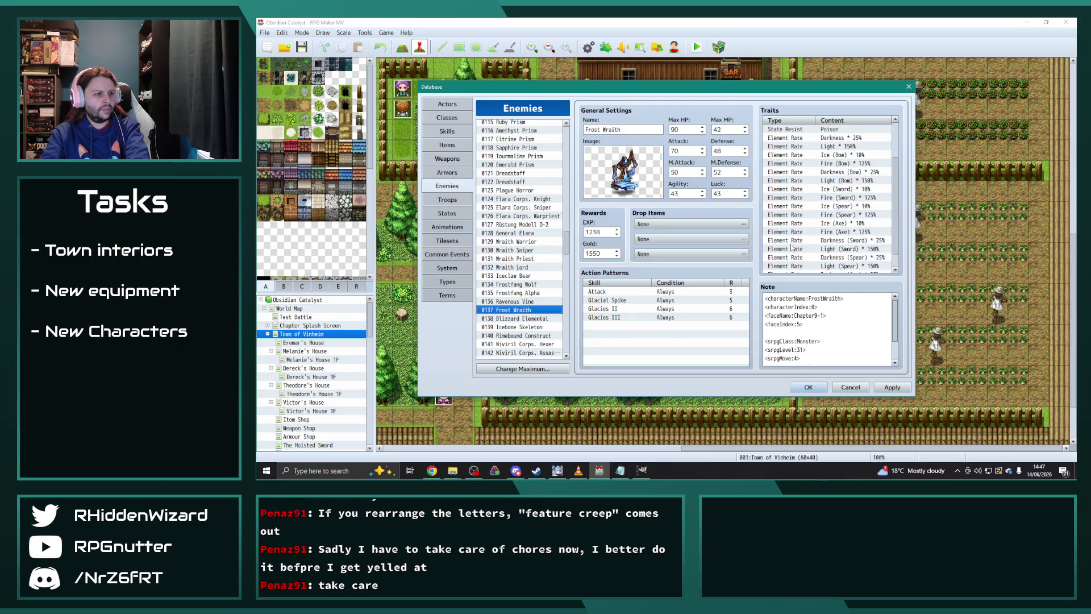
{"action": "key", "text": "Down"}
{"action": "key", "text": "Down"}
{"action": "key", "text": "Down"}
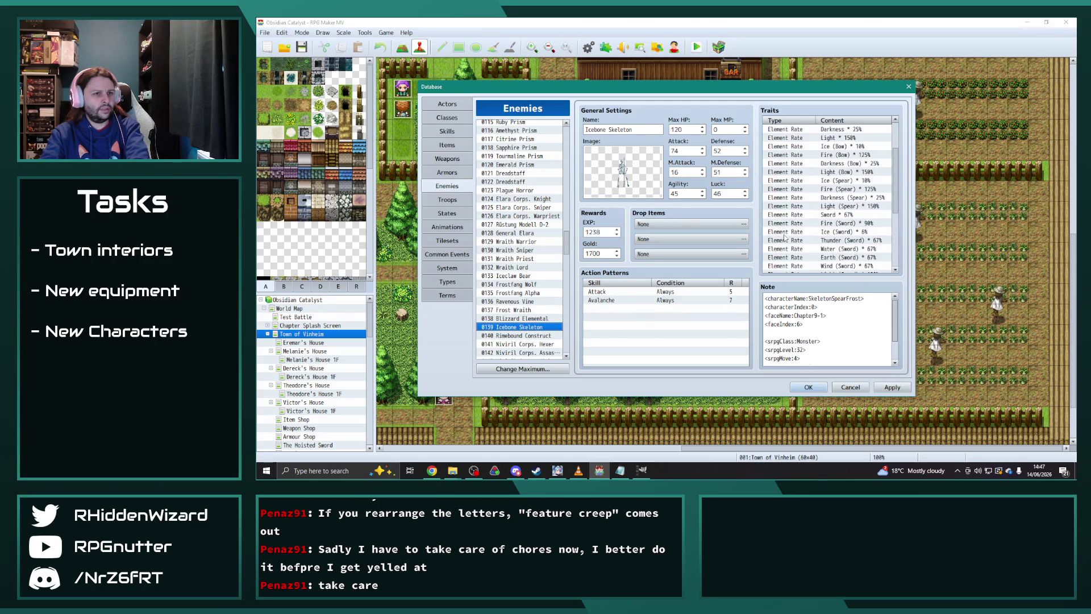
{"action": "key", "text": "Down"}
- Check Niviril Corps. Alchemist and Rüstung Modell O, returning to Niviril Corps. Hexer
{"action": "scroll", "coordinate": [528, 235], "scroll_direction": "down", "scroll_amount": 2}
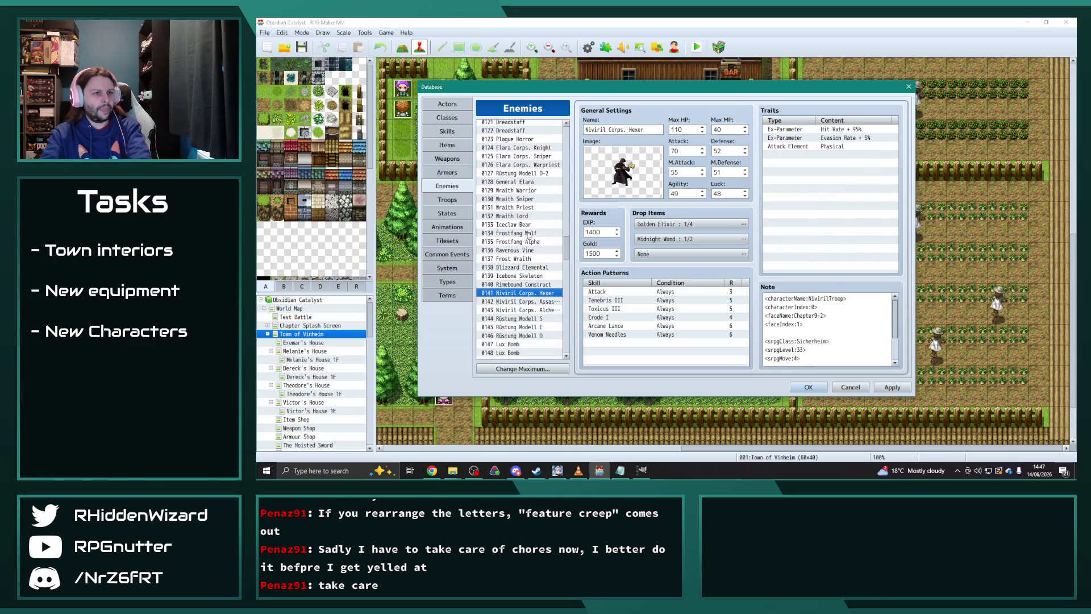
{"action": "left_click", "coordinate": [530, 301]}
{"action": "left_click", "coordinate": [533, 309]}
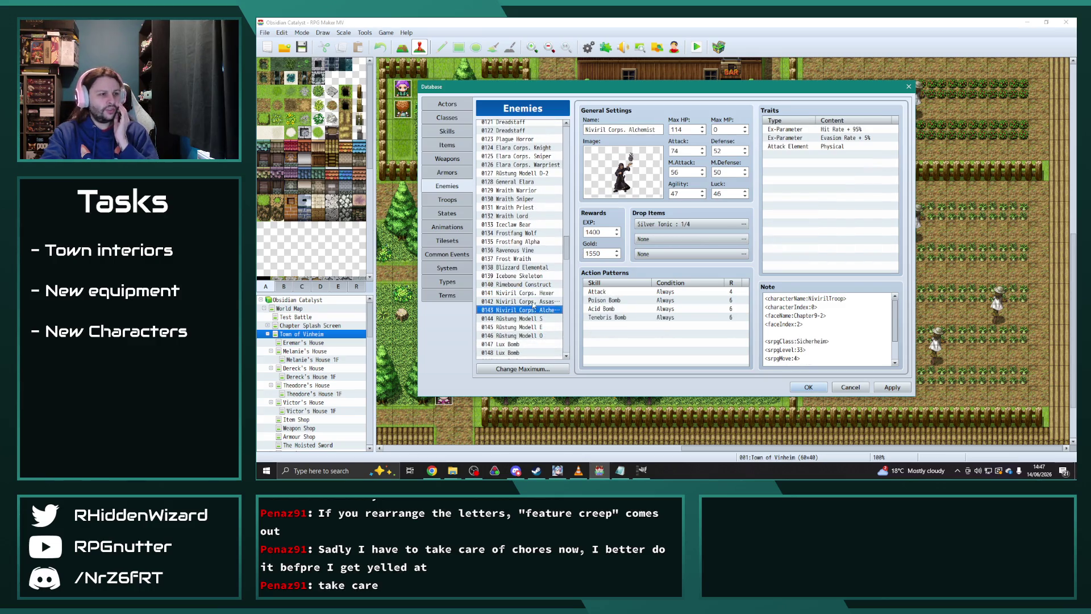
{"action": "left_click", "coordinate": [533, 294]}
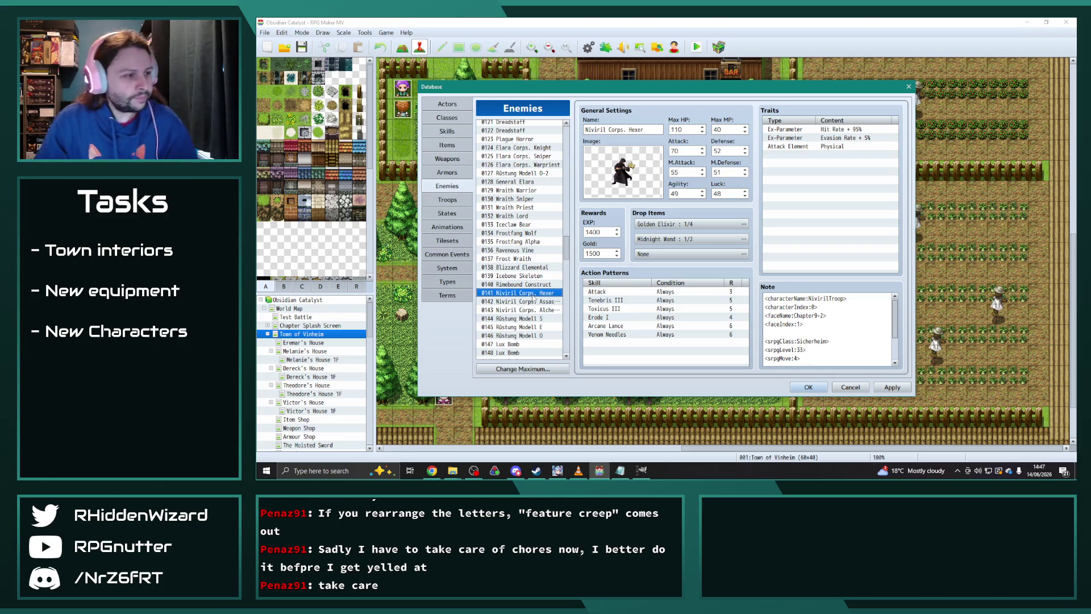
{"action": "left_click", "coordinate": [534, 336]}
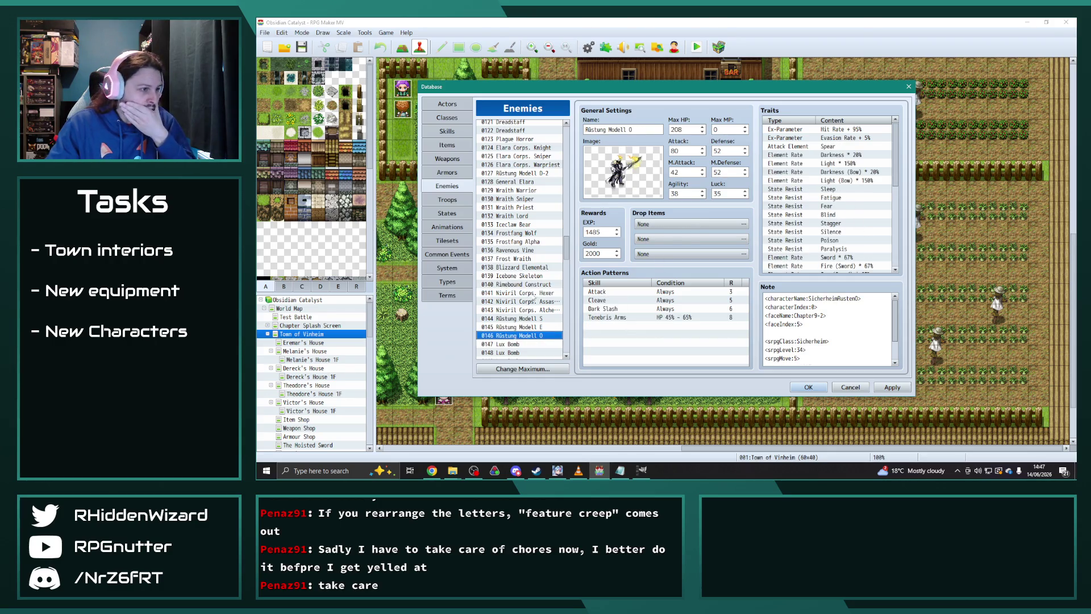
{"action": "left_click", "coordinate": [534, 294]}
- Take Elara Corps. Sniper's five 50% Element Rate traits over to Niviril Corps. Hexer
{"action": "left_click", "coordinate": [543, 157]}
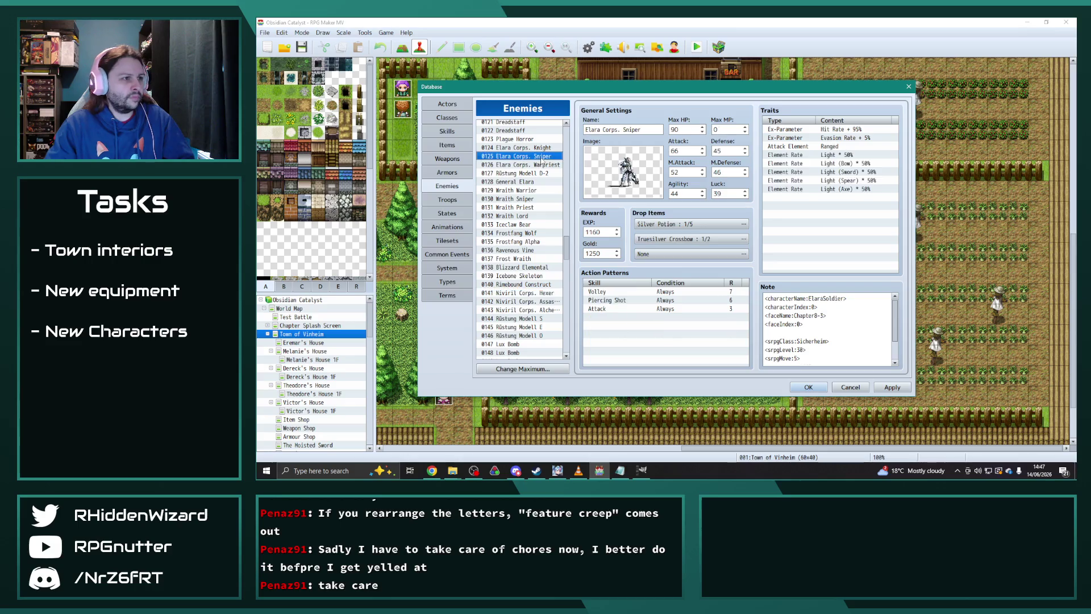
{"action": "left_click", "coordinate": [858, 155]}
{"action": "left_click", "coordinate": [858, 189], "text": "shift"}
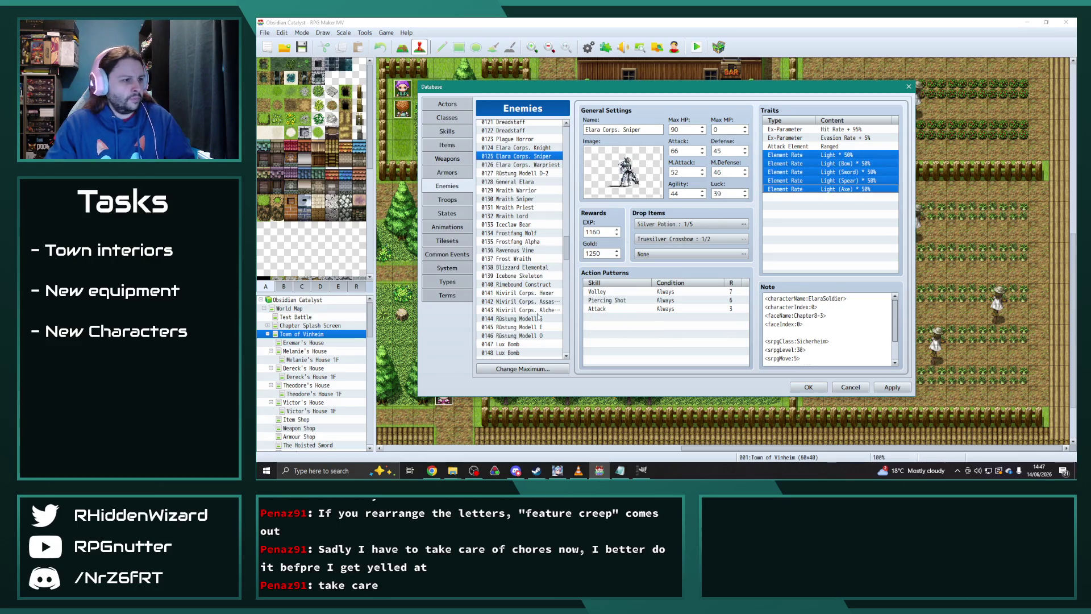
{"action": "left_click", "coordinate": [532, 294]}
{"action": "left_click", "coordinate": [845, 154]}
- Switch the Hexer's first three element-rate traits to their Darkness versions at 50%
{"action": "double_click", "coordinate": [845, 154]}
{"action": "left_click", "coordinate": [852, 146]}
{"action": "left_click", "coordinate": [846, 174]}
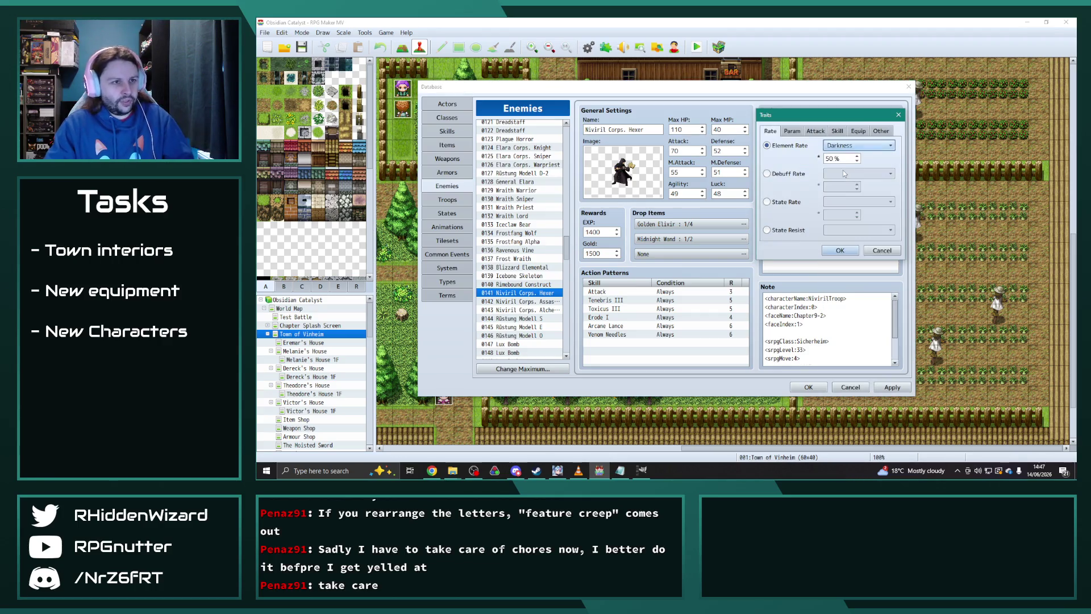
{"action": "left_click", "coordinate": [845, 250]}
{"action": "double_click", "coordinate": [852, 164]}
{"action": "left_click", "coordinate": [857, 145]}
{"action": "left_click", "coordinate": [847, 166]}
{"action": "left_click", "coordinate": [845, 250]}
{"action": "double_click", "coordinate": [850, 174]}
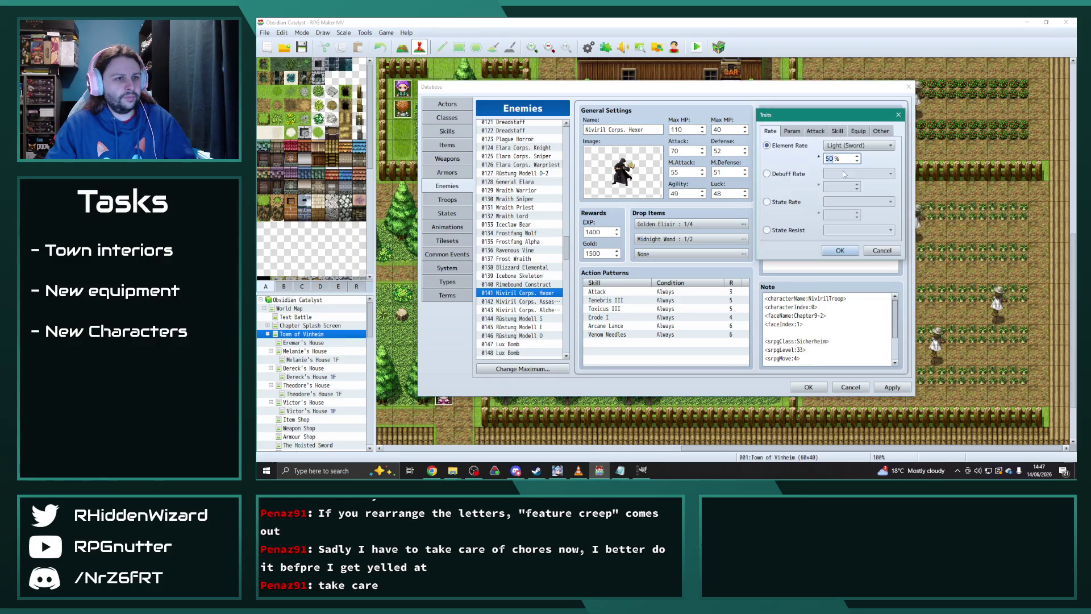
{"action": "left_click", "coordinate": [850, 146]}
{"action": "left_click", "coordinate": [843, 244]}
{"action": "left_click", "coordinate": [840, 250]}
- Change the Spear and Axe traits to Darkness (Spear) and Darkness (Axe) at 50%
{"action": "double_click", "coordinate": [848, 184]}
{"action": "left_click", "coordinate": [873, 149]}
{"action": "left_click", "coordinate": [850, 233]}
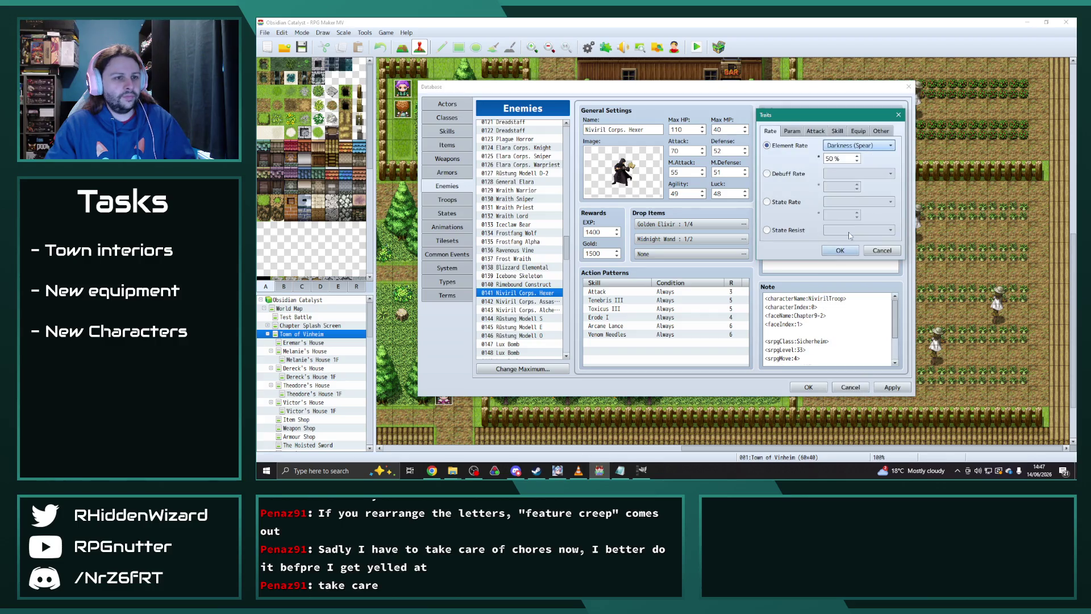
{"action": "left_click", "coordinate": [849, 248]}
{"action": "double_click", "coordinate": [848, 197]}
{"action": "left_click", "coordinate": [858, 146]}
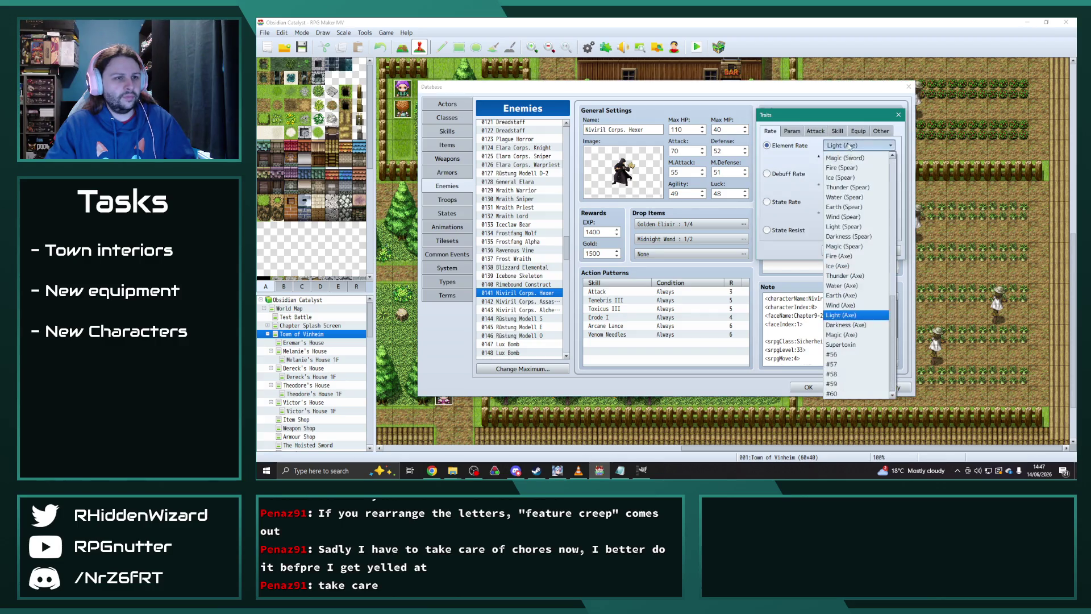
{"action": "left_click", "coordinate": [845, 325]}
{"action": "left_click", "coordinate": [844, 256]}
- Select the Hexer's traits, then browse down to Lux Bomb and the following enemies
{"action": "key", "text": "ctrl+a"}
{"action": "left_click", "coordinate": [840, 156]}
{"action": "left_click", "coordinate": [500, 344]}
{"action": "key", "text": "Down"}
{"action": "key", "text": "Down"}
{"action": "key", "text": "Down"}
{"action": "scroll", "coordinate": [791, 260], "scroll_direction": "down", "scroll_amount": 5}
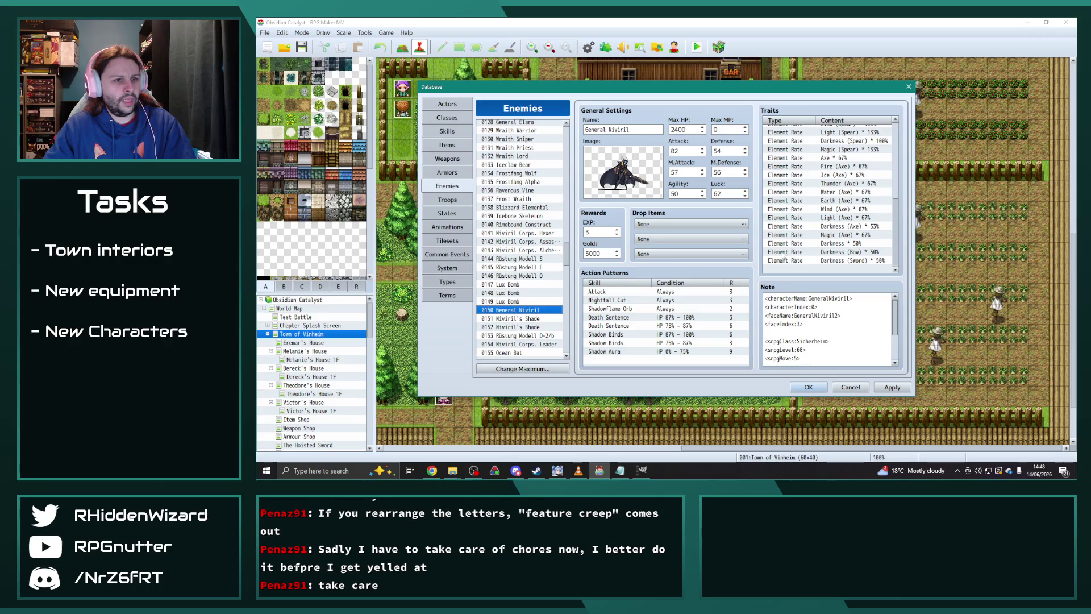
- On Niviril Corps. Leader, delete the duplicate Darkness (Sword) and Darkness (Spear) 50% traits
{"action": "key", "text": "Down"}
{"action": "key", "text": "Down"}
{"action": "key", "text": "Down"}
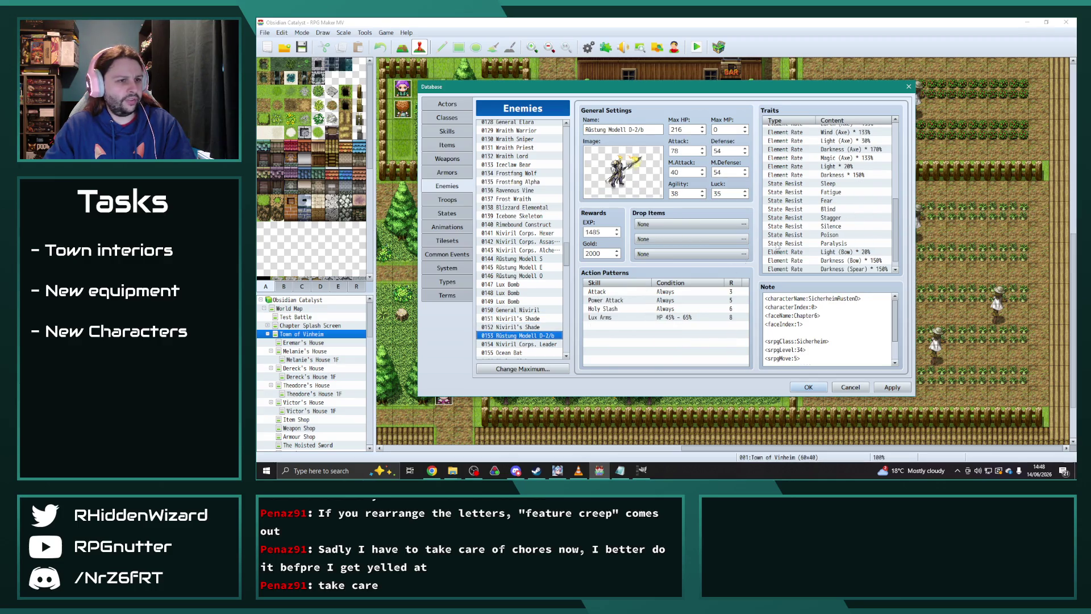
{"action": "key", "text": "Down"}
{"action": "scroll", "coordinate": [800, 227], "scroll_direction": "down", "scroll_amount": 5}
{"action": "scroll", "coordinate": [800, 227], "scroll_direction": "up", "scroll_amount": 5}
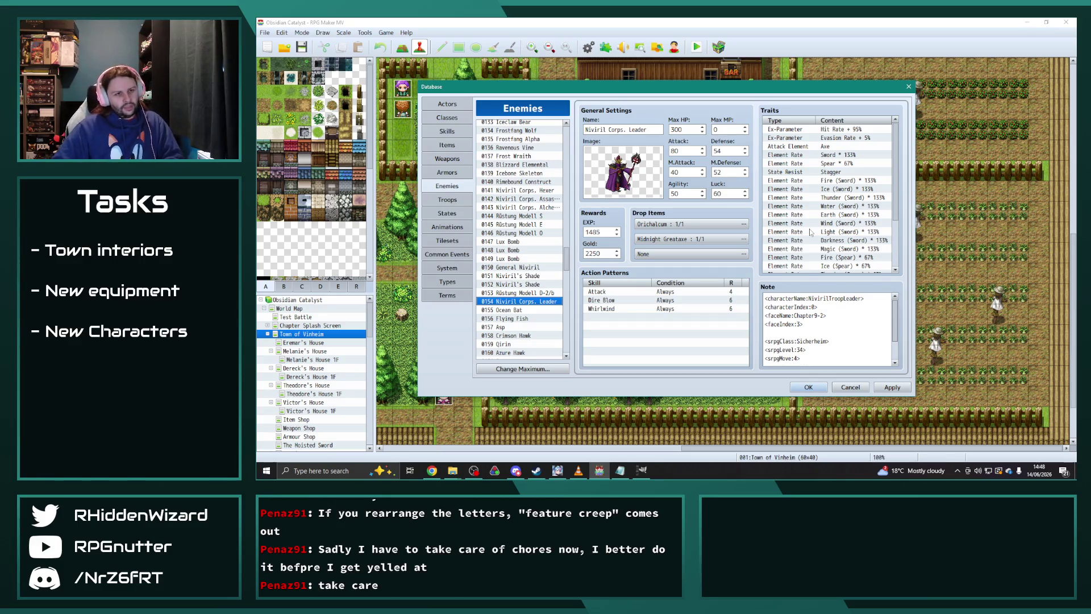
{"action": "scroll", "coordinate": [811, 231], "scroll_direction": "down", "scroll_amount": 5}
{"action": "left_click_drag", "start_coordinate": [824, 235], "coordinate": [828, 271]}
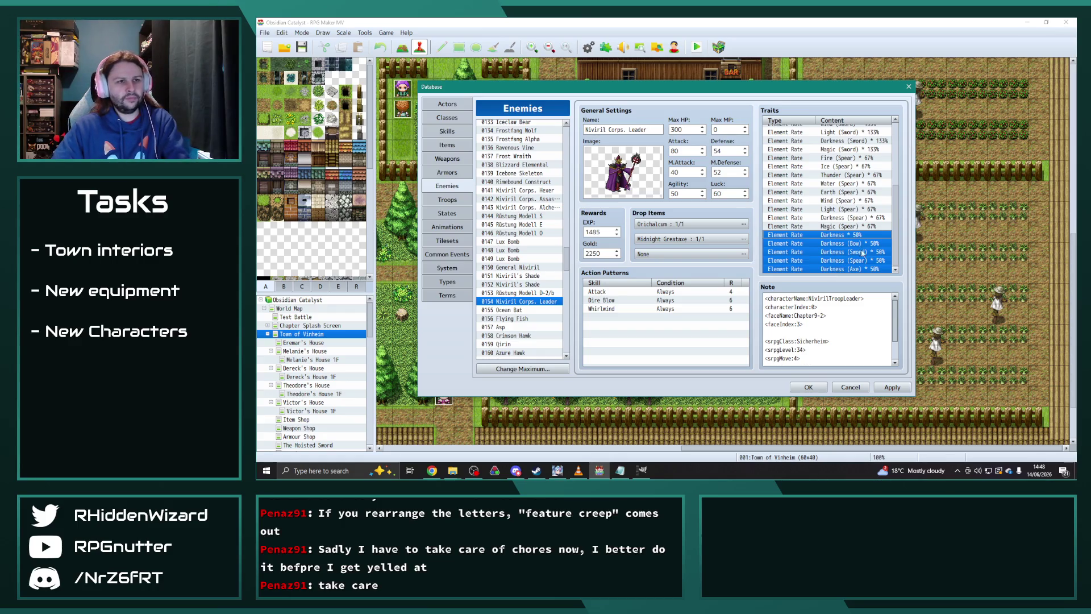
{"action": "left_click", "coordinate": [854, 262]}
{"action": "key", "text": "Delete"}
{"action": "left_click", "coordinate": [855, 262]}
{"action": "key", "text": "Delete"}
- Set Darkness (Sword) to 100% and Darkness (Spear) to 33%
{"action": "double_click", "coordinate": [858, 158]}
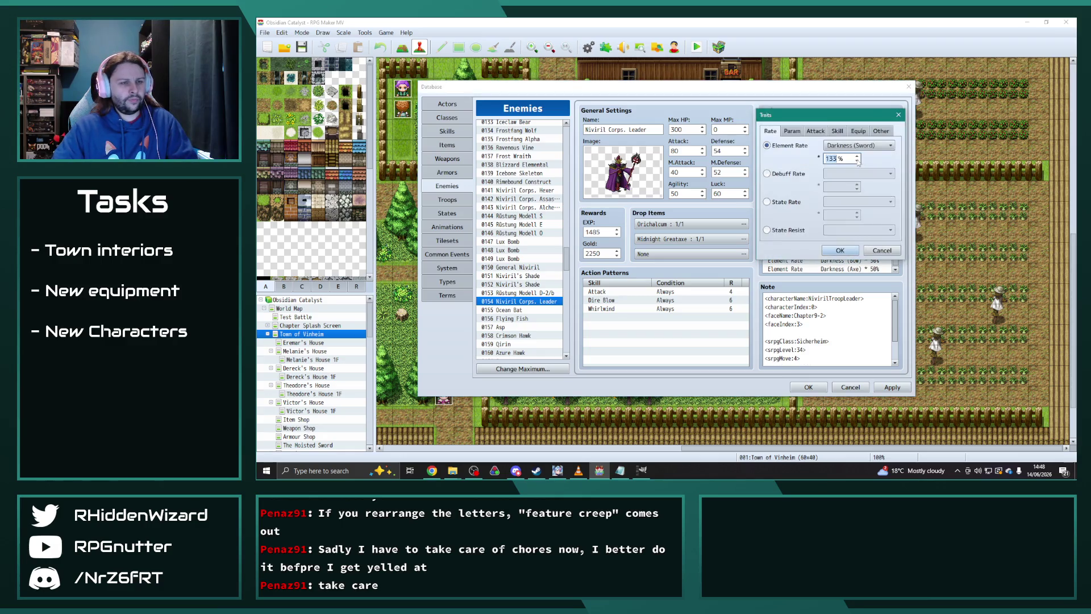
{"action": "type", "text": "100"}
{"action": "left_click", "coordinate": [840, 251]}
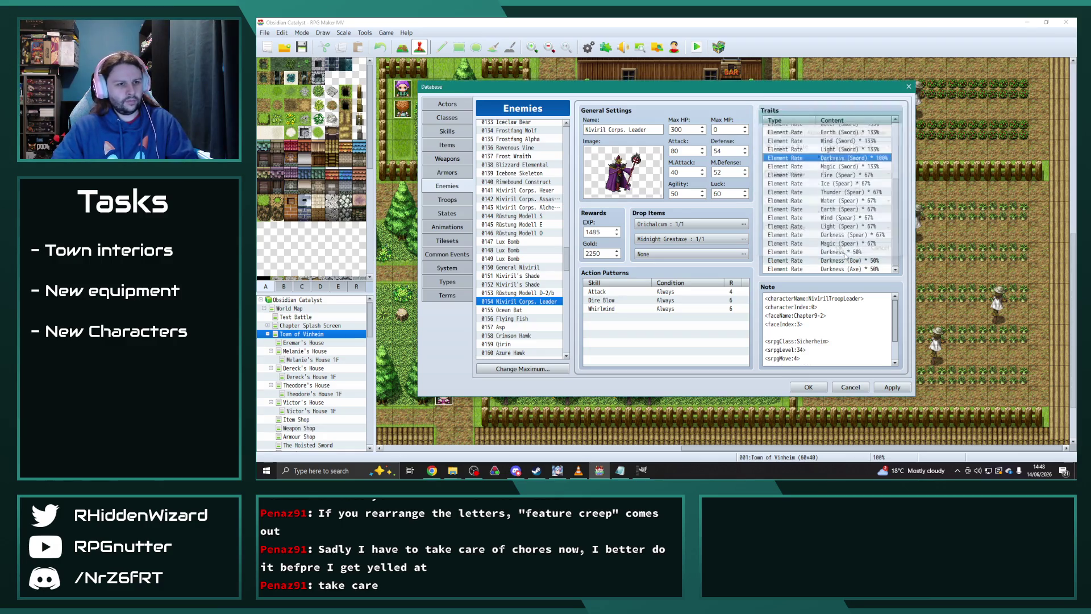
{"action": "scroll", "coordinate": [854, 230], "scroll_direction": "down", "scroll_amount": 1}
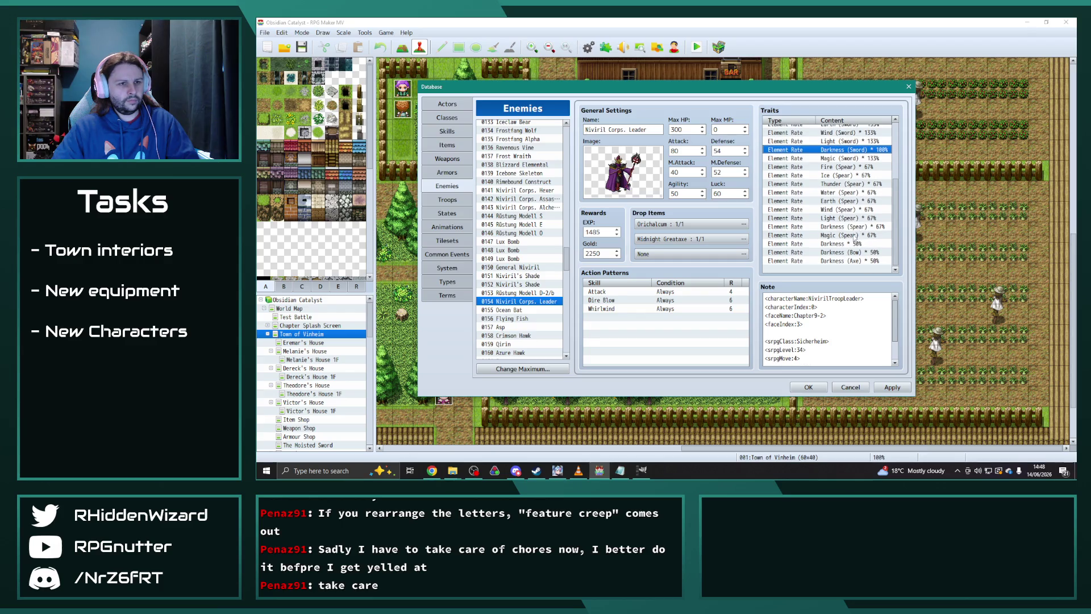
{"action": "double_click", "coordinate": [852, 227]}
{"action": "type", "text": "33"}
{"action": "left_click", "coordinate": [840, 250]}
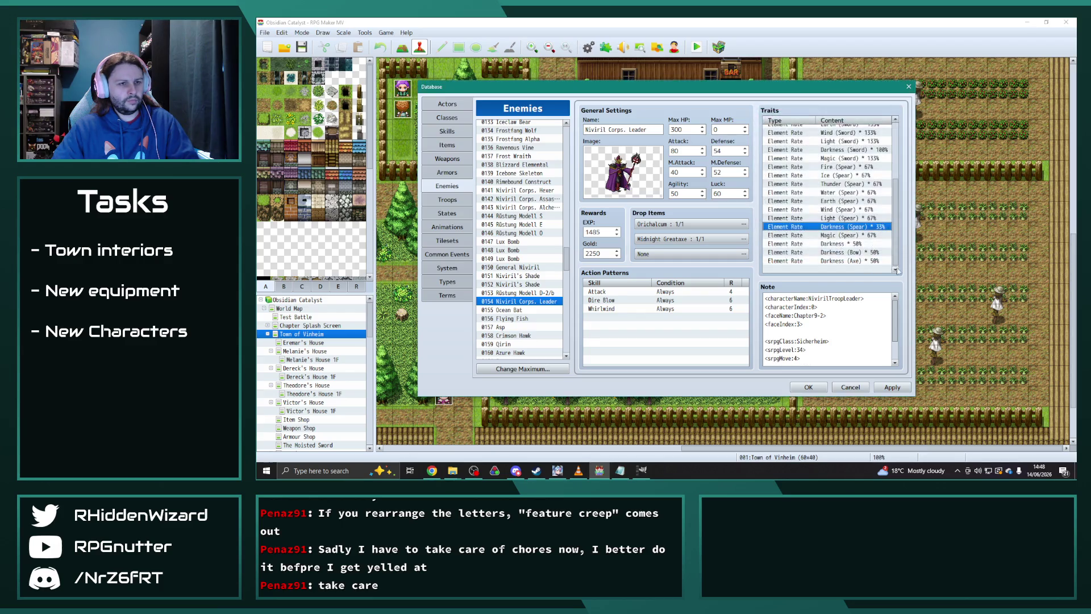
- Browse down the enemy list past Jaguar to Volt Thrower's data
{"action": "left_click", "coordinate": [531, 311]}
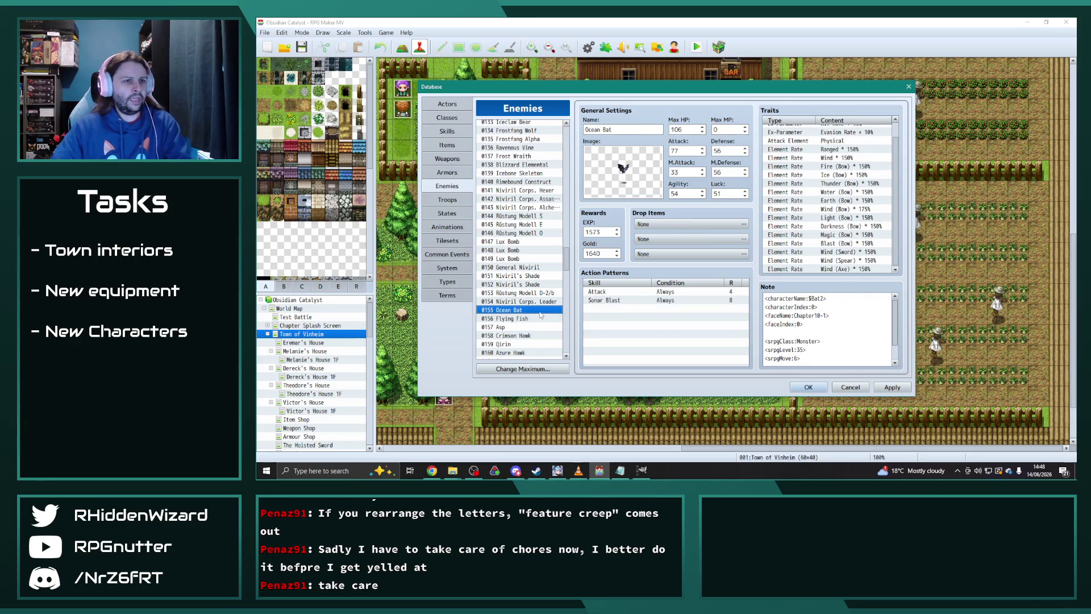
{"action": "key", "text": "Down"}
{"action": "key", "text": "Down"}
{"action": "key", "text": "Down"}
{"action": "key", "text": "Down"}
{"action": "scroll", "coordinate": [540, 315], "scroll_direction": "down", "scroll_amount": 4}
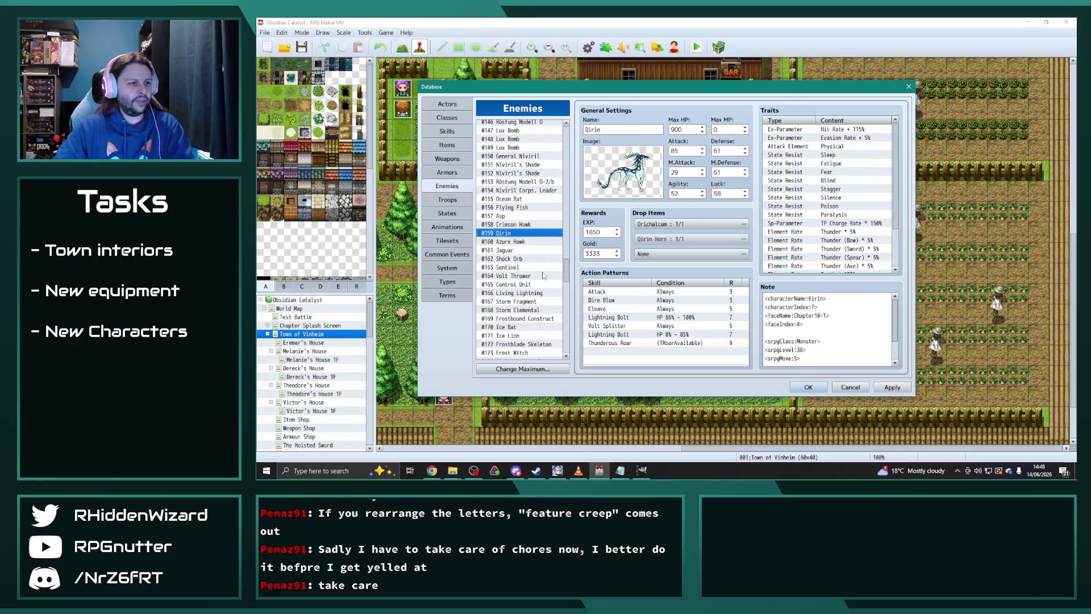
{"action": "key", "text": "Down"}
{"action": "key", "text": "Down"}
{"action": "key", "text": "Down"}
{"action": "key", "text": "Down"}
{"action": "key", "text": "Down"}
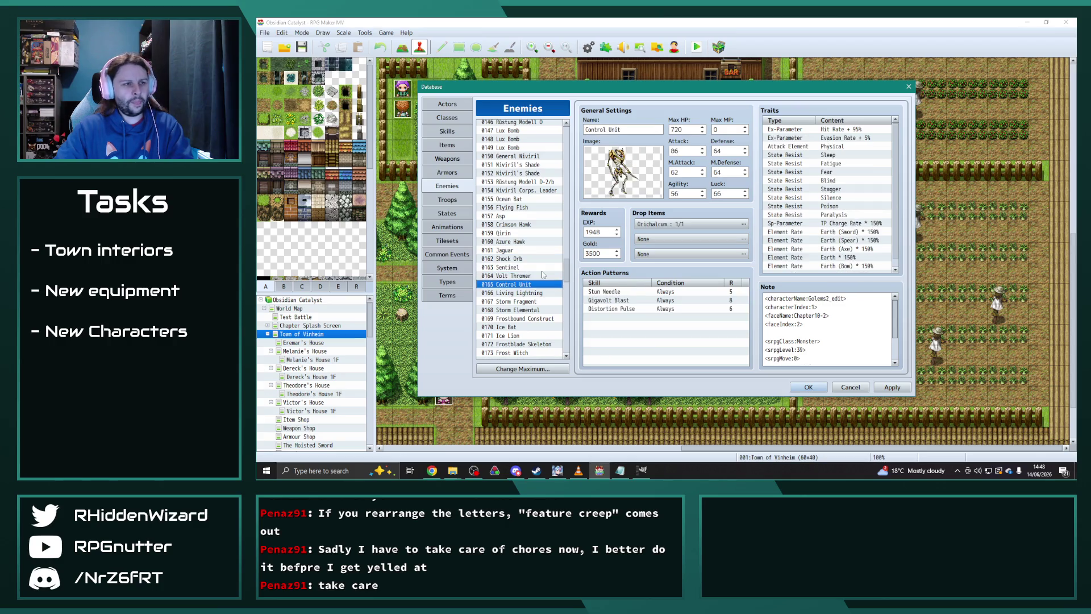
{"action": "scroll", "coordinate": [776, 256], "scroll_direction": "down", "scroll_amount": 1}
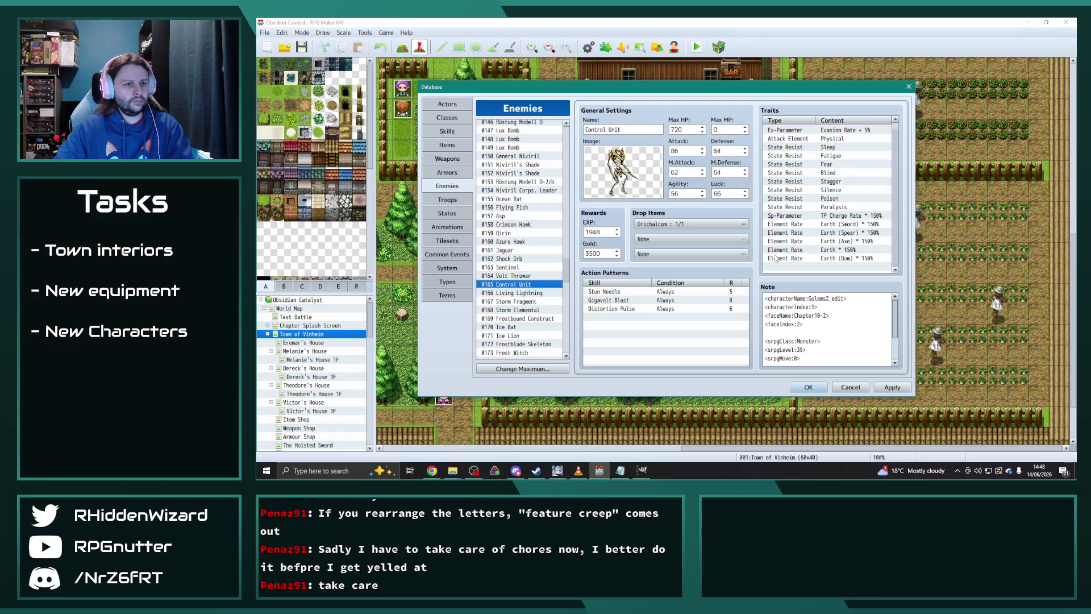
{"action": "left_click", "coordinate": [526, 276]}
{"action": "scroll", "coordinate": [765, 245], "scroll_direction": "down", "scroll_amount": 5}
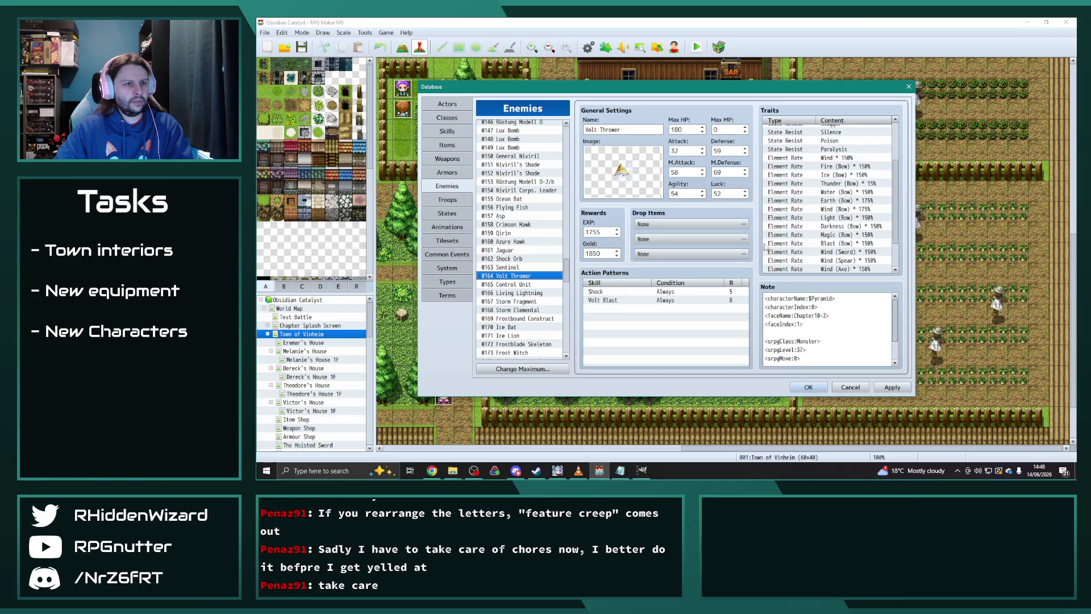
{"action": "scroll", "coordinate": [769, 246], "scroll_direction": "up", "scroll_amount": 1}
{"action": "scroll", "coordinate": [770, 246], "scroll_direction": "up", "scroll_amount": 2}
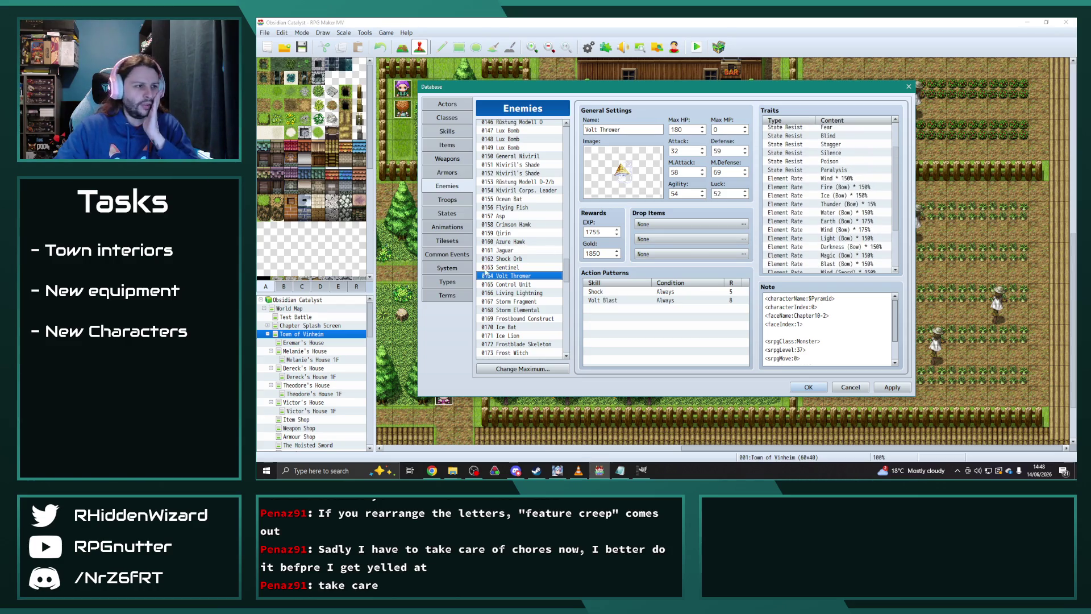
- Check Shock Orb and Azure Hawk, then select 0159 Qirin's five Thunder 5% element-rate traits
{"action": "left_click", "coordinate": [515, 259]}
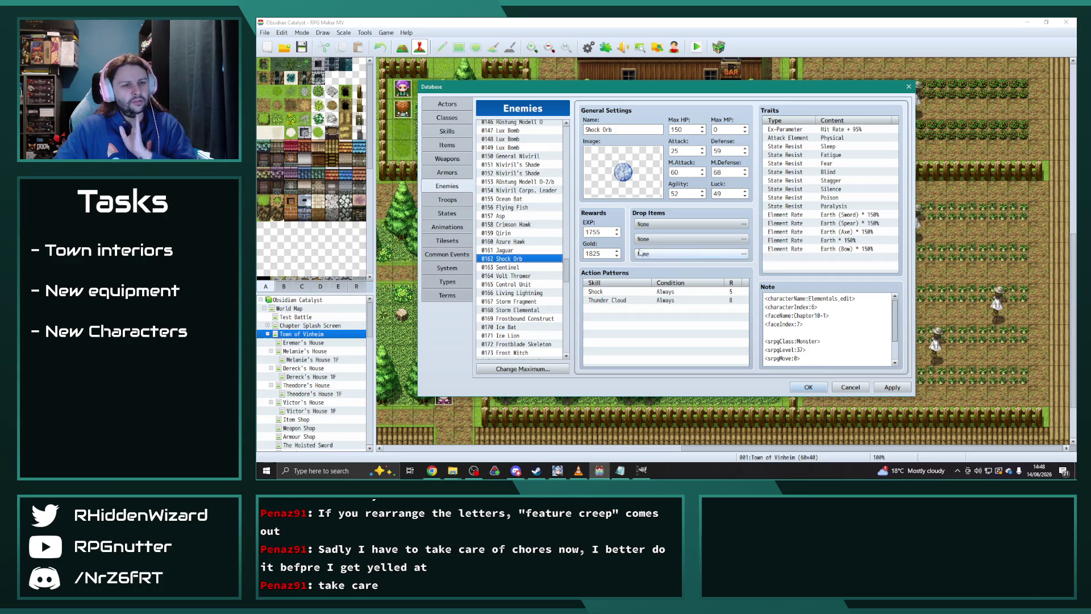
{"action": "left_click", "coordinate": [517, 251]}
{"action": "left_click", "coordinate": [520, 244]}
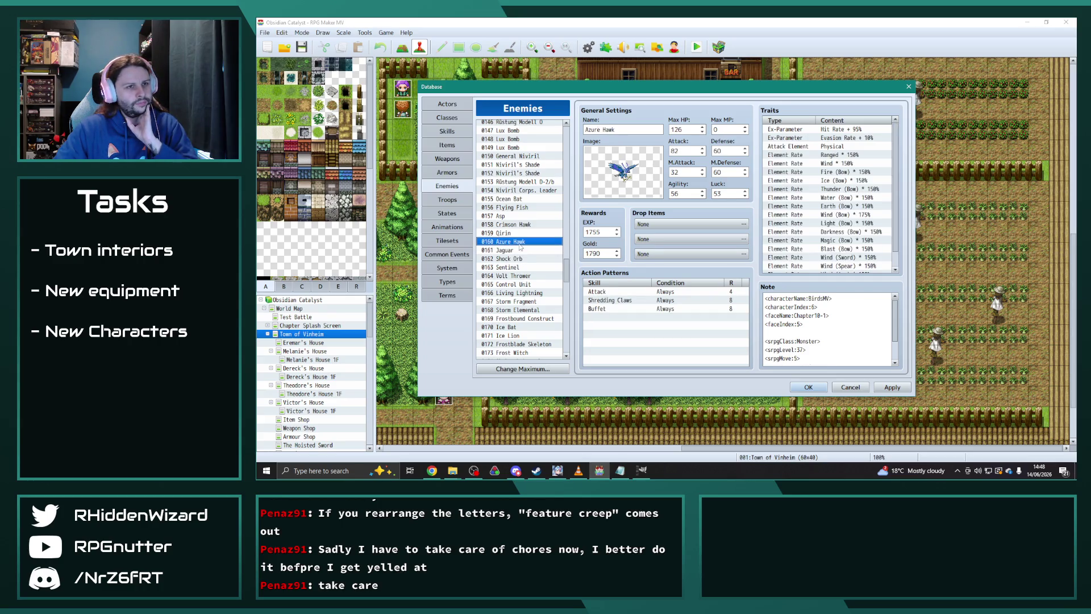
{"action": "left_click", "coordinate": [518, 234]}
{"action": "scroll", "coordinate": [837, 214], "scroll_direction": "down", "scroll_amount": 2}
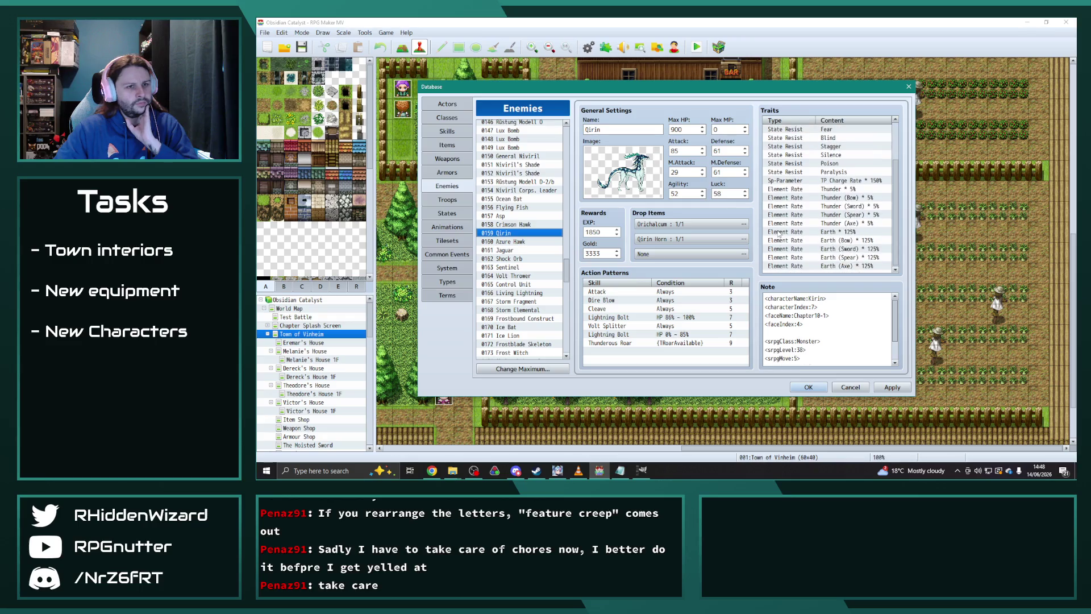
{"action": "left_click_drag", "start_coordinate": [854, 186], "coordinate": [866, 222]}
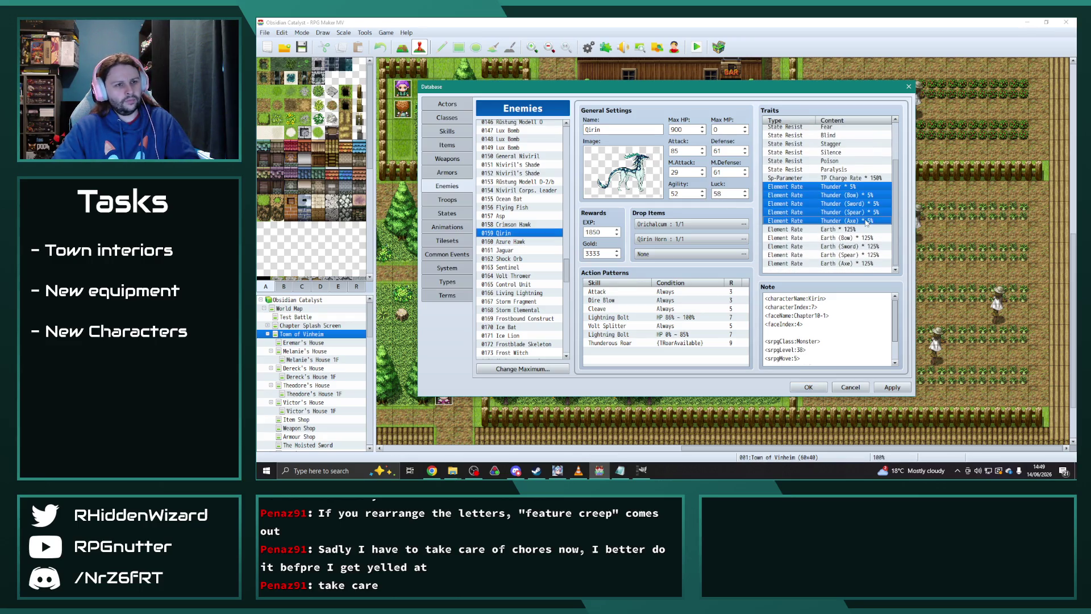
- Paste the five Thunder 5% traits into 0162 Shock Orb's empty trait row
{"action": "left_click", "coordinate": [520, 259]}
{"action": "left_click", "coordinate": [830, 256]}
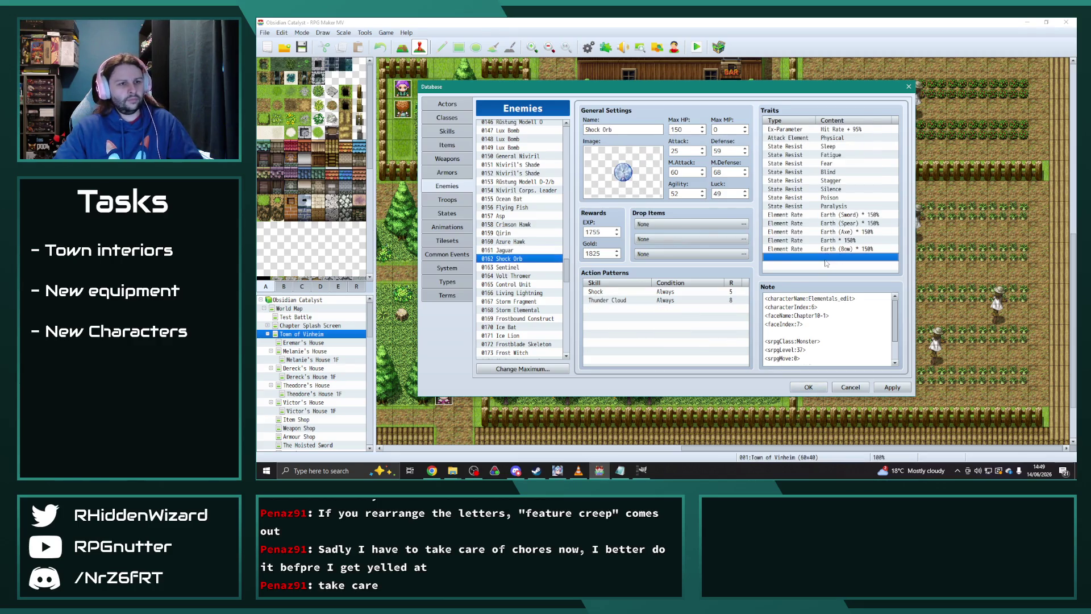
{"action": "key", "text": "ctrl+v"}
{"action": "left_click", "coordinate": [850, 245]}
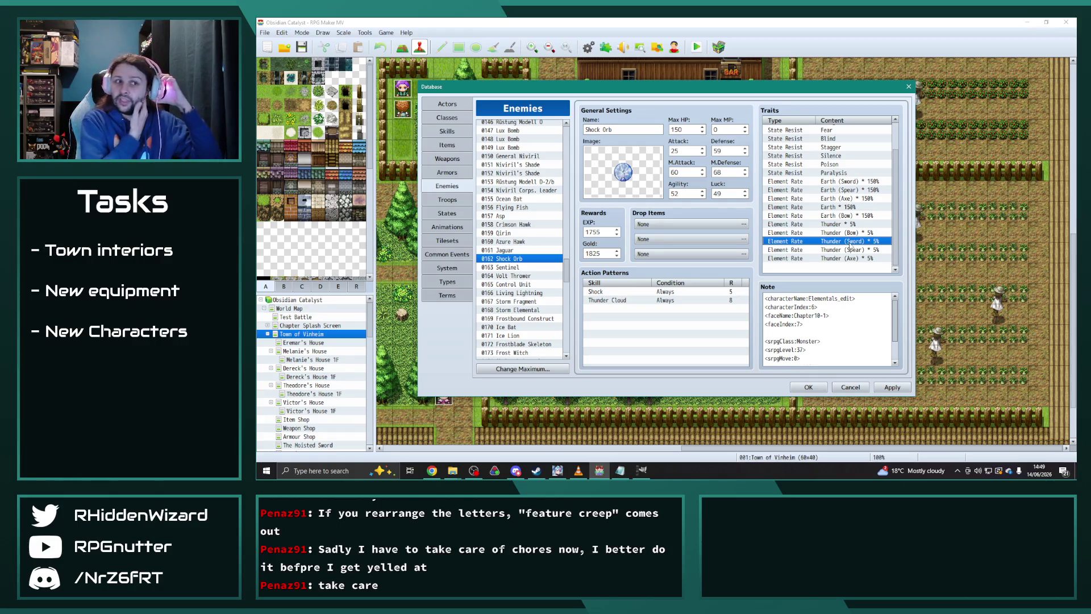
{"action": "left_click", "coordinate": [511, 268]}
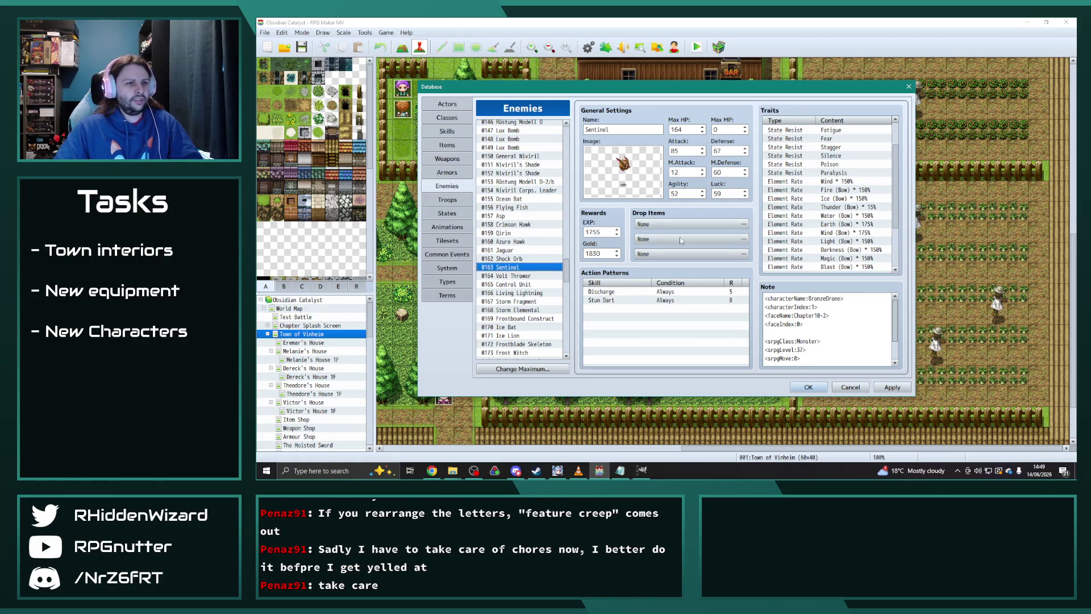
- Paste the five Thunder 5% traits into Sentinel and delete the duplicate Thunder (Bow) 5% row
{"action": "scroll", "coordinate": [789, 234], "scroll_direction": "down", "scroll_amount": 3}
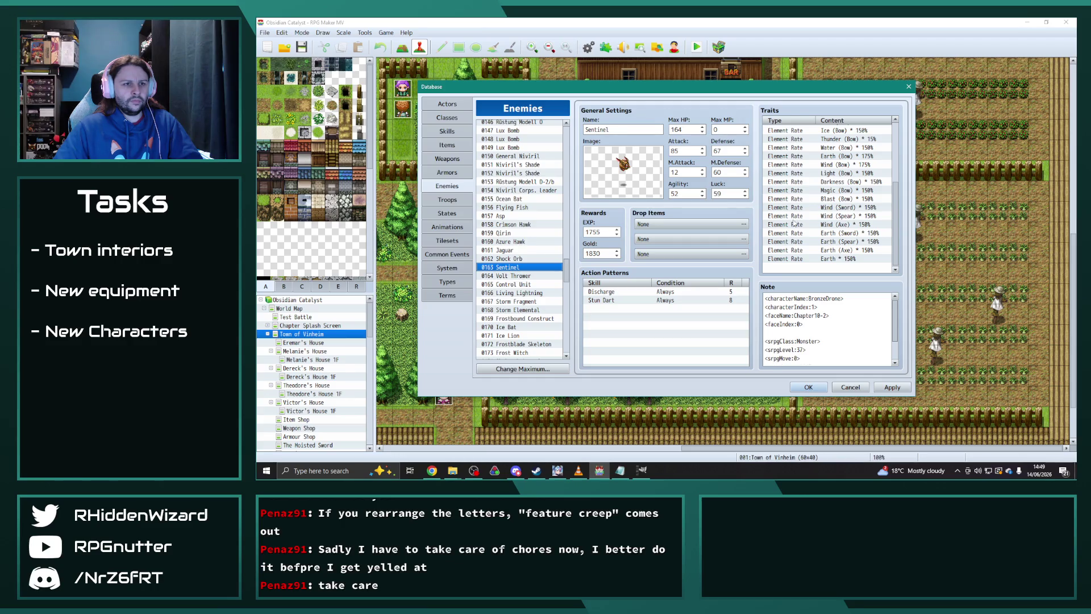
{"action": "scroll", "coordinate": [794, 223], "scroll_direction": "up", "scroll_amount": 1}
{"action": "scroll", "coordinate": [795, 210], "scroll_direction": "up", "scroll_amount": 1}
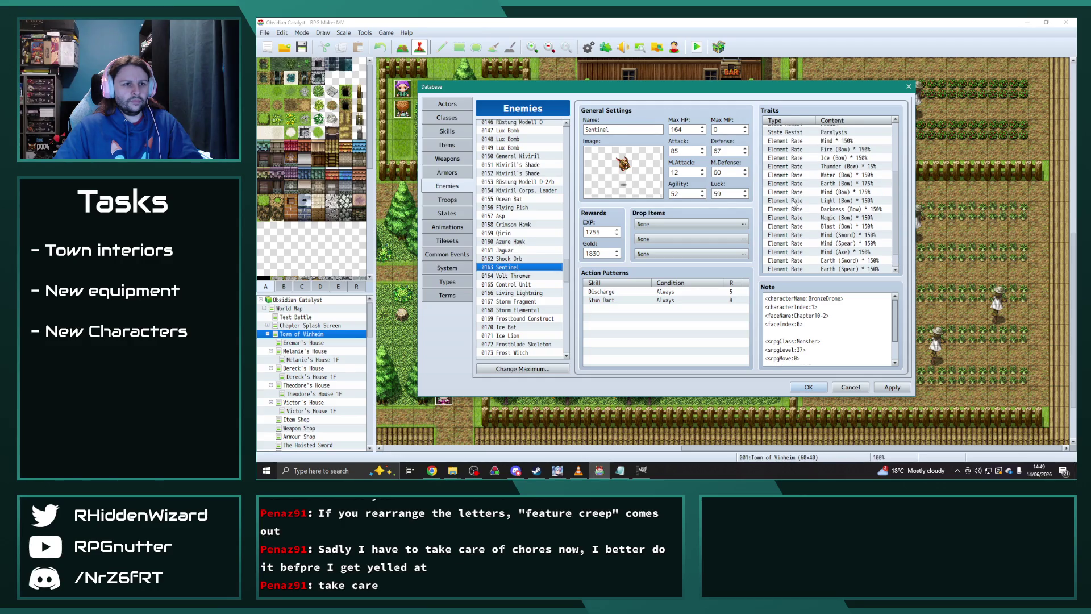
{"action": "scroll", "coordinate": [795, 208], "scroll_direction": "up", "scroll_amount": 1}
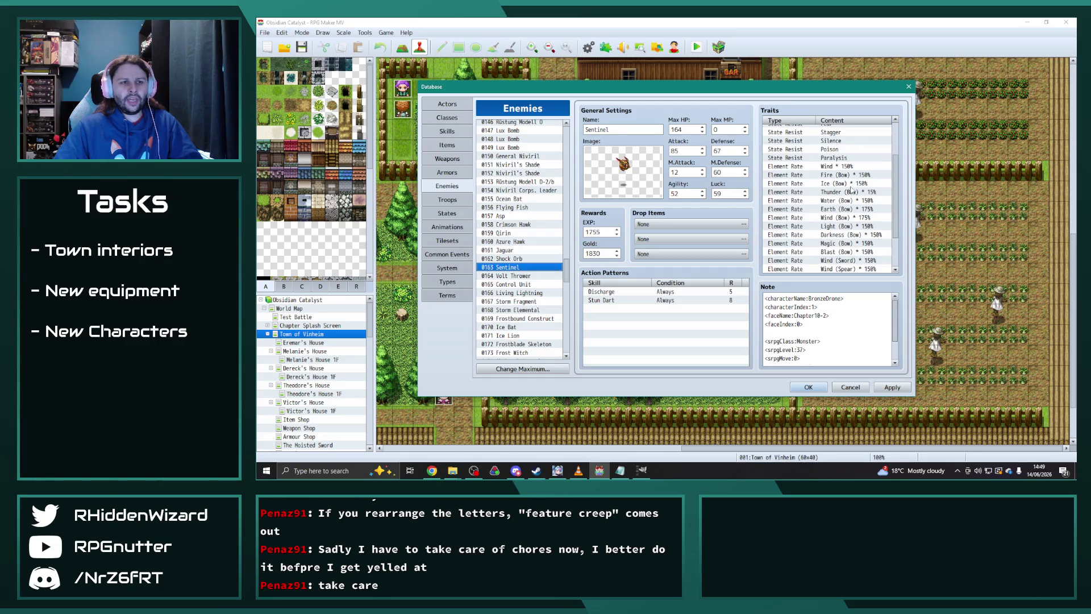
{"action": "scroll", "coordinate": [854, 195], "scroll_direction": "down", "scroll_amount": 4}
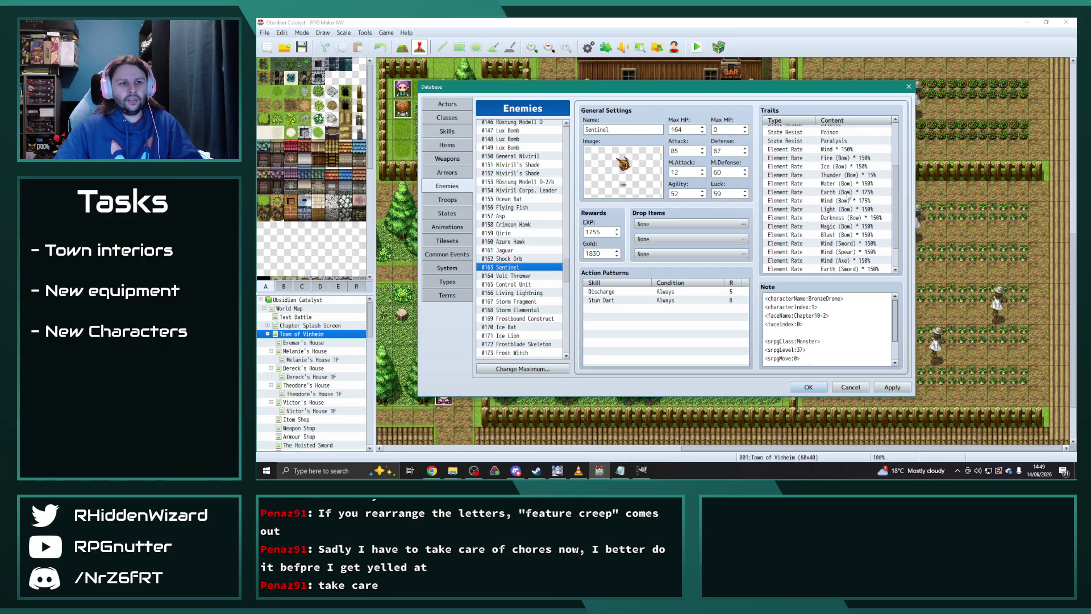
{"action": "left_click", "coordinate": [862, 268], "text": "shift"}
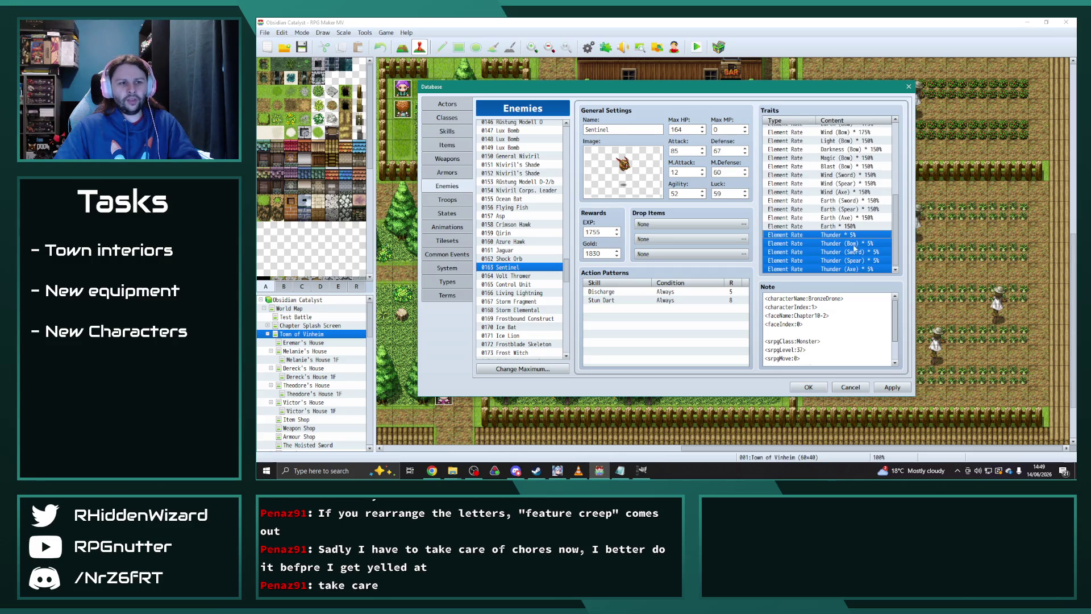
{"action": "left_click", "coordinate": [853, 245]}
{"action": "key", "text": "Delete"}
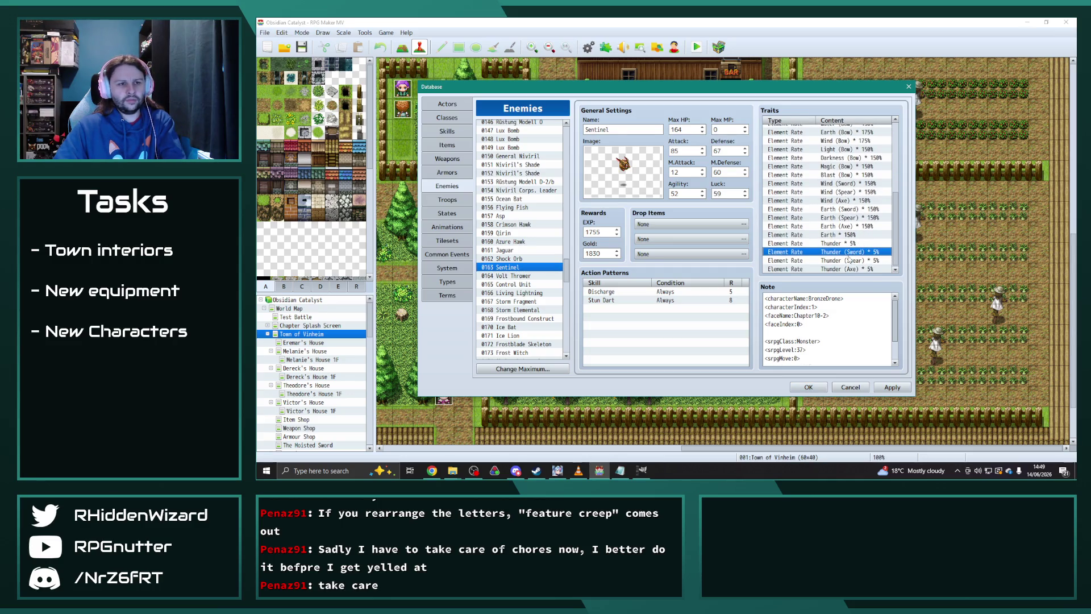
{"action": "scroll", "coordinate": [824, 239], "scroll_direction": "up", "scroll_amount": 2}
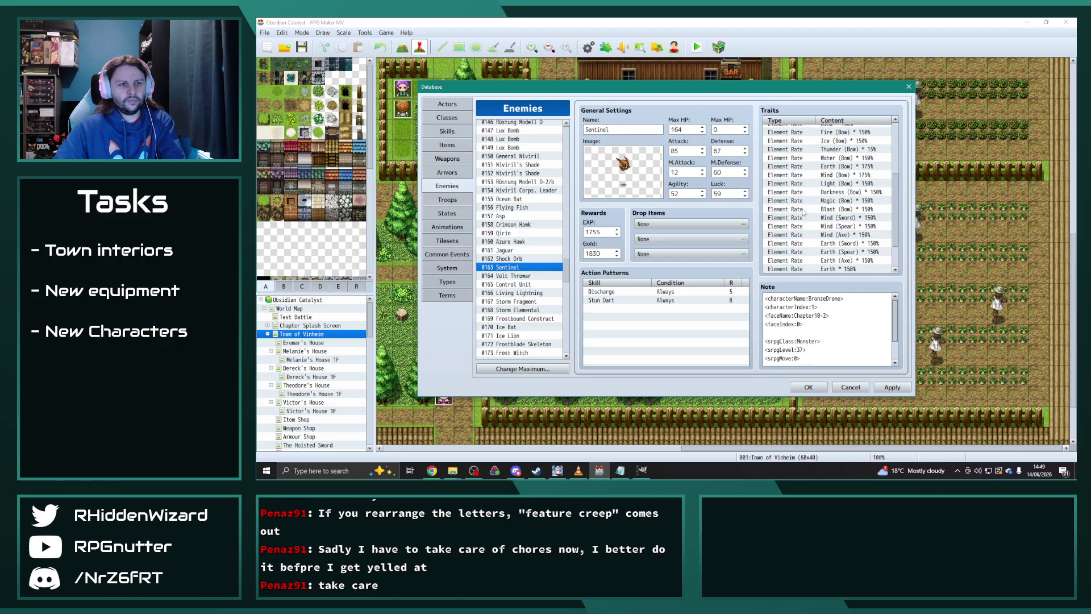
{"action": "scroll", "coordinate": [804, 212], "scroll_direction": "down", "scroll_amount": 1}
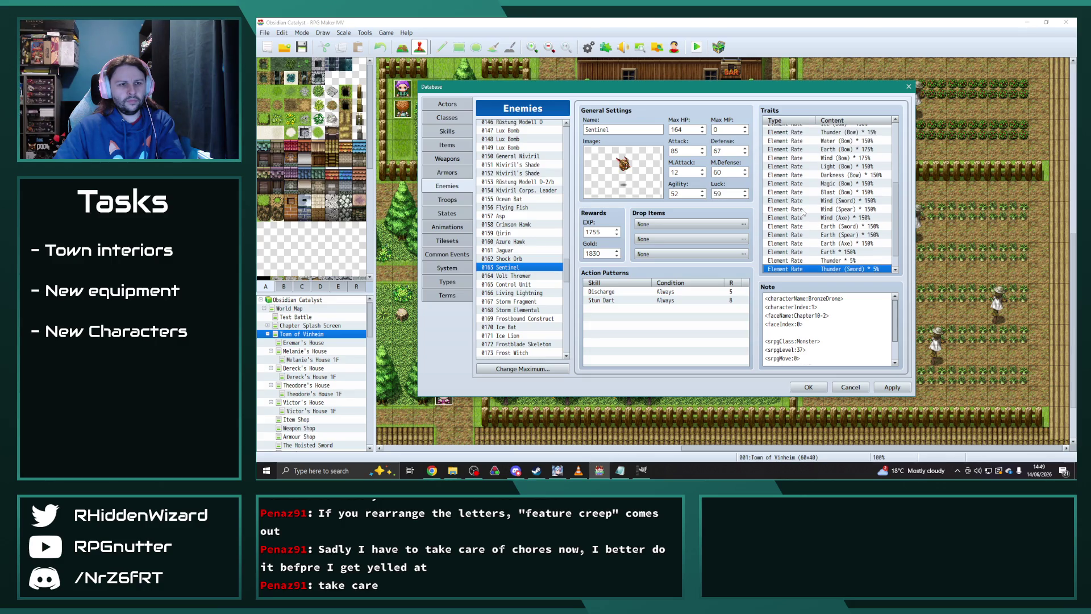
{"action": "scroll", "coordinate": [804, 212], "scroll_direction": "down", "scroll_amount": 1}
{"action": "scroll", "coordinate": [804, 212], "scroll_direction": "up", "scroll_amount": 2}
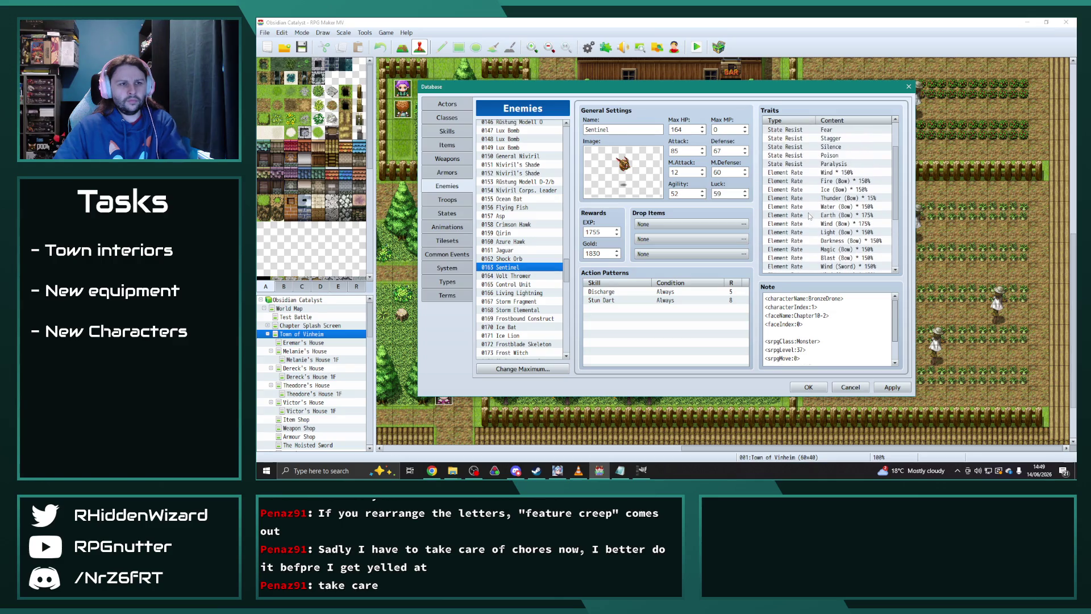
{"action": "scroll", "coordinate": [810, 215], "scroll_direction": "up", "scroll_amount": 1}
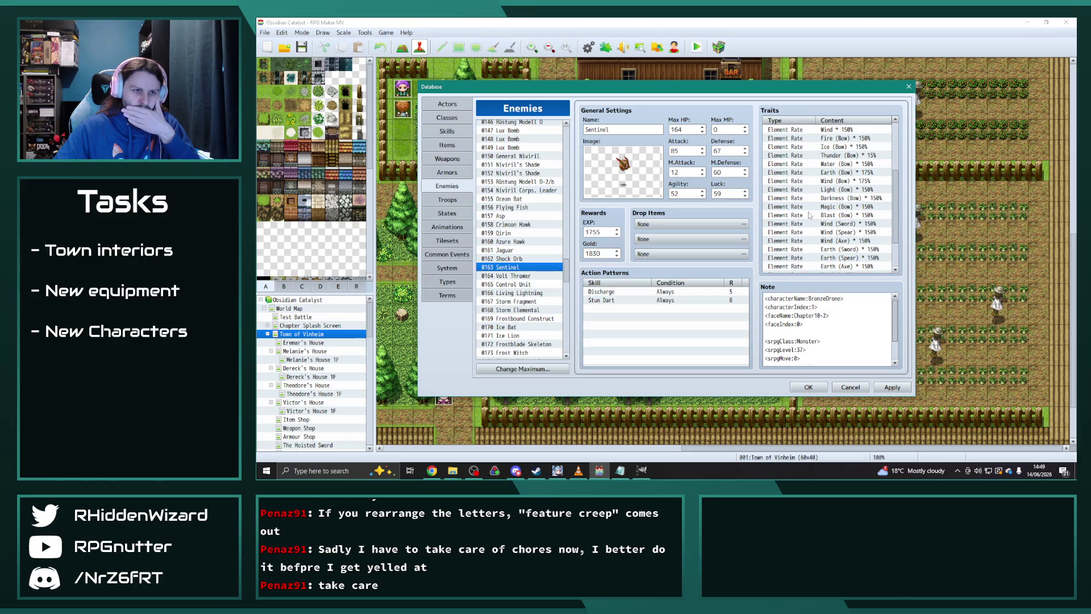
{"action": "scroll", "coordinate": [809, 215], "scroll_direction": "down", "scroll_amount": 2}
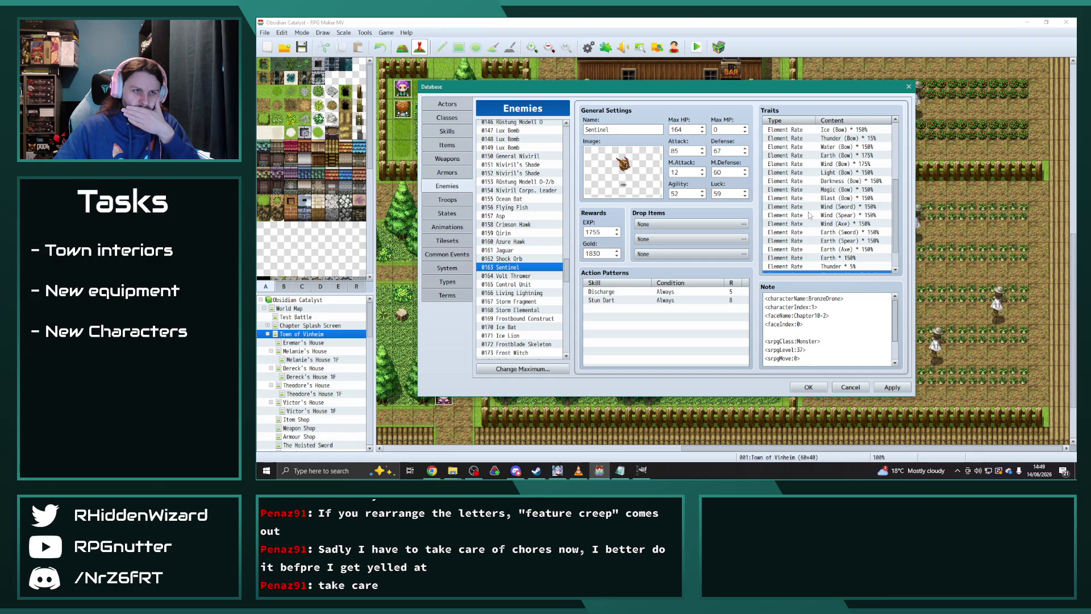
{"action": "scroll", "coordinate": [809, 214], "scroll_direction": "up", "scroll_amount": 1}
{"action": "scroll", "coordinate": [810, 214], "scroll_direction": "down", "scroll_amount": 5}
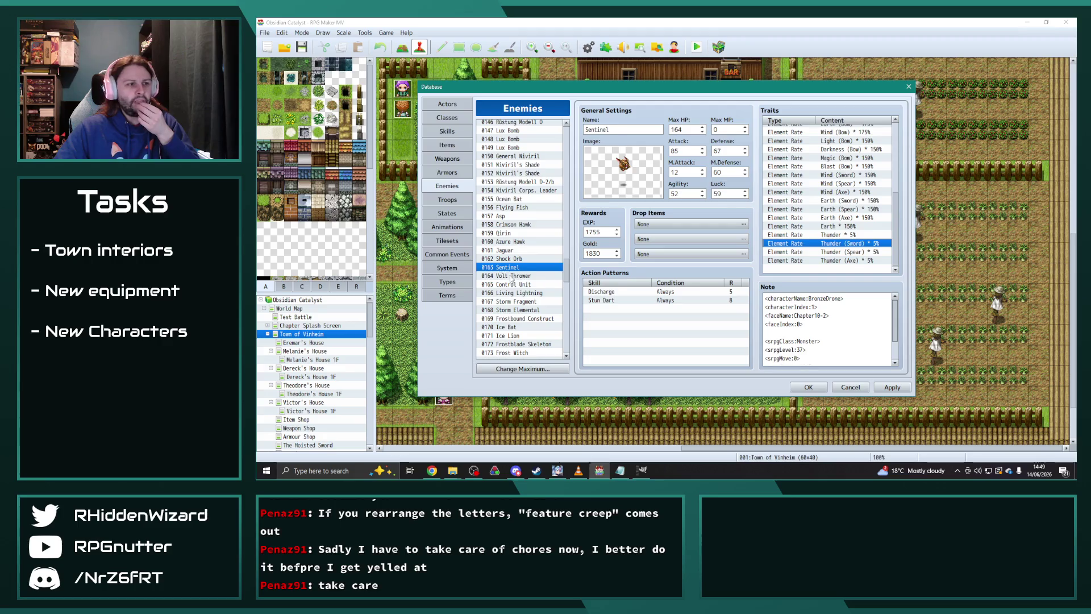
- Paste the five Thunder 5% traits into Volt Thrower and delete the duplicate Thunder (Bow) 5% row
{"action": "key", "text": "Down"}
{"action": "scroll", "coordinate": [813, 234], "scroll_direction": "down", "scroll_amount": 3}
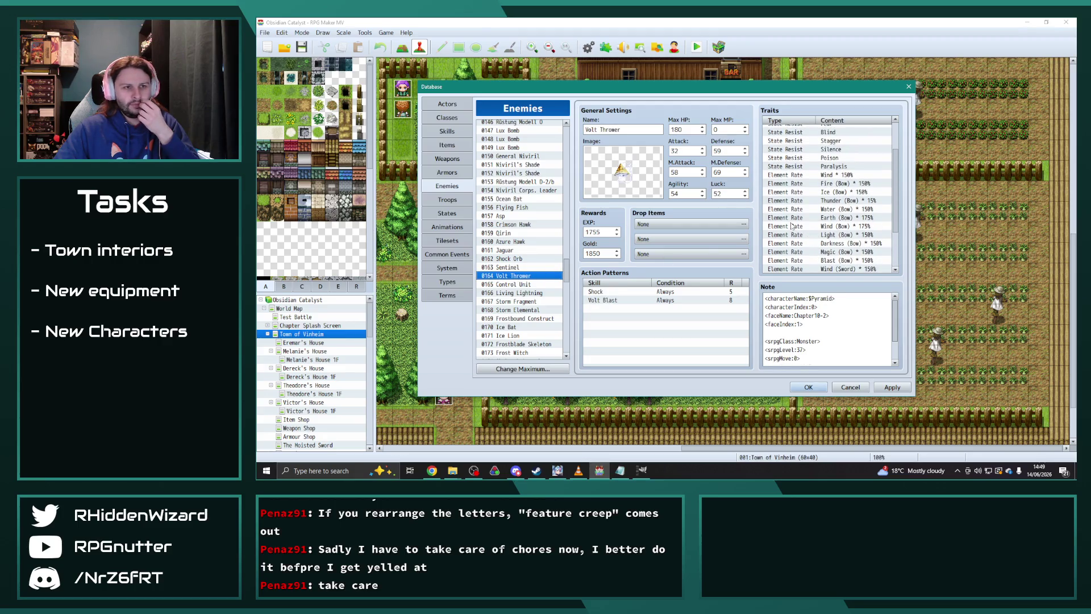
{"action": "scroll", "coordinate": [796, 222], "scroll_direction": "down", "scroll_amount": 3}
{"action": "scroll", "coordinate": [795, 222], "scroll_direction": "down", "scroll_amount": 1}
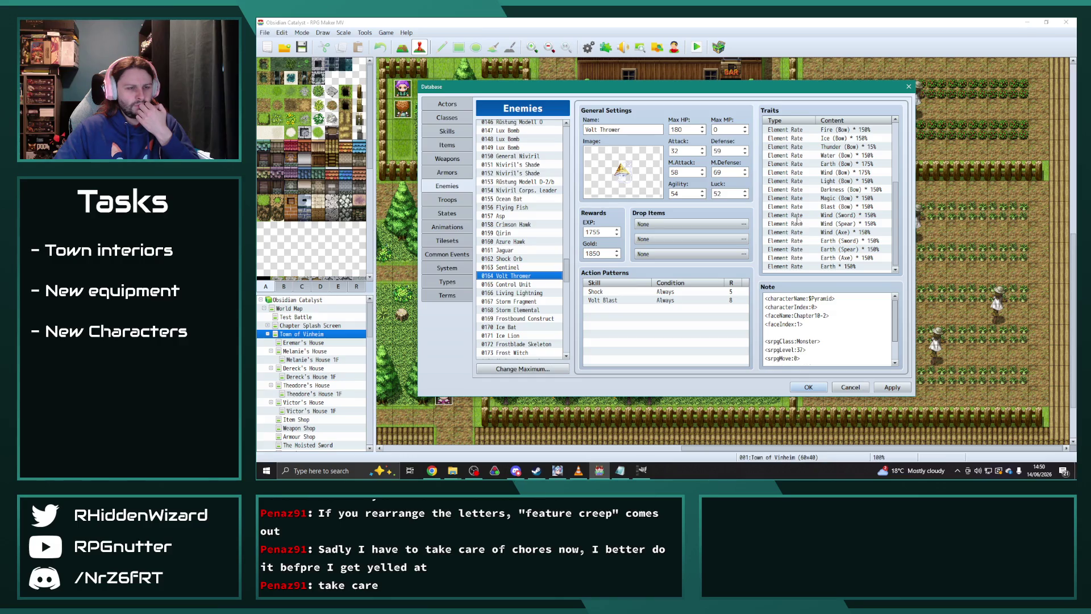
{"action": "scroll", "coordinate": [796, 220], "scroll_direction": "up", "scroll_amount": 1}
{"action": "scroll", "coordinate": [808, 234], "scroll_direction": "up", "scroll_amount": 1}
{"action": "scroll", "coordinate": [808, 234], "scroll_direction": "up", "scroll_amount": 2}
{"action": "scroll", "coordinate": [808, 234], "scroll_direction": "down", "scroll_amount": 2}
{"action": "left_click", "coordinate": [815, 269]}
{"action": "key", "text": "ctrl+v"}
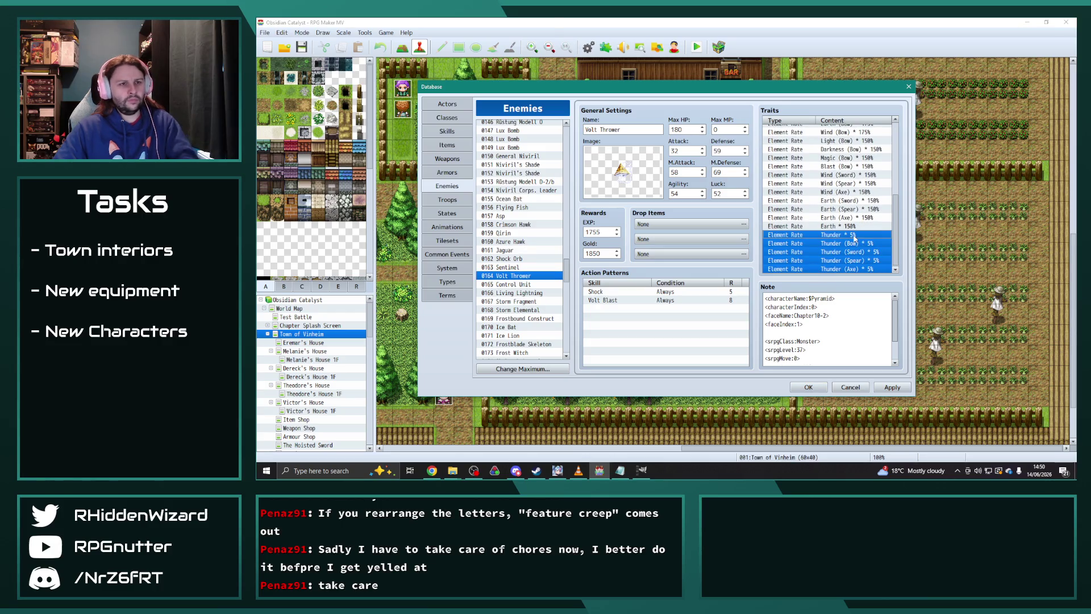
{"action": "left_click", "coordinate": [858, 246]}
{"action": "key", "text": "Delete"}
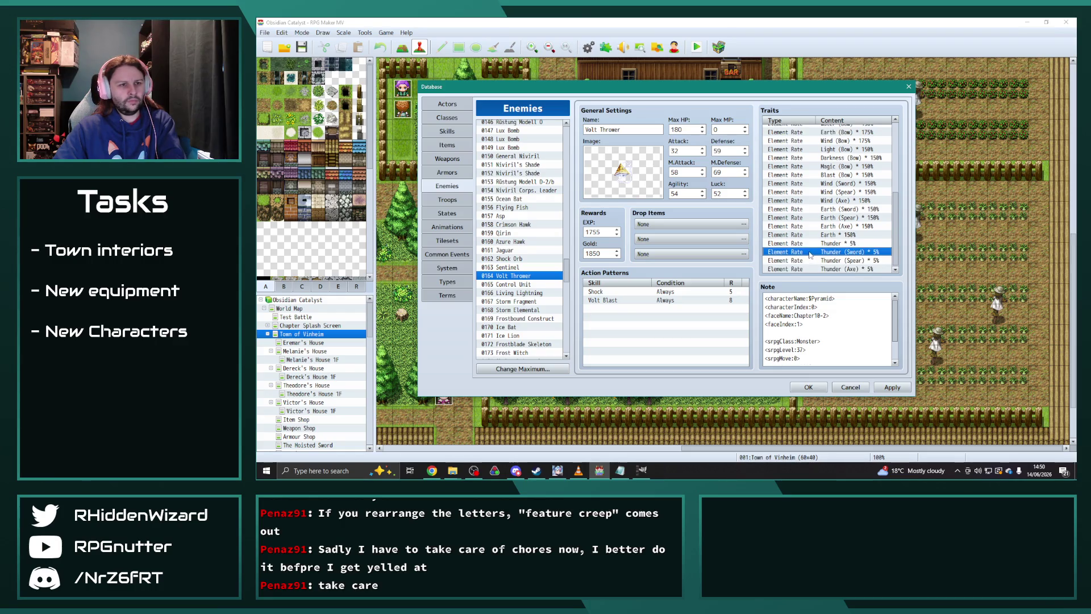
- Look over the traits of Sentinel and then Control Unit
{"action": "scroll", "coordinate": [803, 254], "scroll_direction": "up", "scroll_amount": 1}
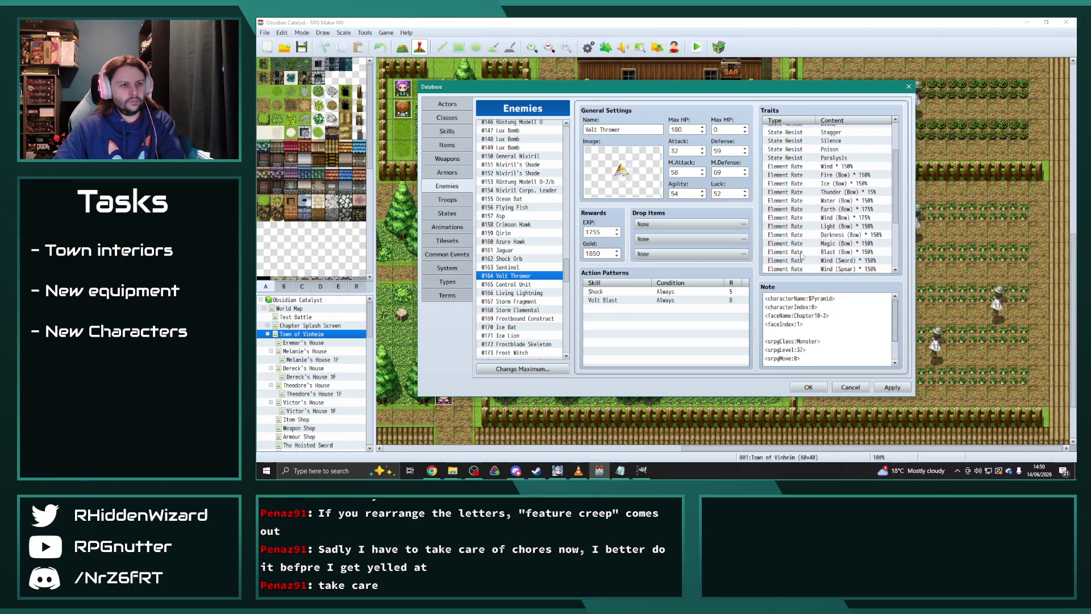
{"action": "left_click", "coordinate": [541, 266]}
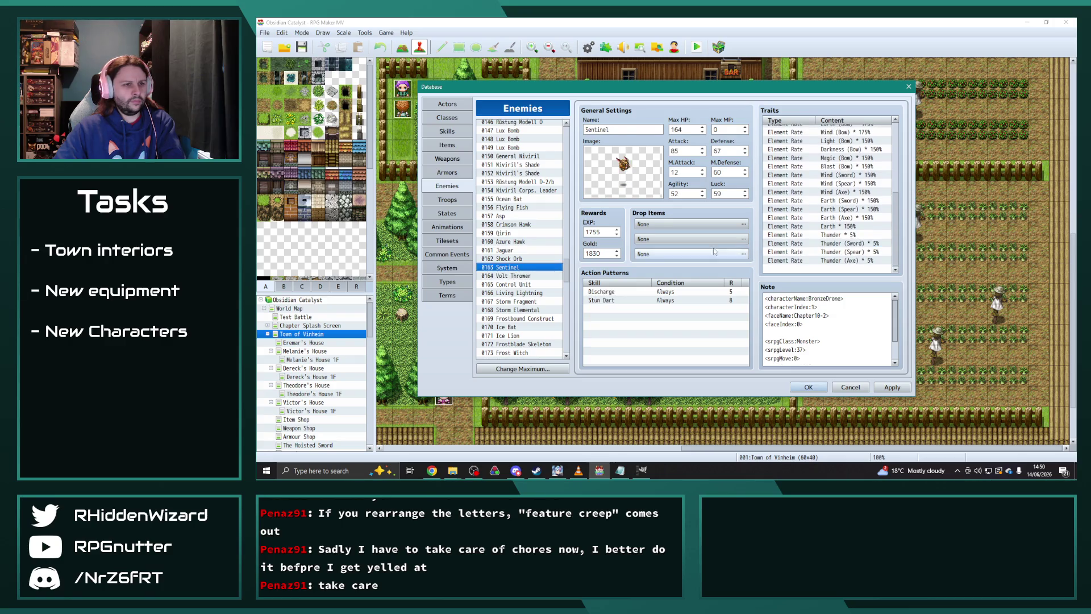
{"action": "left_click", "coordinate": [517, 285]}
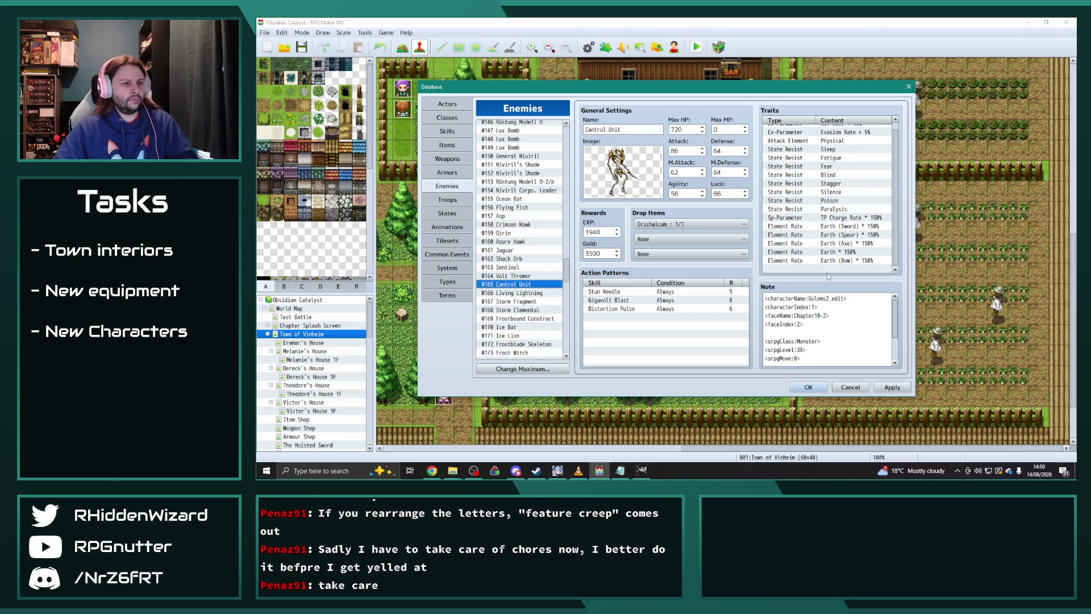
- Compare the traits of Control Unit, Volt Thrower and Living Lightning
{"action": "scroll", "coordinate": [828, 267], "scroll_direction": "down", "scroll_amount": 2}
{"action": "left_click", "coordinate": [832, 196]}
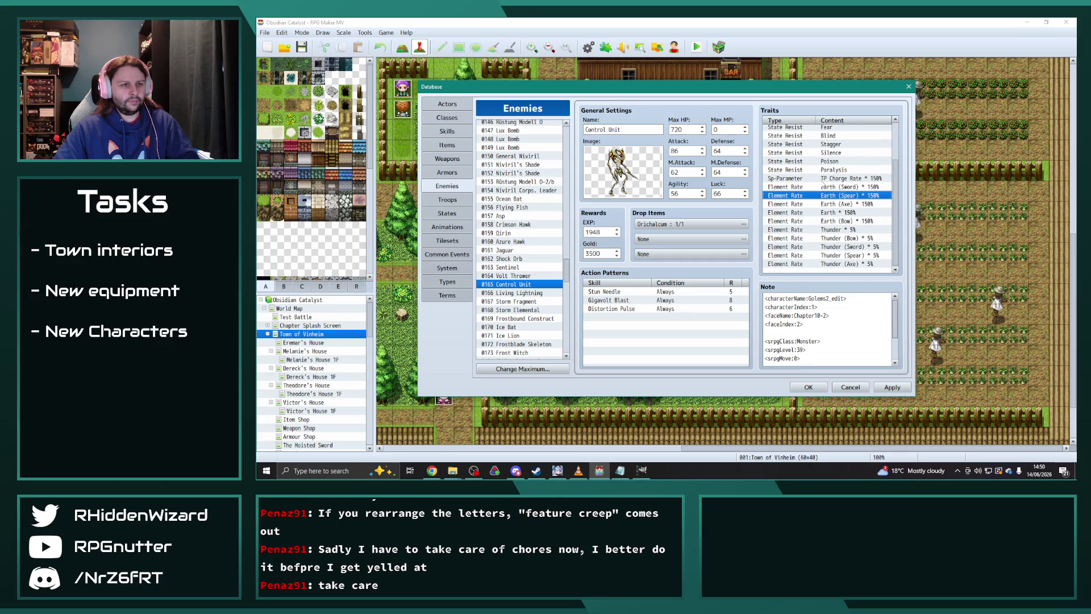
{"action": "left_click", "coordinate": [822, 180]}
{"action": "left_click", "coordinate": [523, 292]}
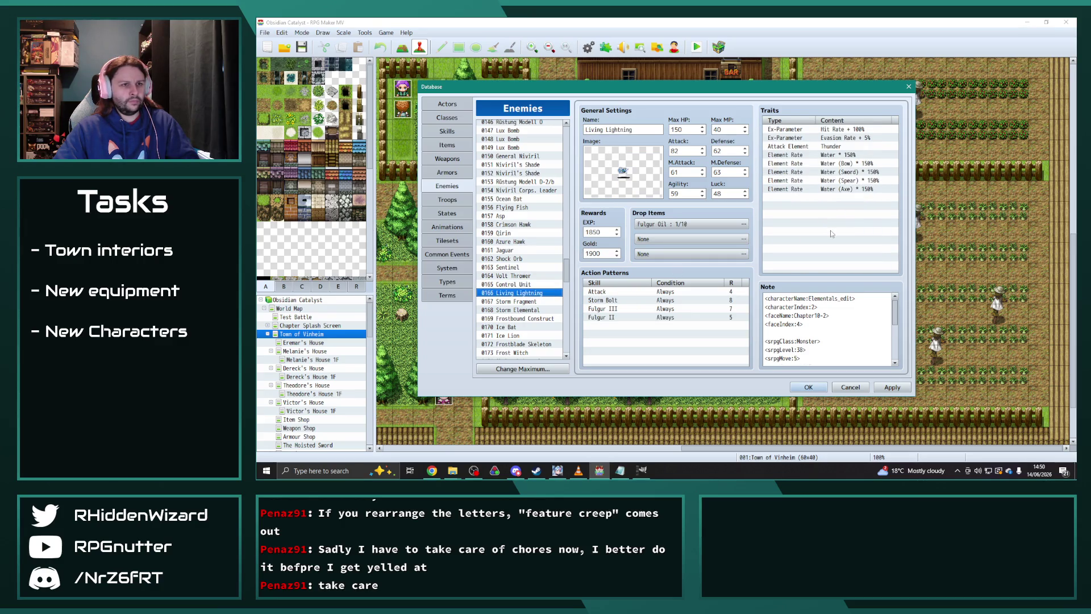
{"action": "scroll", "coordinate": [827, 330], "scroll_direction": "down", "scroll_amount": 5}
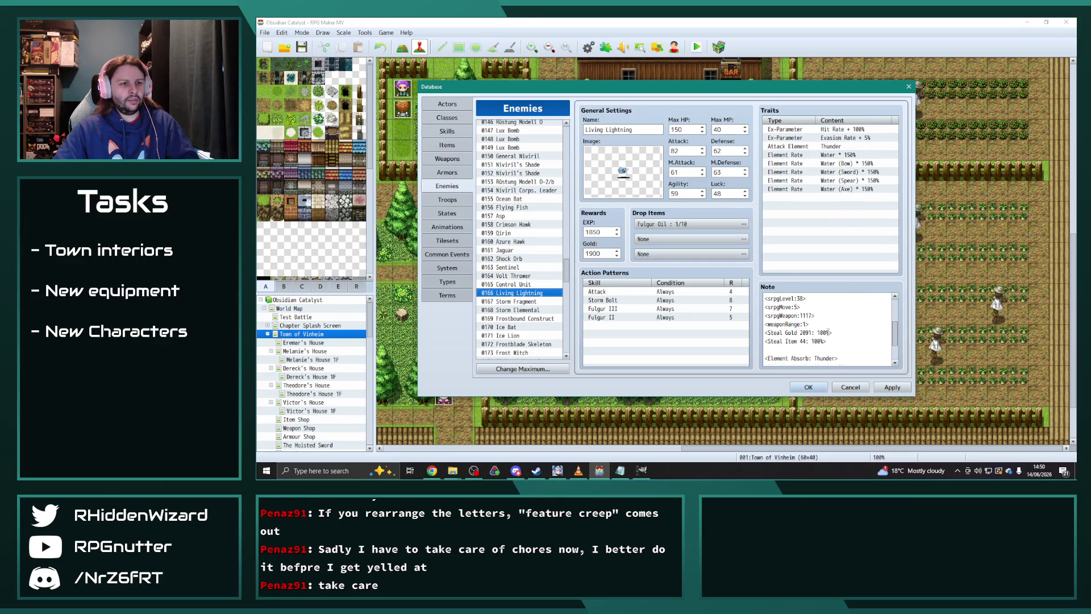
{"action": "left_click", "coordinate": [550, 284]}
{"action": "scroll", "coordinate": [852, 343], "scroll_direction": "down", "scroll_amount": 5}
{"action": "left_click", "coordinate": [523, 275]}
{"action": "scroll", "coordinate": [761, 323], "scroll_direction": "down", "scroll_amount": 5}
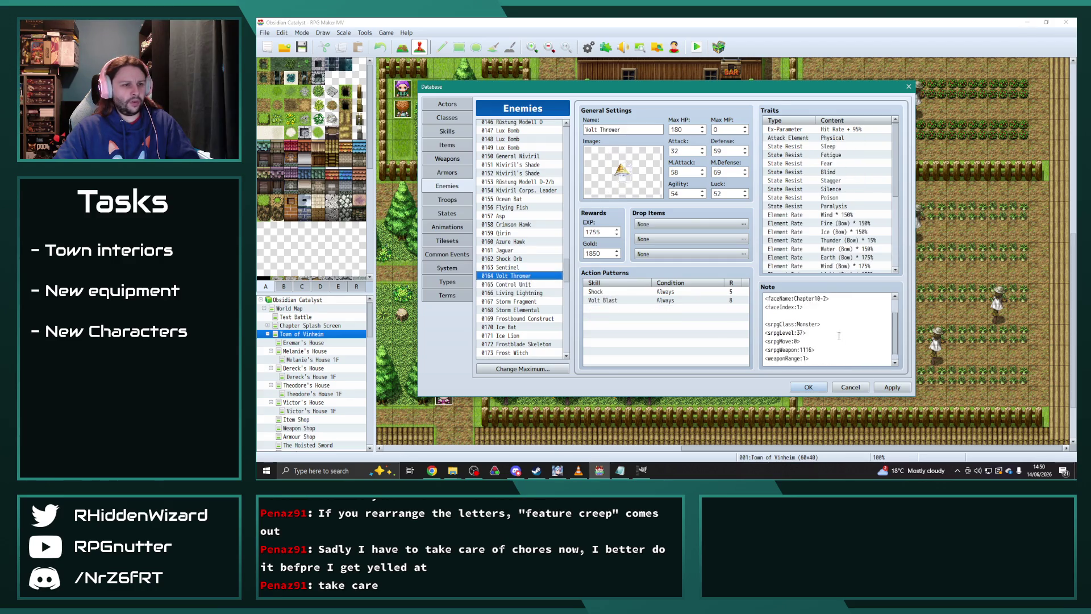
{"action": "left_click", "coordinate": [514, 292]}
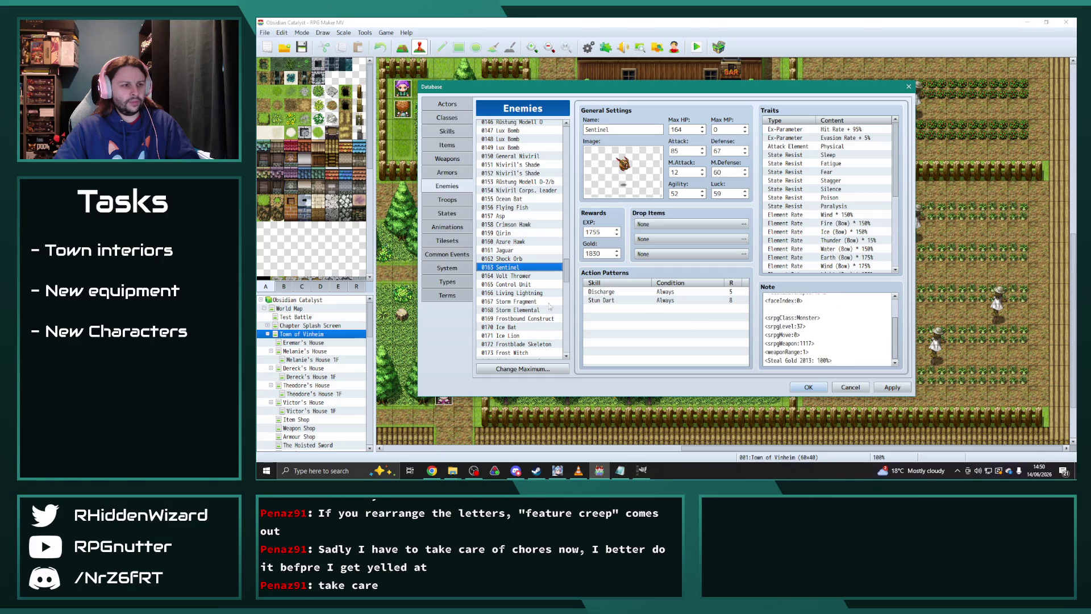
{"action": "scroll", "coordinate": [833, 339], "scroll_direction": "down", "scroll_amount": 5}
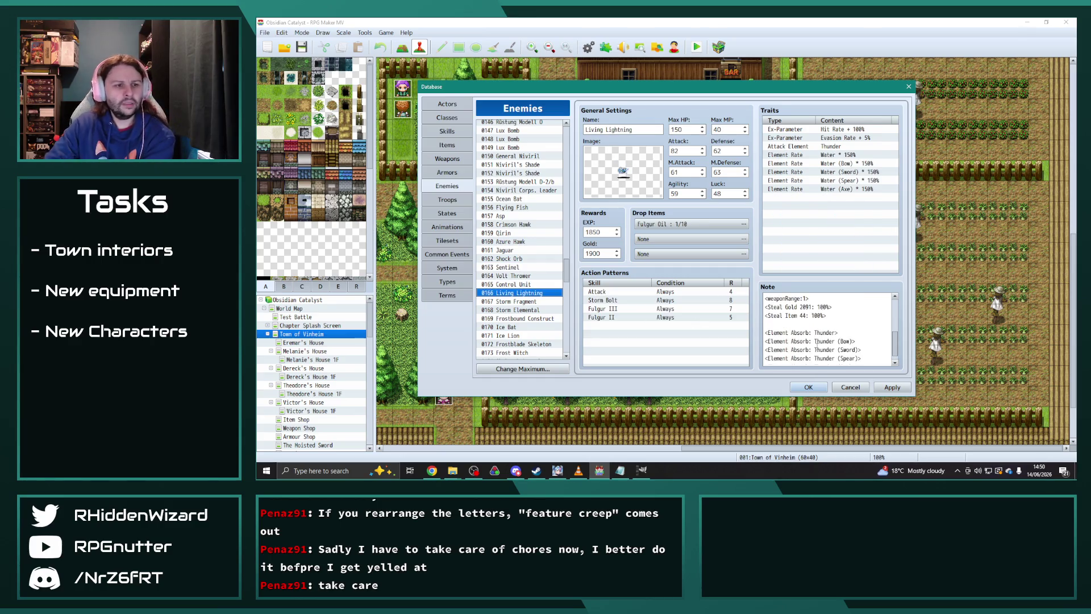
- Review the traits of Storm Fragment, Storm Elemental and Frostbound Construct
{"action": "key", "text": "Down"}
{"action": "scroll", "coordinate": [851, 339], "scroll_direction": "down", "scroll_amount": 5}
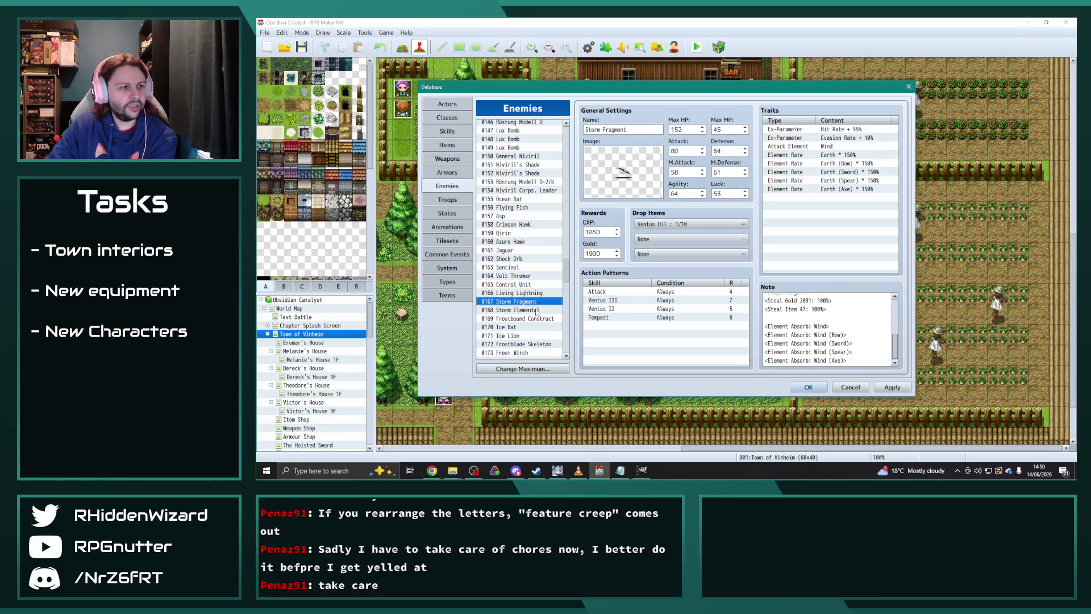
{"action": "left_click", "coordinate": [533, 310]}
{"action": "scroll", "coordinate": [826, 334], "scroll_direction": "down", "scroll_amount": 5}
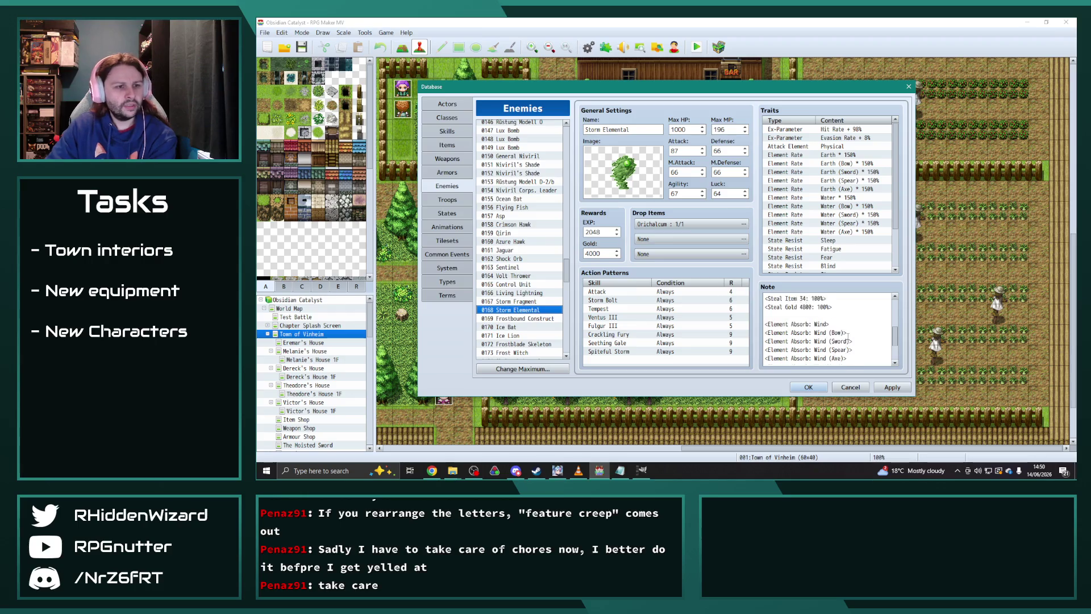
{"action": "left_click", "coordinate": [559, 318]}
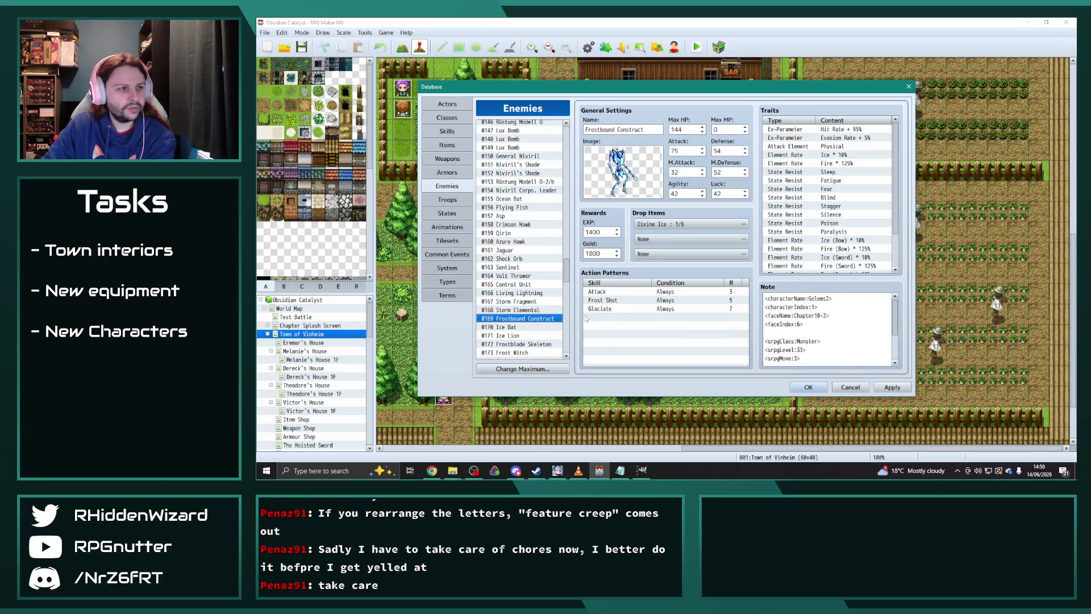
{"action": "scroll", "coordinate": [791, 317], "scroll_direction": "down", "scroll_amount": 3}
{"action": "scroll", "coordinate": [791, 317], "scroll_direction": "up", "scroll_amount": 3}
{"action": "scroll", "coordinate": [818, 223], "scroll_direction": "down", "scroll_amount": 2}
- Review Ice Bat, Frostblade Skeleton, Frost Witch, Skeletal Attendant and Skeletal Custodian traits
{"action": "key", "text": "Down"}
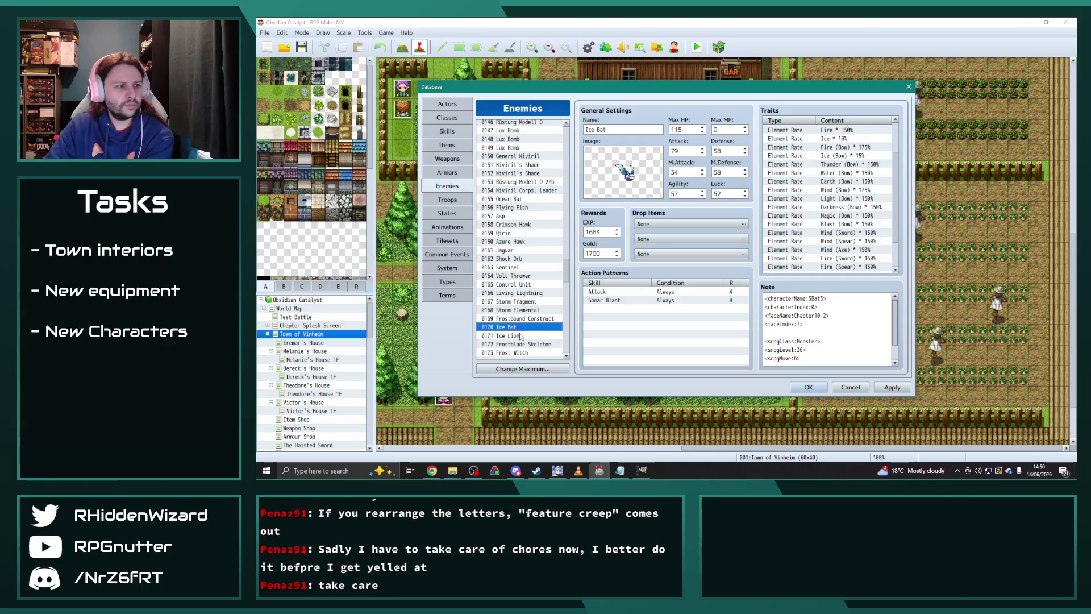
{"action": "key", "text": "Down"}
{"action": "key", "text": "Down"}
{"action": "scroll", "coordinate": [529, 291], "scroll_direction": "down", "scroll_amount": 1}
{"action": "scroll", "coordinate": [529, 291], "scroll_direction": "down", "scroll_amount": 1}
{"action": "key", "text": "Down"}
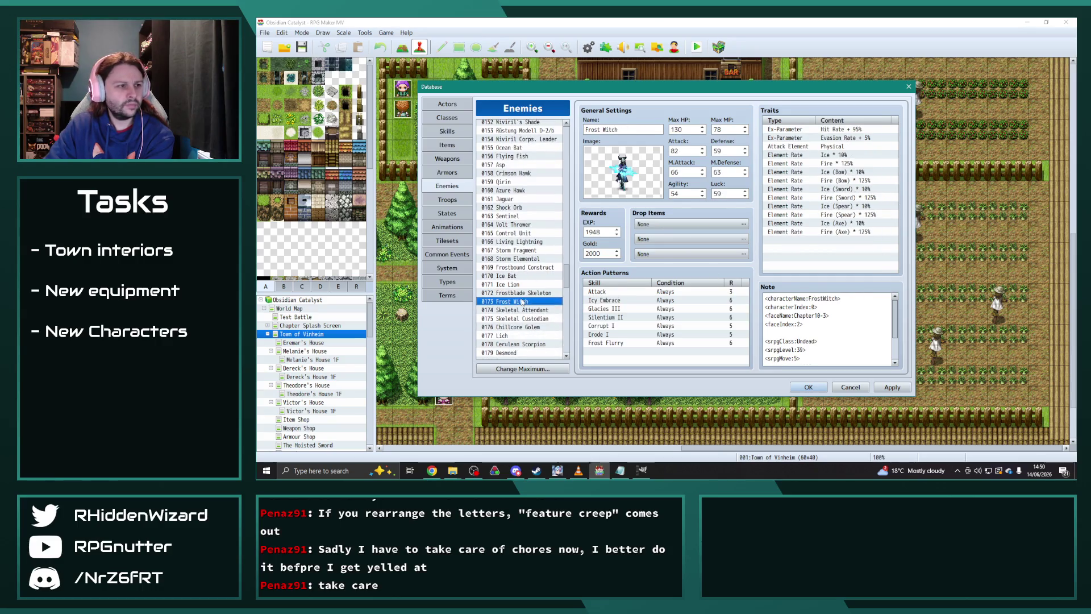
{"action": "scroll", "coordinate": [529, 285], "scroll_direction": "down", "scroll_amount": 2}
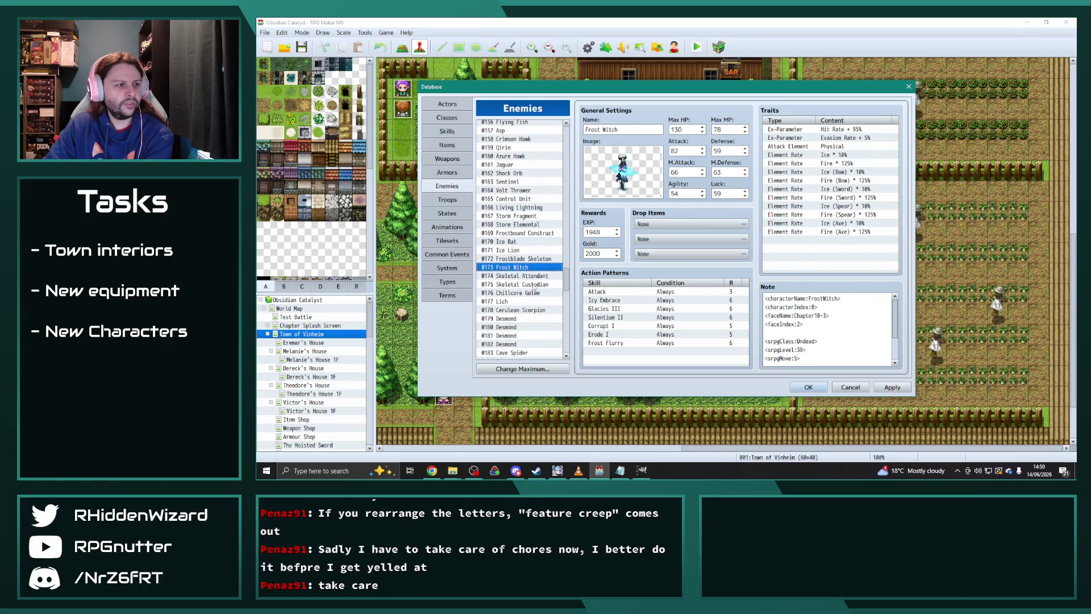
{"action": "key", "text": "Down"}
{"action": "left_click", "coordinate": [528, 286]}
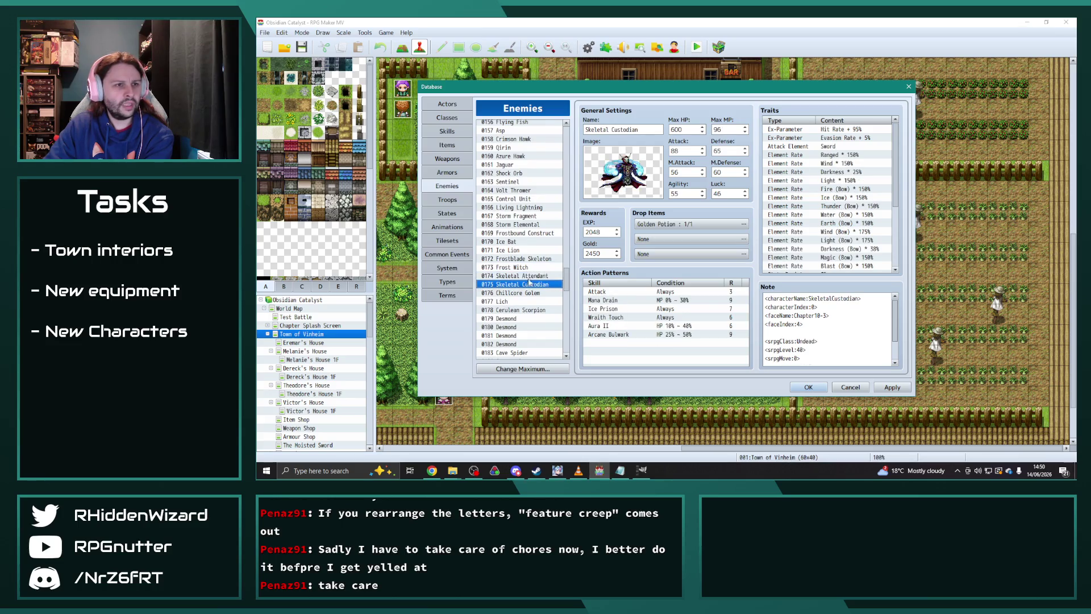
{"action": "scroll", "coordinate": [533, 279], "scroll_direction": "down", "scroll_amount": 2}
{"action": "scroll", "coordinate": [554, 279], "scroll_direction": "down", "scroll_amount": 15}
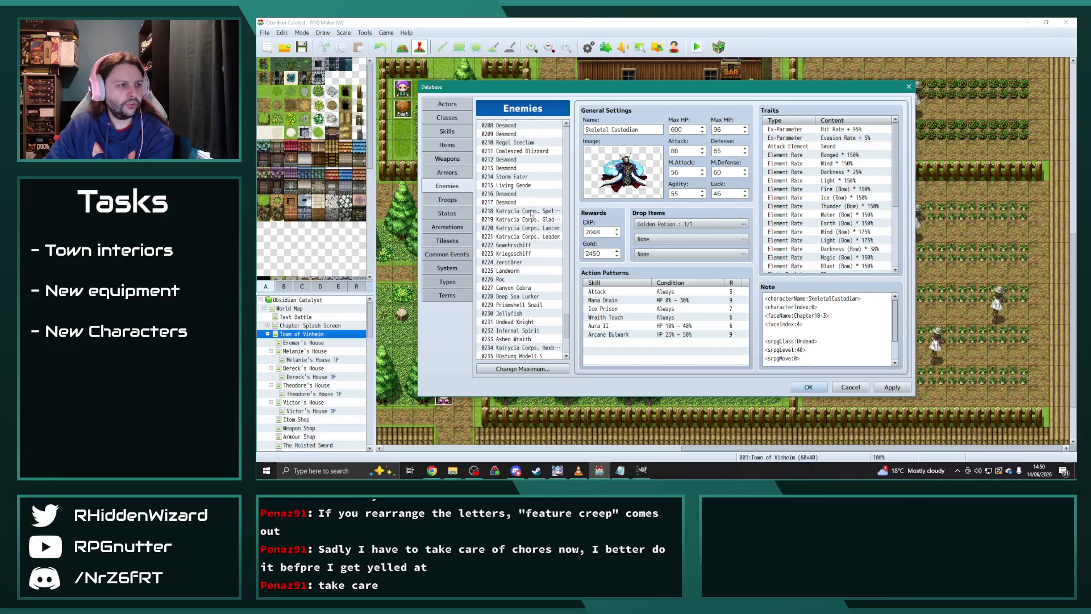
- Inspect Katrycia Corps. Spellblade's traits, then bring up enemy 0049 Wizard
{"action": "left_click", "coordinate": [530, 211]}
{"action": "scroll", "coordinate": [784, 195], "scroll_direction": "down", "scroll_amount": 3}
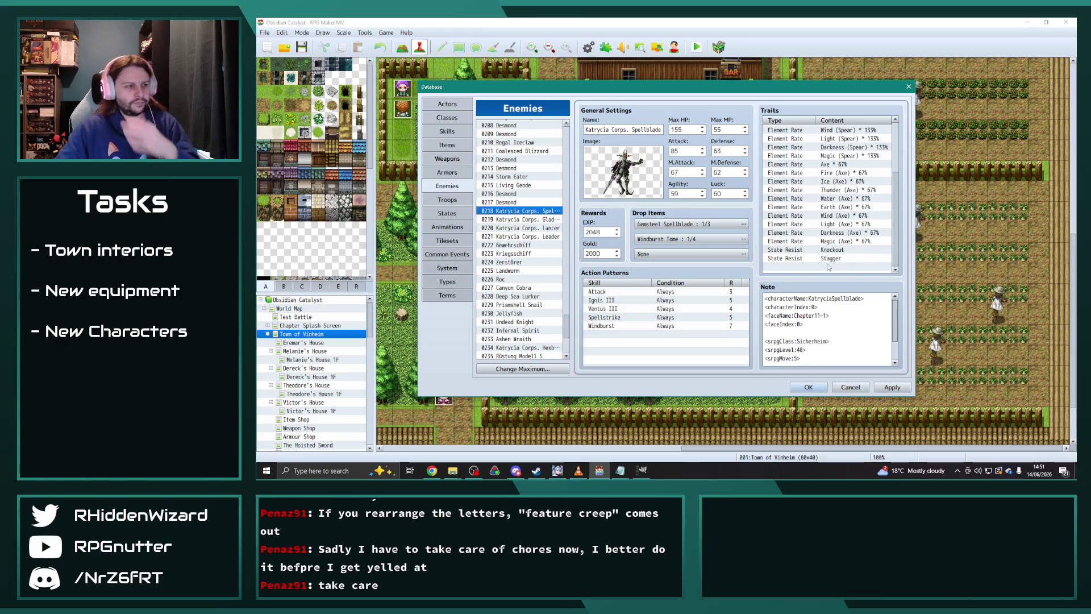
{"action": "scroll", "coordinate": [534, 233], "scroll_direction": "up", "scroll_amount": 1}
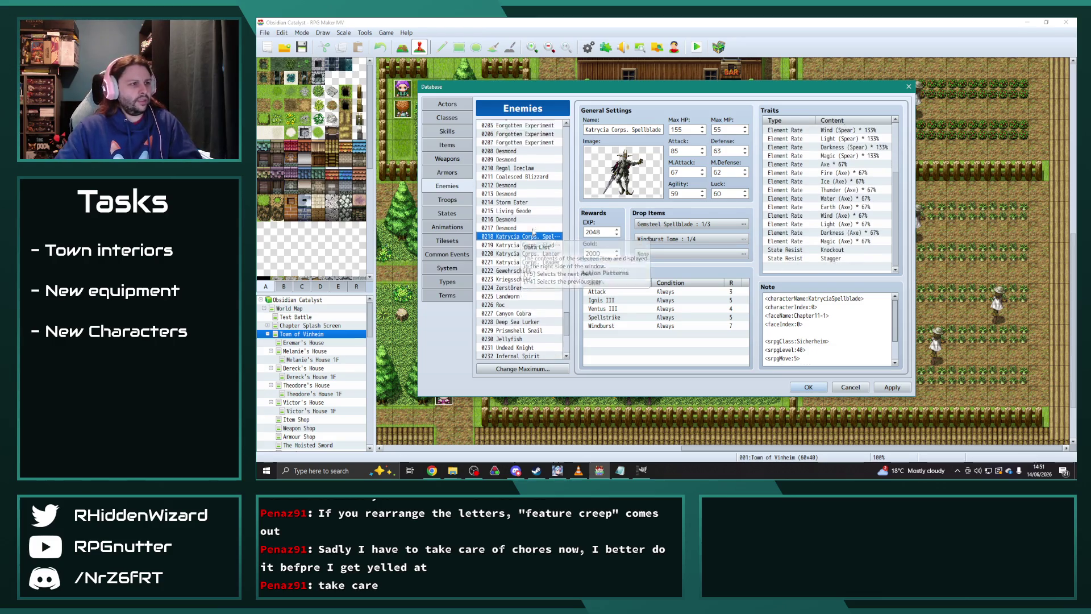
{"action": "scroll", "coordinate": [534, 233], "scroll_direction": "up", "scroll_amount": 3}
{"action": "mouse_move", "coordinate": [569, 316]}
{"action": "left_mouse_down"}
{"action": "mouse_move", "coordinate": [574, 143]}
{"action": "mouse_move", "coordinate": [572, 170]}
{"action": "left_mouse_up"}
{"action": "left_click", "coordinate": [510, 224]}
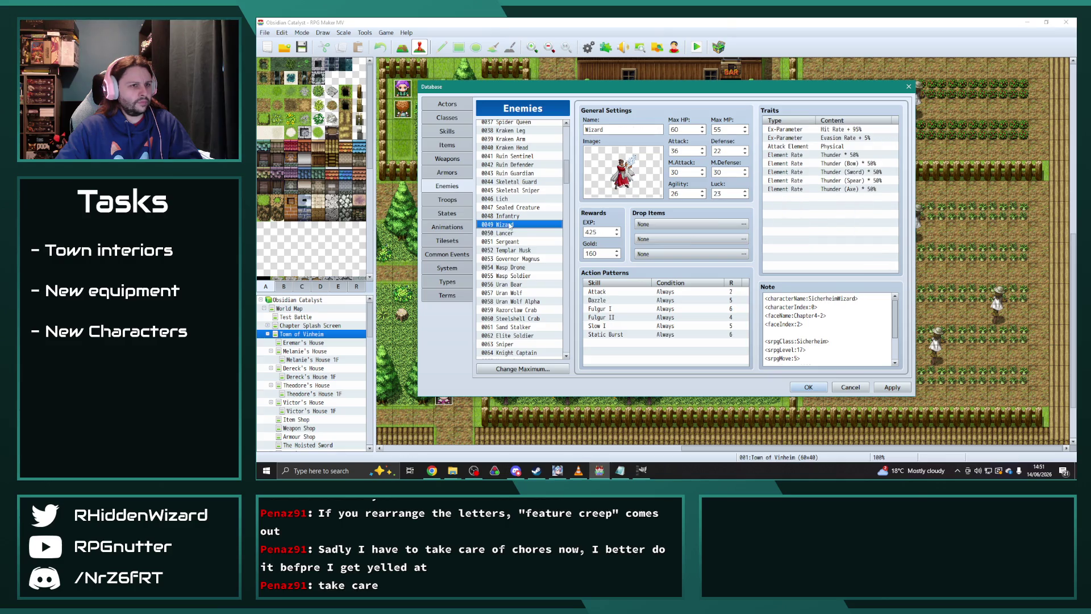
- Select the Sorcerer's five Fire 50% element-rate traits
{"action": "scroll", "coordinate": [526, 250], "scroll_direction": "down", "scroll_amount": 2}
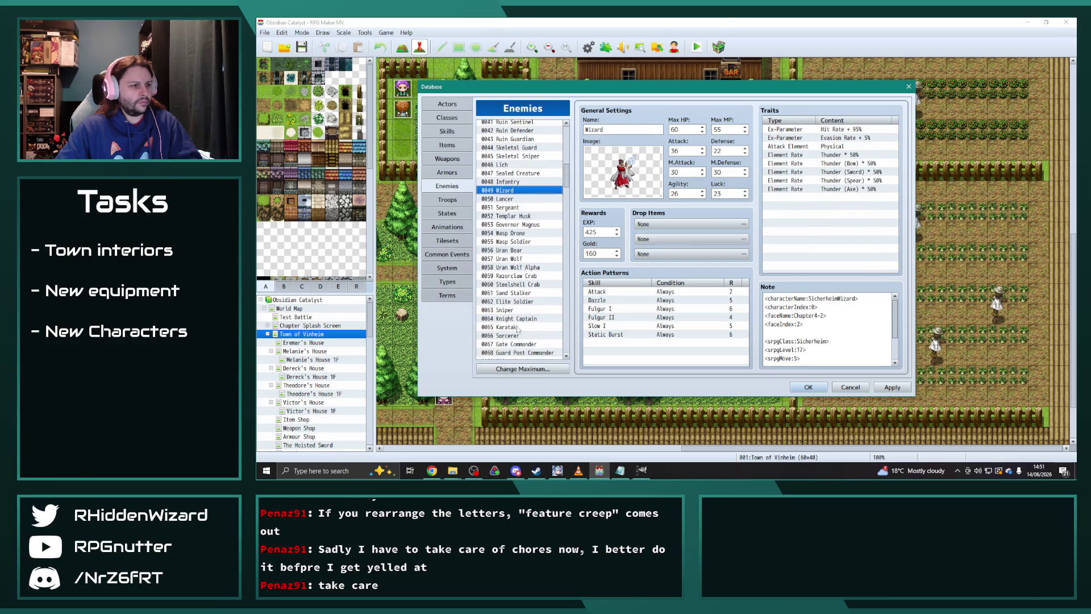
{"action": "left_click", "coordinate": [520, 336]}
{"action": "left_click_drag", "start_coordinate": [835, 155], "coordinate": [835, 189]}
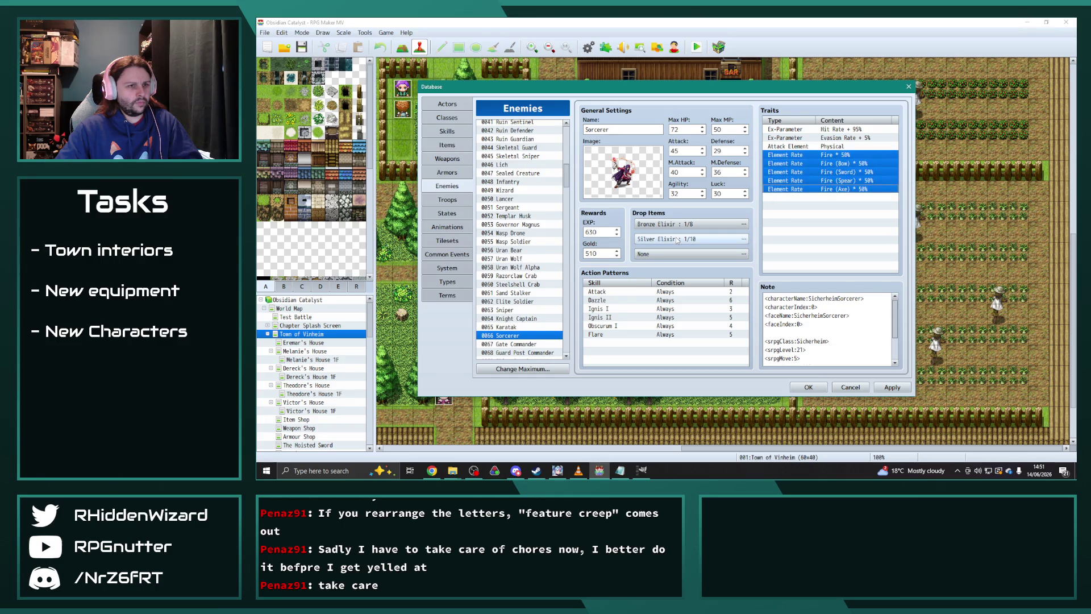
{"action": "scroll", "coordinate": [555, 281], "scroll_direction": "down", "scroll_amount": 20}
{"action": "scroll", "coordinate": [555, 281], "scroll_direction": "down", "scroll_amount": 20}
{"action": "scroll", "coordinate": [540, 305], "scroll_direction": "up", "scroll_amount": 4}
- Paste the five Fire 50% traits into Katrycia Corps. Spellblade's trait list
{"action": "left_click", "coordinate": [548, 194]}
{"action": "scroll", "coordinate": [830, 228], "scroll_direction": "down", "scroll_amount": 5}
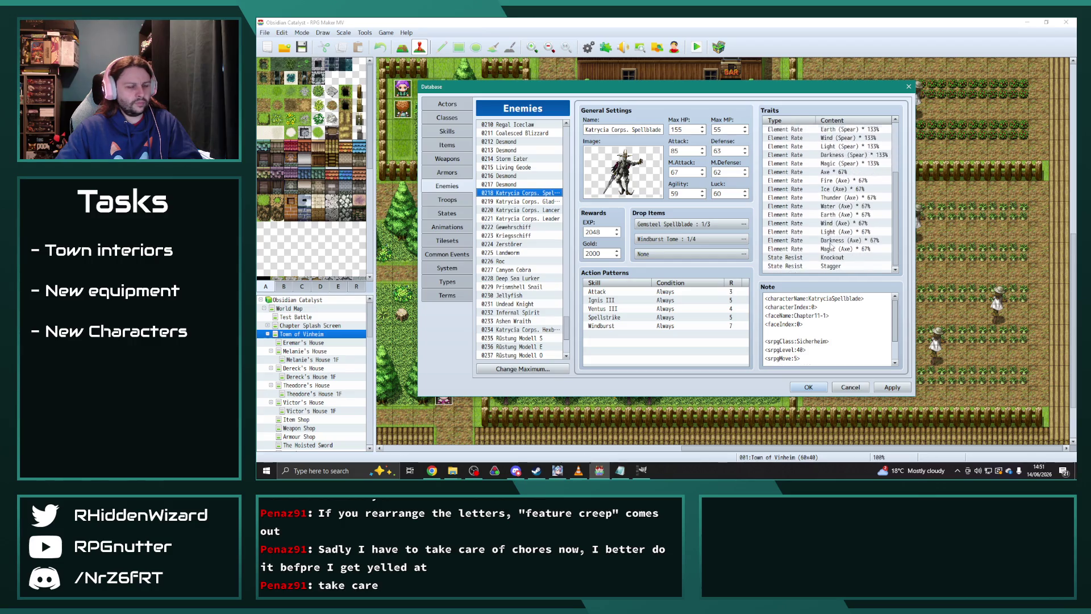
{"action": "left_click", "coordinate": [840, 269]}
{"action": "key", "text": "ctrl+v"}
{"action": "scroll", "coordinate": [854, 262], "scroll_direction": "down", "scroll_amount": 1}
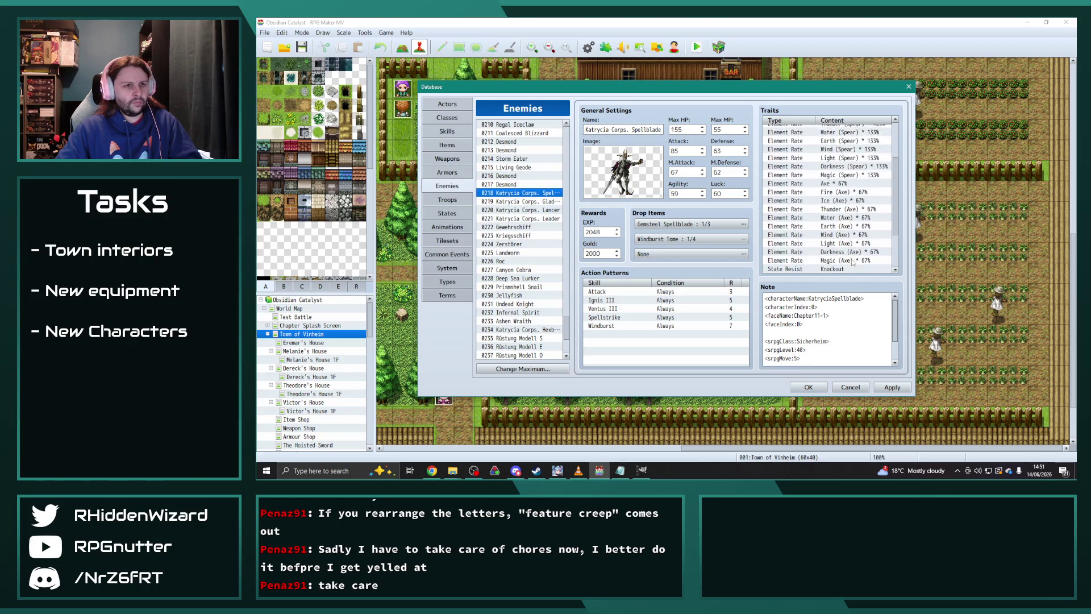
{"action": "left_click", "coordinate": [849, 268]}
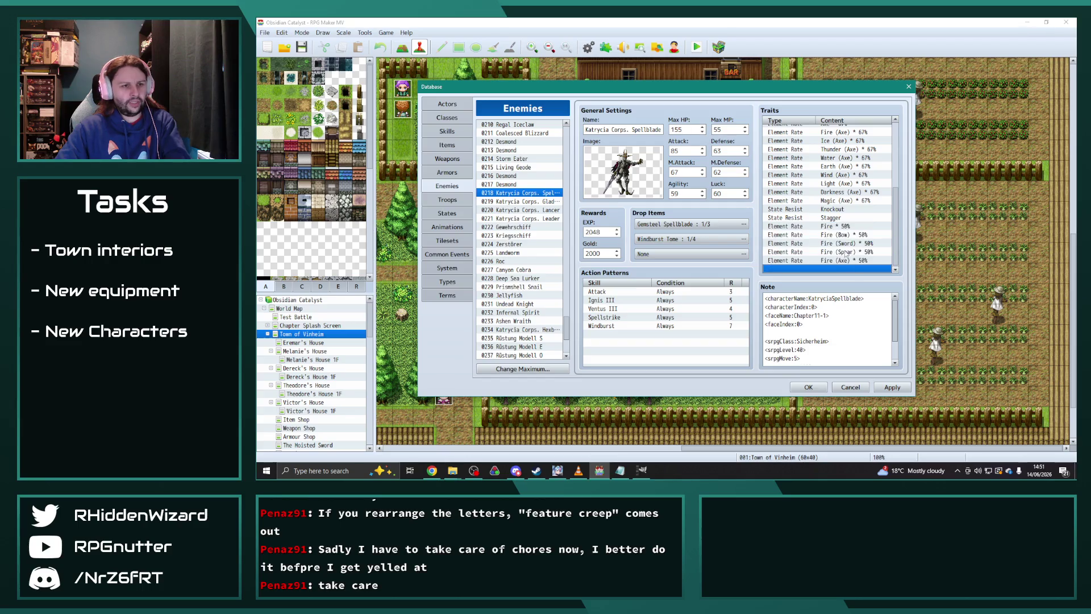
- Duplicate the Spellblade's Fire, Fire (Bow) and Fire (Sword) 50% rows
{"action": "scroll", "coordinate": [855, 262], "scroll_direction": "up", "scroll_amount": 3}
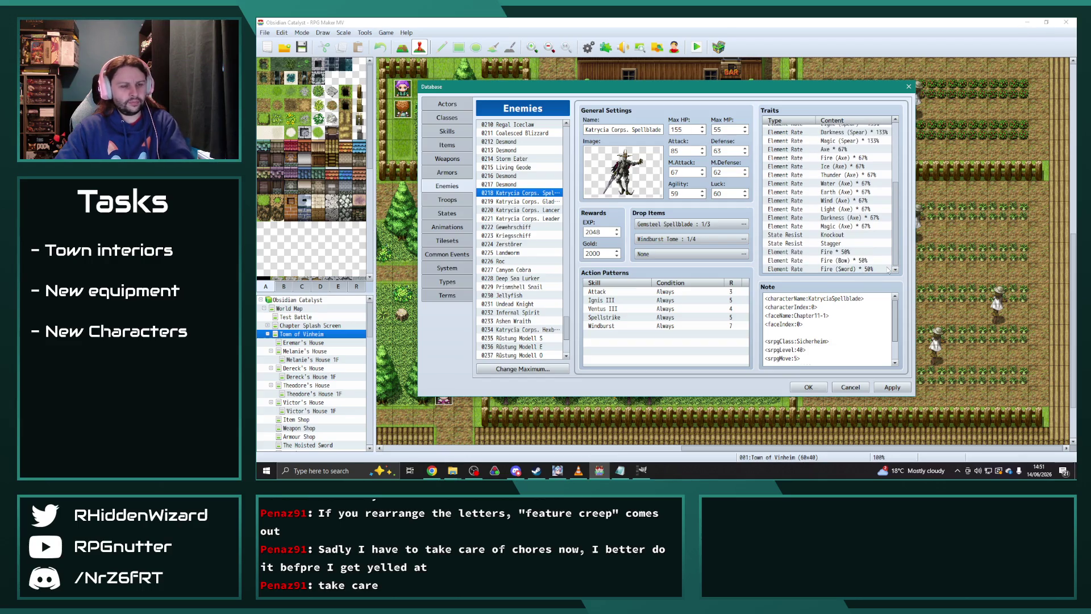
{"action": "left_click", "coordinate": [849, 251]}
{"action": "left_click", "coordinate": [853, 268], "text": "shift"}
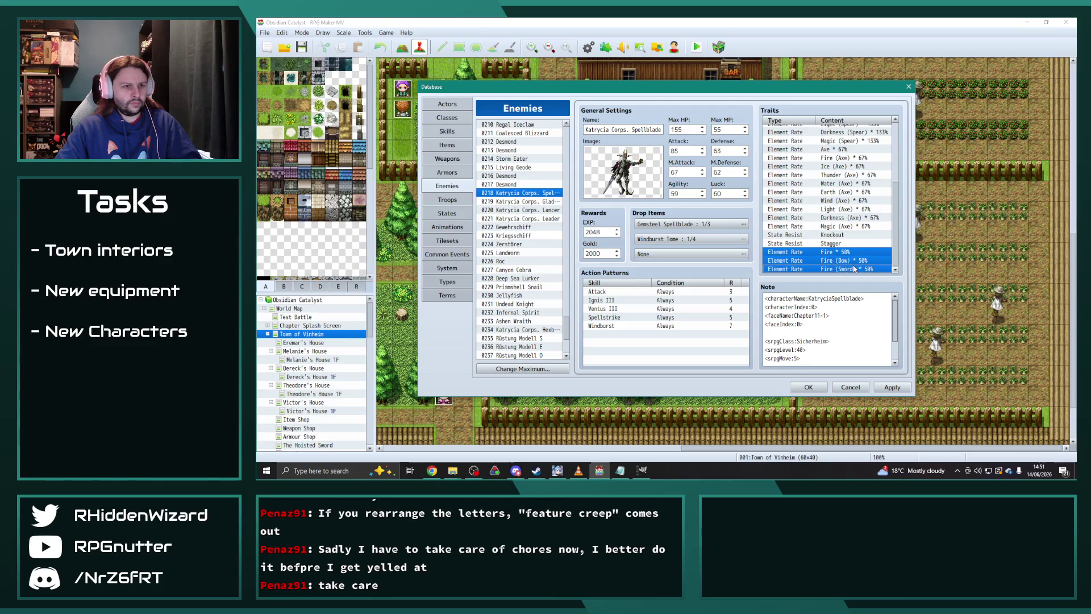
{"action": "key", "text": "ctrl+c"}
{"action": "key", "text": "ctrl+v"}
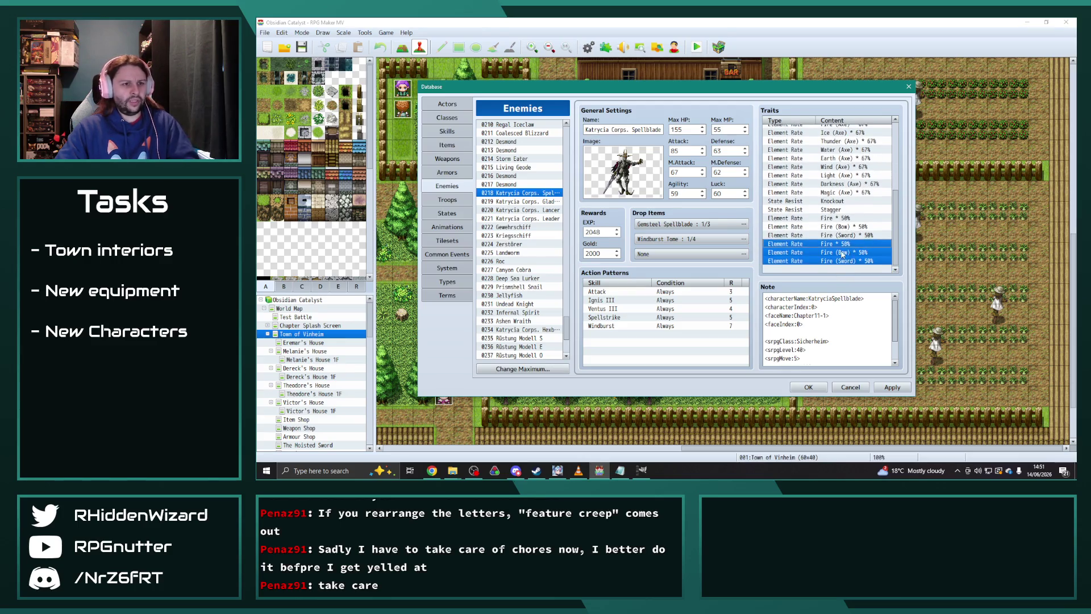
{"action": "double_click", "coordinate": [846, 251]}
- Change the three duplicated Fire rows to Wind, Wind (Bow) and Wind (Sword) at 50%
{"action": "left_click", "coordinate": [849, 146]}
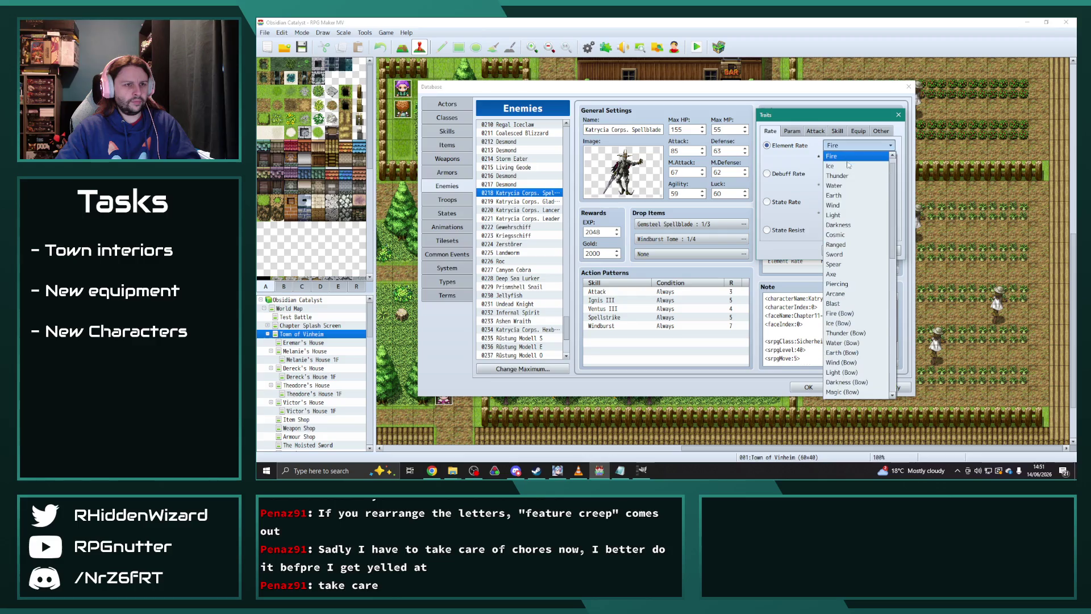
{"action": "left_click", "coordinate": [851, 206]}
{"action": "left_click", "coordinate": [841, 251]}
{"action": "double_click", "coordinate": [846, 253]}
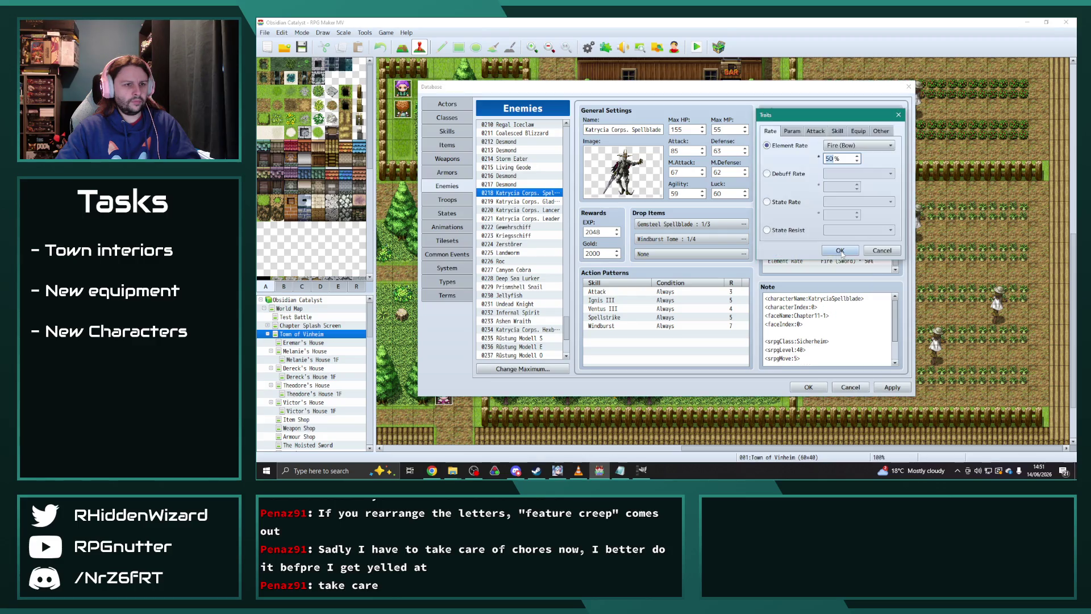
{"action": "left_click", "coordinate": [849, 145]}
{"action": "left_click", "coordinate": [849, 196]}
{"action": "left_click", "coordinate": [841, 250]}
{"action": "double_click", "coordinate": [845, 253]}
{"action": "left_click", "coordinate": [849, 145]}
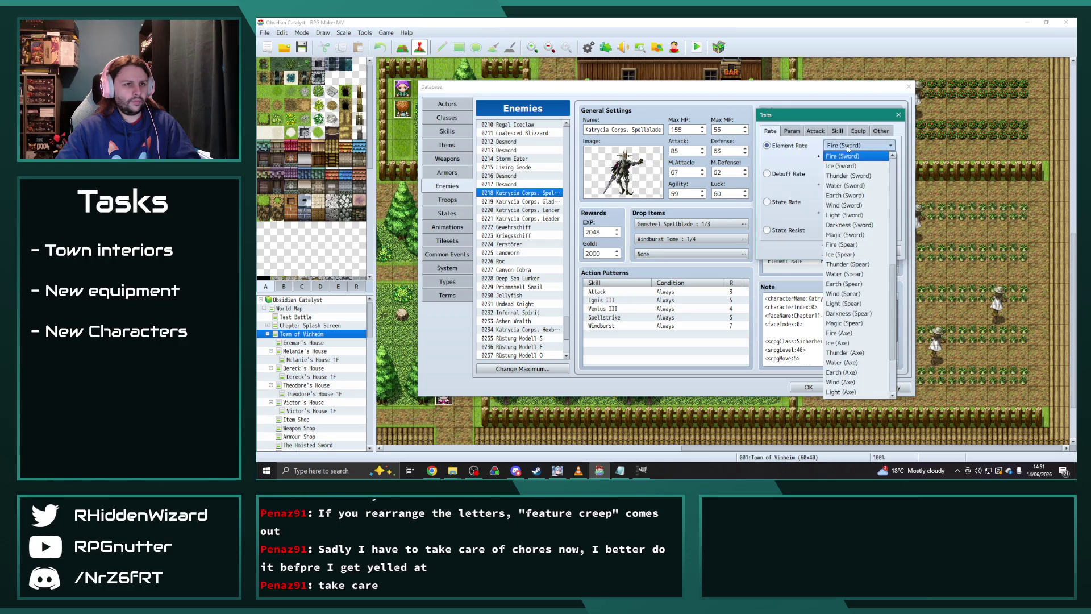
{"action": "left_click", "coordinate": [851, 205]}
{"action": "left_click", "coordinate": [841, 251]}
- Set Thunder (Spear) to 75% and Fire (Axe) to 33%
{"action": "scroll", "coordinate": [848, 239], "scroll_direction": "up", "scroll_amount": 3}
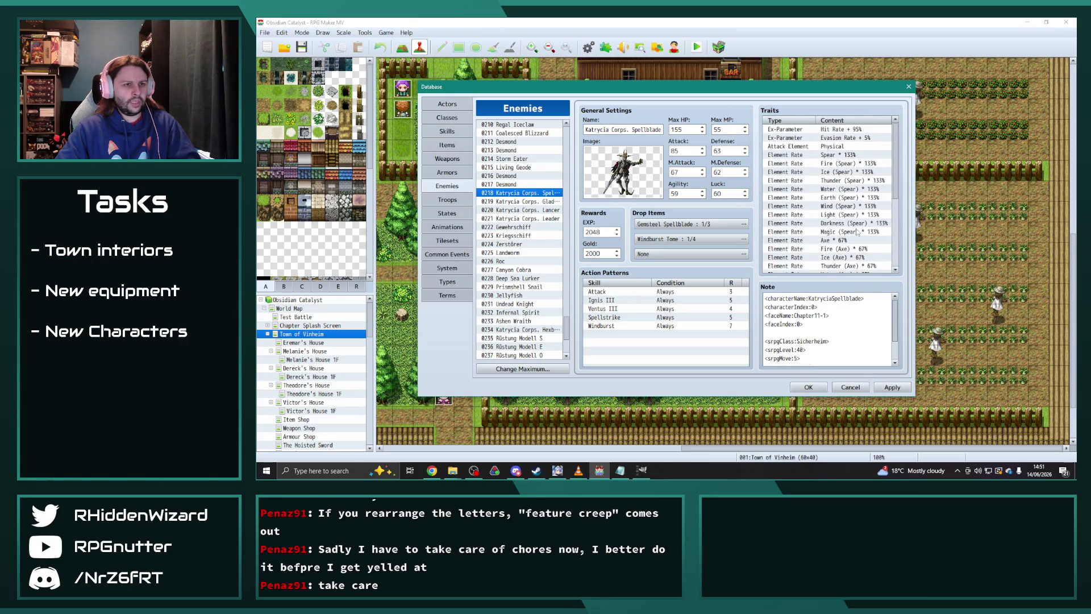
{"action": "left_click", "coordinate": [845, 181]}
{"action": "double_click", "coordinate": [845, 181]}
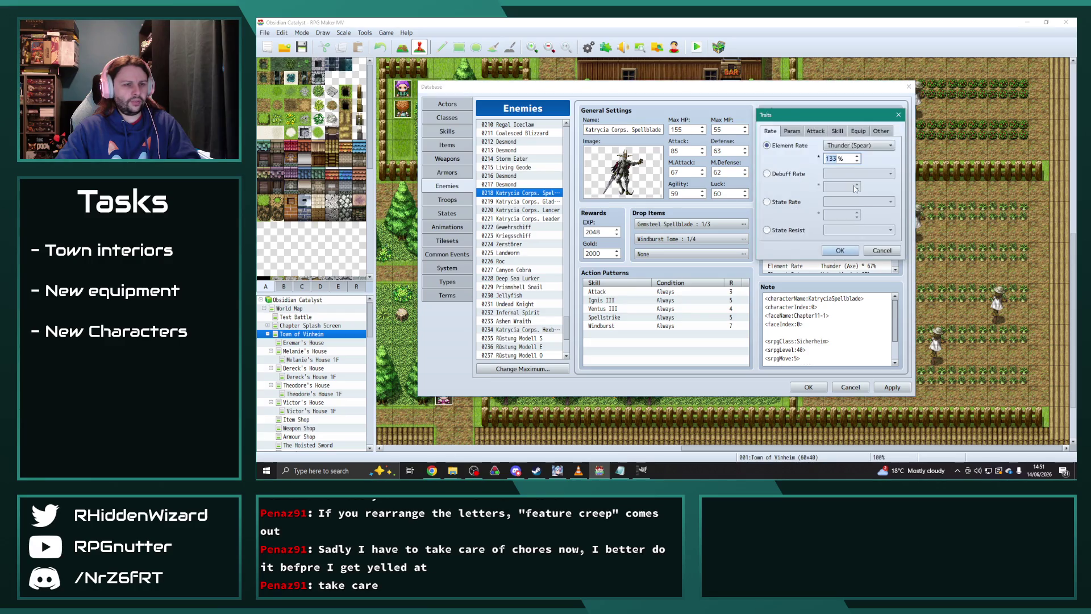
{"action": "type", "text": "75"}
{"action": "left_click", "coordinate": [847, 251]}
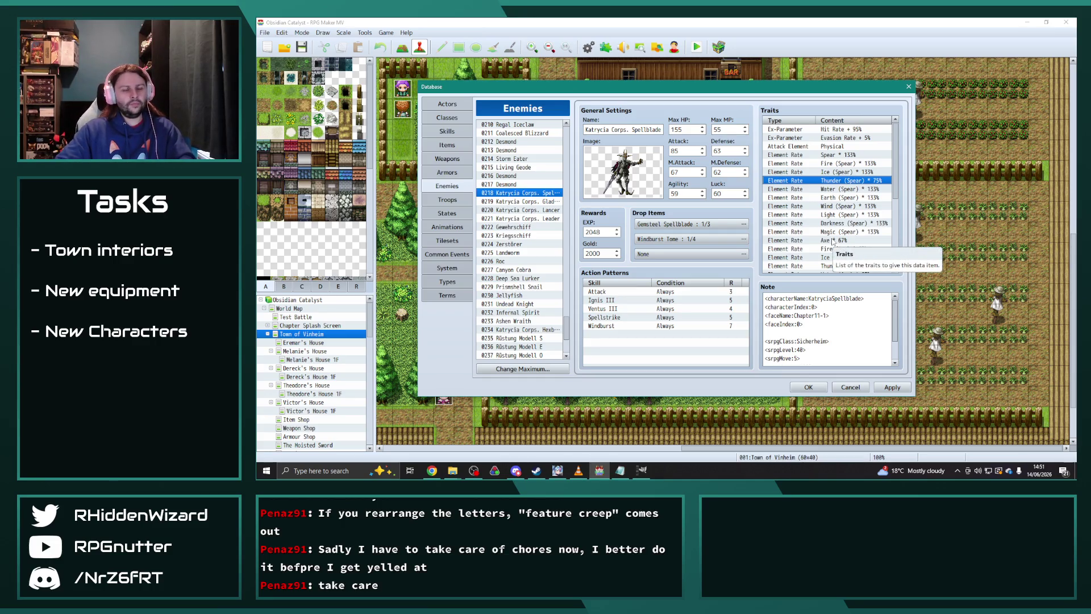
{"action": "scroll", "coordinate": [846, 200], "scroll_direction": "down", "scroll_amount": 2}
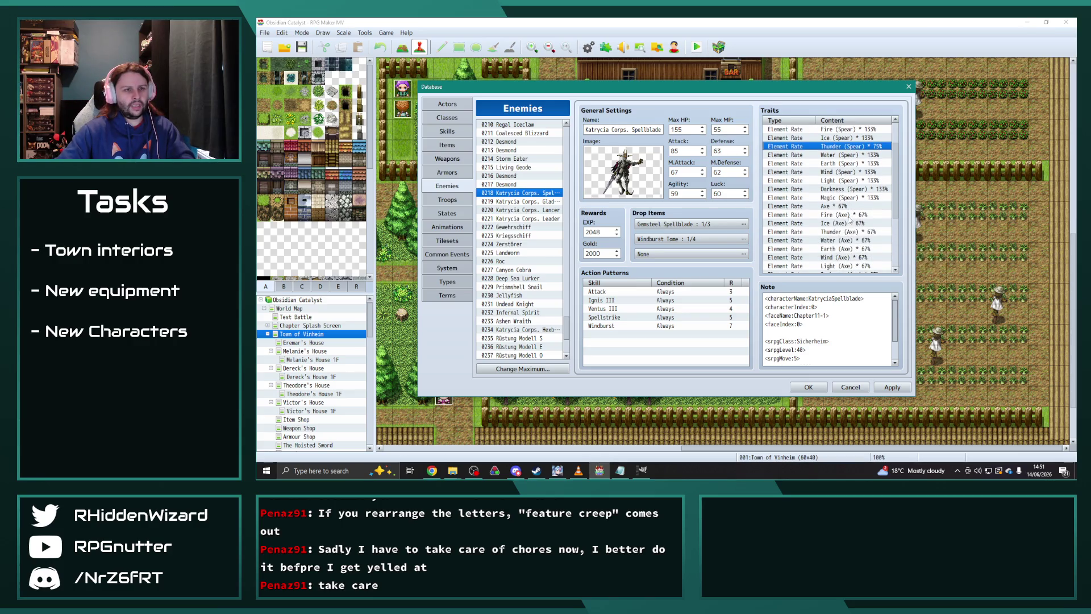
{"action": "double_click", "coordinate": [841, 214]}
{"action": "type", "text": "33"}
{"action": "left_click", "coordinate": [841, 251]}
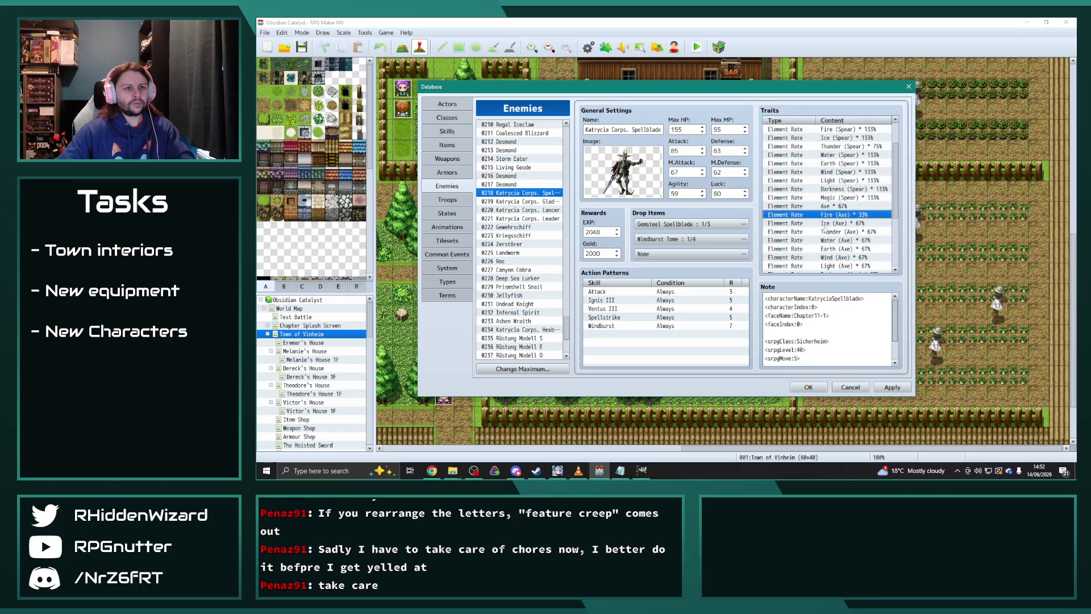
- Set Wind (Spear) to 100% and Wind (Axe) to 33%
{"action": "scroll", "coordinate": [824, 226], "scroll_direction": "up", "scroll_amount": 1}
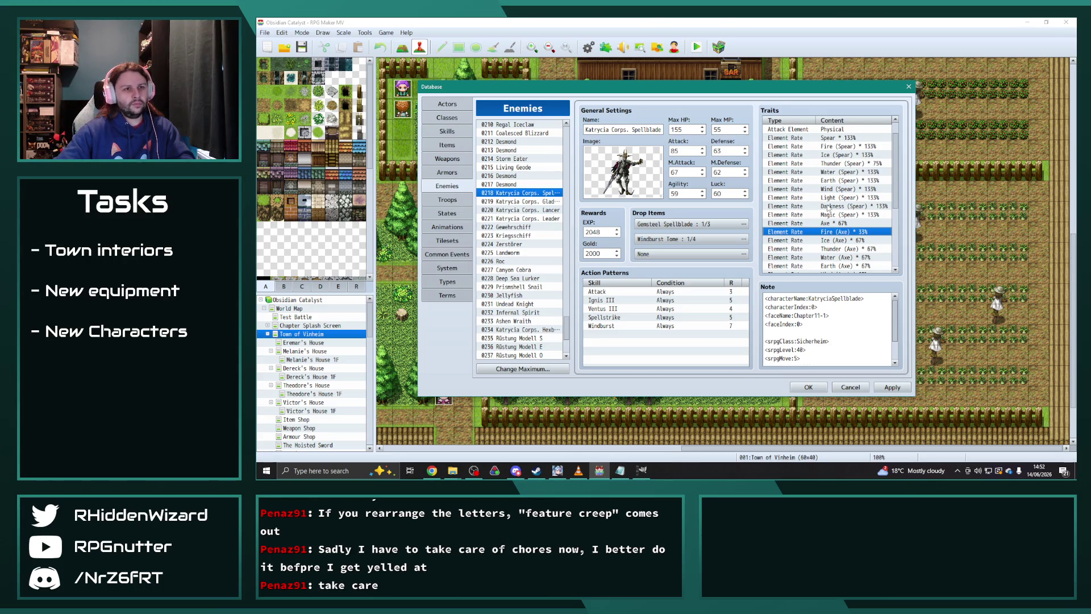
{"action": "scroll", "coordinate": [822, 200], "scroll_direction": "down", "scroll_amount": 1}
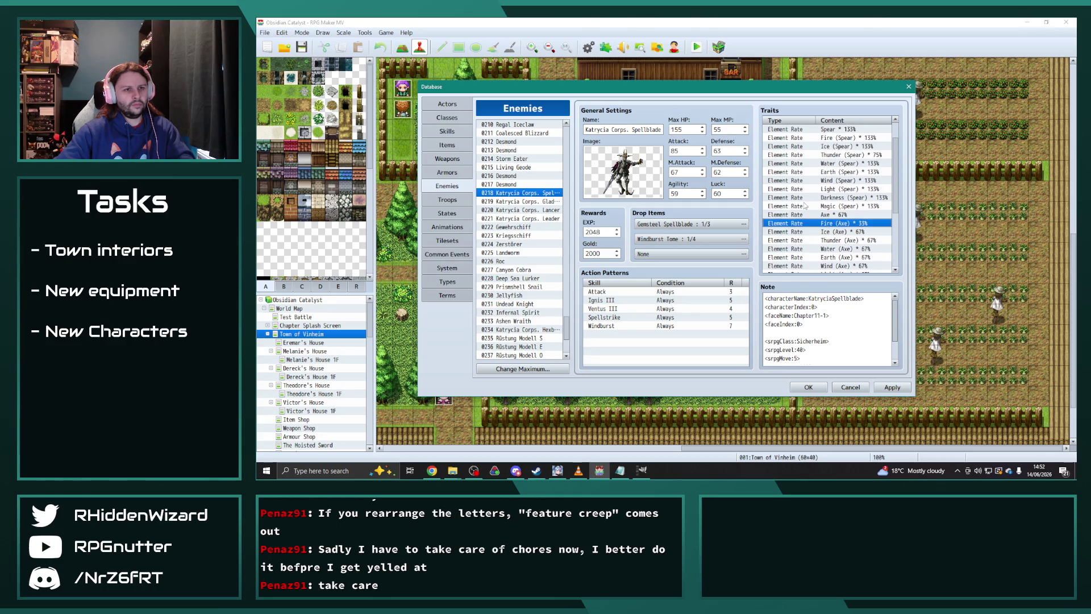
{"action": "double_click", "coordinate": [839, 186]}
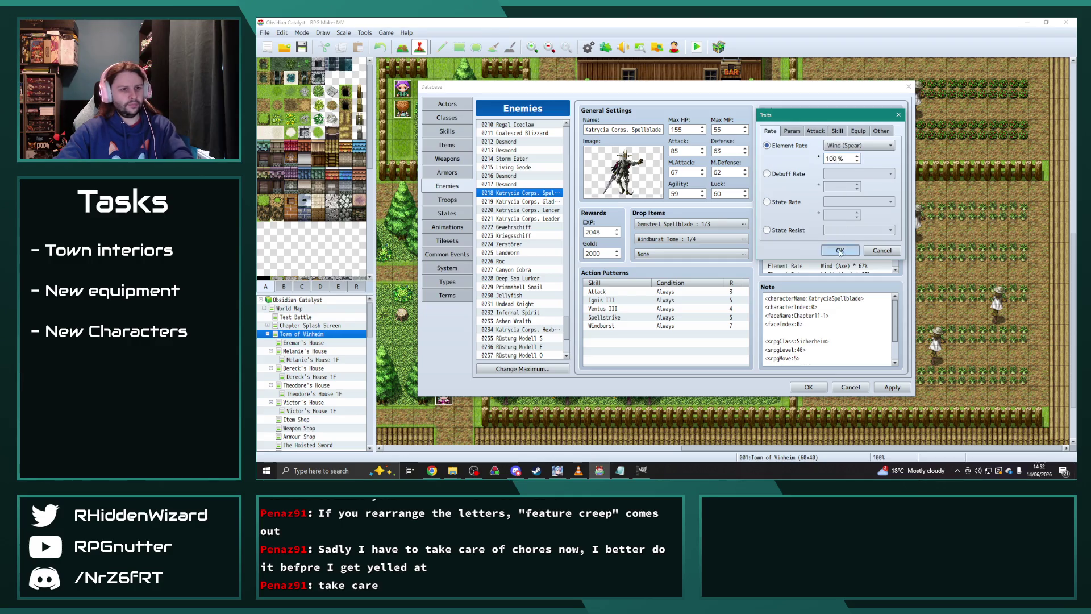
{"action": "left_click", "coordinate": [839, 251]}
{"action": "double_click", "coordinate": [846, 223]}
{"action": "type", "text": "33"}
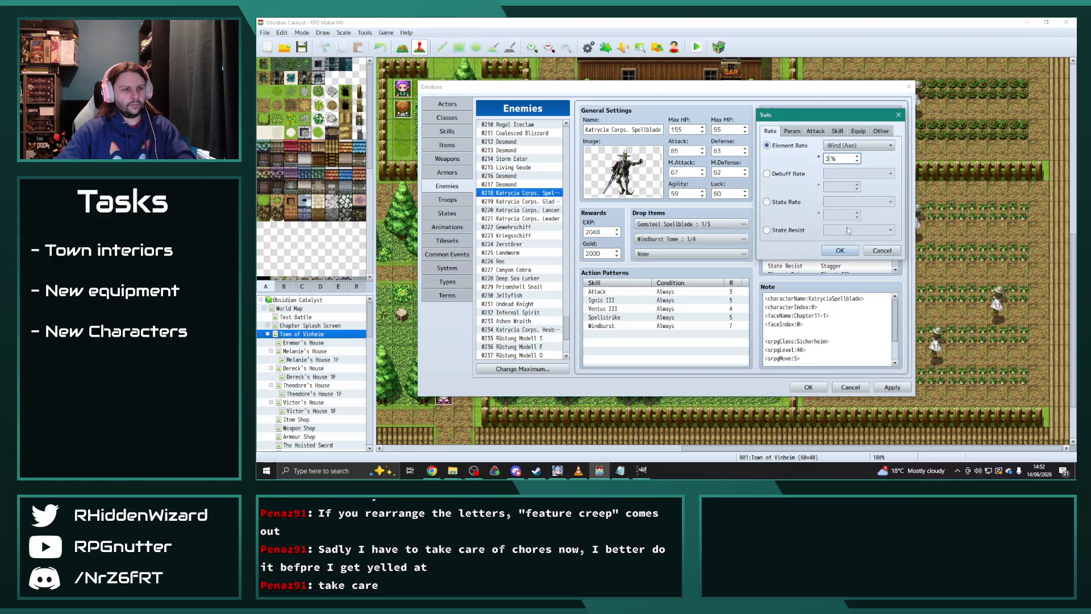
{"action": "left_click", "coordinate": [839, 251]}
- Delete the Spellblade's Knockout and Stagger state resistance traits
{"action": "scroll", "coordinate": [827, 226], "scroll_direction": "up", "scroll_amount": 4}
{"action": "left_click", "coordinate": [877, 239]}
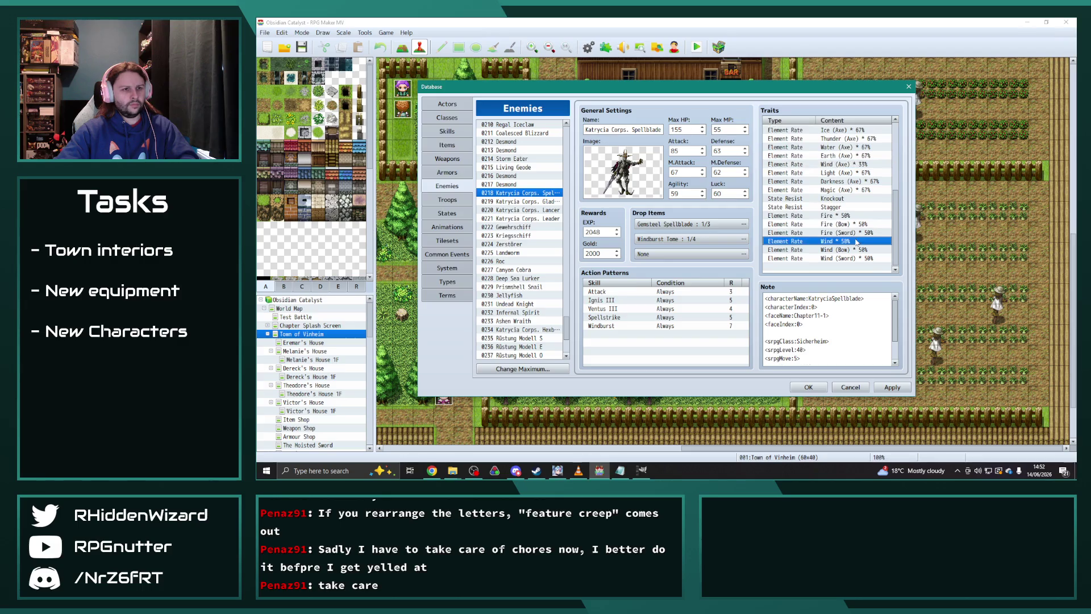
{"action": "key", "text": "ctrl+a"}
{"action": "scroll", "coordinate": [847, 241], "scroll_direction": "down", "scroll_amount": 5}
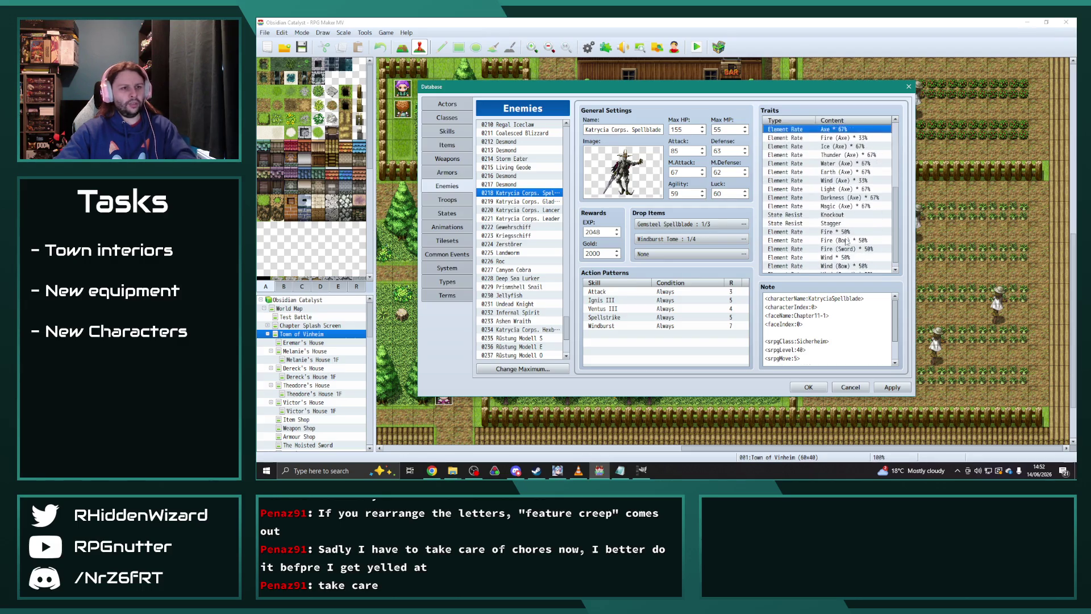
{"action": "left_click", "coordinate": [832, 200]}
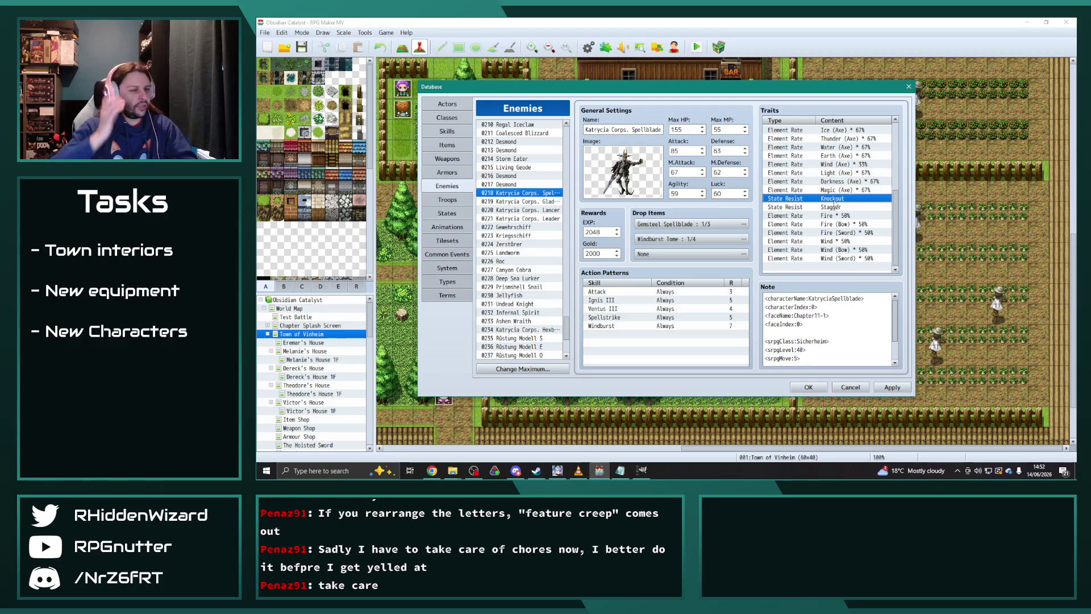
{"action": "key", "text": "Delete"}
{"action": "key", "text": "Delete"}
{"action": "left_click", "coordinate": [836, 200]}
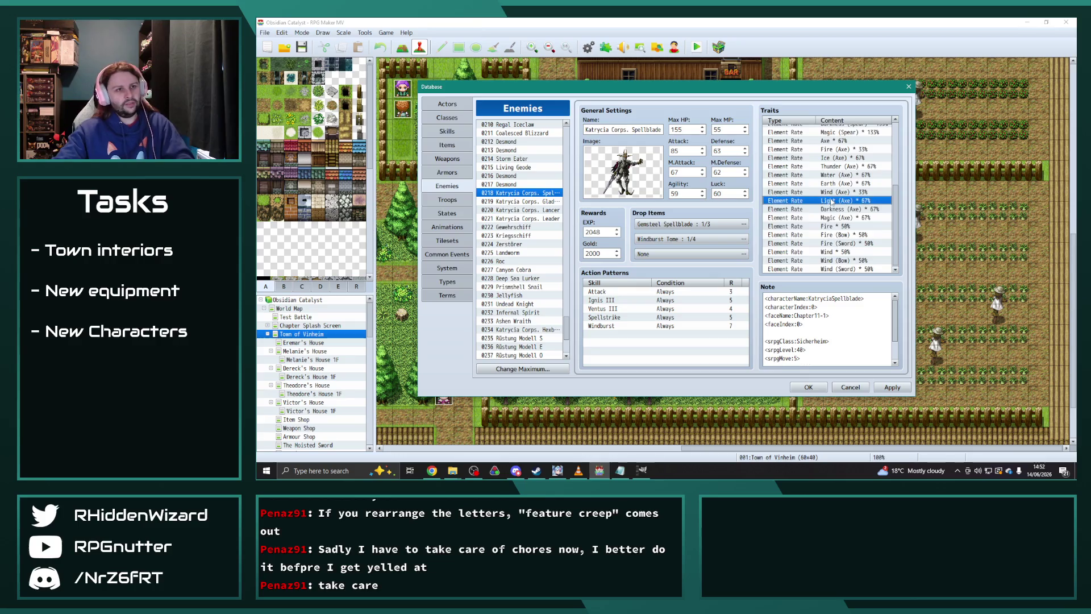
- With the Spellblade's traits still copied, move past Gladiator and Lancer to the Katrycia Corps. Leader enemy
{"action": "key", "text": "ctrl+a"}
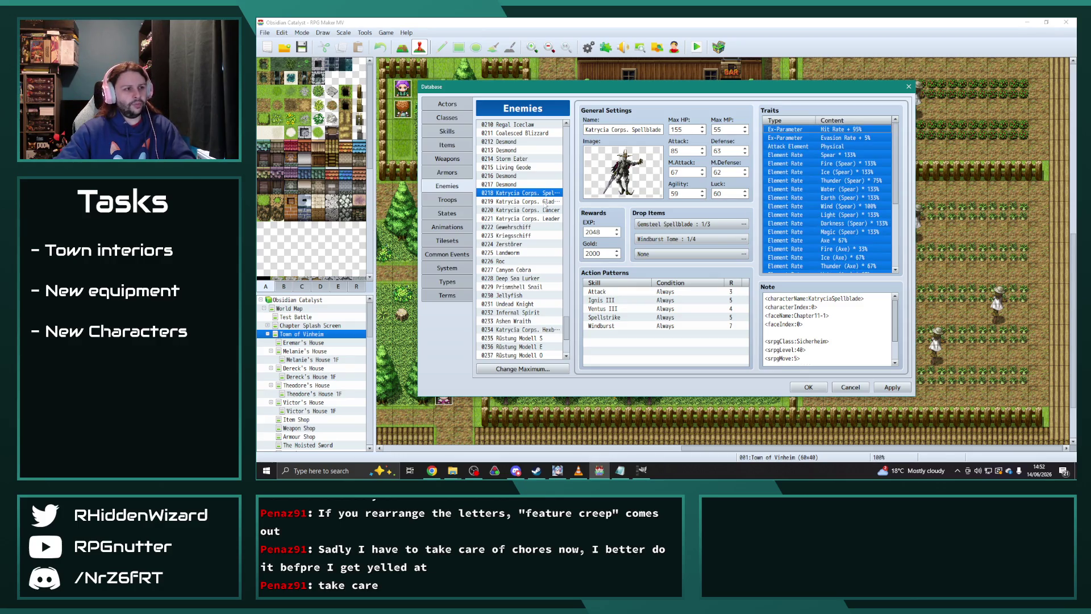
{"action": "left_click", "coordinate": [544, 201]}
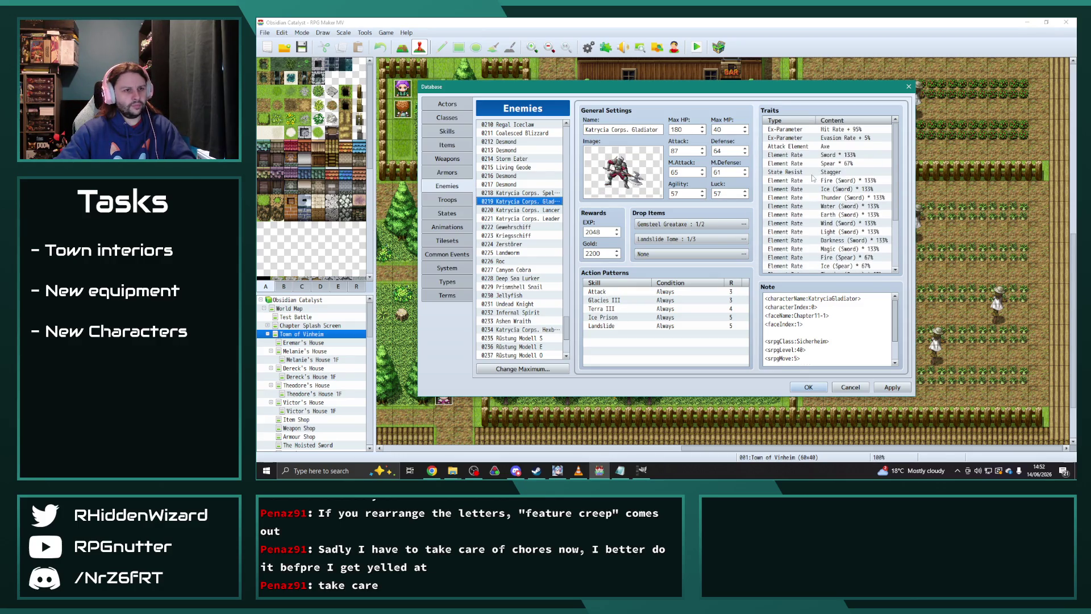
{"action": "scroll", "coordinate": [794, 219], "scroll_direction": "down", "scroll_amount": 3}
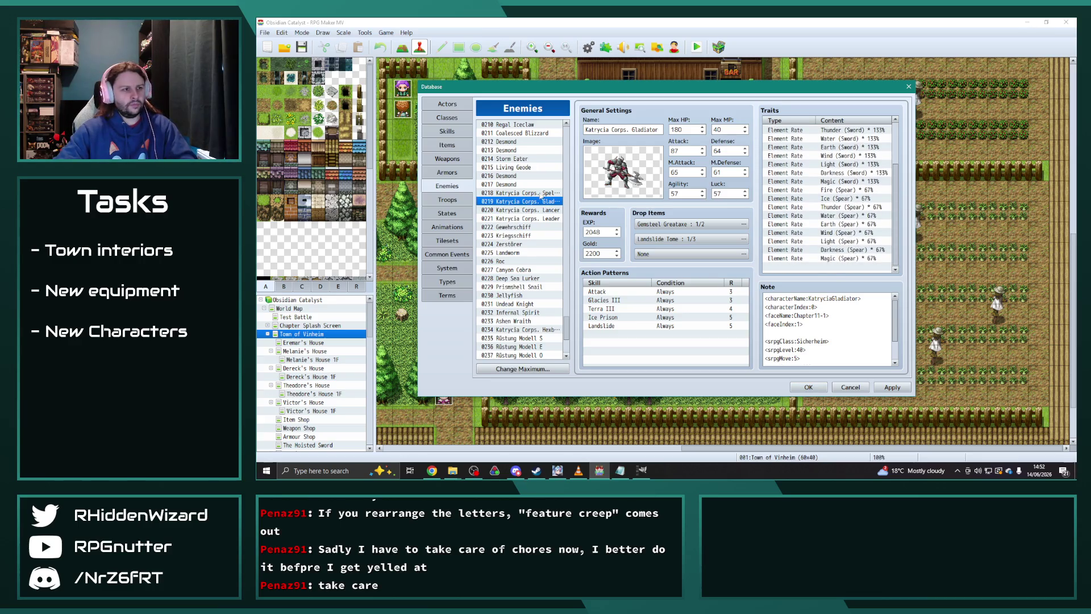
{"action": "left_click", "coordinate": [539, 209]}
{"action": "scroll", "coordinate": [813, 210], "scroll_direction": "up", "scroll_amount": 3}
{"action": "scroll", "coordinate": [812, 210], "scroll_direction": "down", "scroll_amount": 2}
{"action": "left_click", "coordinate": [521, 219]}
- Replace the Leader's traits with the pasted Spellblade trait set
{"action": "scroll", "coordinate": [829, 250], "scroll_direction": "down", "scroll_amount": 3}
{"action": "scroll", "coordinate": [826, 250], "scroll_direction": "up", "scroll_amount": 2}
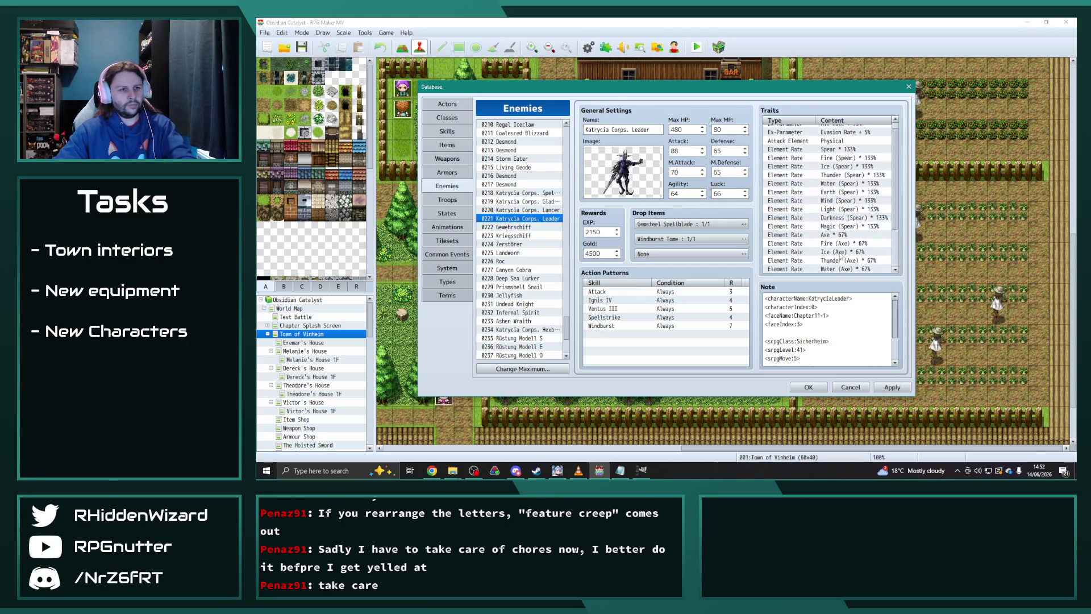
{"action": "left_click", "coordinate": [840, 216]}
{"action": "key", "text": "ctrl+a"}
{"action": "key", "text": "Delete"}
{"action": "key", "text": "ctrl+v"}
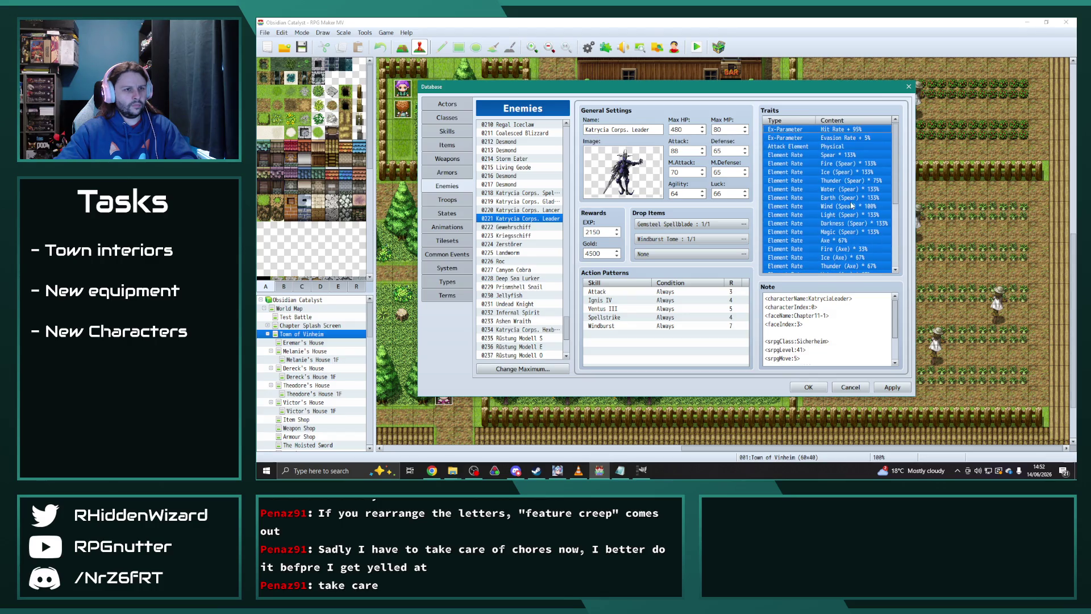
{"action": "scroll", "coordinate": [841, 233], "scroll_direction": "down", "scroll_amount": 4}
{"action": "left_click", "coordinate": [856, 219]}
{"action": "key", "text": "ctrl+a"}
- Replace the Katrycia Corps. Hexblade's traits with the same copied Spellblade trait set
{"action": "left_click", "coordinate": [816, 222]}
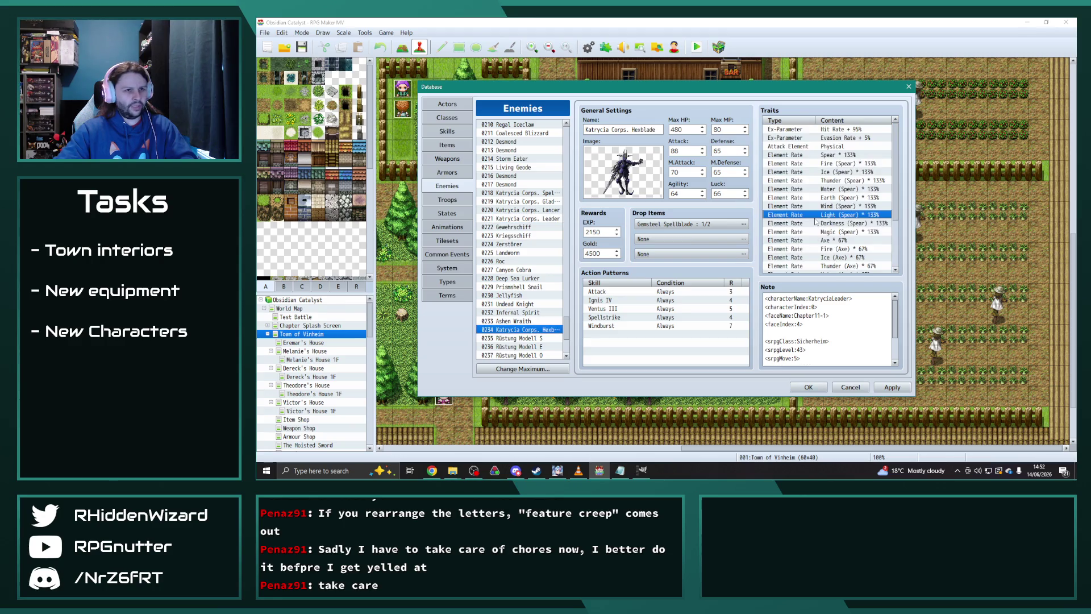
{"action": "key", "text": "ctrl+a"}
{"action": "key", "text": "Delete"}
{"action": "key", "text": "ctrl+v"}
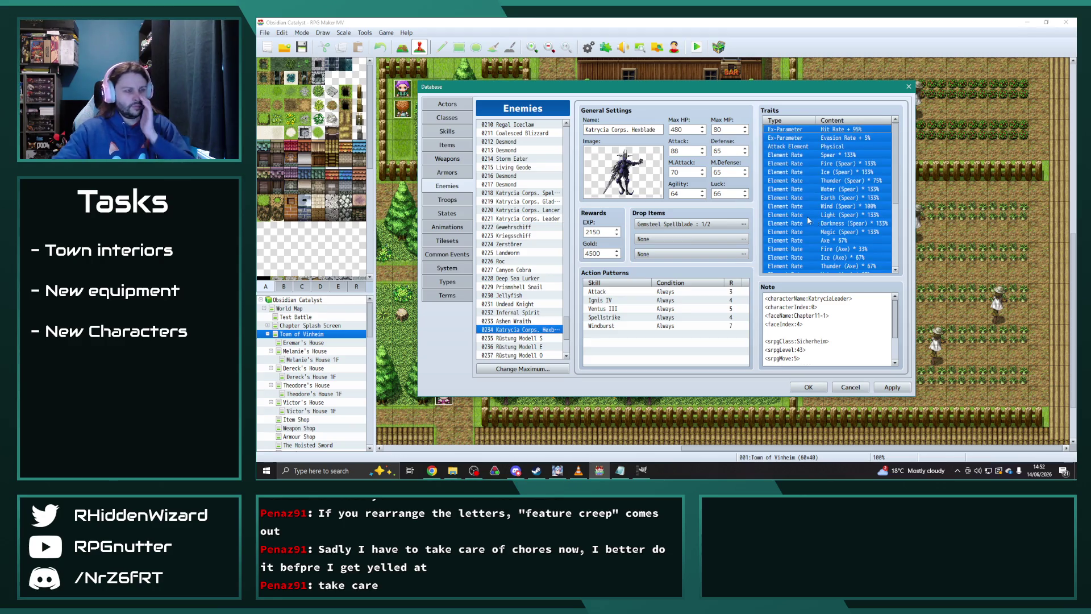
{"action": "left_click", "coordinate": [815, 218]}
- Go to enemy 0239 General Katrycia, whose traits list Spear 133% and Axe 67%
{"action": "scroll", "coordinate": [817, 220], "scroll_direction": "down", "scroll_amount": 4}
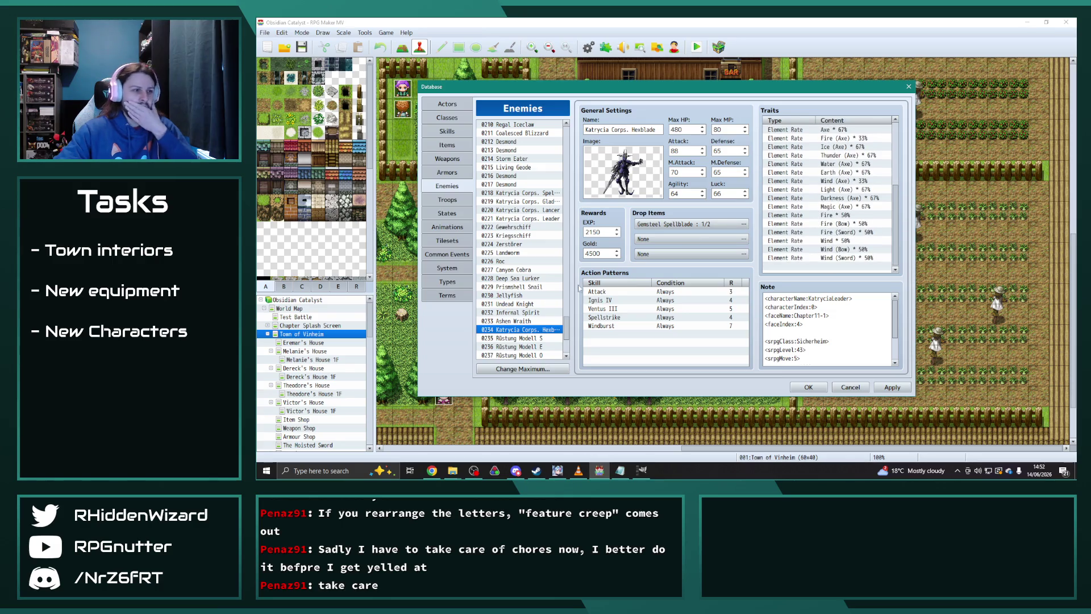
{"action": "scroll", "coordinate": [533, 312], "scroll_direction": "down", "scroll_amount": 4}
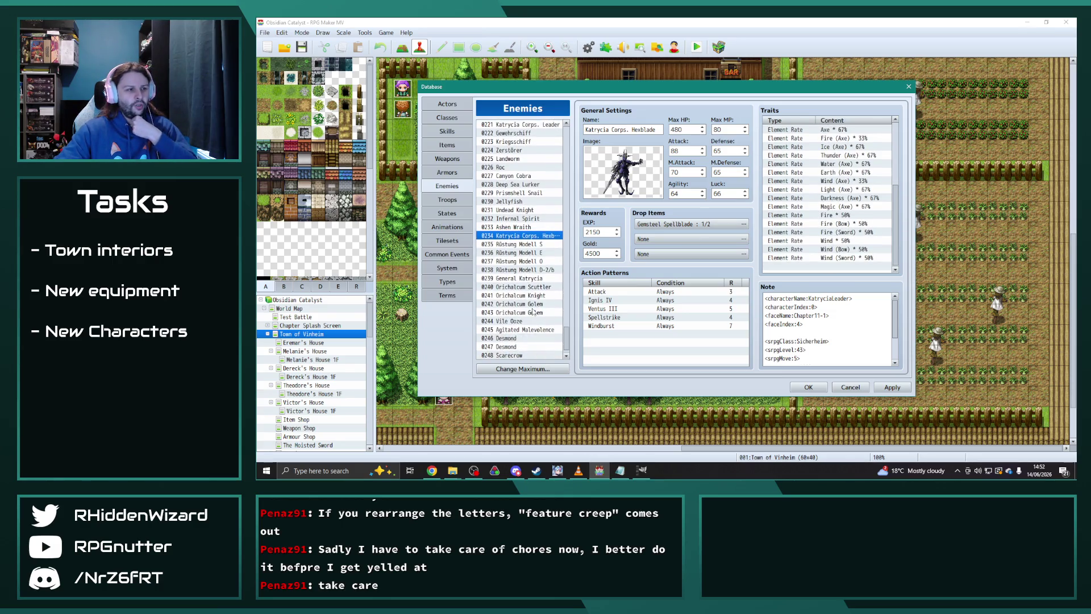
{"action": "scroll", "coordinate": [522, 332], "scroll_direction": "down", "scroll_amount": 1}
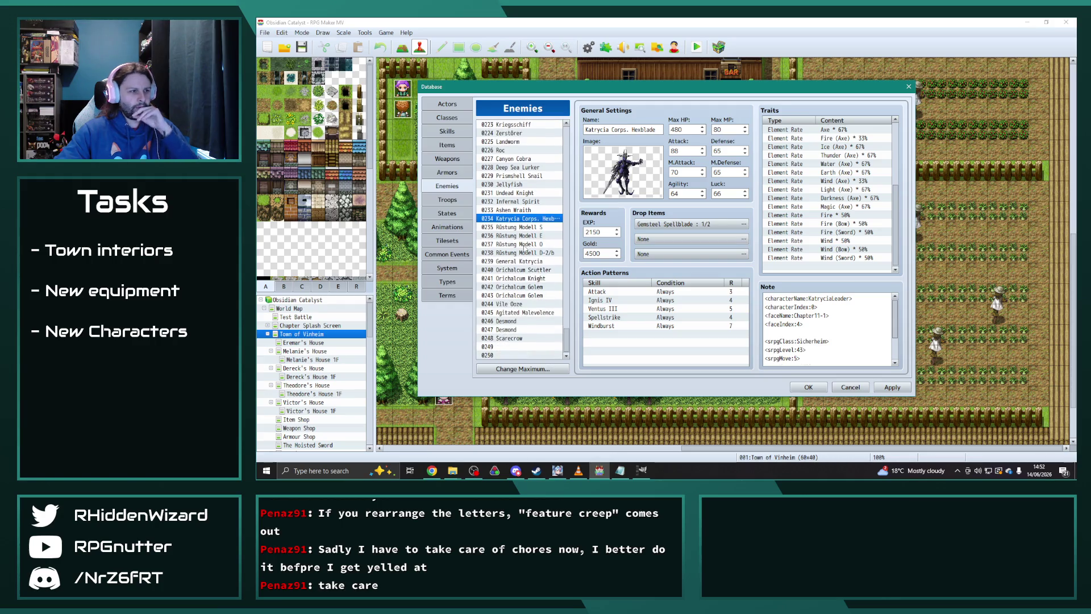
{"action": "left_click", "coordinate": [525, 262]}
{"action": "scroll", "coordinate": [833, 241], "scroll_direction": "up", "scroll_amount": 2}
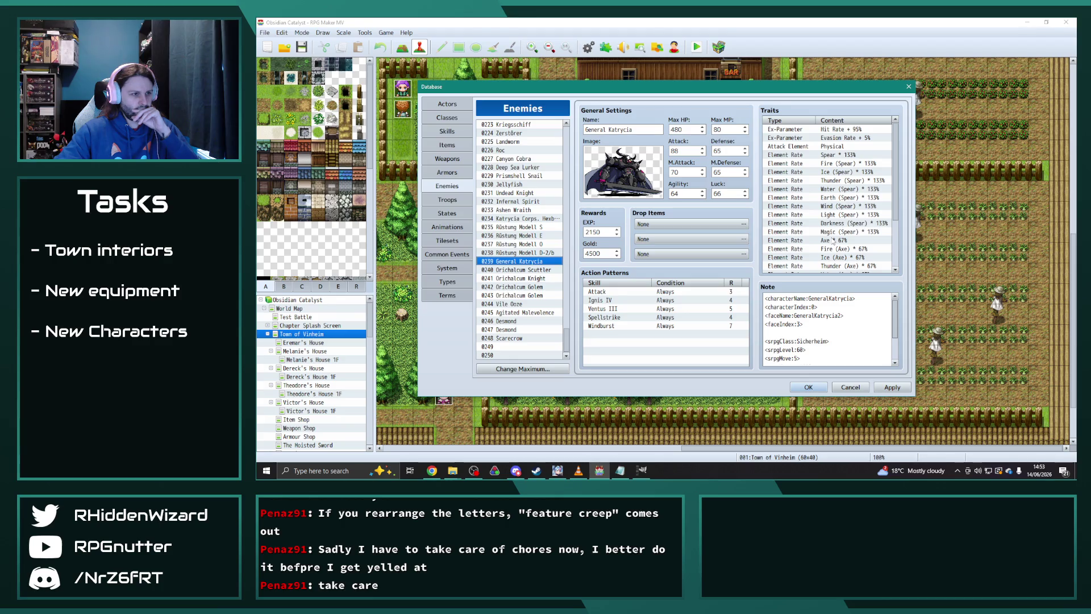
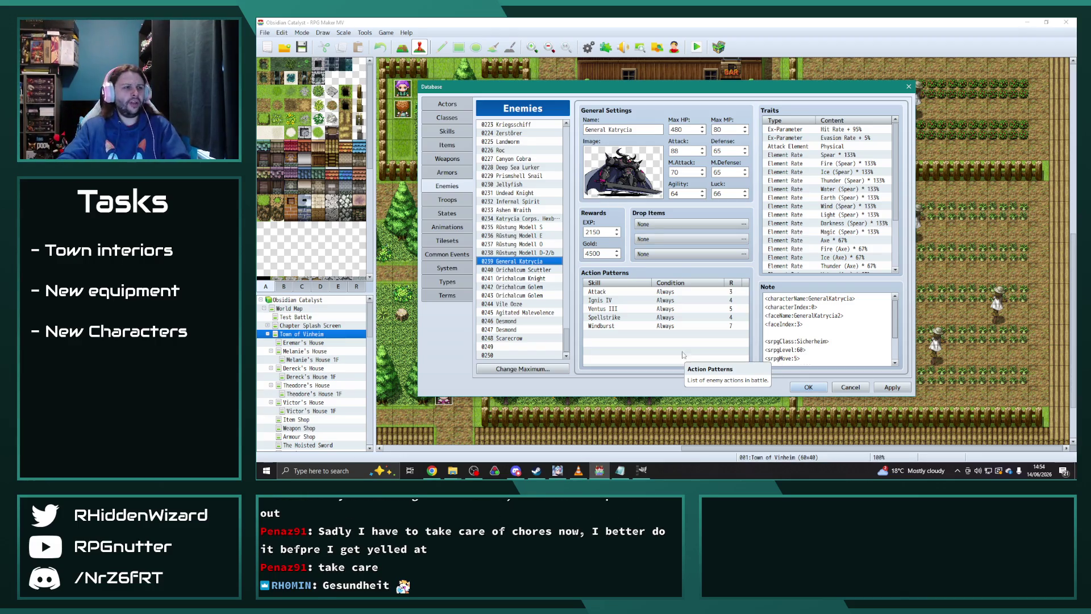
- Paste the Spellblade's Fire, Fire (Bow) and Fire (Sword) 50% traits into the Gladiator's Traits list
{"action": "scroll", "coordinate": [532, 243], "scroll_direction": "up", "scroll_amount": 2}
{"action": "scroll", "coordinate": [532, 243], "scroll_direction": "up", "scroll_amount": 2}
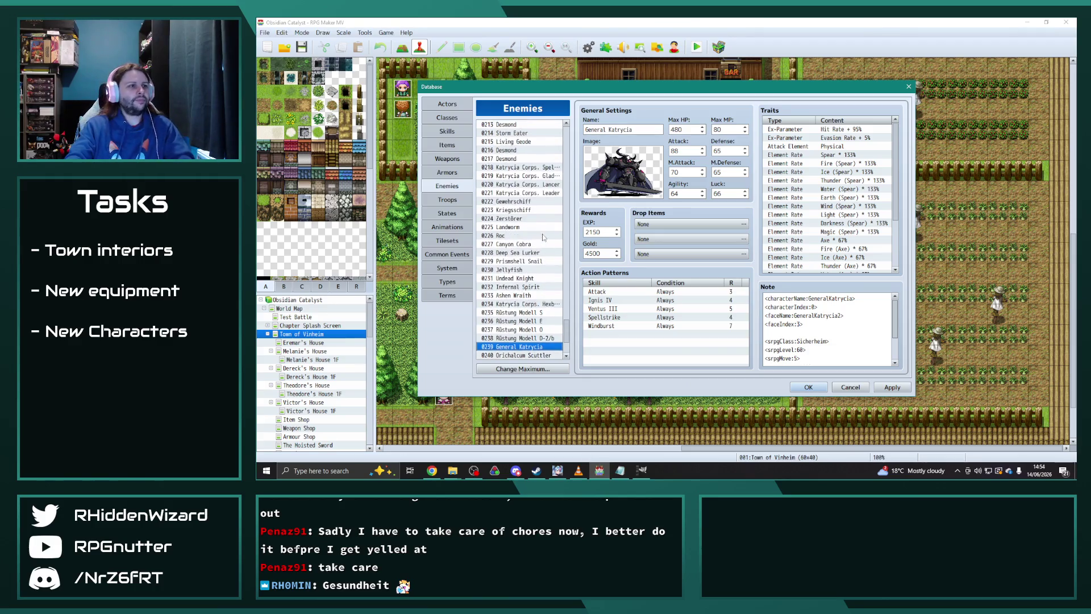
{"action": "left_click", "coordinate": [544, 176]}
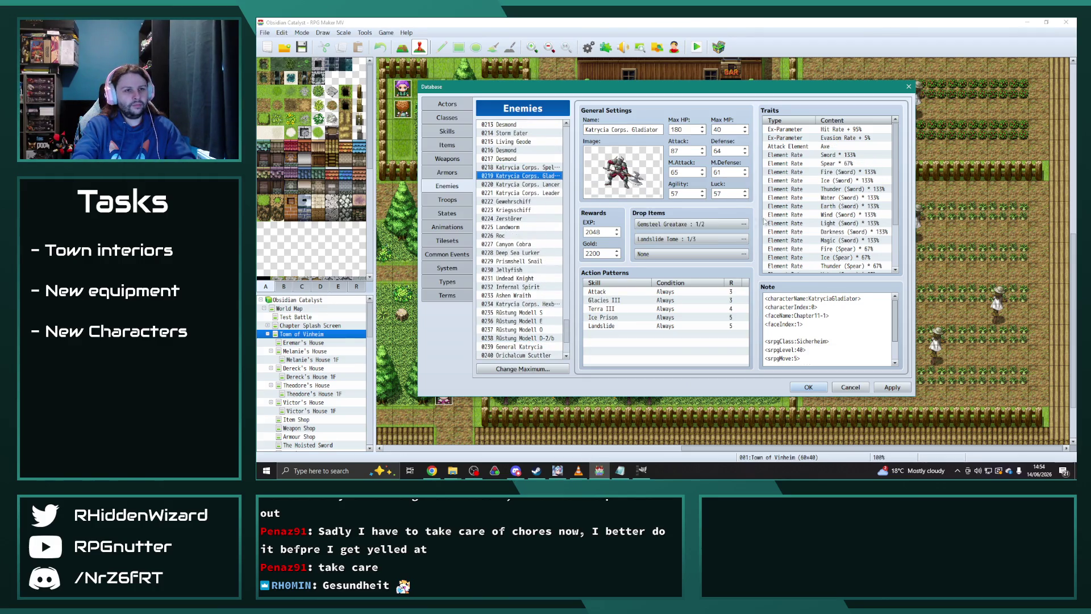
{"action": "left_click", "coordinate": [540, 168]}
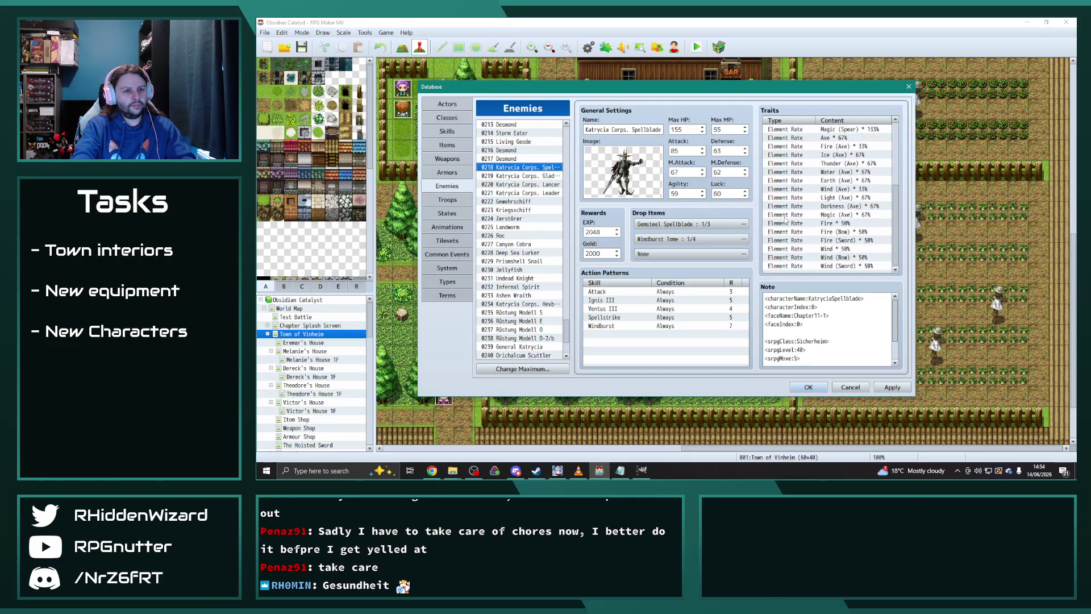
{"action": "scroll", "coordinate": [849, 252], "scroll_direction": "down", "scroll_amount": 3}
{"action": "left_click", "coordinate": [839, 217]}
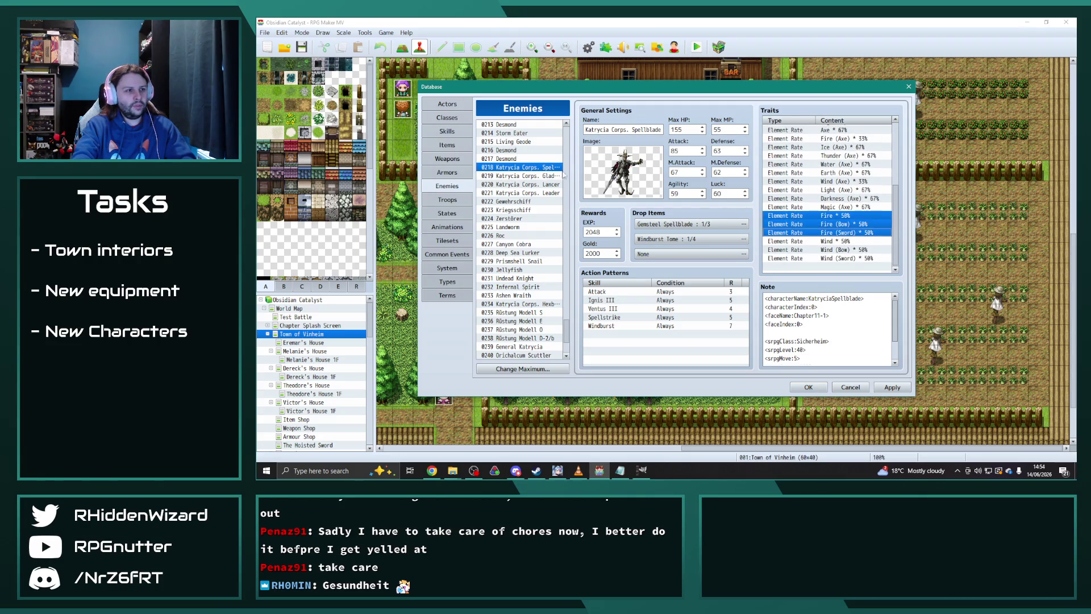
{"action": "left_click", "coordinate": [544, 175]}
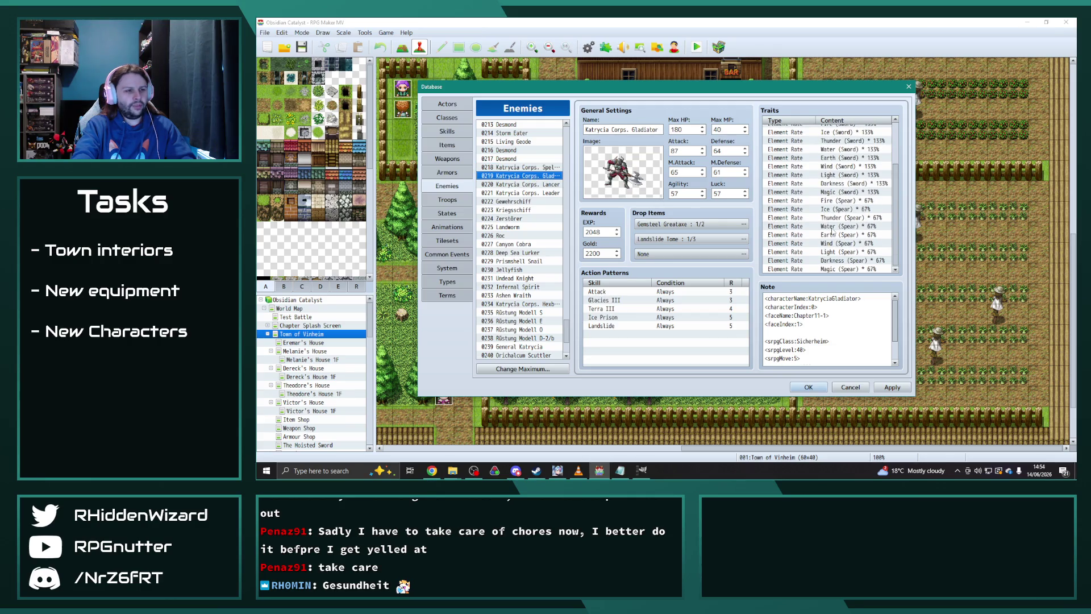
{"action": "scroll", "coordinate": [833, 231], "scroll_direction": "down", "scroll_amount": 1}
{"action": "key", "text": "ctrl+v"}
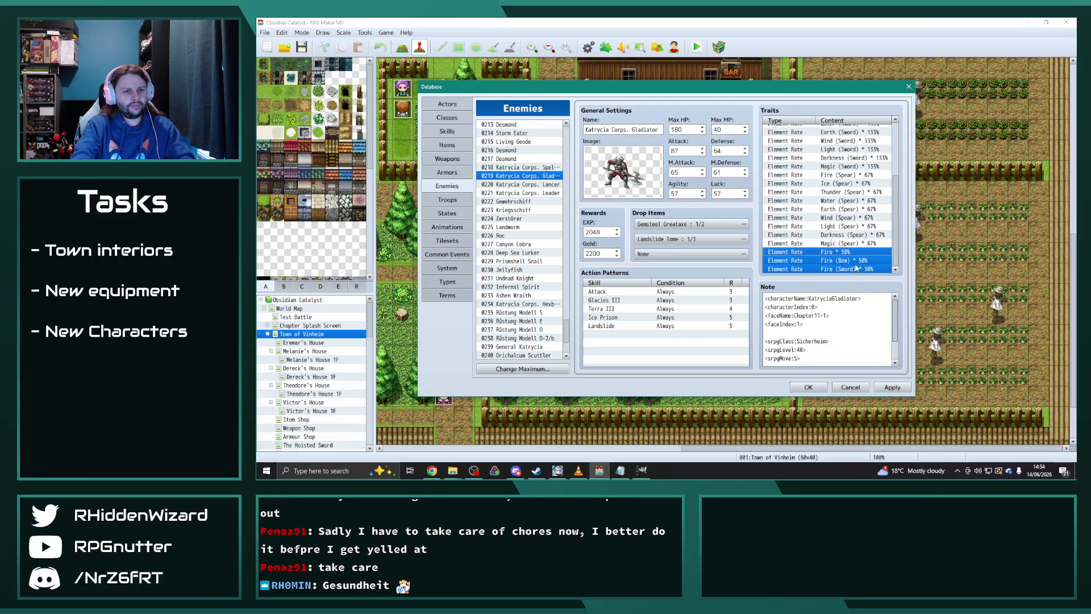
{"action": "double_click", "coordinate": [875, 251]}
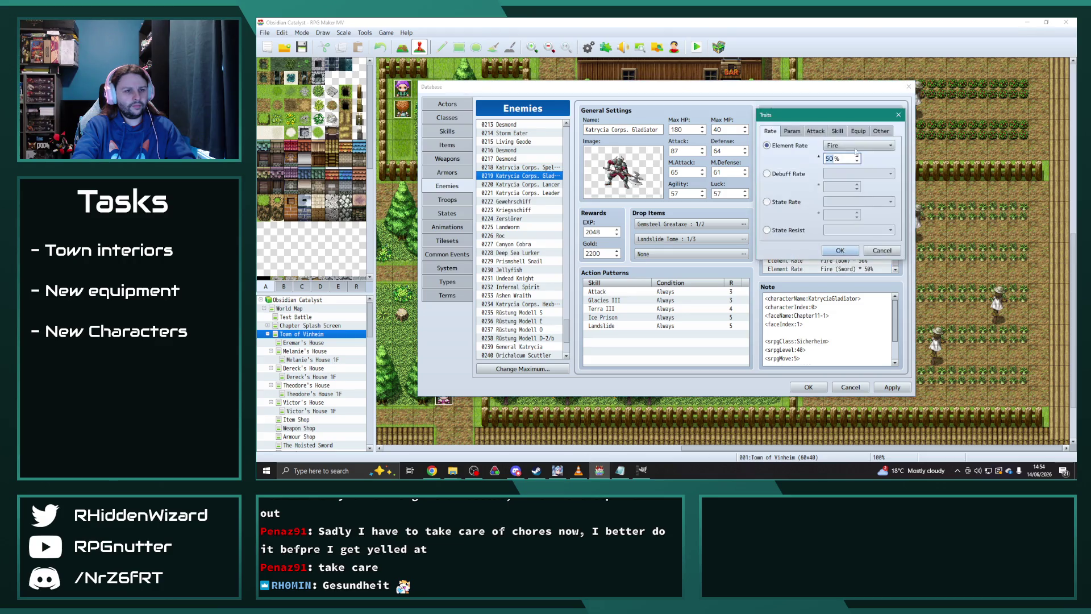
- Change the pasted Fire traits to Ice, Ice (Axe) and Ice (Bow) at 50%
{"action": "left_click", "coordinate": [843, 145]}
{"action": "left_click", "coordinate": [840, 161]}
{"action": "left_click", "coordinate": [840, 250]}
{"action": "scroll", "coordinate": [850, 258], "scroll_direction": "down", "scroll_amount": 1}
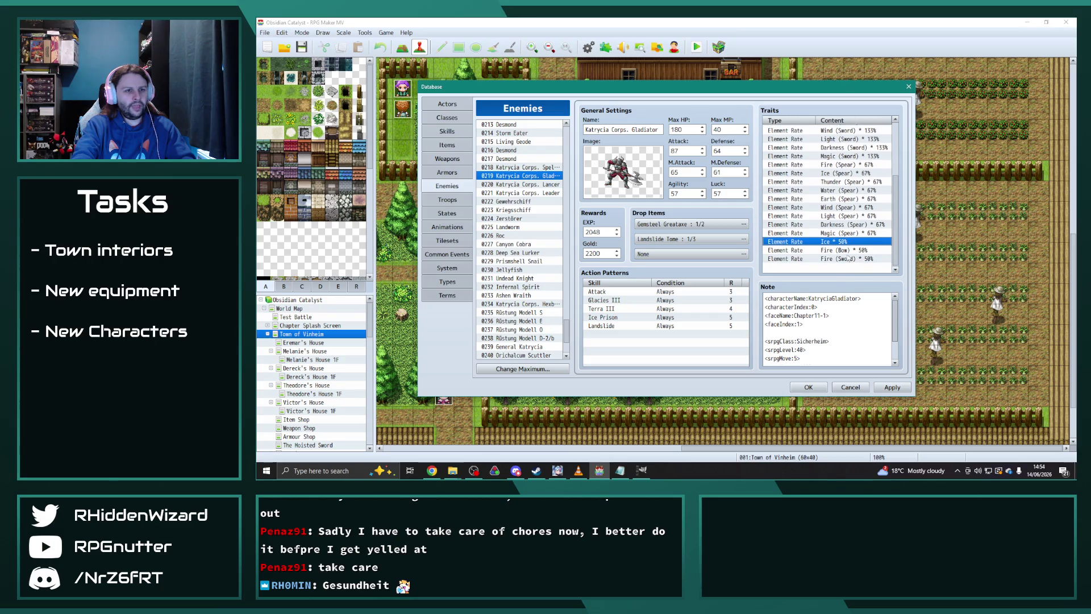
{"action": "double_click", "coordinate": [845, 259]}
{"action": "left_click", "coordinate": [851, 145]}
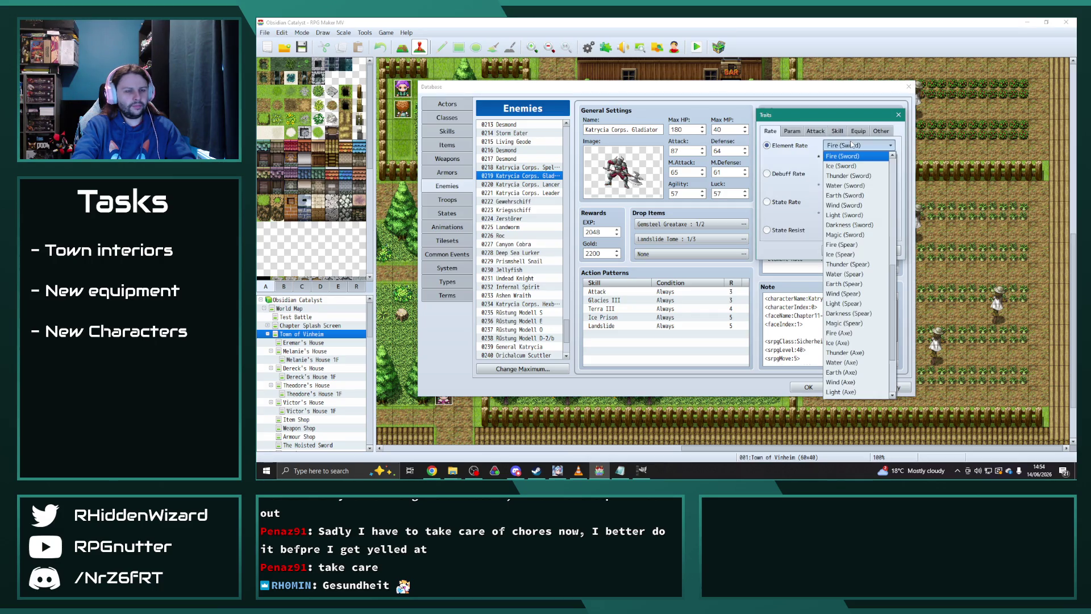
{"action": "left_click", "coordinate": [839, 343]}
{"action": "left_click", "coordinate": [840, 251]}
{"action": "double_click", "coordinate": [845, 254]}
{"action": "left_click", "coordinate": [845, 145]}
{"action": "left_click", "coordinate": [838, 166]}
{"action": "left_click", "coordinate": [808, 387]}
- Keep Ice (Sword) at 100% and Ice (Spear) at 33%
{"action": "scroll", "coordinate": [862, 241], "scroll_direction": "up", "scroll_amount": 4}
{"action": "double_click", "coordinate": [857, 181]}
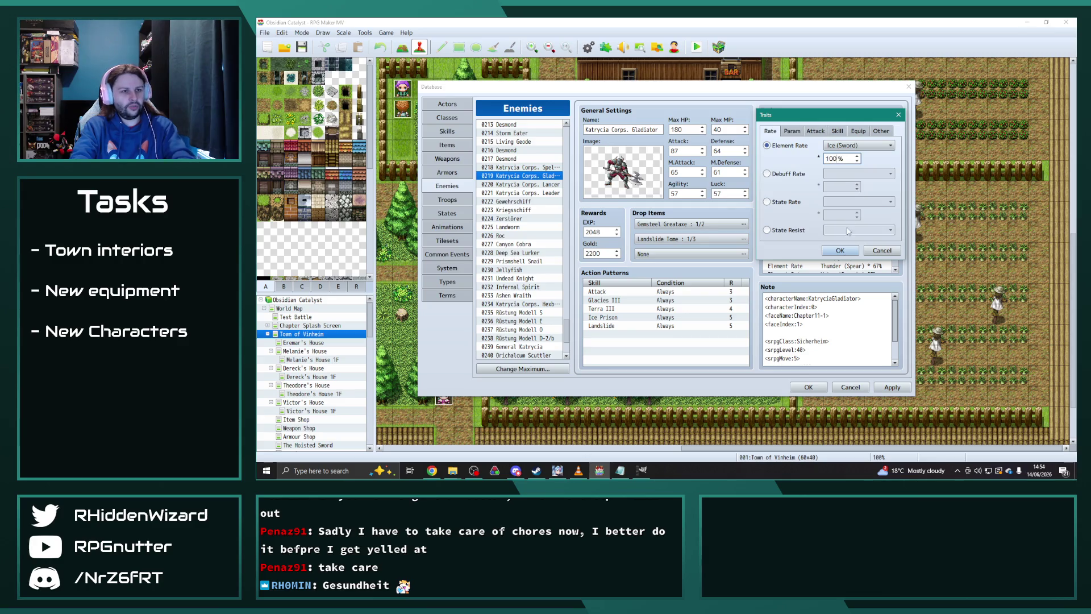
{"action": "key", "text": "Escape"}
{"action": "scroll", "coordinate": [850, 224], "scroll_direction": "down", "scroll_amount": 2}
{"action": "double_click", "coordinate": [847, 215]}
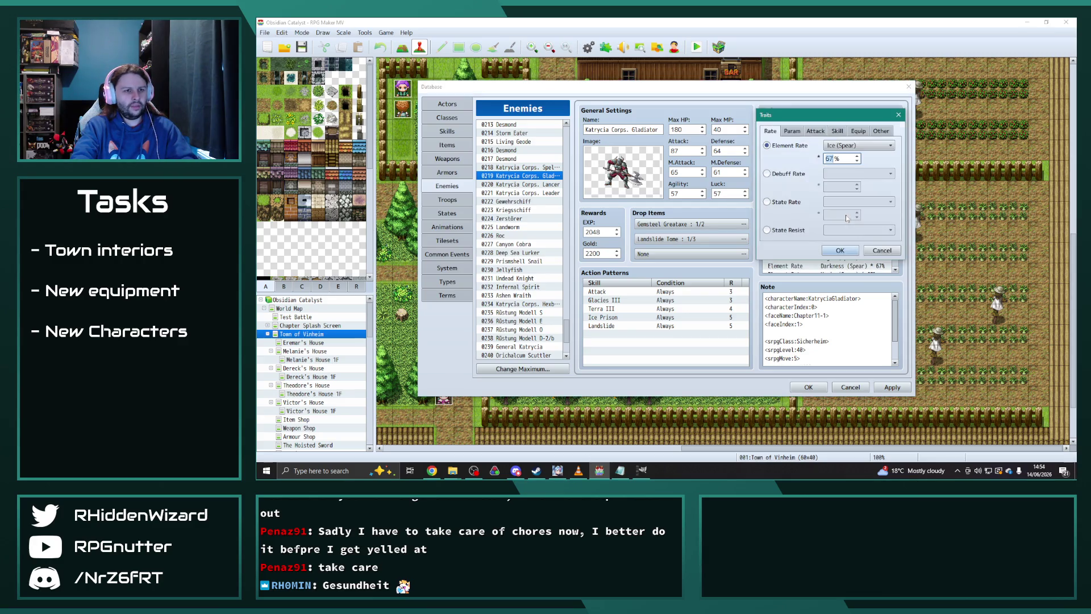
{"action": "left_click", "coordinate": [840, 258]}
- Duplicate the three Ice 50% traits and turn the first copy into Earth 50%
{"action": "left_click", "coordinate": [839, 258], "text": "shift"}
{"action": "key", "text": "ctrl+c"}
{"action": "key", "text": "ctrl+v"}
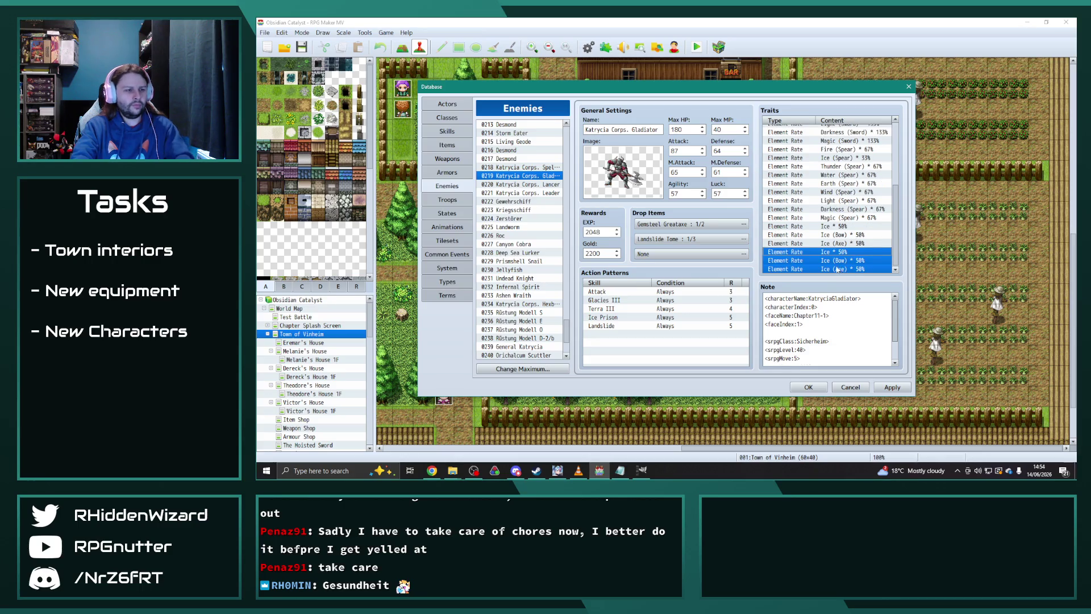
{"action": "double_click", "coordinate": [838, 270]}
{"action": "left_click", "coordinate": [846, 146]}
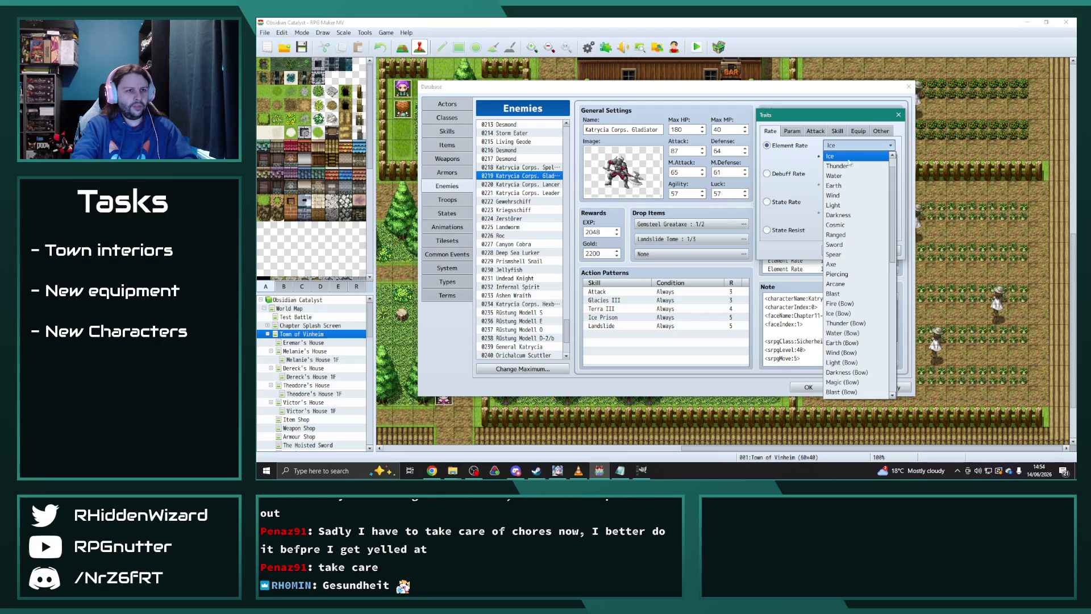
{"action": "left_click", "coordinate": [846, 186]}
{"action": "left_click", "coordinate": [847, 245]}
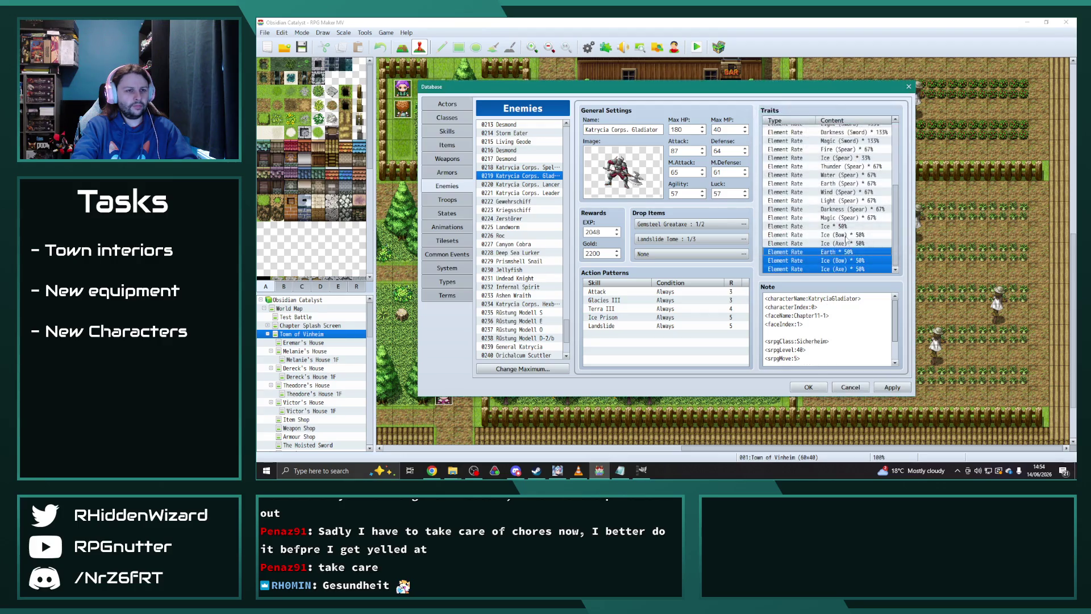
- Turn the remaining copies into Earth (Bow) 50% and Earth (Axe) 50%
{"action": "double_click", "coordinate": [840, 261]}
{"action": "left_click", "coordinate": [846, 146]}
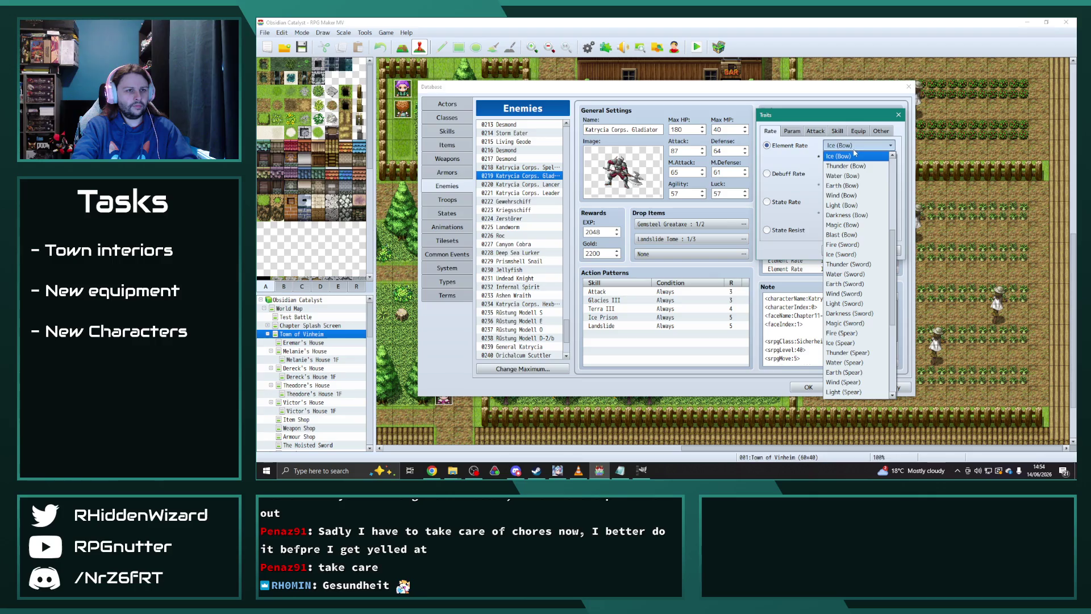
{"action": "left_click", "coordinate": [843, 192]}
{"action": "left_click", "coordinate": [840, 250]}
{"action": "double_click", "coordinate": [839, 260]}
{"action": "left_click", "coordinate": [857, 131]}
{"action": "key", "text": "Escape"}
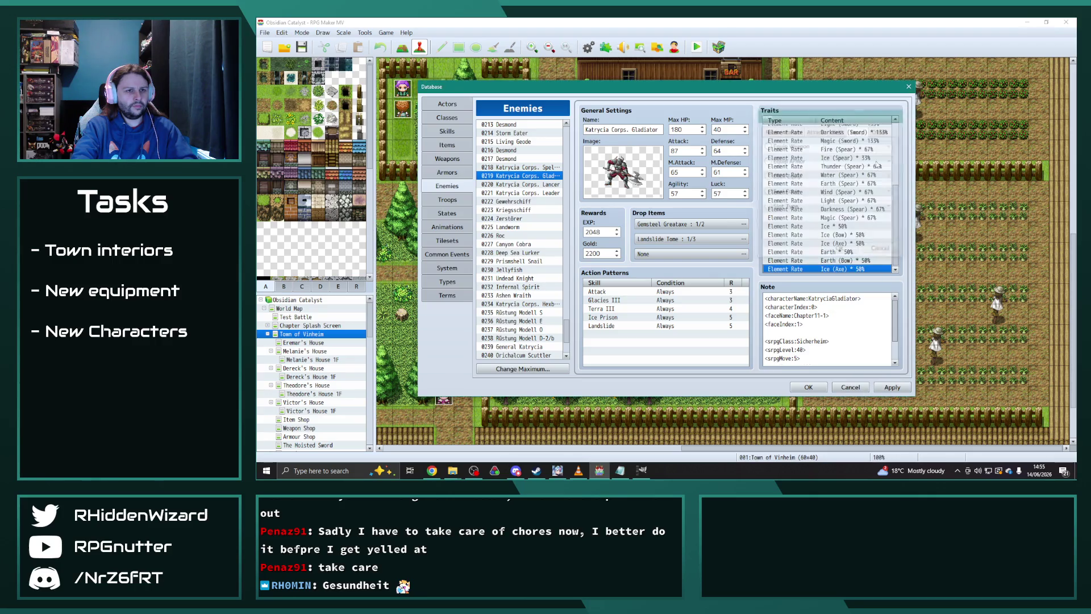
{"action": "double_click", "coordinate": [846, 269]}
{"action": "left_click", "coordinate": [858, 145]}
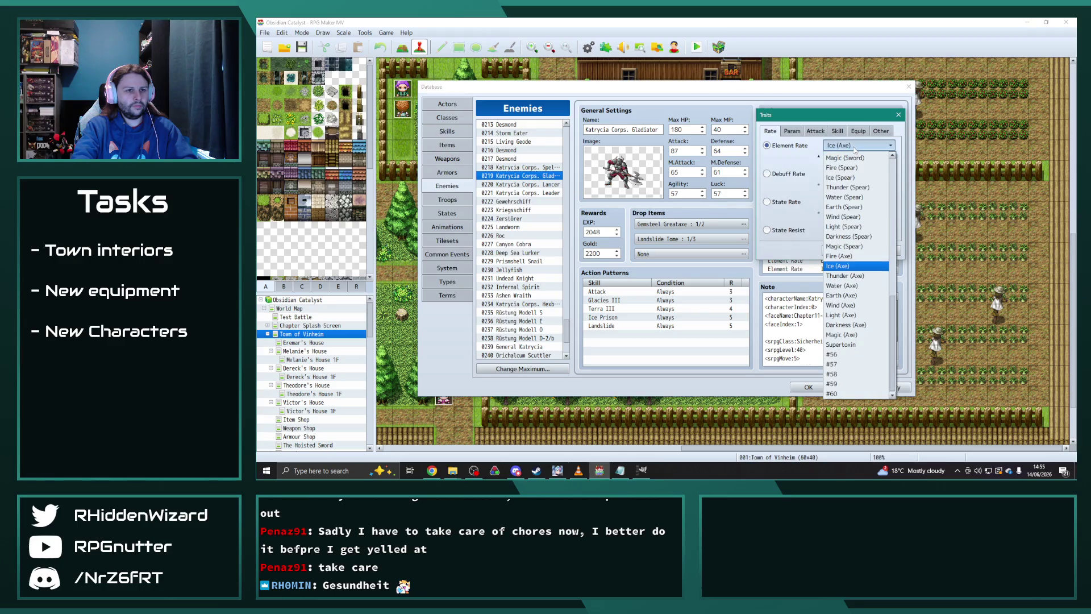
{"action": "left_click", "coordinate": [844, 295]}
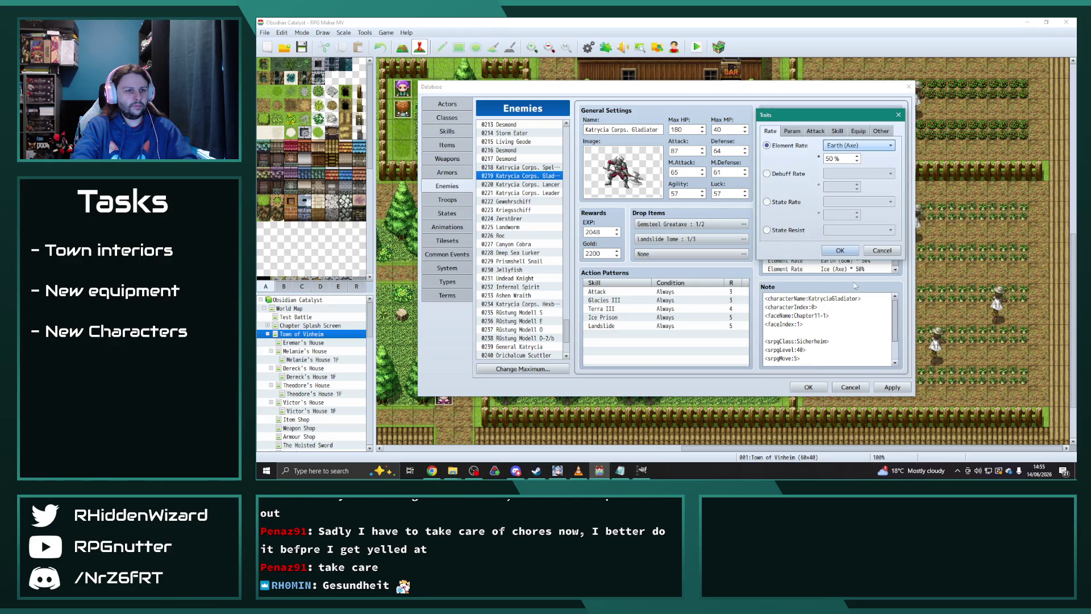
{"action": "left_click", "coordinate": [840, 251]}
- Set Earth (Sword) to 100% and Earth (Spear) to 33%
{"action": "scroll", "coordinate": [859, 254], "scroll_direction": "up", "scroll_amount": 2}
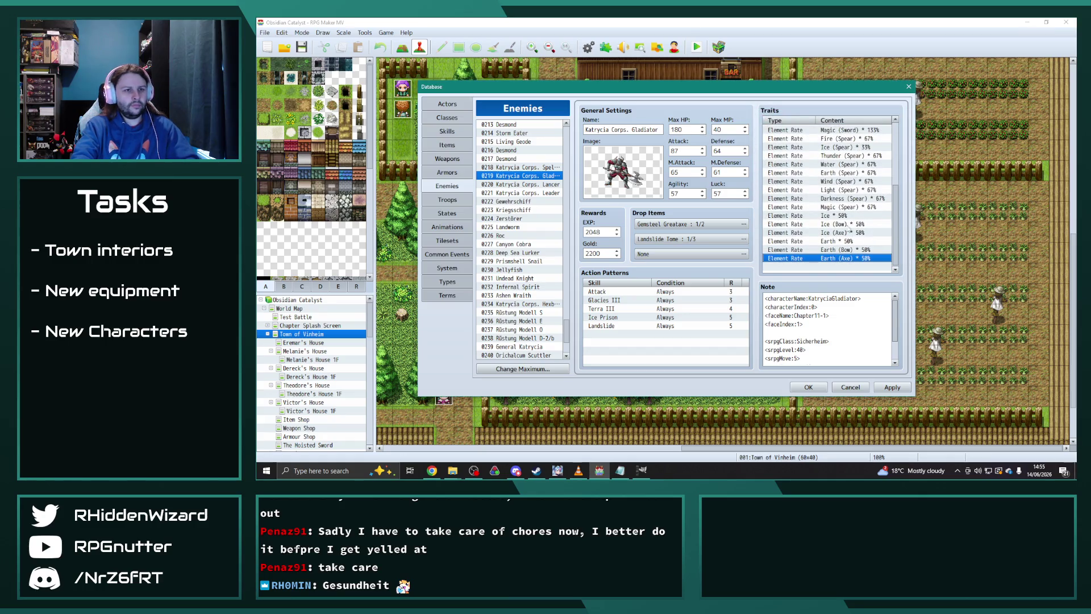
{"action": "scroll", "coordinate": [854, 248], "scroll_direction": "up", "scroll_amount": 3}
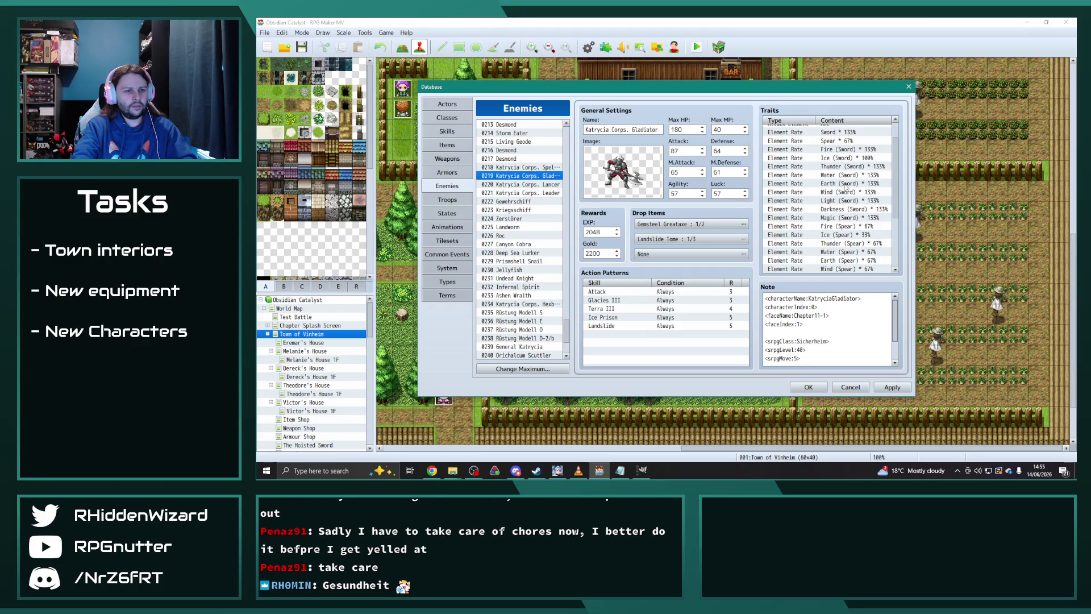
{"action": "double_click", "coordinate": [847, 184]}
{"action": "type", "text": "100"}
{"action": "left_click", "coordinate": [845, 250]}
{"action": "scroll", "coordinate": [848, 171], "scroll_direction": "down", "scroll_amount": 2}
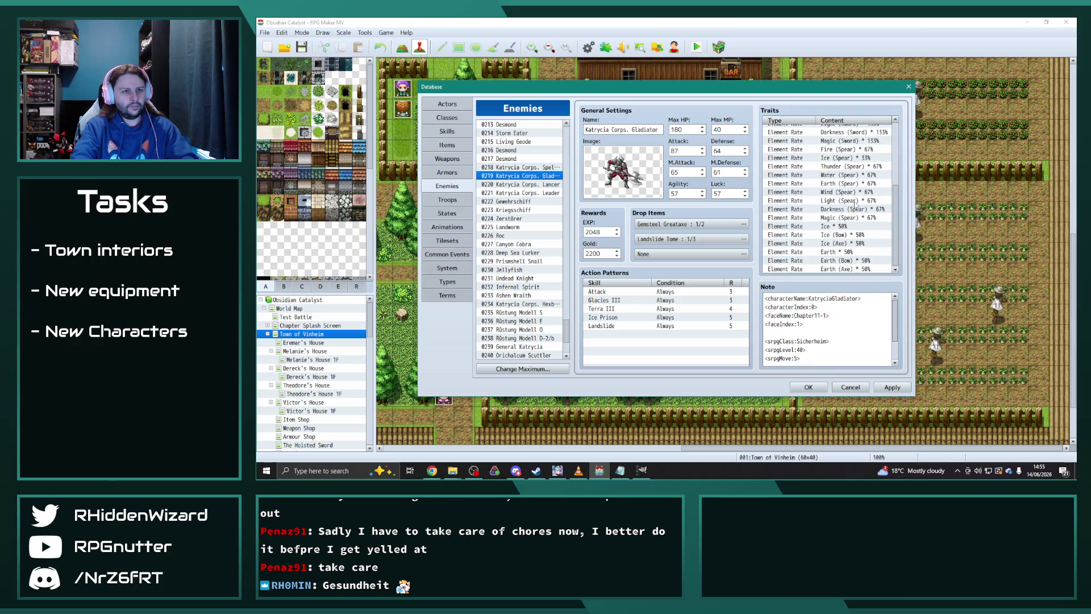
{"action": "double_click", "coordinate": [843, 218]}
{"action": "type", "text": "33"}
{"action": "left_click", "coordinate": [843, 251]}
- Select the six new Ice and Earth traits and switch to the Lancer enemy
{"action": "scroll", "coordinate": [845, 256], "scroll_direction": "down", "scroll_amount": 2}
{"action": "left_click", "coordinate": [841, 216]}
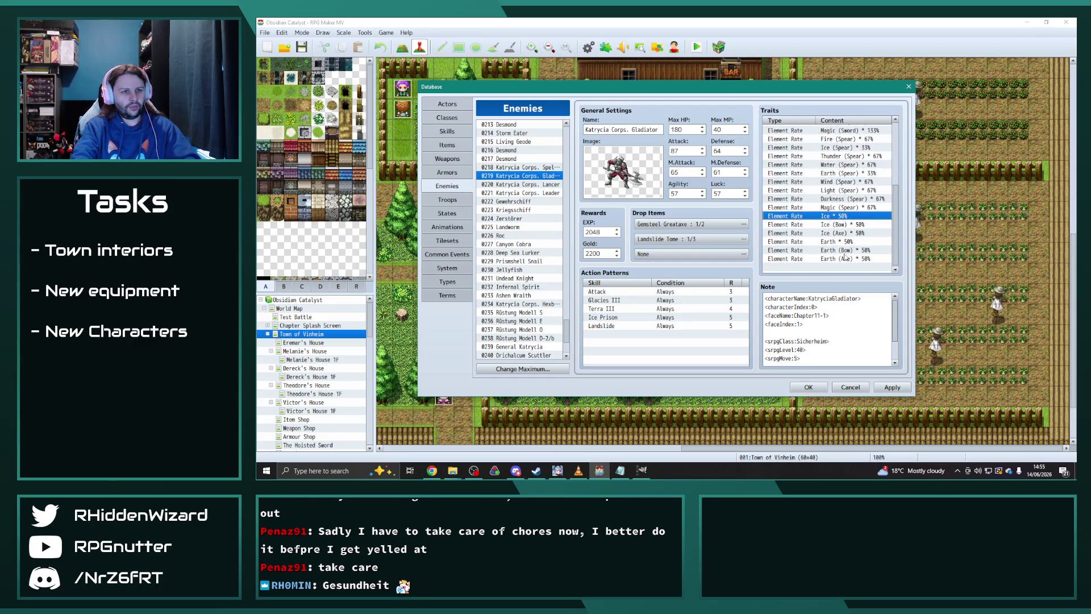
{"action": "left_click", "coordinate": [543, 184]}
{"action": "scroll", "coordinate": [824, 251], "scroll_direction": "down", "scroll_amount": 1}
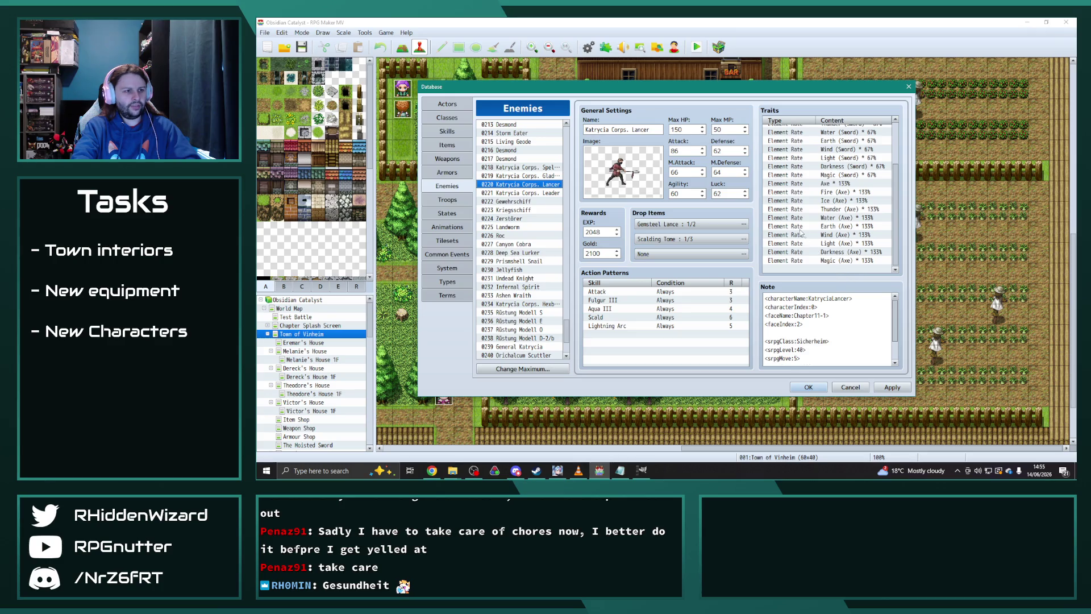
- Change the Lancer's pasted Ice 50% trait to Thunder 50%
{"action": "scroll", "coordinate": [838, 273], "scroll_direction": "down", "scroll_amount": 3}
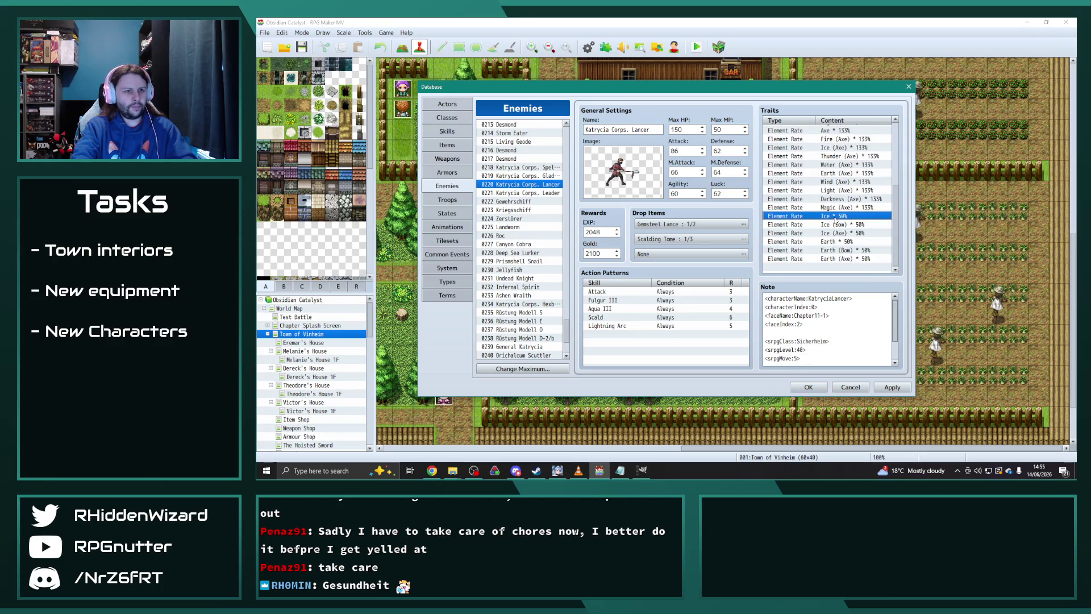
{"action": "double_click", "coordinate": [849, 168]}
{"action": "left_click", "coordinate": [858, 146]}
{"action": "left_click", "coordinate": [849, 168]}
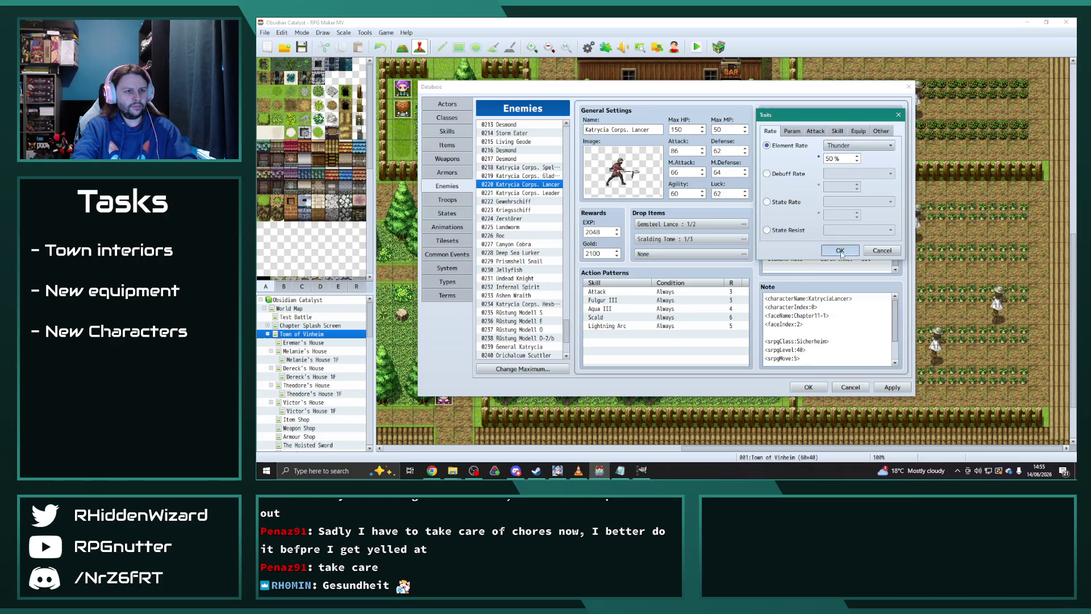
{"action": "left_click", "coordinate": [839, 250]}
- Change Ice (Bow) and Ice (Axe) to Thunder (Bow) and Thunder (Axe) at 50%
{"action": "left_click", "coordinate": [840, 240]}
{"action": "scroll", "coordinate": [839, 250], "scroll_direction": "up", "scroll_amount": 3}
{"action": "left_click", "coordinate": [841, 261]}
{"action": "double_click", "coordinate": [840, 261]}
{"action": "left_click", "coordinate": [858, 145]}
{"action": "left_click", "coordinate": [848, 164]}
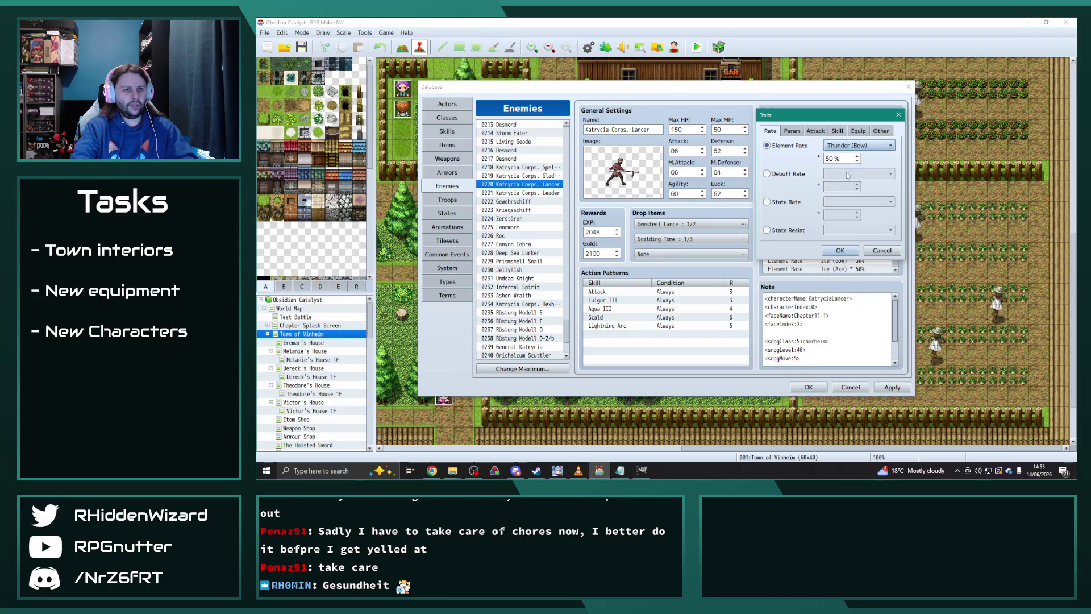
{"action": "left_click", "coordinate": [839, 250]}
{"action": "double_click", "coordinate": [840, 269]}
{"action": "left_click", "coordinate": [858, 146]}
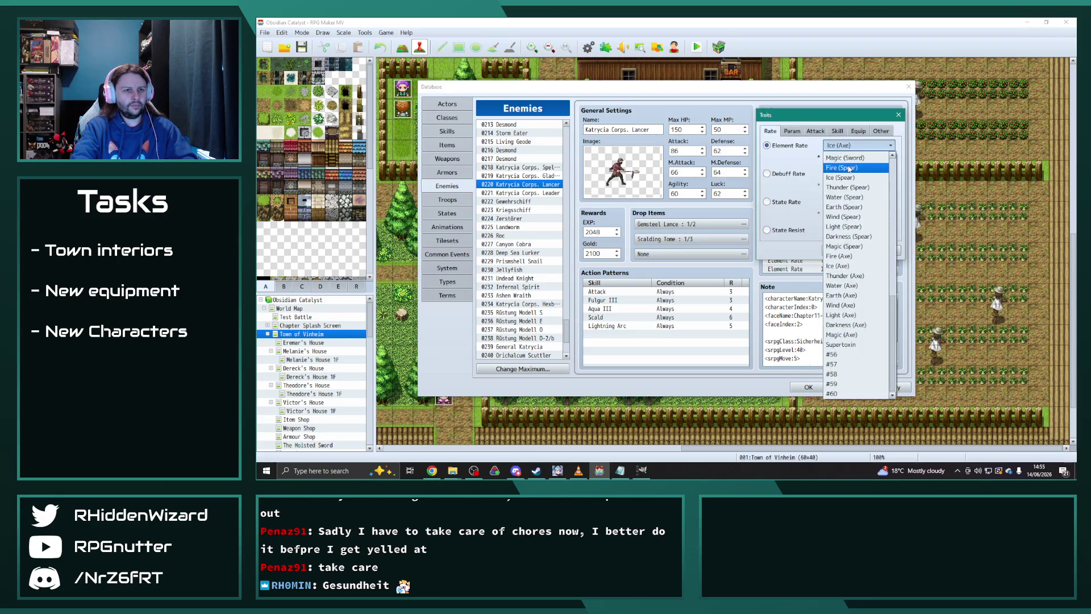
{"action": "left_click", "coordinate": [844, 275]}
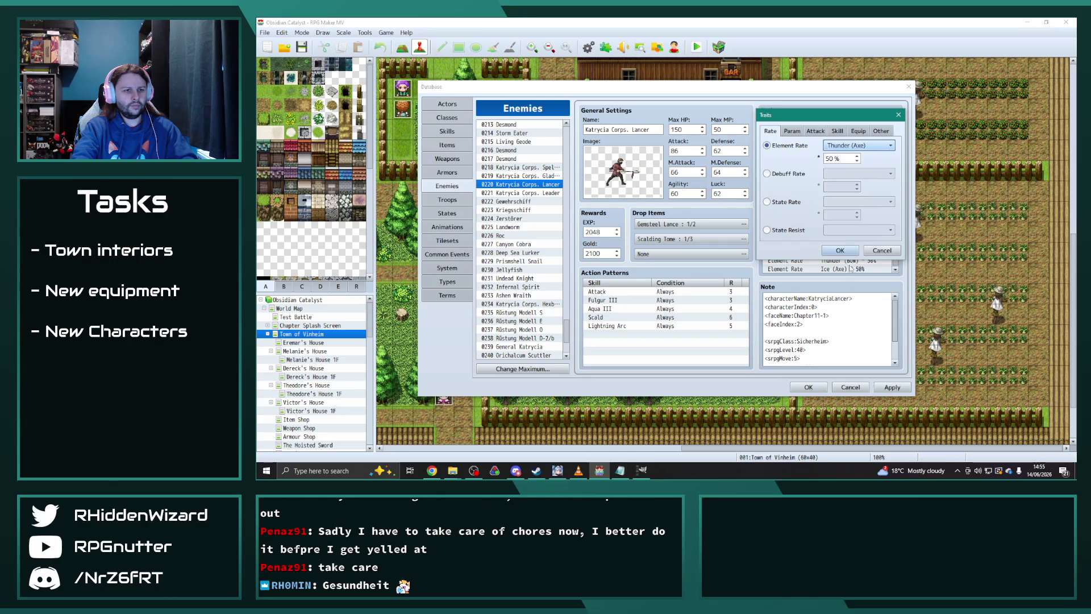
{"action": "left_click", "coordinate": [840, 250]}
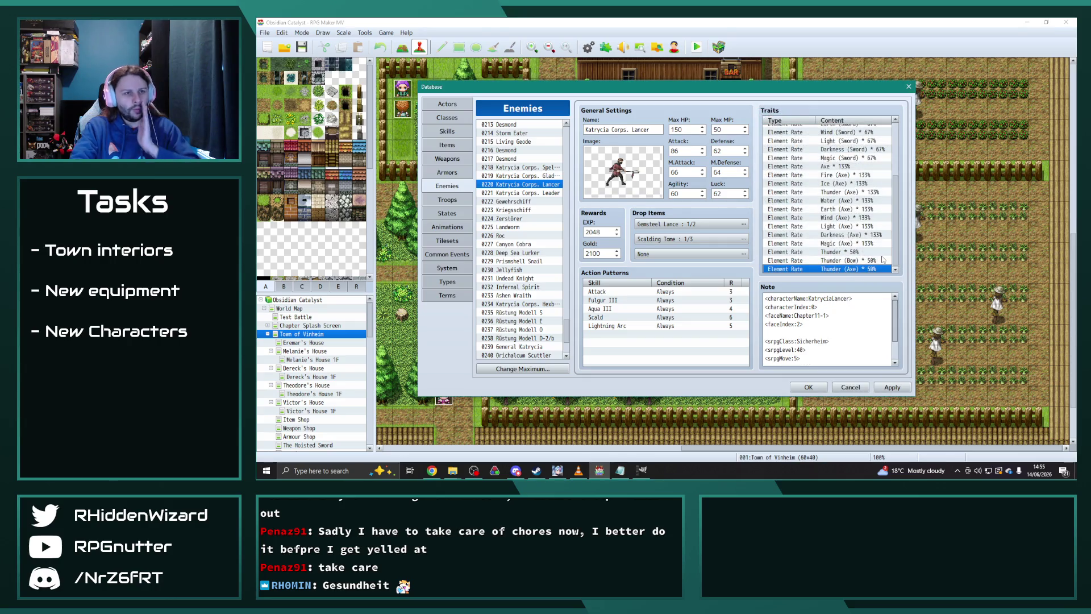
- Change the last Thunder (Axe) 50% trait to Thunder (Spear) 50%
{"action": "left_click", "coordinate": [530, 175]}
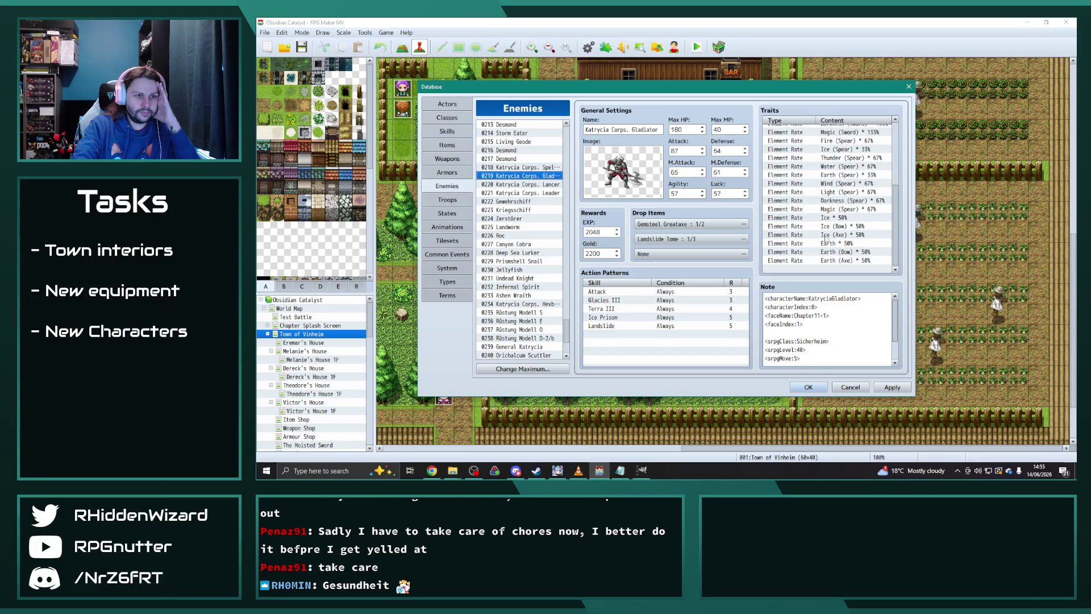
{"action": "scroll", "coordinate": [825, 238], "scroll_direction": "down", "scroll_amount": 2}
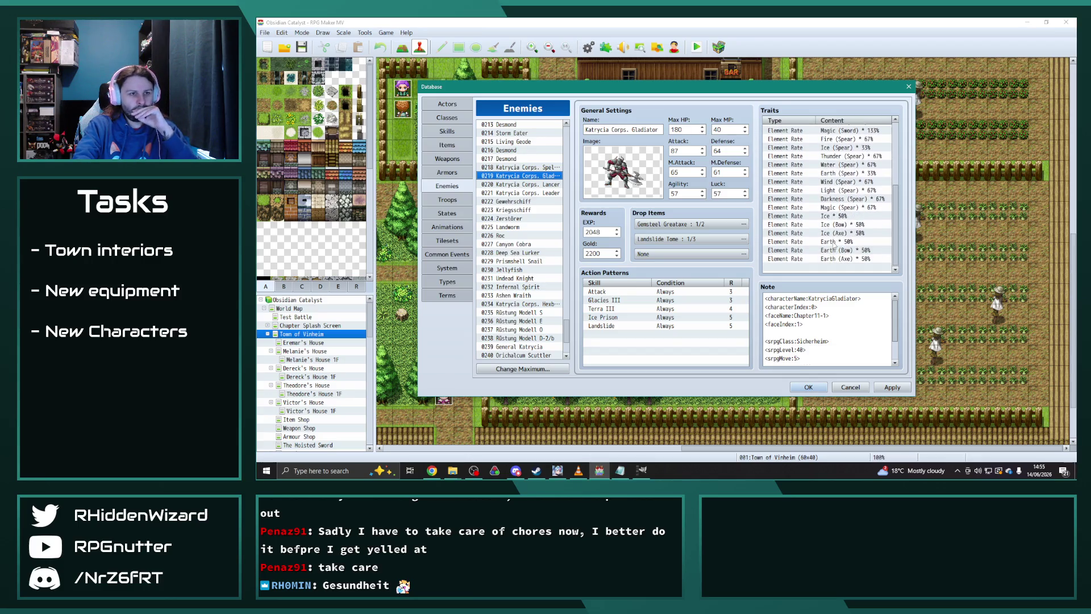
{"action": "left_click", "coordinate": [535, 184]}
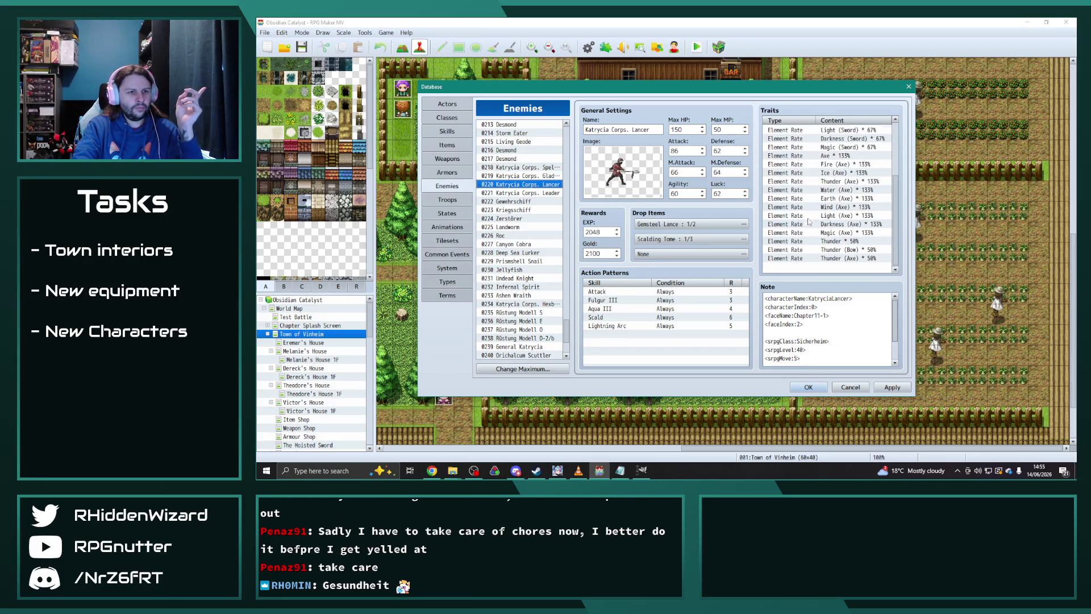
{"action": "left_click", "coordinate": [845, 258]}
{"action": "double_click", "coordinate": [845, 259]}
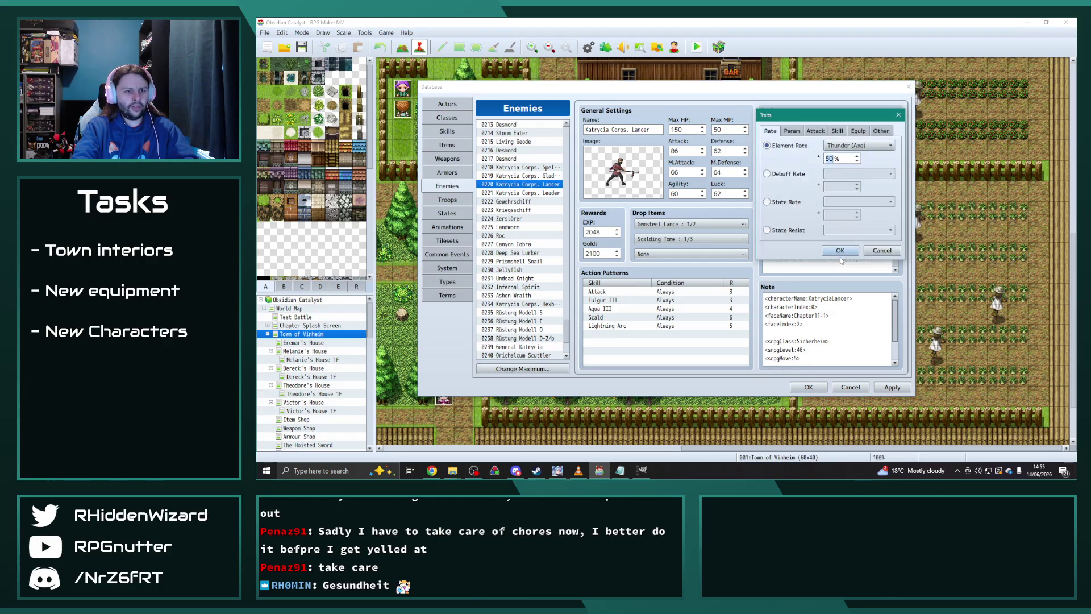
{"action": "left_click", "coordinate": [857, 145]}
{"action": "scroll", "coordinate": [859, 221], "scroll_direction": "up", "scroll_amount": 2}
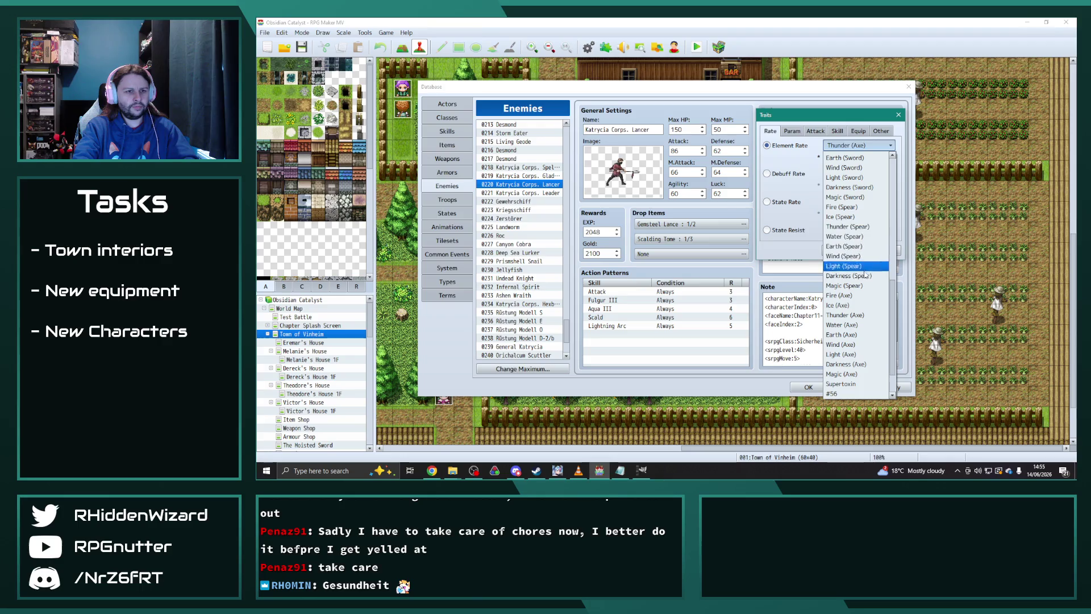
{"action": "left_click", "coordinate": [852, 226]}
{"action": "left_click", "coordinate": [842, 250]}
- Duplicate the three Thunder 50% traits and switch the first copy to Water
{"action": "left_click", "coordinate": [841, 241]}
{"action": "left_click", "coordinate": [845, 258], "text": "shift"}
{"action": "key", "text": "ctrl+c"}
{"action": "key", "text": "ctrl+v"}
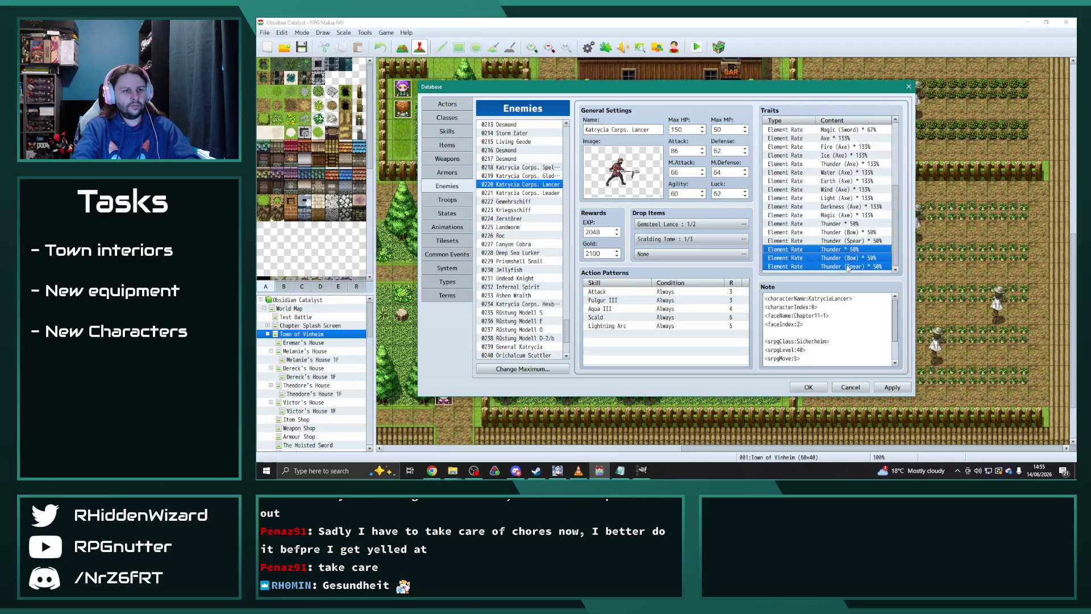
{"action": "left_click", "coordinate": [833, 267]}
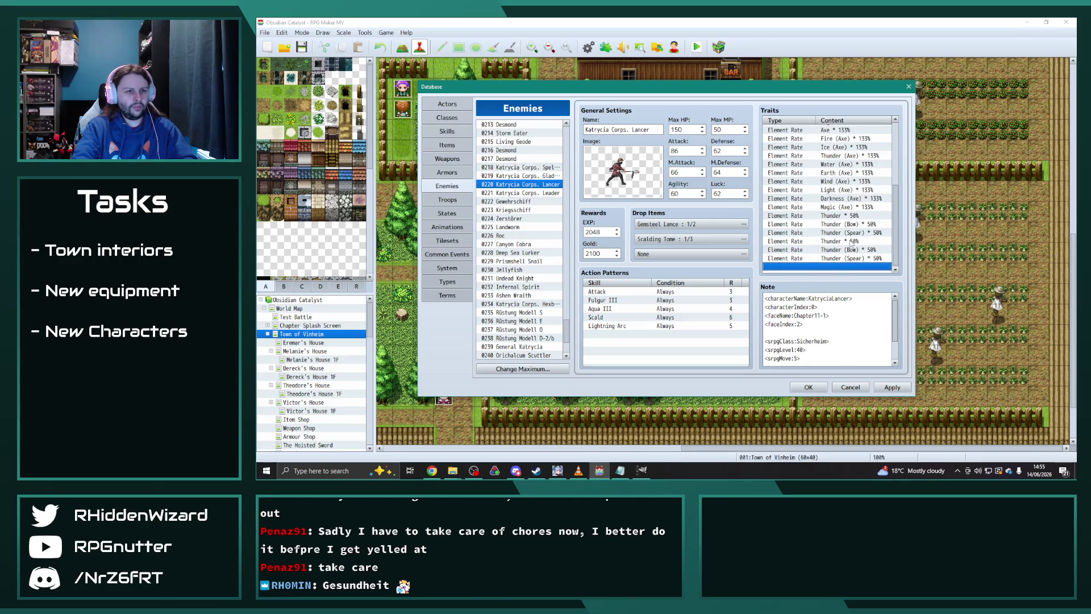
{"action": "double_click", "coordinate": [833, 267]}
{"action": "left_click", "coordinate": [848, 145]}
{"action": "left_click", "coordinate": [846, 313]}
{"action": "left_click", "coordinate": [840, 250]}
- Switch the other two copies to their Water variants, including Water (Spear) 50%
{"action": "double_click", "coordinate": [839, 245]}
{"action": "left_click", "coordinate": [847, 146]}
{"action": "left_click", "coordinate": [845, 322]}
{"action": "left_click", "coordinate": [840, 250]}
{"action": "double_click", "coordinate": [847, 245]}
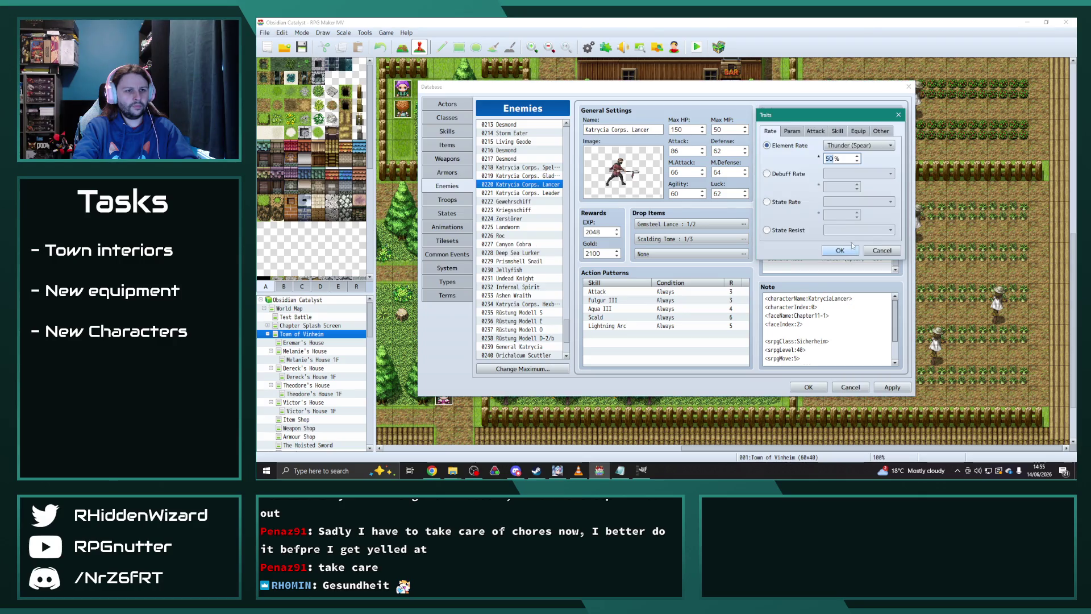
{"action": "left_click", "coordinate": [855, 146]}
{"action": "left_click", "coordinate": [850, 198]}
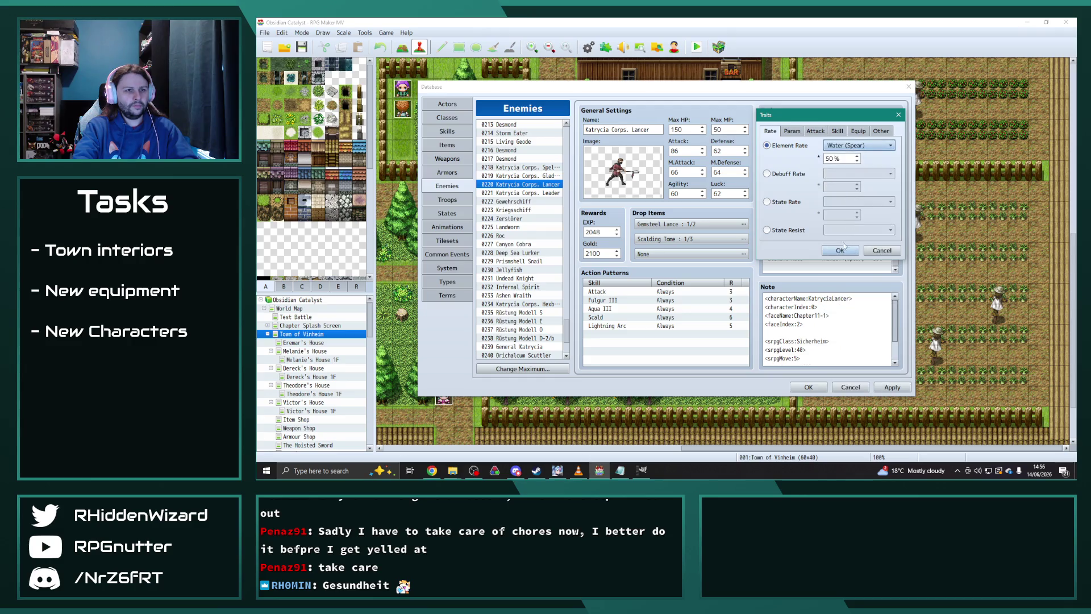
{"action": "left_click", "coordinate": [844, 250]}
- Set Thunder (Sword) to 33% and Thunder (Axe) to 100%
{"action": "scroll", "coordinate": [847, 171], "scroll_direction": "up", "scroll_amount": 6}
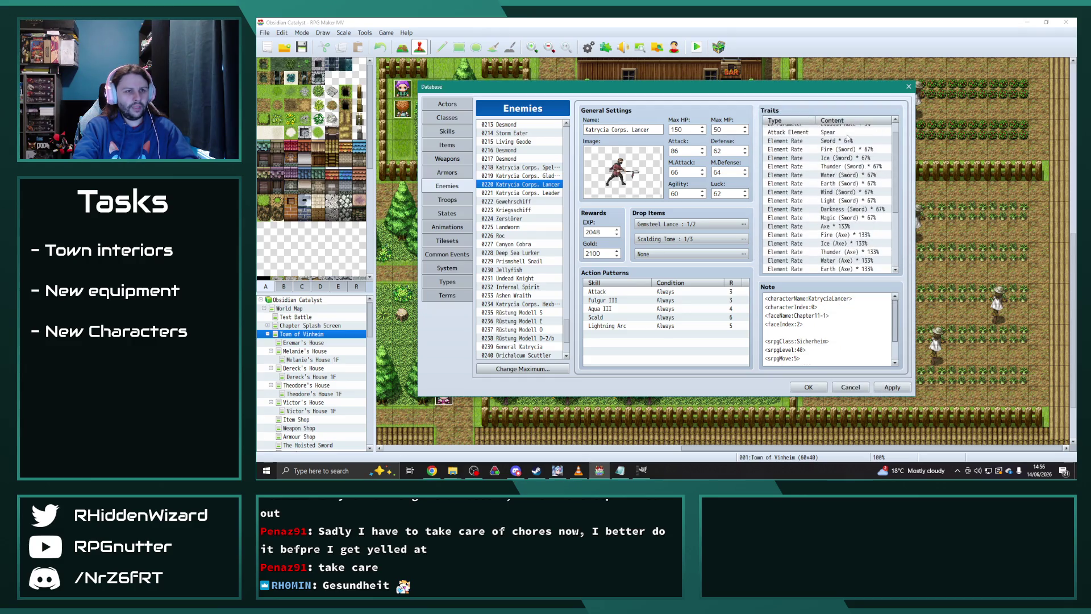
{"action": "double_click", "coordinate": [845, 169]}
{"action": "type", "text": "33"}
{"action": "key", "text": "Return"}
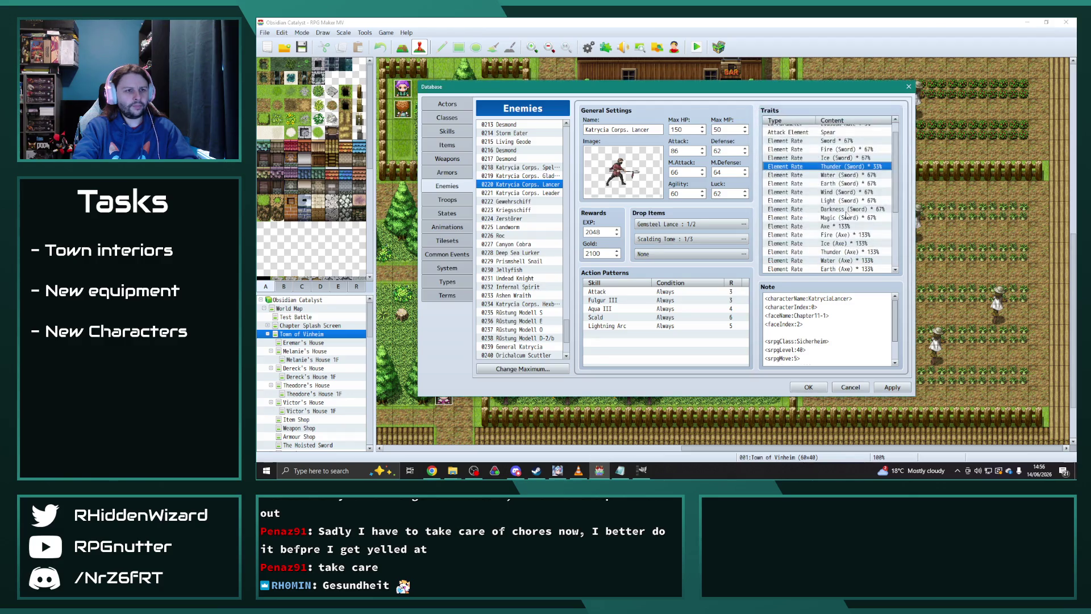
{"action": "double_click", "coordinate": [846, 252]}
{"action": "type", "text": "100"}
- Set Water (Sword) to 33% and Water (Axe) to 100%, then apply the changes
{"action": "double_click", "coordinate": [845, 179]}
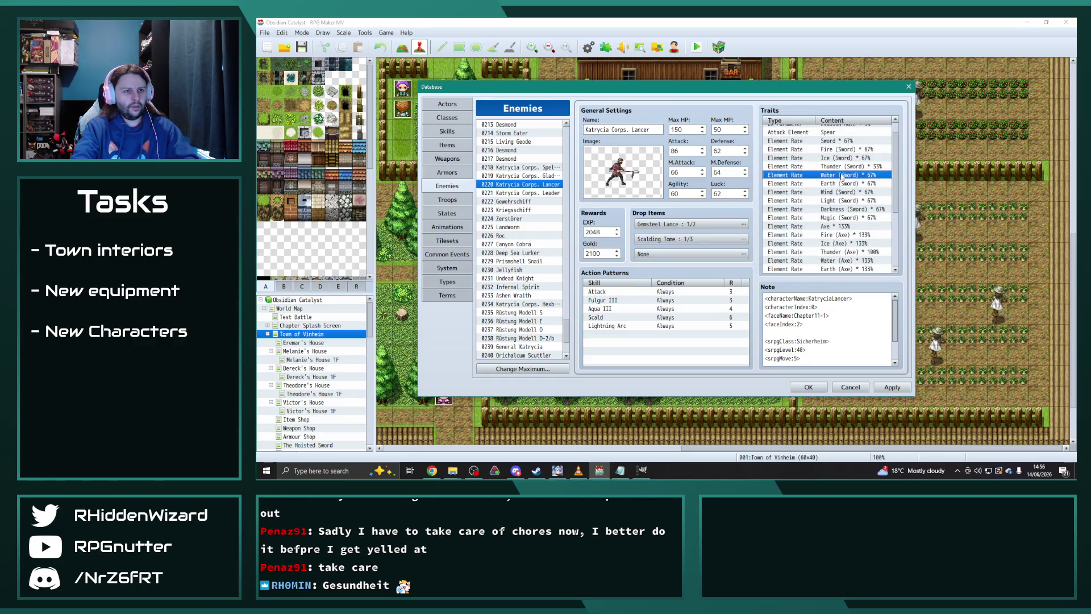
{"action": "type", "text": "33"}
{"action": "left_click", "coordinate": [845, 255]}
{"action": "double_click", "coordinate": [850, 261]}
{"action": "type", "text": "100"}
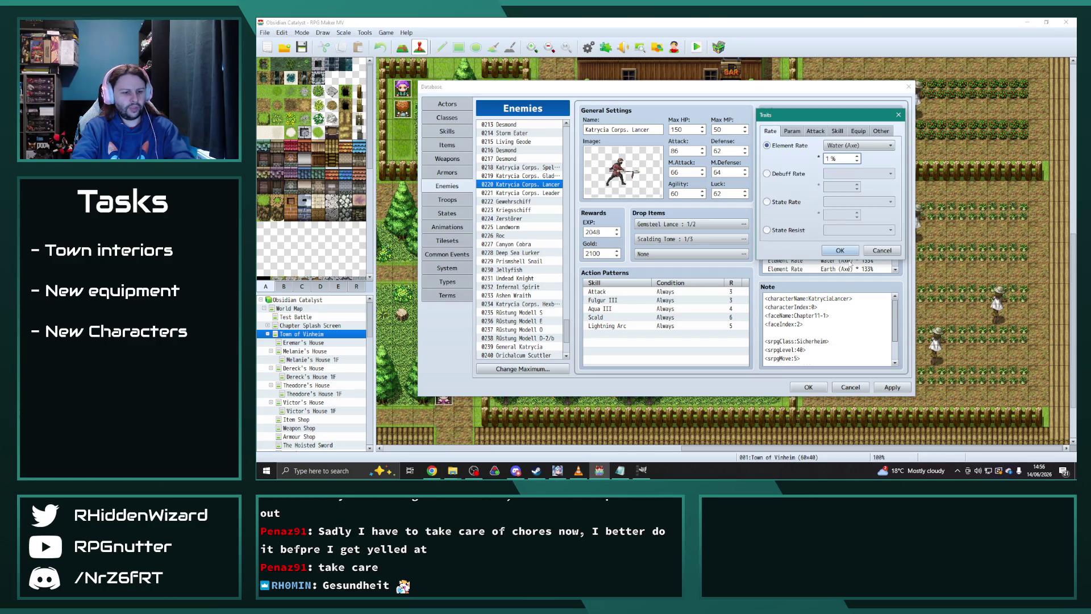
{"action": "left_click", "coordinate": [846, 250]}
{"action": "scroll", "coordinate": [847, 248], "scroll_direction": "down", "scroll_amount": 3}
{"action": "left_click", "coordinate": [890, 387]}
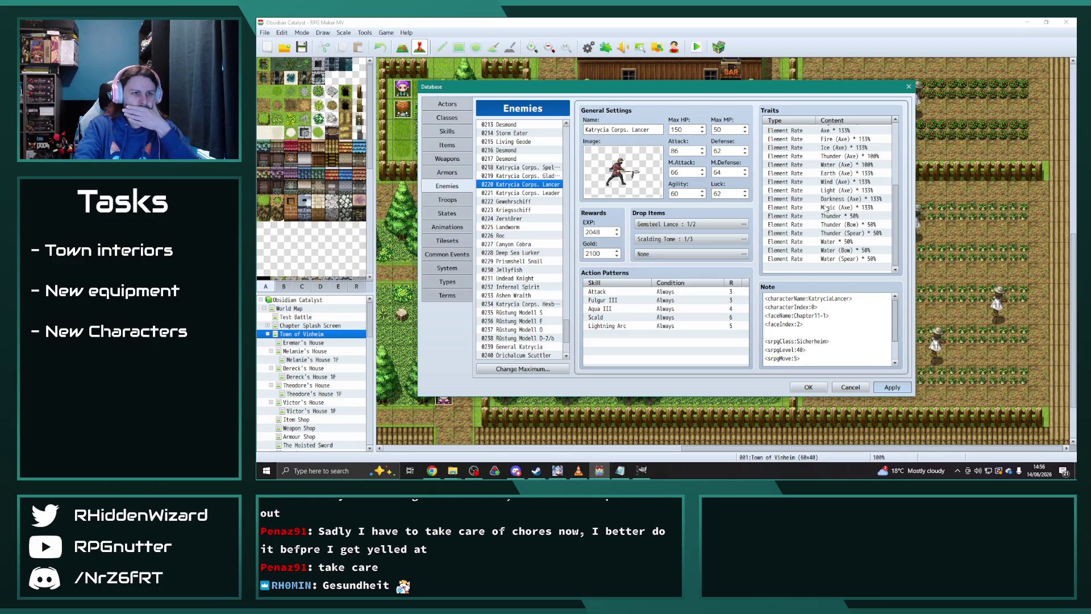
{"action": "left_click", "coordinate": [513, 235]}
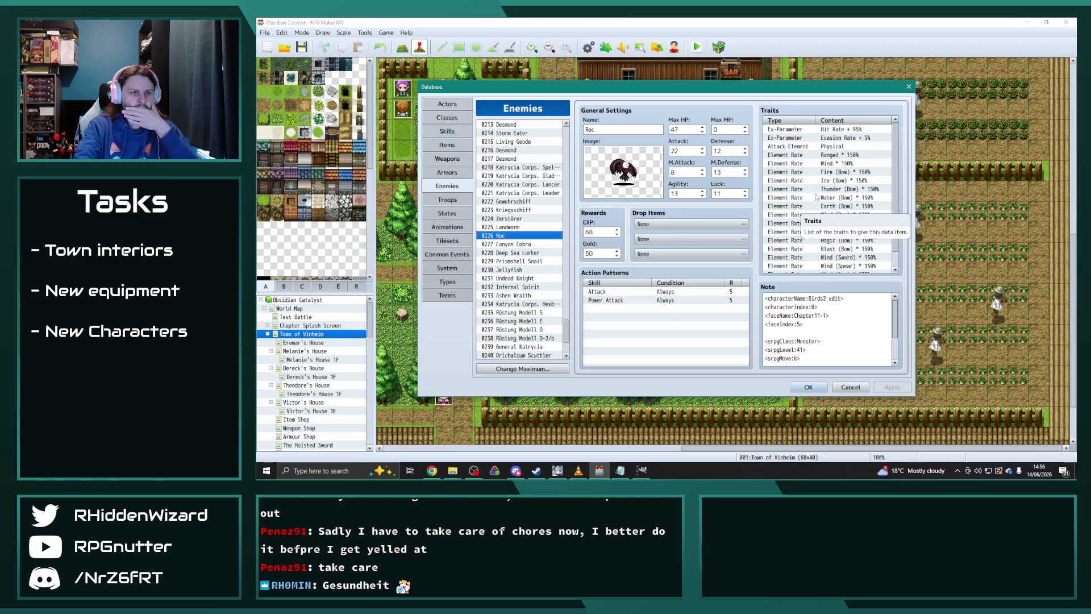
- Delete the Deep Sea Lurker's element-rate traits from Ranged down to Thunder (Axe)
{"action": "scroll", "coordinate": [866, 217], "scroll_direction": "down", "scroll_amount": 1}
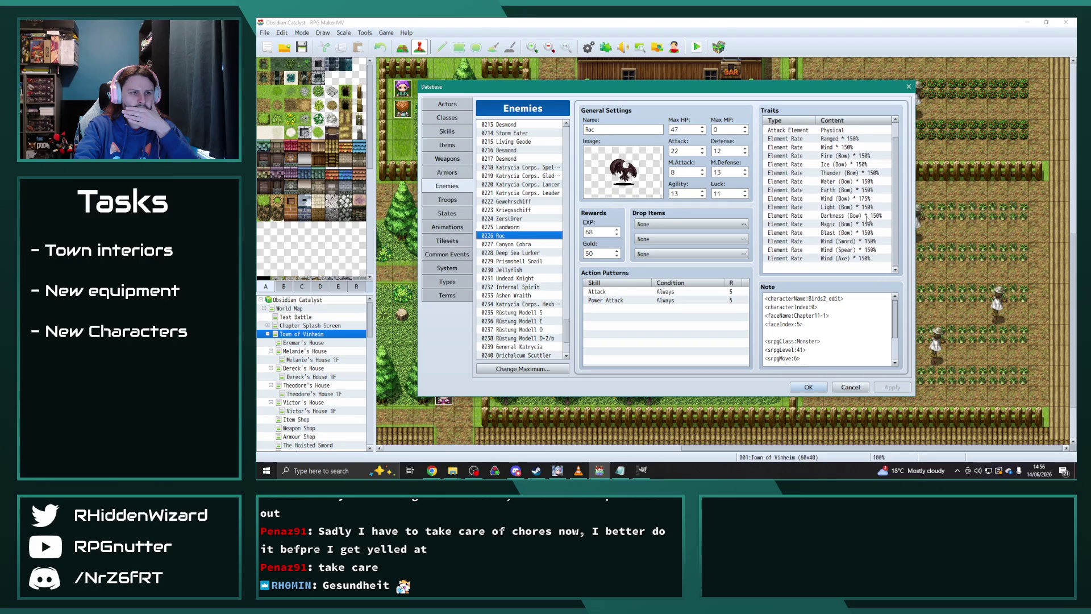
{"action": "left_click", "coordinate": [515, 245]}
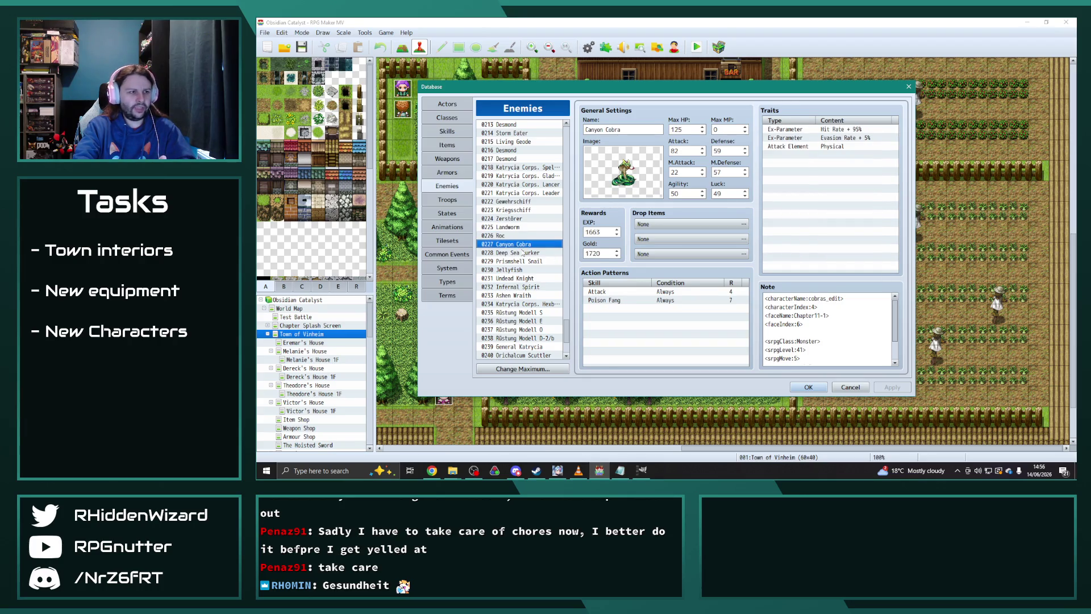
{"action": "left_click", "coordinate": [522, 253]}
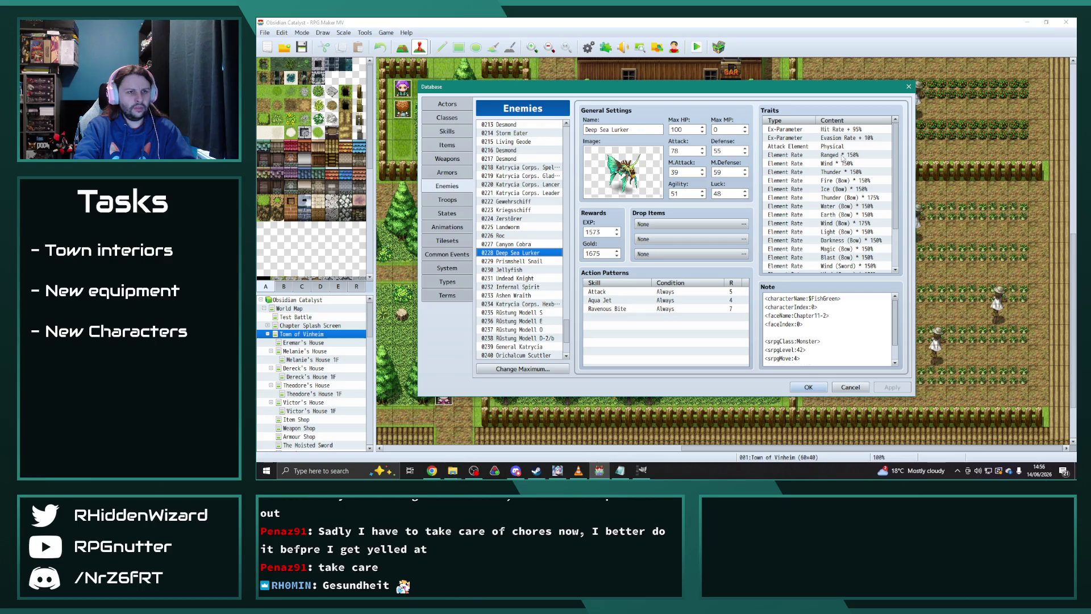
{"action": "left_click_drag", "start_coordinate": [840, 156], "coordinate": [854, 259]}
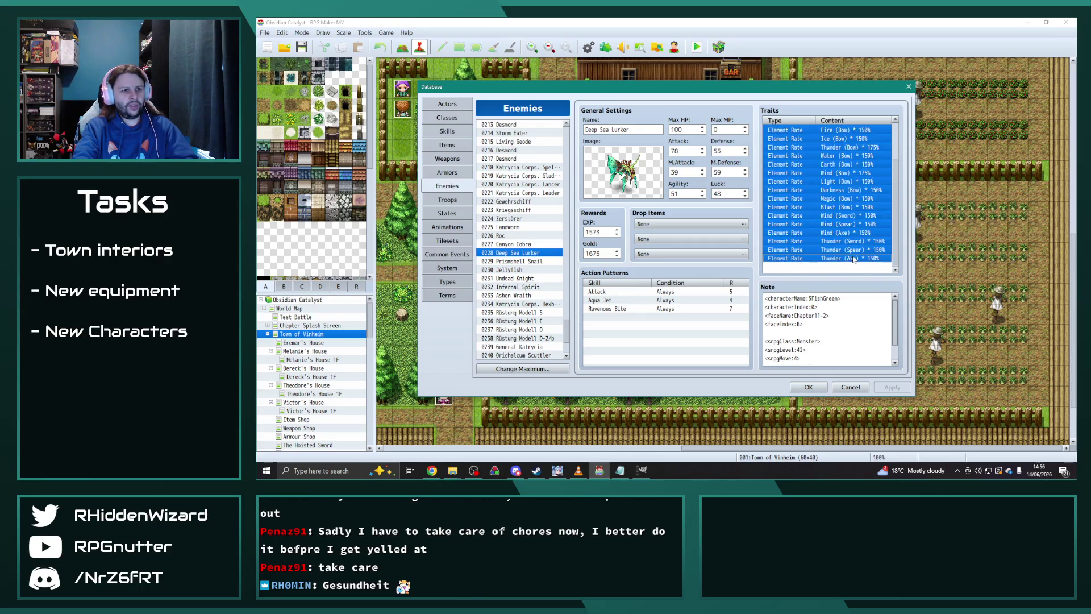
{"action": "key", "text": "Delete"}
- Delete the Jellyfish's element-rate traits, then open the Undead Knight
{"action": "left_click", "coordinate": [544, 261]}
{"action": "left_click", "coordinate": [833, 158]}
{"action": "left_click", "coordinate": [861, 250], "text": "shift"}
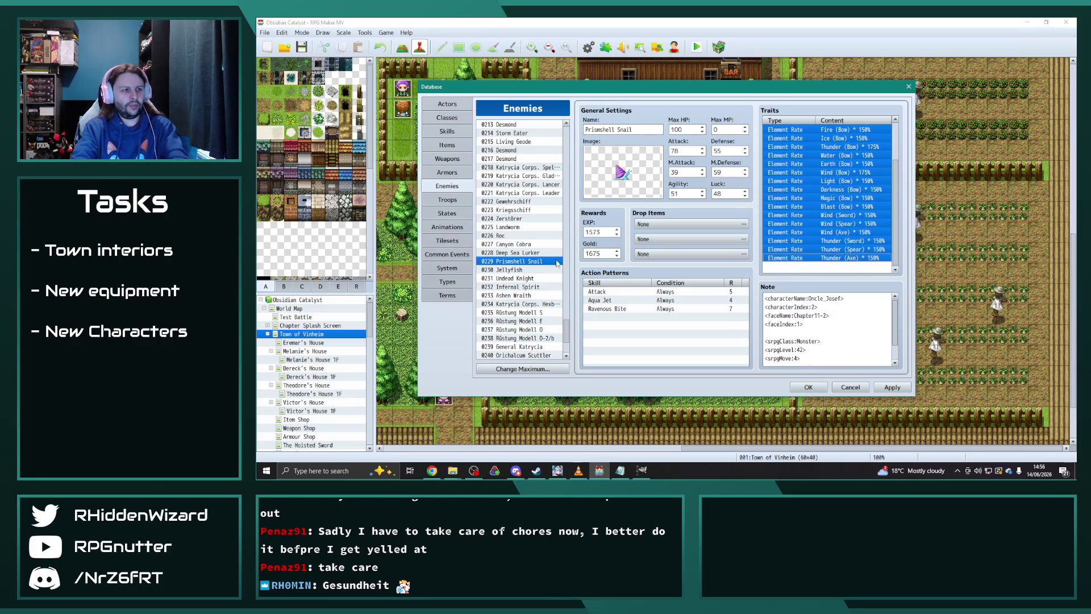
{"action": "left_click", "coordinate": [511, 270]}
{"action": "left_click", "coordinate": [841, 157]}
{"action": "scroll", "coordinate": [852, 239], "scroll_direction": "down", "scroll_amount": 5}
{"action": "left_click", "coordinate": [852, 260], "text": "shift"}
{"action": "key", "text": "Delete"}
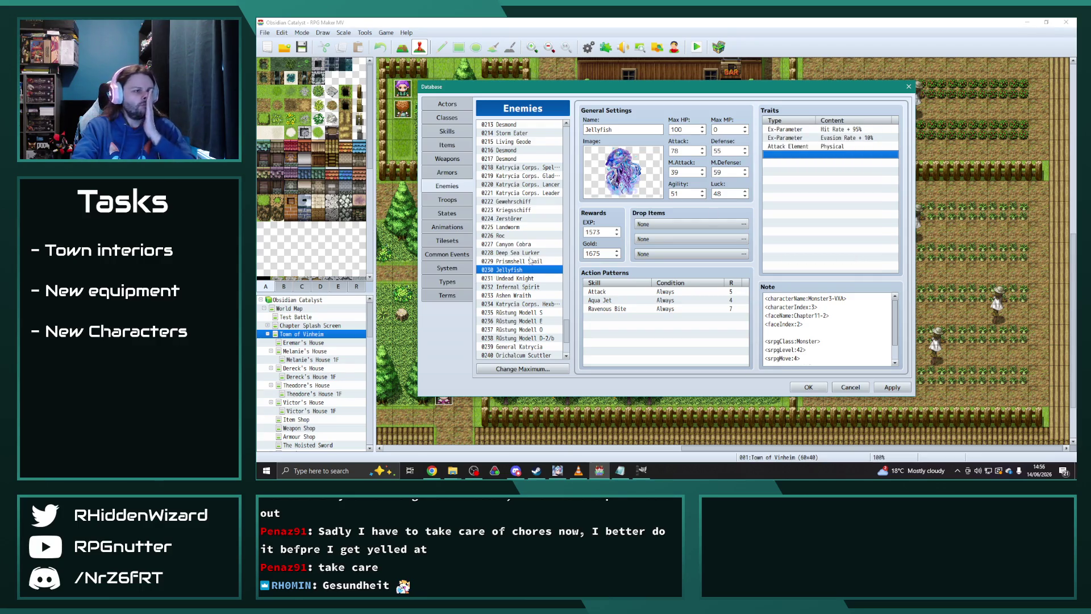
{"action": "left_click", "coordinate": [527, 253]}
{"action": "left_click", "coordinate": [517, 278]}
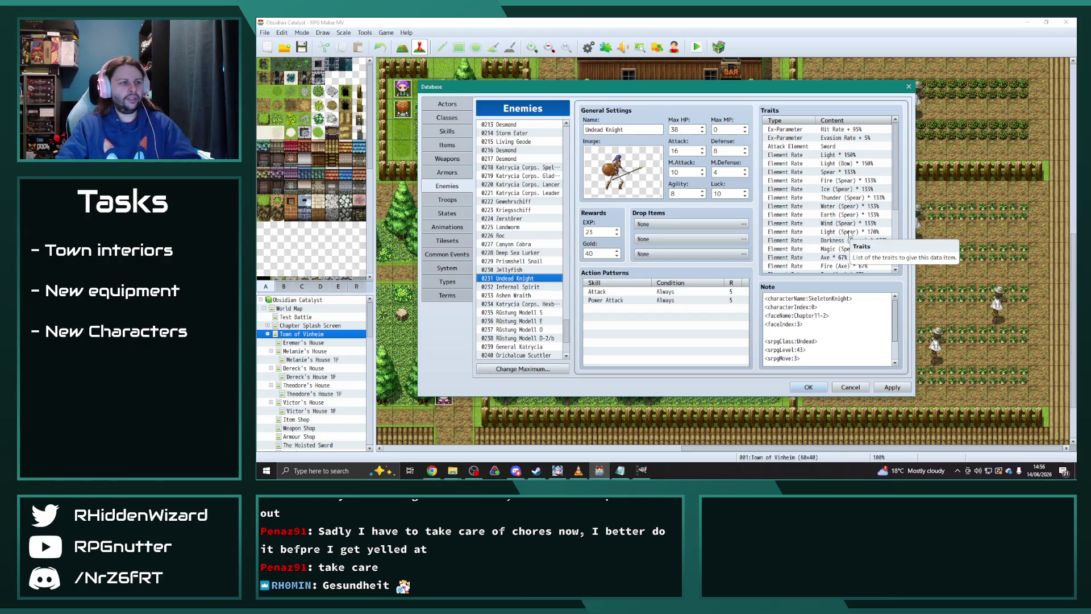
- Select and copy all of the Skeletal Guard's traits
{"action": "scroll", "coordinate": [563, 233], "scroll_direction": "up", "scroll_amount": 11}
{"action": "scroll", "coordinate": [565, 170], "scroll_direction": "up", "scroll_amount": 20}
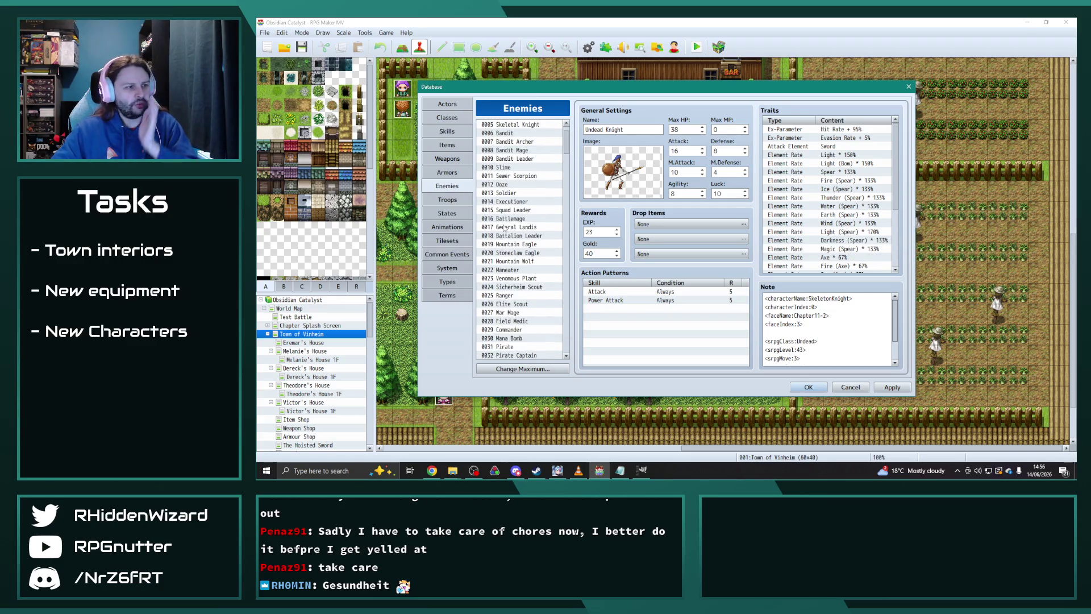
{"action": "scroll", "coordinate": [534, 267], "scroll_direction": "down", "scroll_amount": 8}
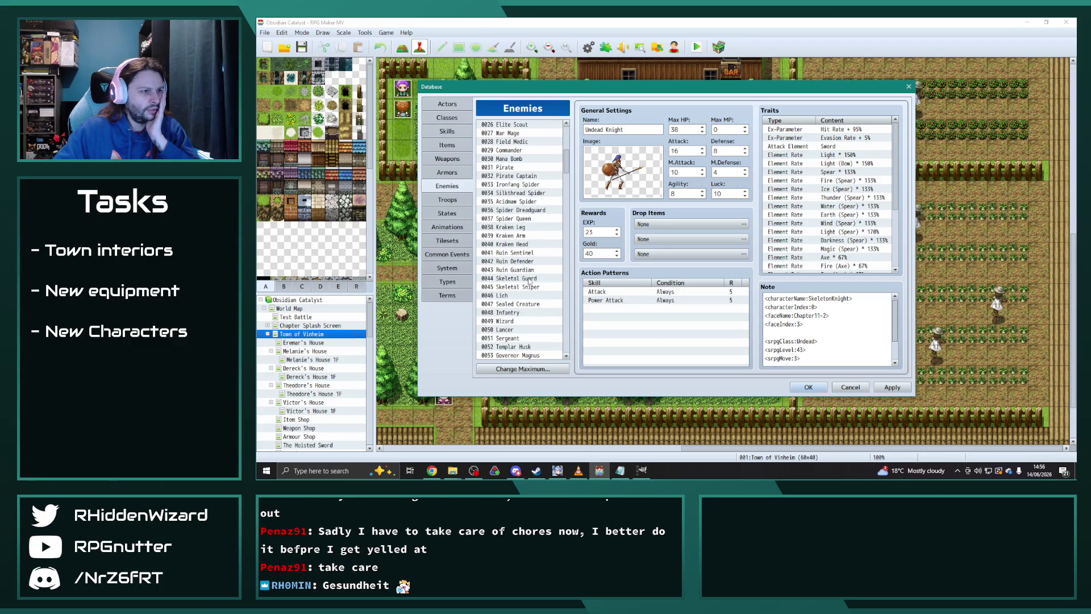
{"action": "left_click", "coordinate": [529, 279]}
{"action": "left_click", "coordinate": [856, 206]}
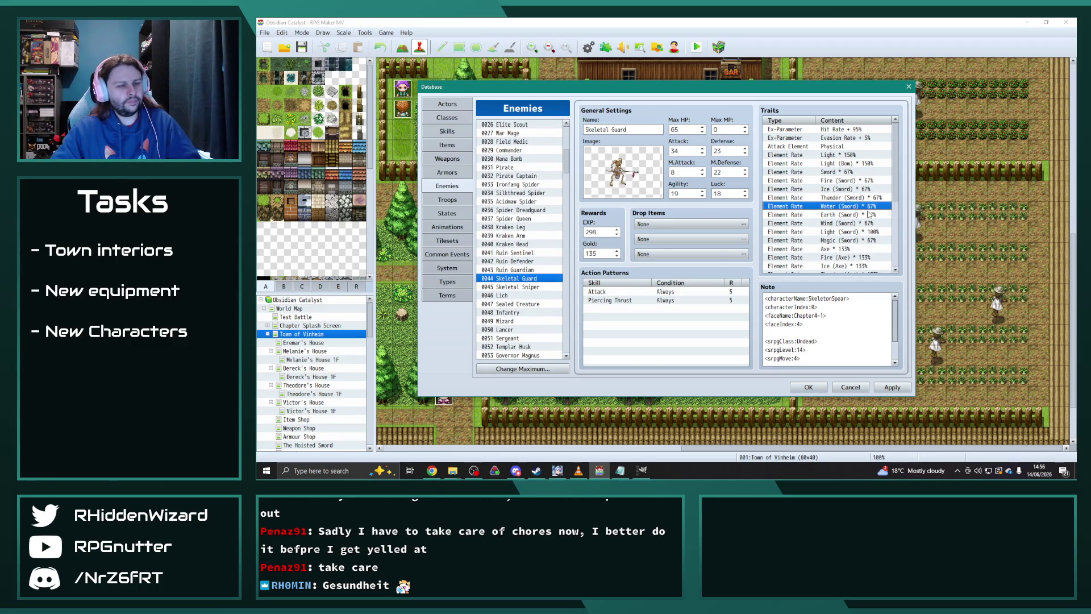
{"action": "key", "text": "ctrl+a"}
{"action": "left_click_drag", "start_coordinate": [566, 162], "coordinate": [582, 351]}
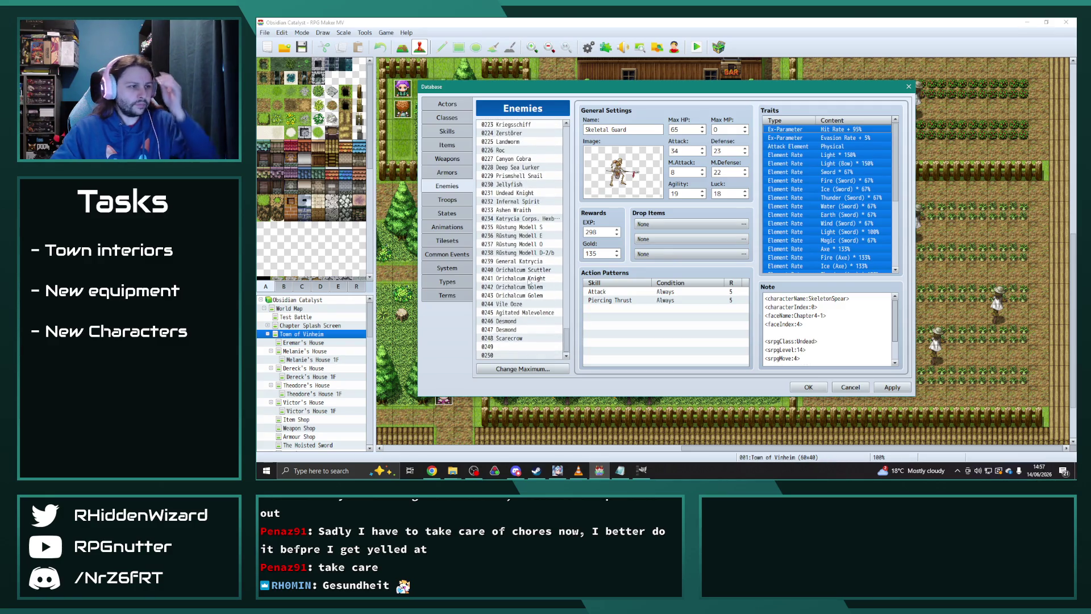
- Paste the copied traits over all of the Undead Knight's traits
{"action": "left_click", "coordinate": [530, 193]}
{"action": "left_click", "coordinate": [813, 215]}
{"action": "key", "text": "ctrl+a"}
{"action": "key", "text": "ctrl+v"}
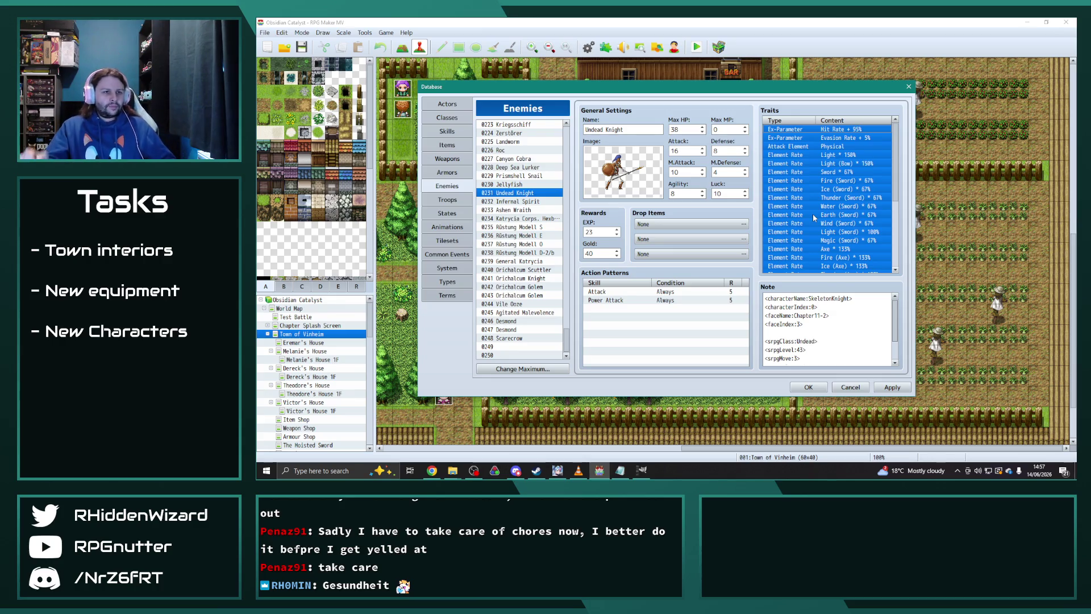
- Bring up the Infernal Spirit, with its Spear 133%, Axe 67% and Poison resist traits
{"action": "left_click", "coordinate": [518, 201]}
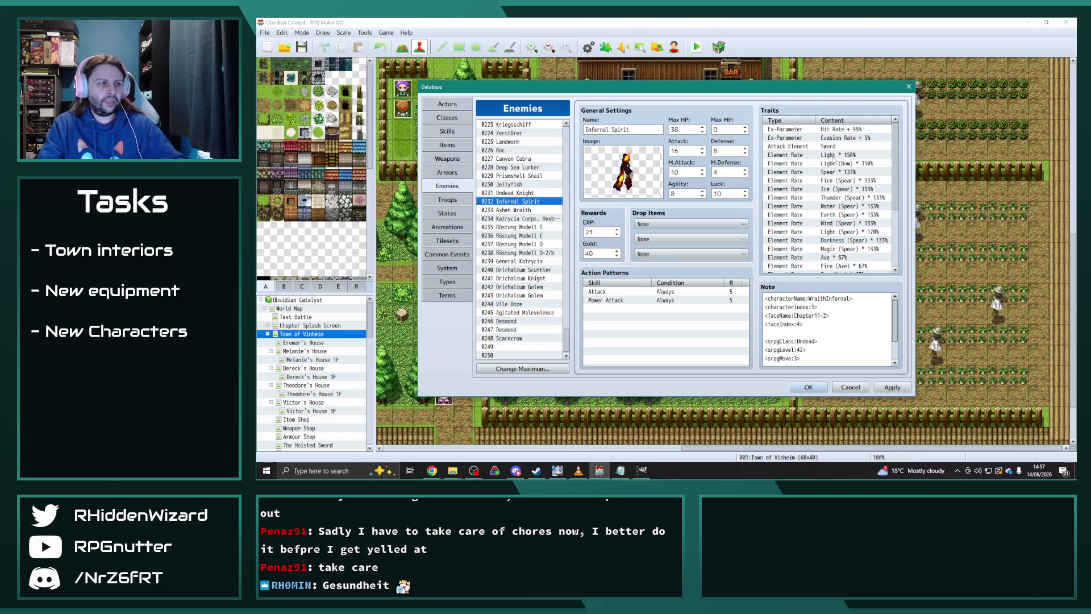
{"action": "left_click", "coordinate": [523, 209]}
{"action": "left_click", "coordinate": [520, 202]}
{"action": "scroll", "coordinate": [840, 161], "scroll_direction": "down", "scroll_amount": 4}
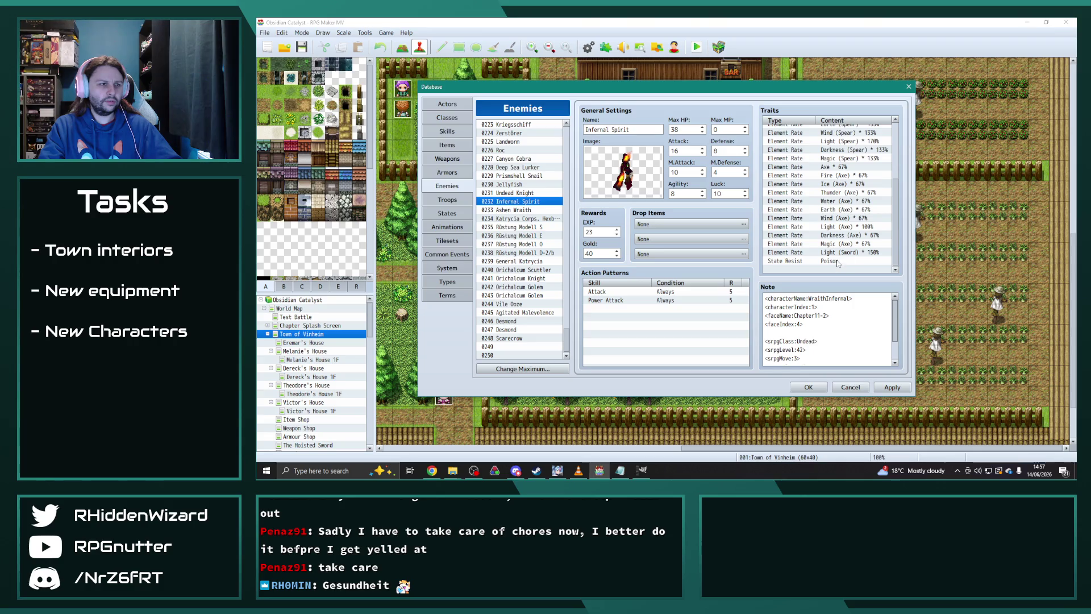
- Delete the Infernal Spirit's element-rate traits and change its attack element to Physical
{"action": "left_click", "coordinate": [848, 252], "text": "shift"}
{"action": "key", "text": "Delete"}
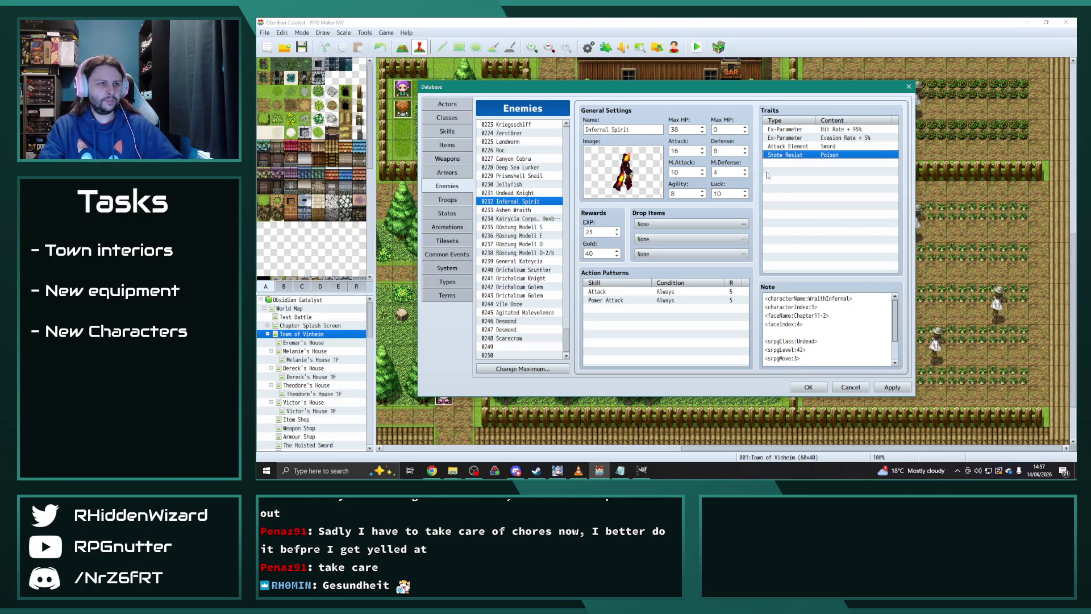
{"action": "left_click", "coordinate": [823, 147]}
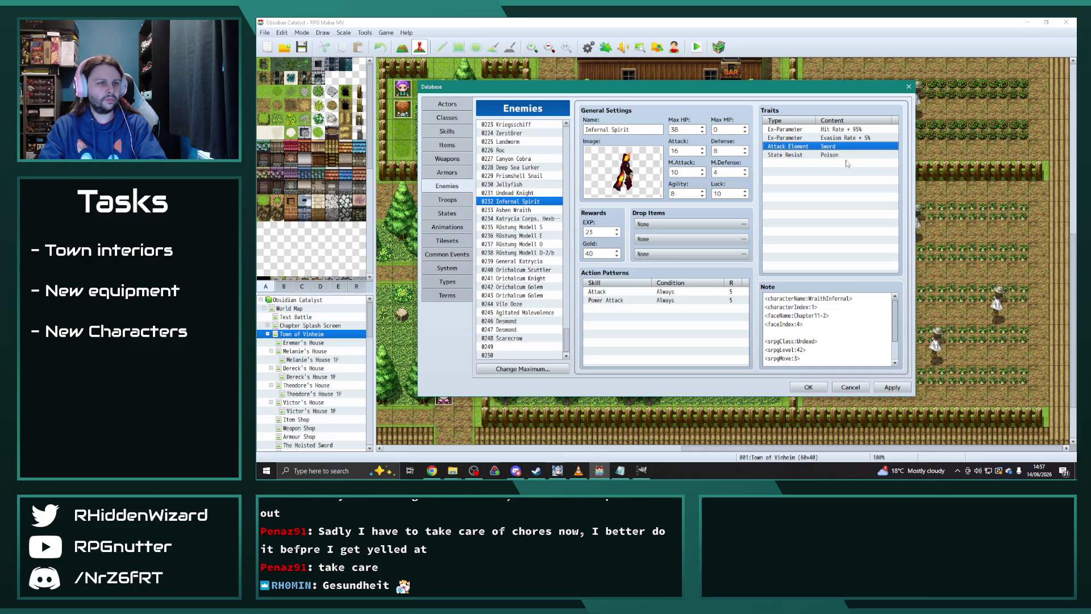
{"action": "double_click", "coordinate": [837, 147]}
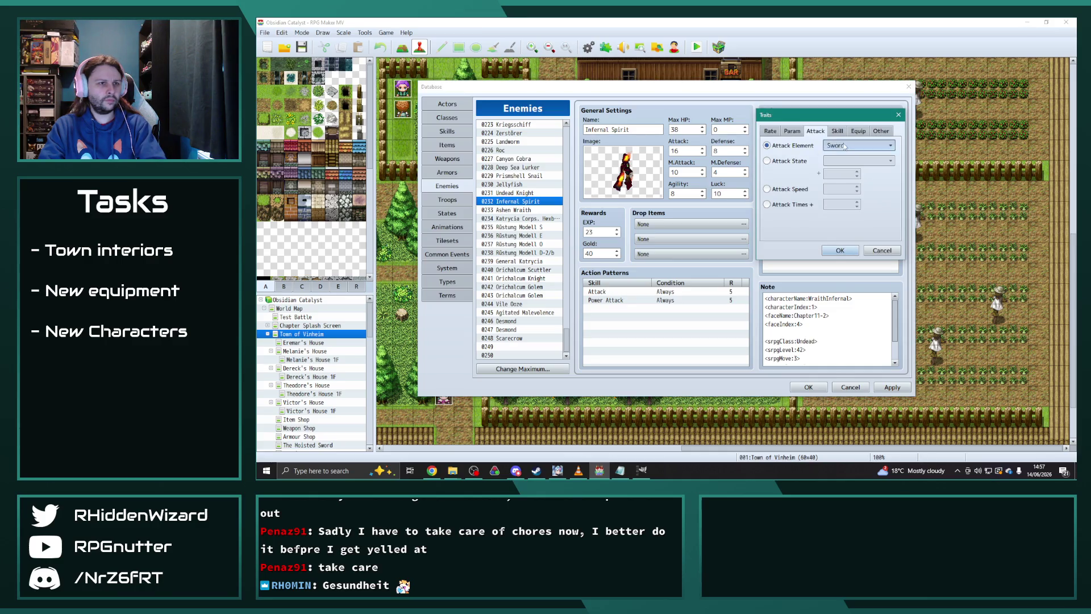
{"action": "left_click", "coordinate": [853, 146]}
{"action": "scroll", "coordinate": [867, 211], "scroll_direction": "up", "scroll_amount": 3}
{"action": "left_click", "coordinate": [840, 157]}
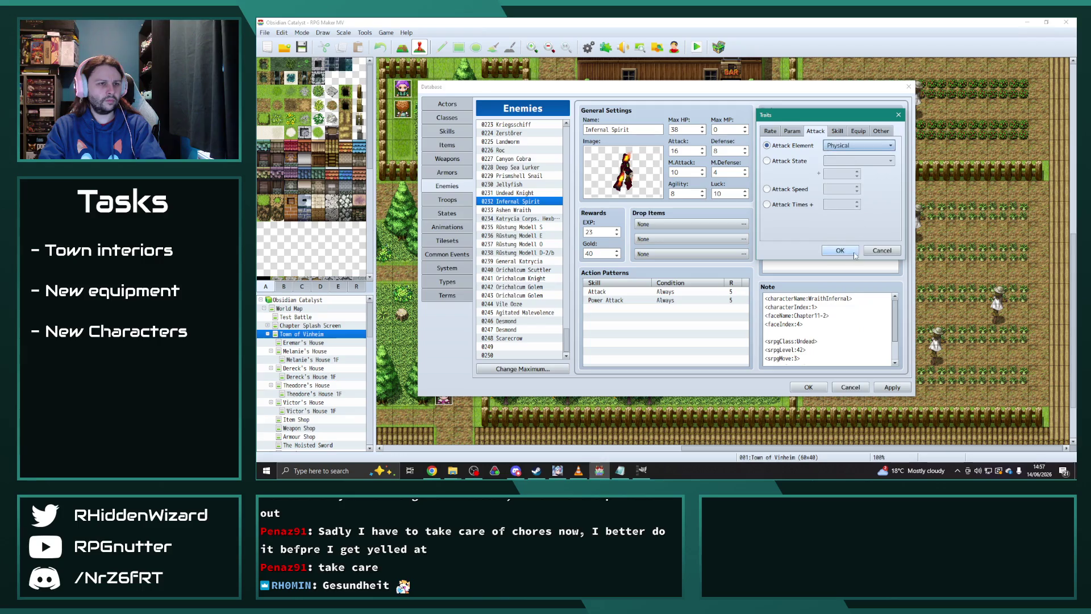
{"action": "left_click", "coordinate": [841, 253]}
- Change the Undead Knight's attack element to Spear
{"action": "left_click", "coordinate": [548, 193]}
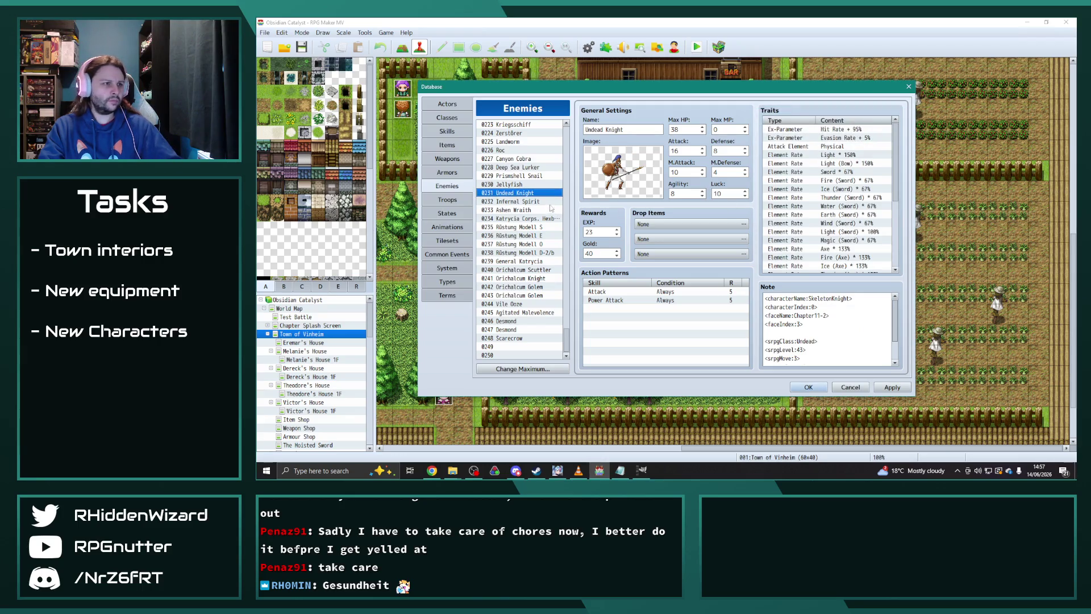
{"action": "double_click", "coordinate": [840, 147]}
{"action": "left_click", "coordinate": [870, 146]}
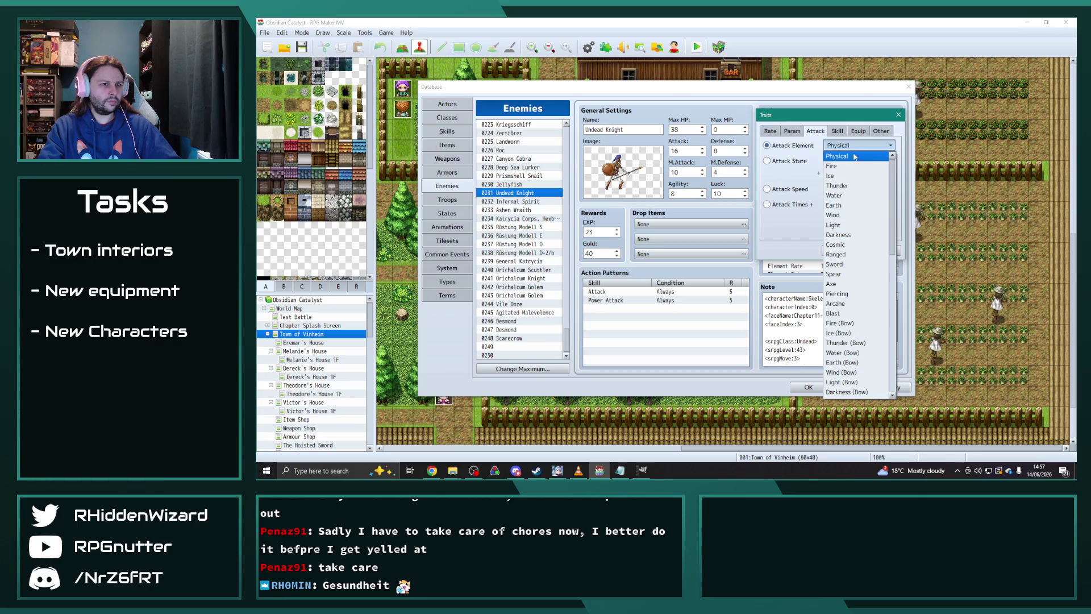
{"action": "left_click", "coordinate": [846, 274]}
{"action": "key", "text": "Return"}
- Move up the enemy list past Deep Sea Lurker and Kriegsschiff to the Katrycia Corps. enemies
{"action": "left_click", "coordinate": [531, 184]}
{"action": "left_click", "coordinate": [532, 176]}
{"action": "left_click", "coordinate": [529, 167]}
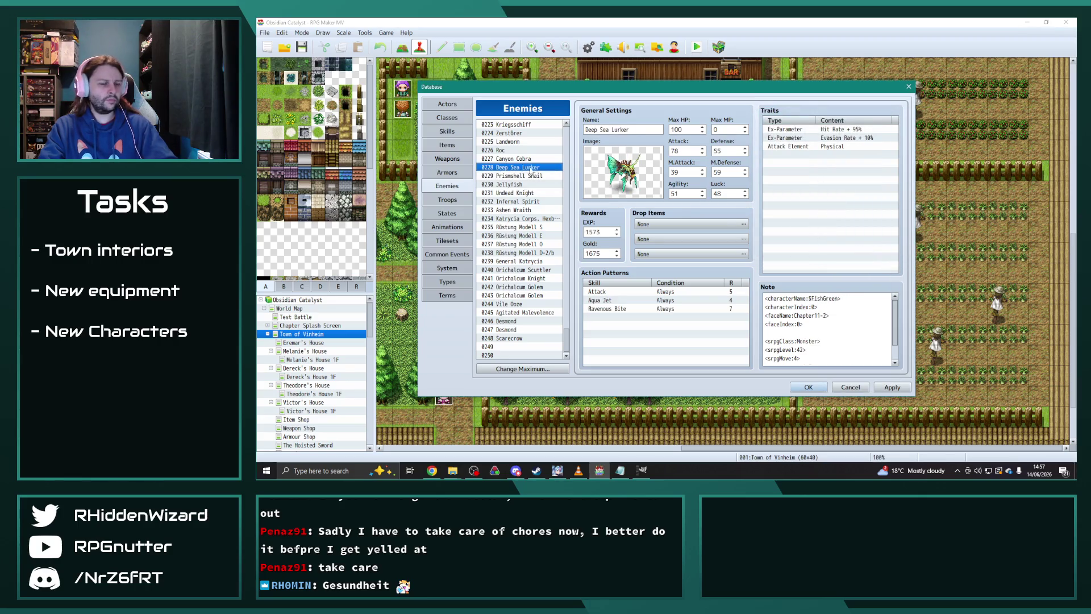
{"action": "key", "text": "Up"}
{"action": "key", "text": "Up"}
{"action": "key", "text": "Up"}
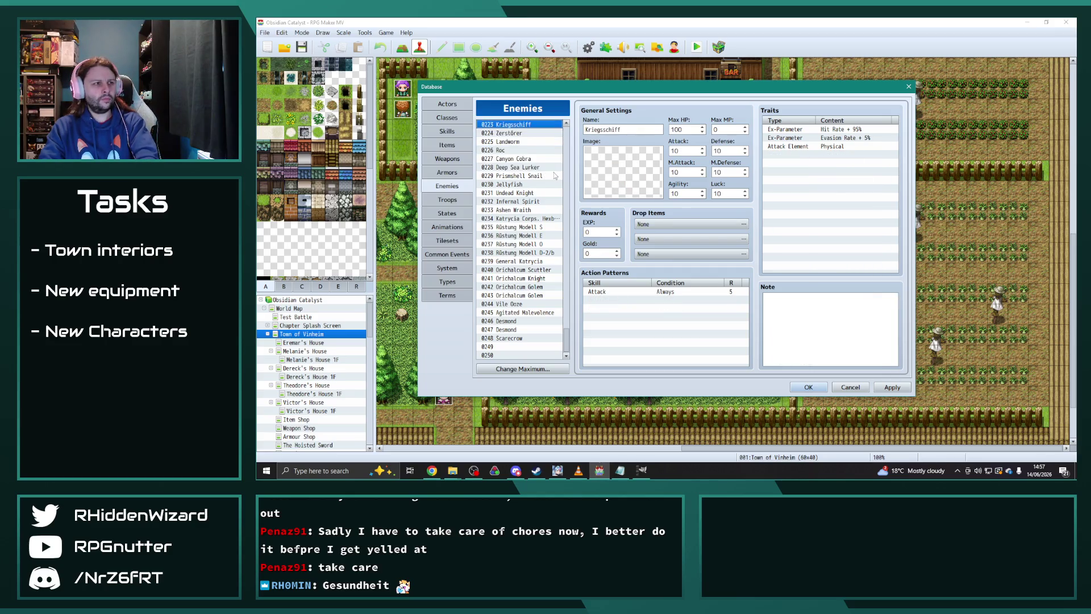
{"action": "key", "text": "Up"}
{"action": "key", "text": "Up"}
{"action": "key", "text": "Up"}
{"action": "key", "text": "Up"}
{"action": "key", "text": "Up"}
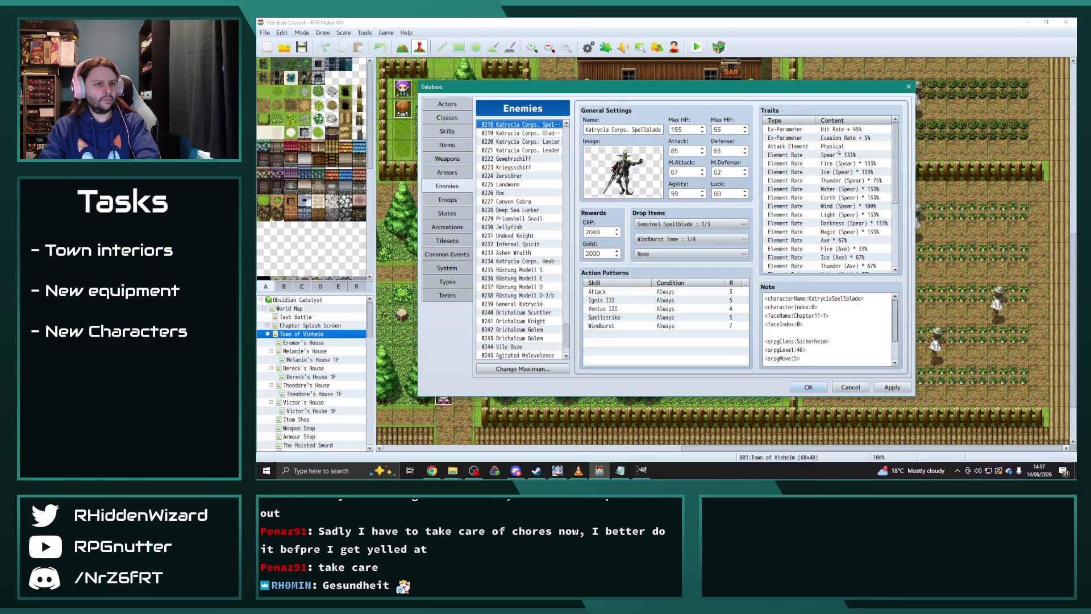
- Set the attack element of Katrycia Corps. Spellblade and Leader to Sword
{"action": "double_click", "coordinate": [835, 146]}
{"action": "left_click", "coordinate": [857, 146]}
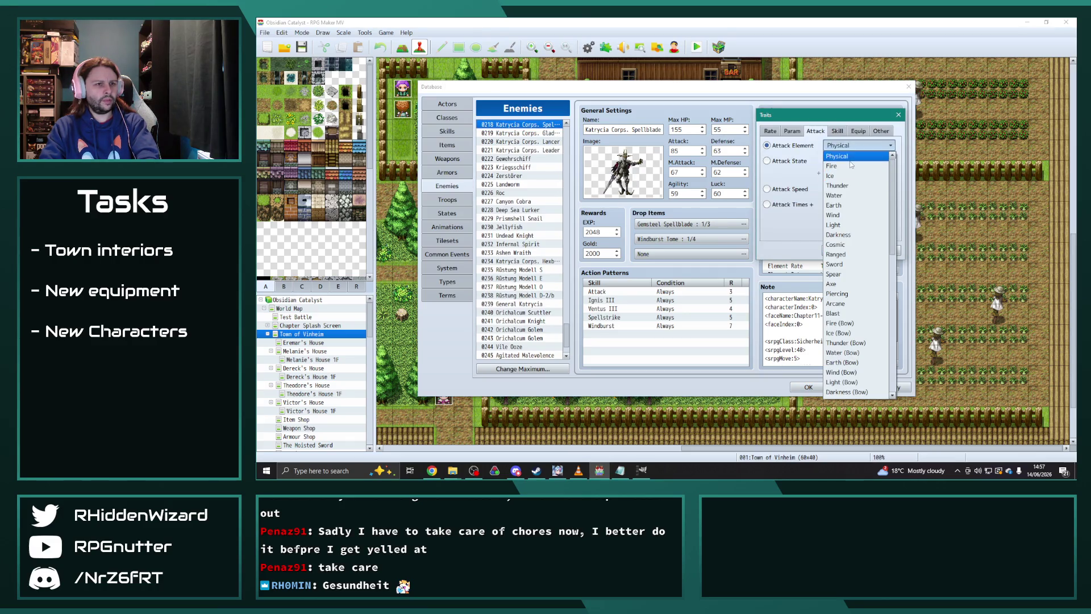
{"action": "scroll", "coordinate": [858, 307], "scroll_direction": "down", "scroll_amount": 1}
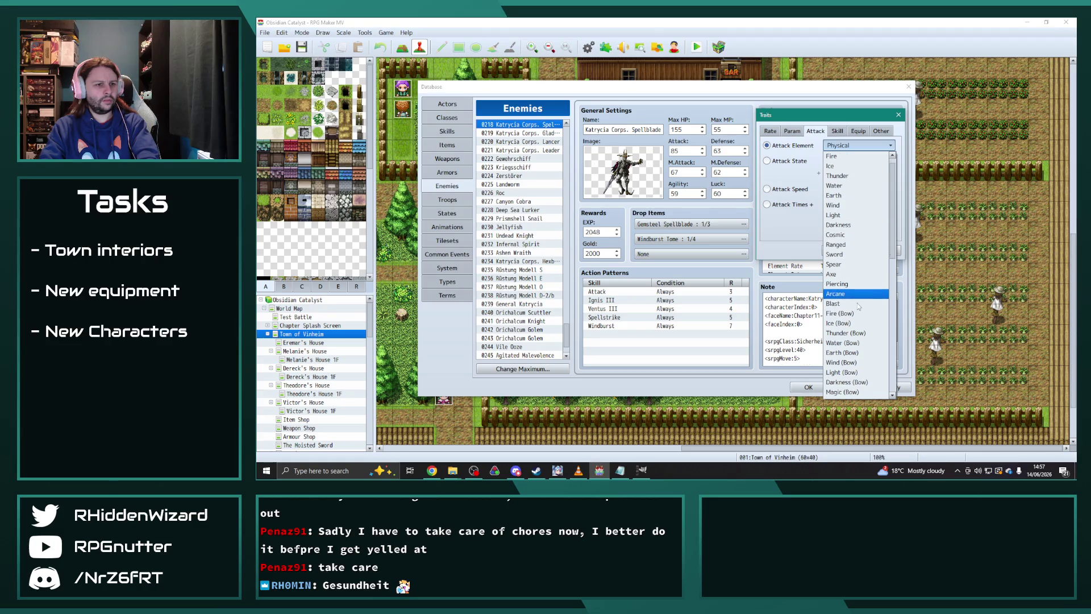
{"action": "left_click", "coordinate": [840, 254]}
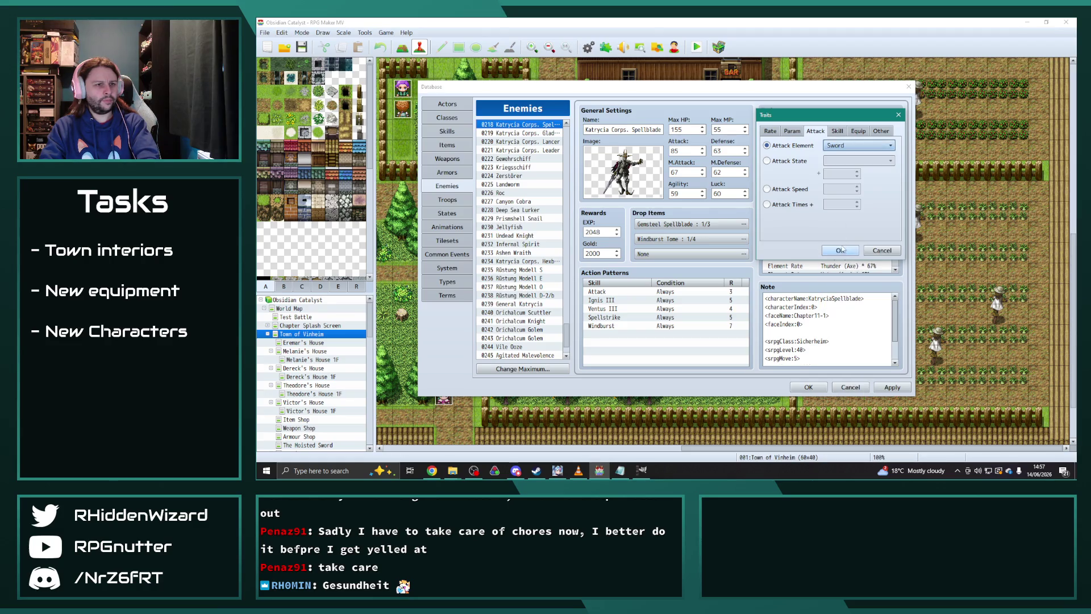
{"action": "left_click", "coordinate": [840, 250]}
{"action": "left_click", "coordinate": [533, 150]}
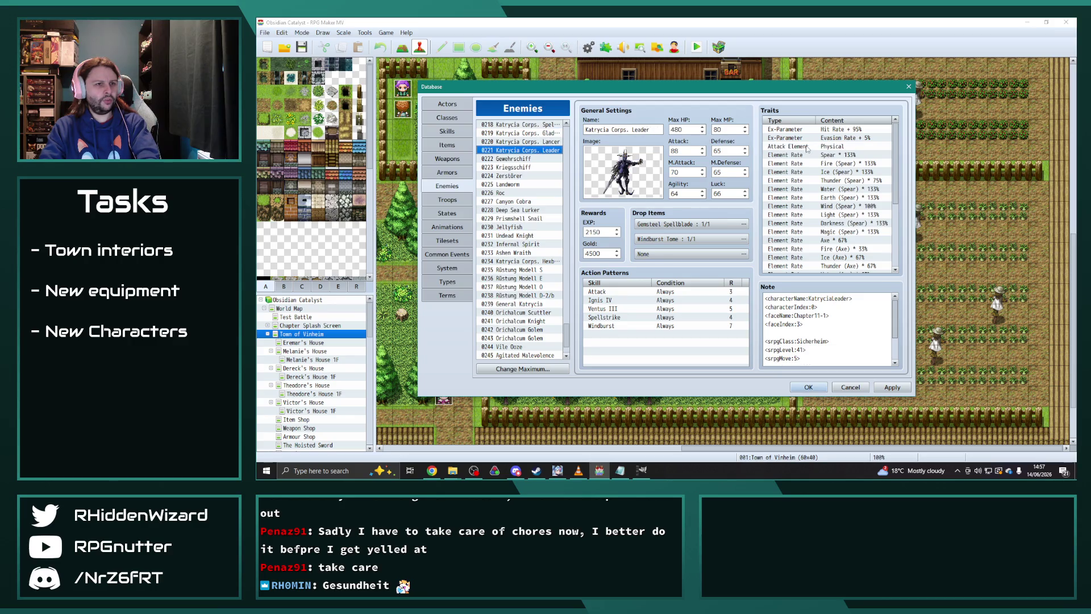
{"action": "double_click", "coordinate": [855, 146]}
{"action": "left_click", "coordinate": [861, 146]}
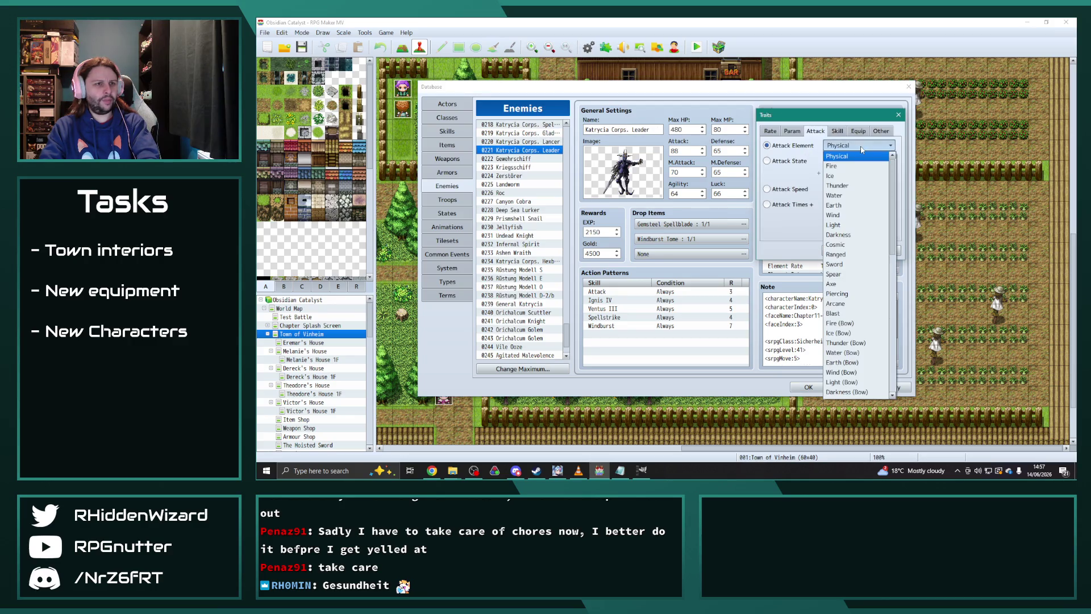
{"action": "left_click", "coordinate": [839, 263]}
{"action": "left_click", "coordinate": [840, 250]}
- Set the attack element of Katrycia Corps. Hexblade and General Katrycia to Sword
{"action": "left_click", "coordinate": [540, 261]}
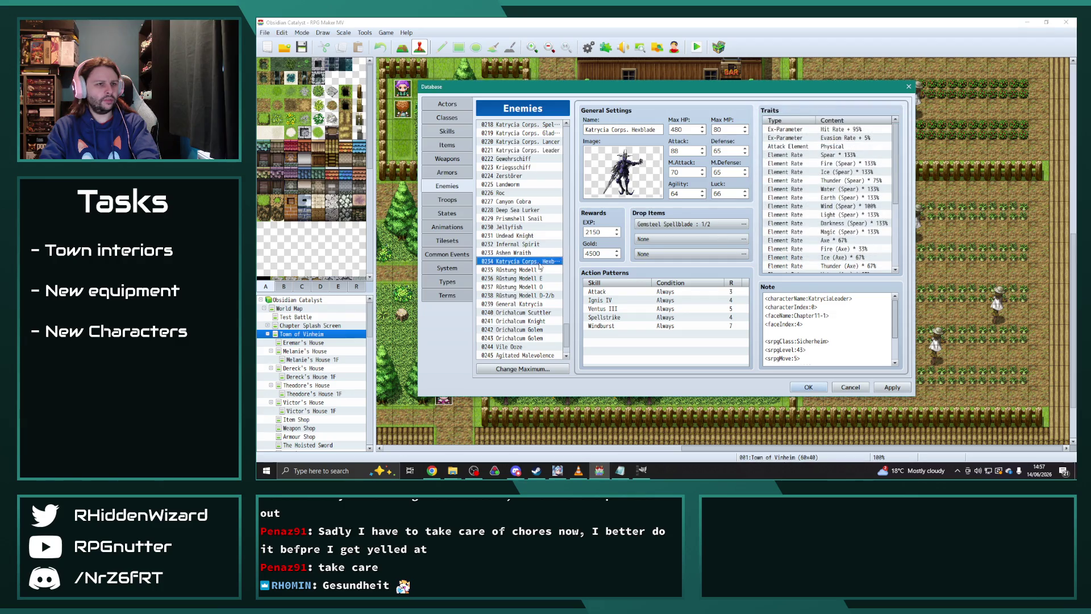
{"action": "double_click", "coordinate": [809, 147]}
{"action": "left_click", "coordinate": [858, 146]}
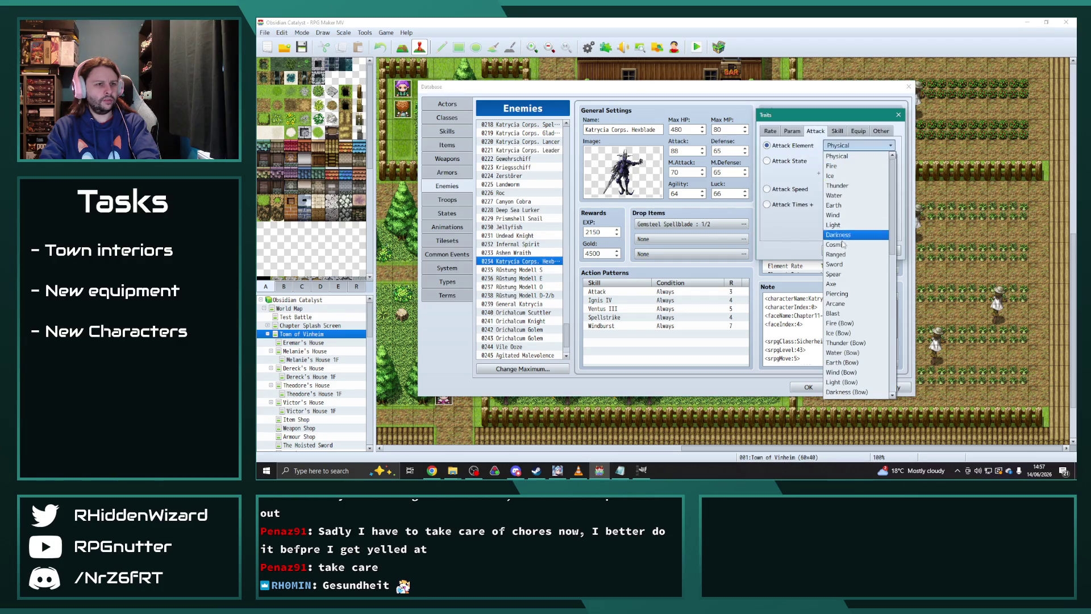
{"action": "left_click", "coordinate": [844, 274]}
{"action": "left_click", "coordinate": [840, 250]}
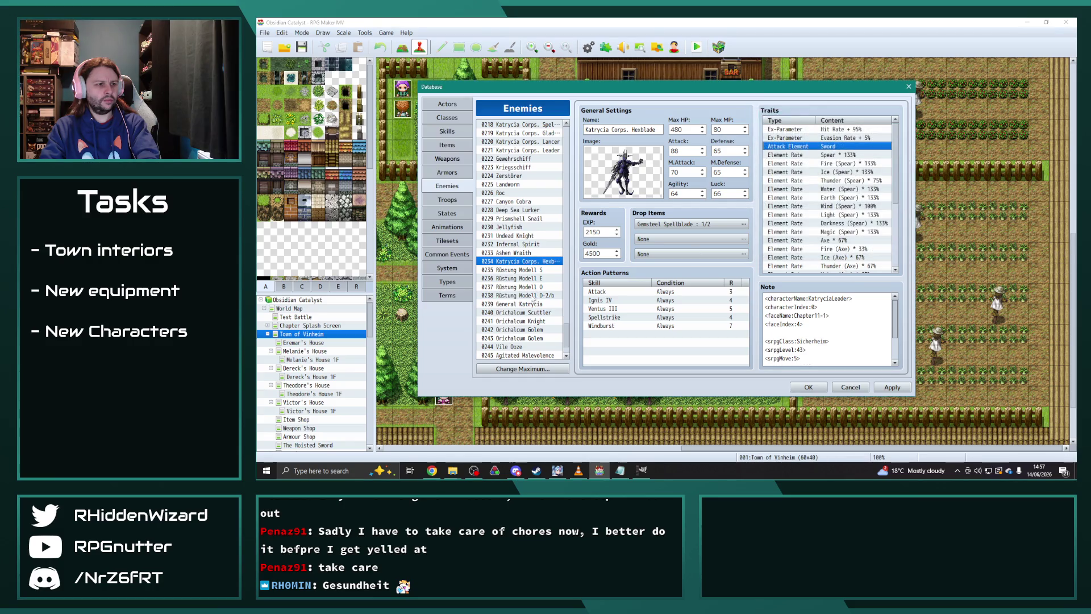
{"action": "left_click", "coordinate": [527, 305]}
{"action": "double_click", "coordinate": [833, 146]}
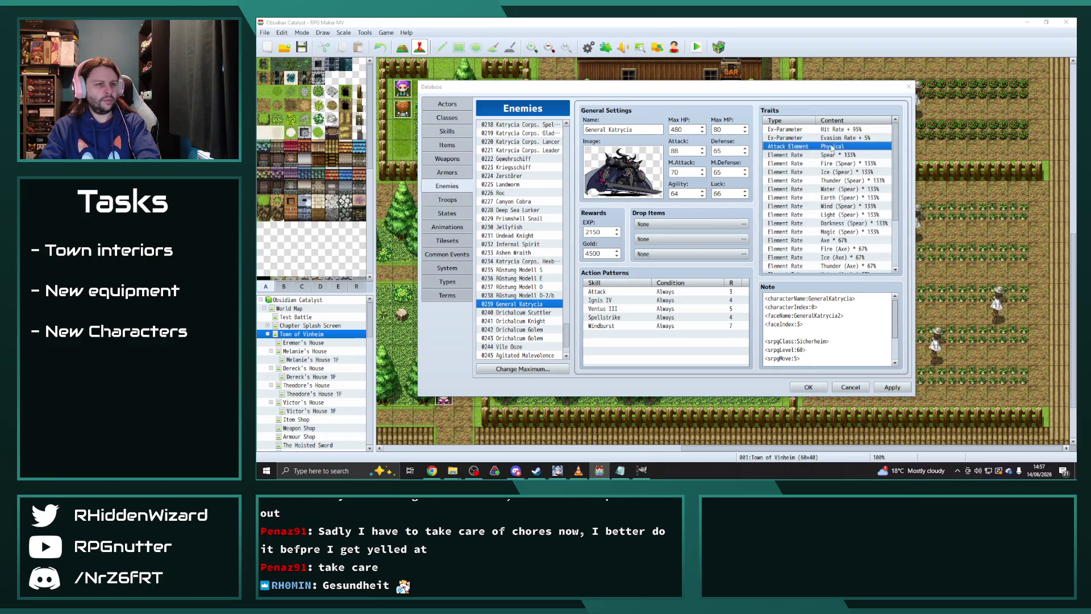
{"action": "left_click", "coordinate": [858, 145]}
{"action": "left_click", "coordinate": [853, 274]}
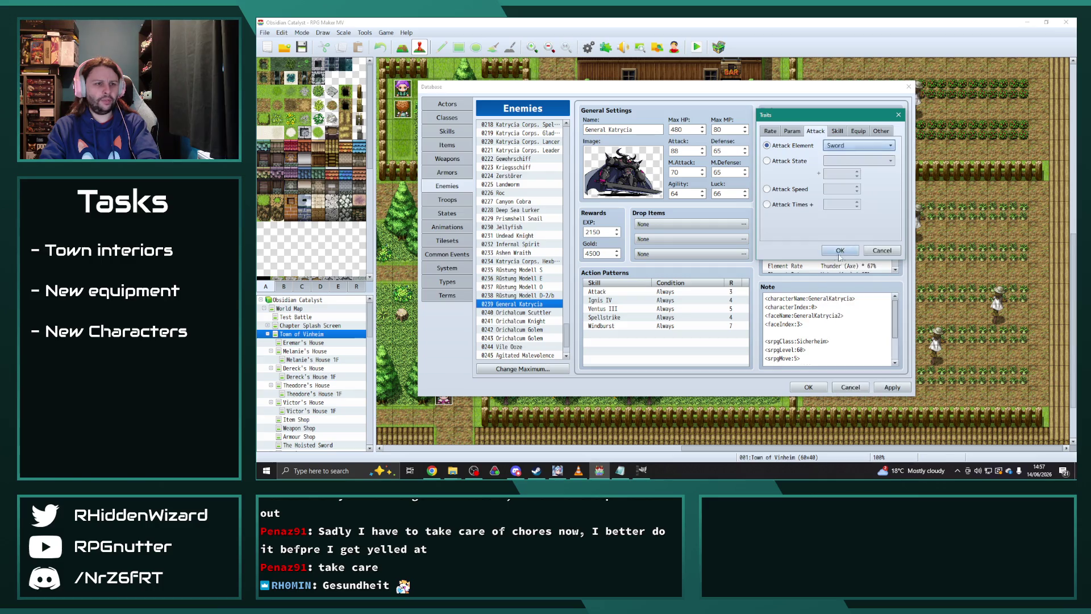
{"action": "left_click", "coordinate": [840, 250]}
- Go to the Ashen Wraith and change its attack element to Physical
{"action": "left_click", "coordinate": [539, 295]}
{"action": "key", "text": "Up"}
{"action": "key", "text": "Up"}
{"action": "key", "text": "Up"}
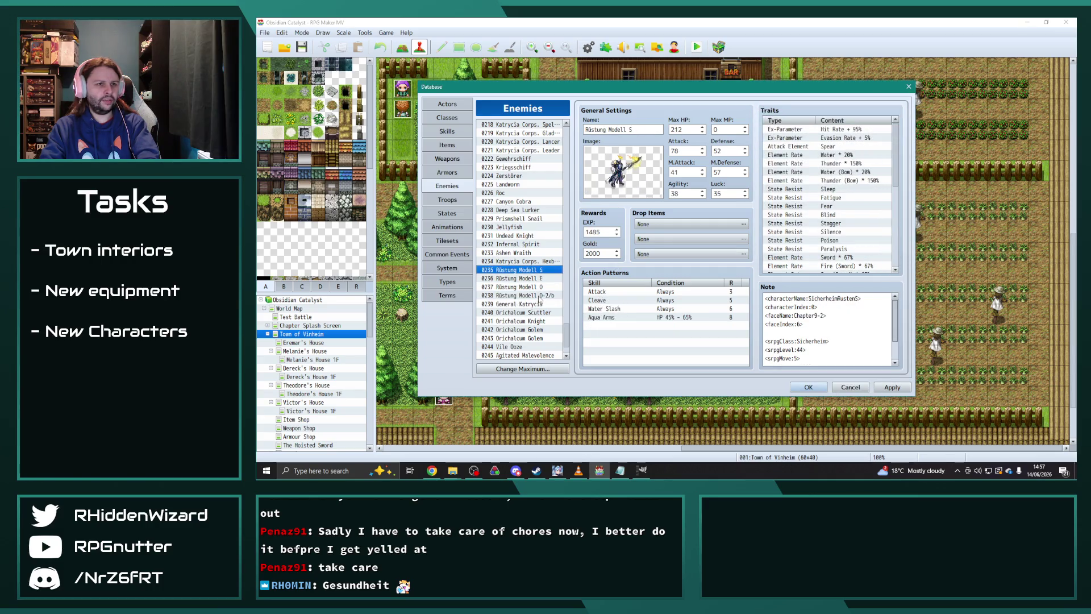
{"action": "key", "text": "Up"}
{"action": "key", "text": "Up"}
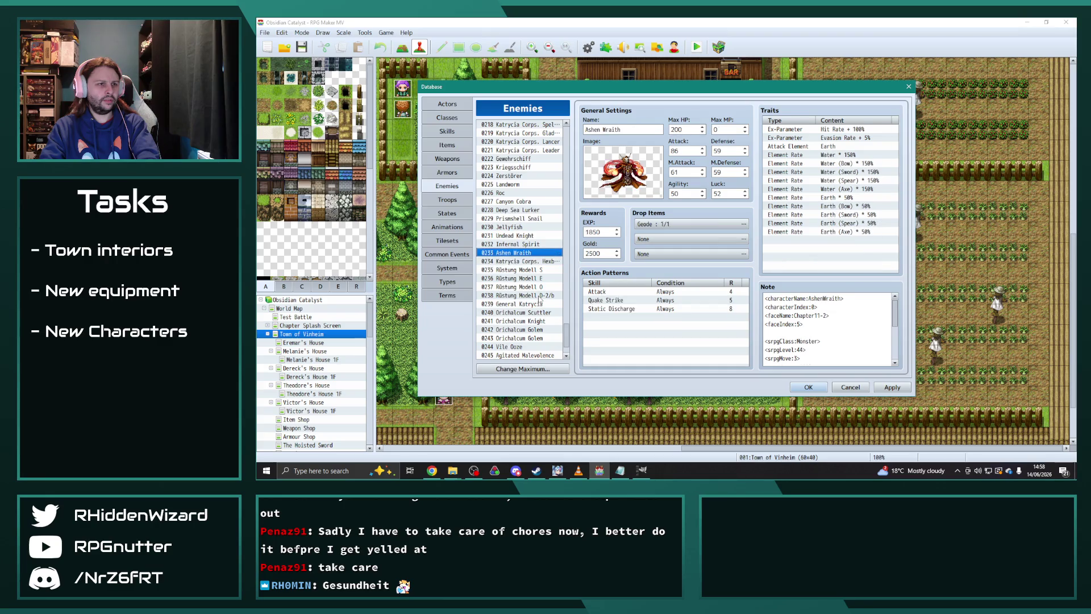
{"action": "key", "text": "Up"}
{"action": "key", "text": "Down"}
{"action": "double_click", "coordinate": [801, 148]}
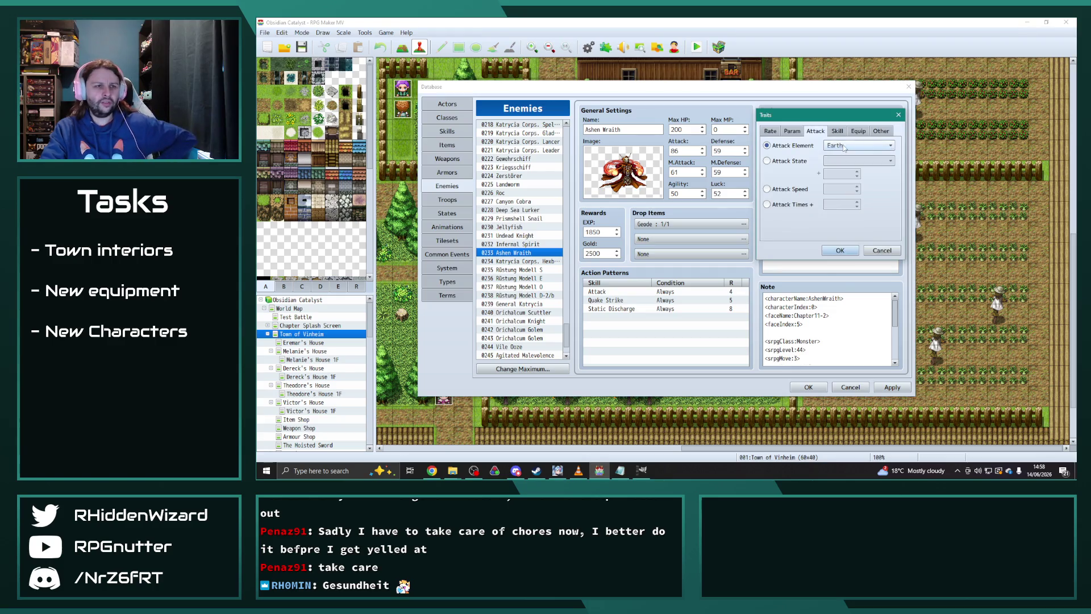
{"action": "left_click", "coordinate": [844, 147]}
{"action": "scroll", "coordinate": [852, 196], "scroll_direction": "up", "scroll_amount": 1}
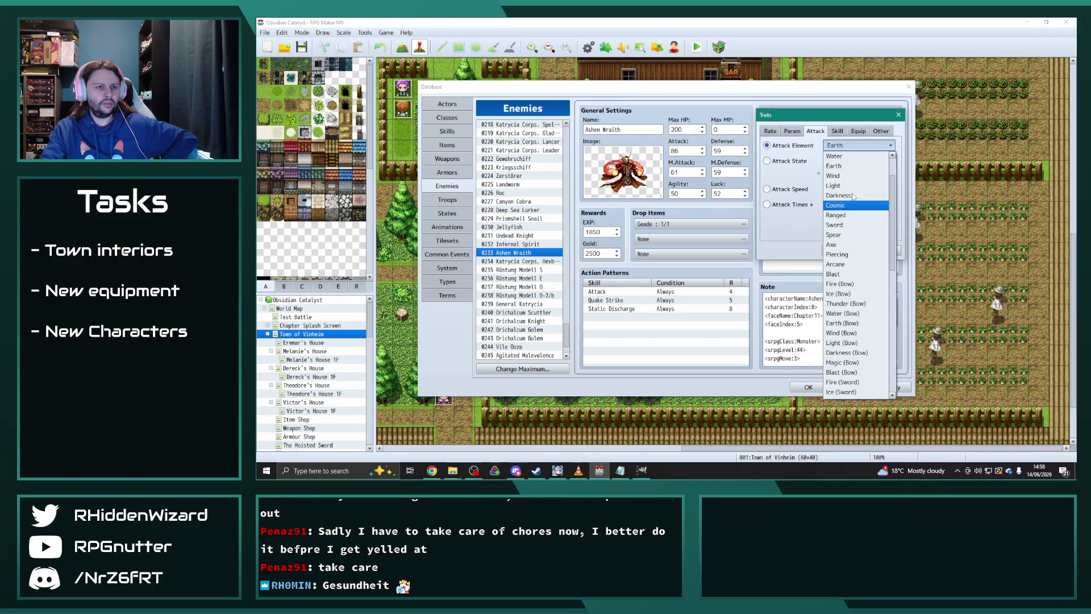
{"action": "scroll", "coordinate": [852, 196], "scroll_direction": "up", "scroll_amount": 4}
{"action": "left_click", "coordinate": [846, 156]}
{"action": "left_click", "coordinate": [845, 254]}
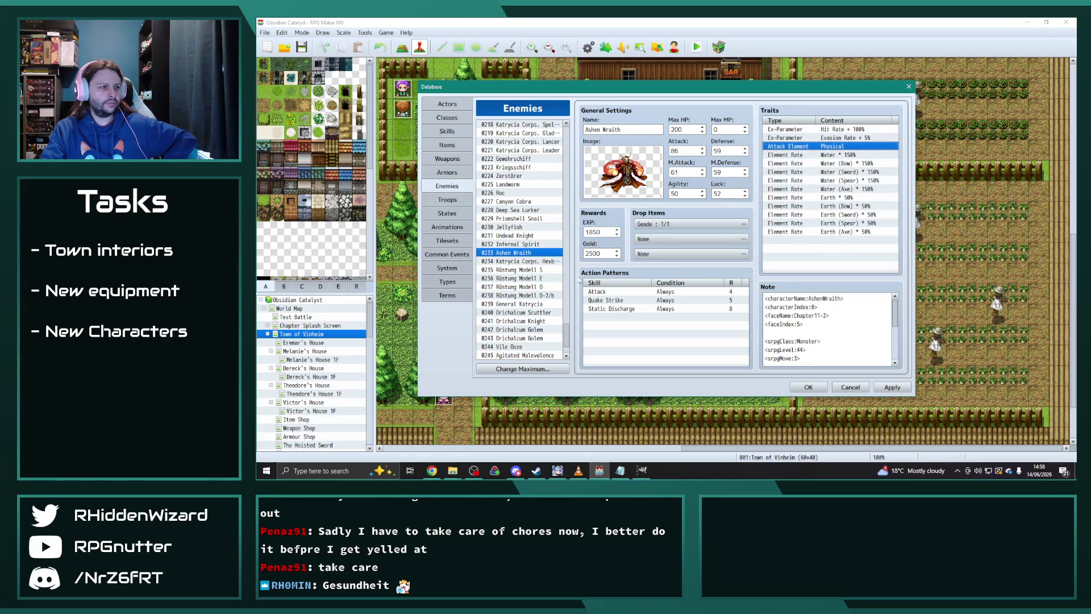
- Jump to Bat at the top and step down past Bandits, Slime and Soldier to General Landis
{"action": "left_click_drag", "start_coordinate": [567, 328], "coordinate": [566, 122]}
{"action": "left_click", "coordinate": [516, 125]}
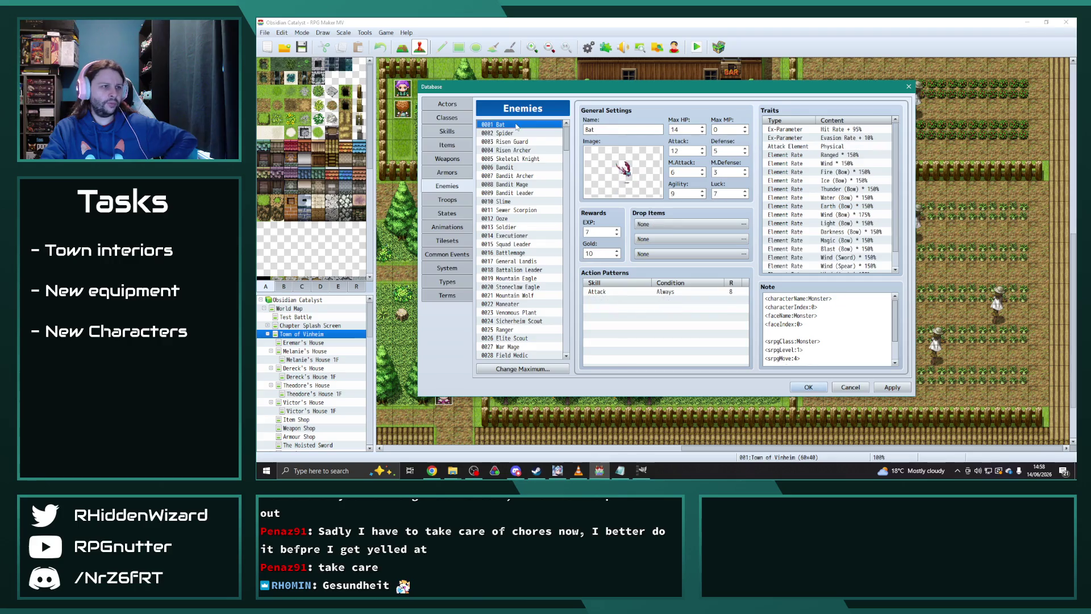
{"action": "key", "text": "Down"}
{"action": "key", "text": "Down"}
{"action": "key", "text": "Down"}
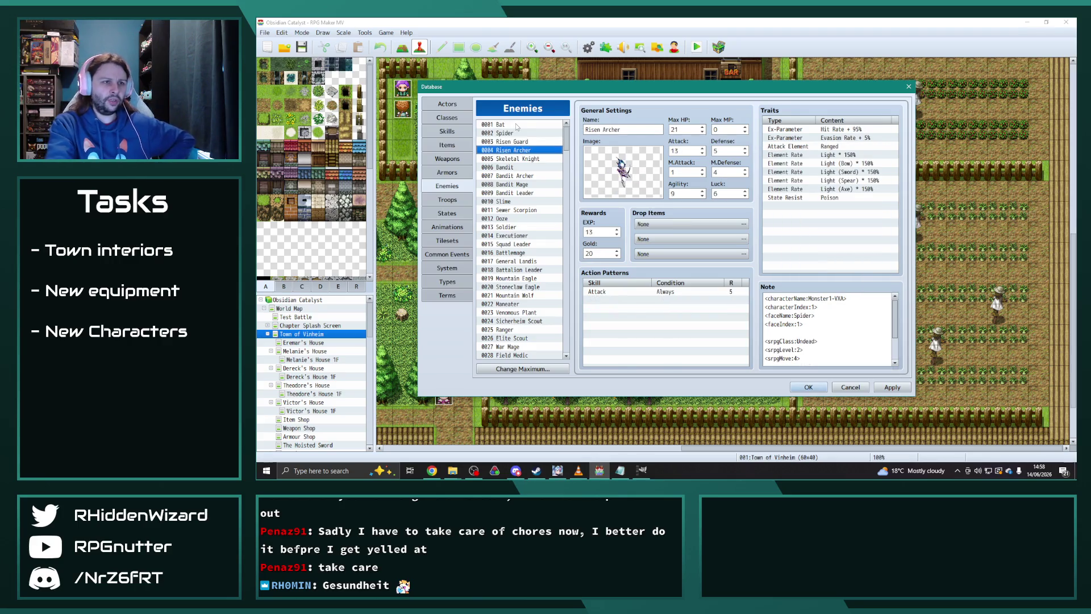
{"action": "key", "text": "Down"}
{"action": "key", "text": "Down"}
{"action": "key", "text": "Down"}
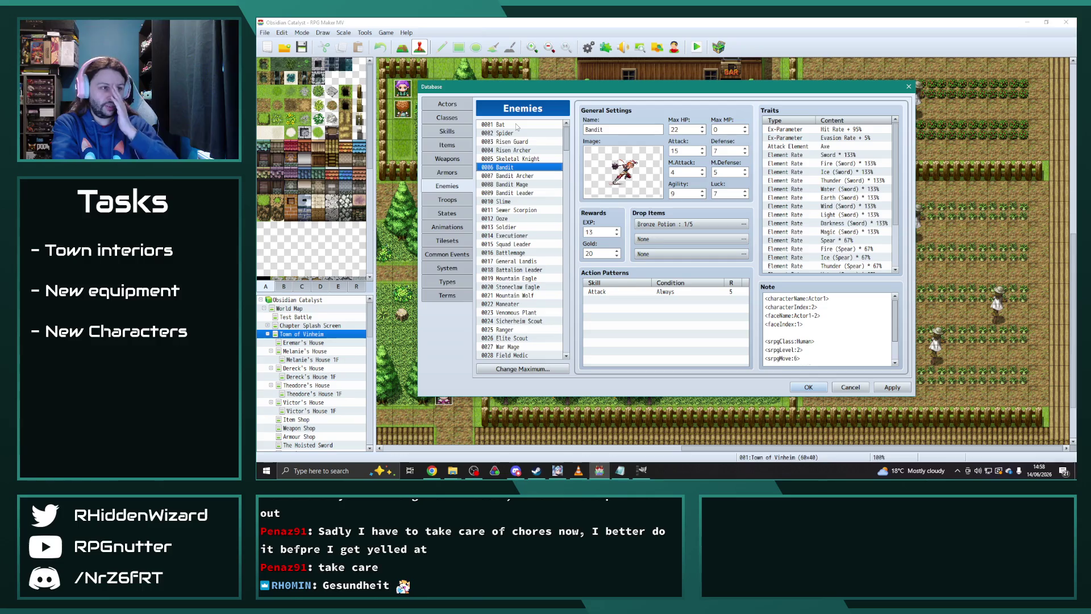
{"action": "key", "text": "Down"}
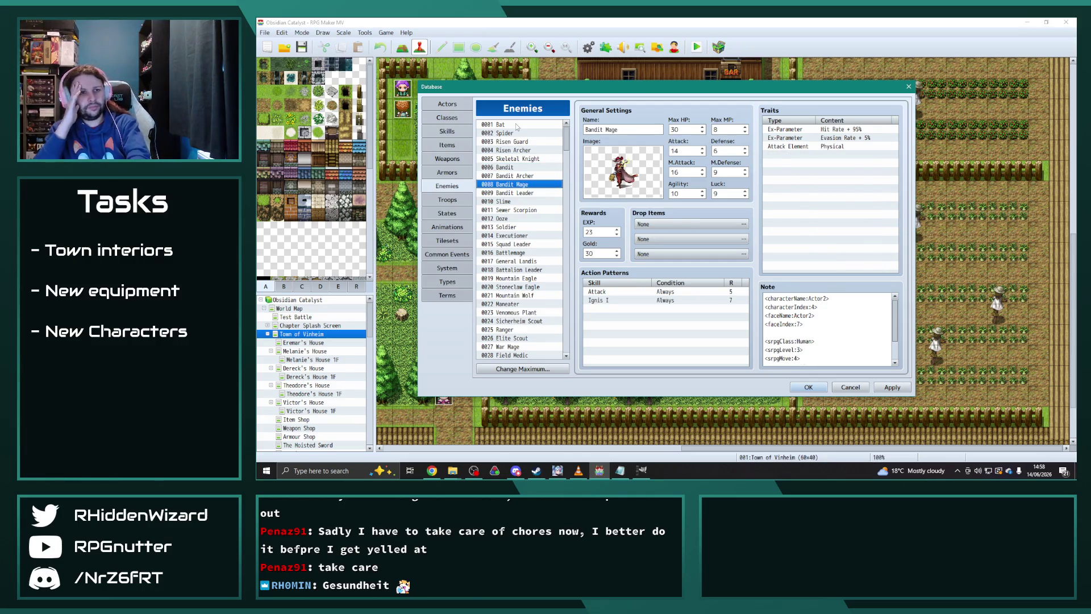
{"action": "key", "text": "Down"}
{"action": "key", "text": "Down"}
{"action": "key", "text": "Down"}
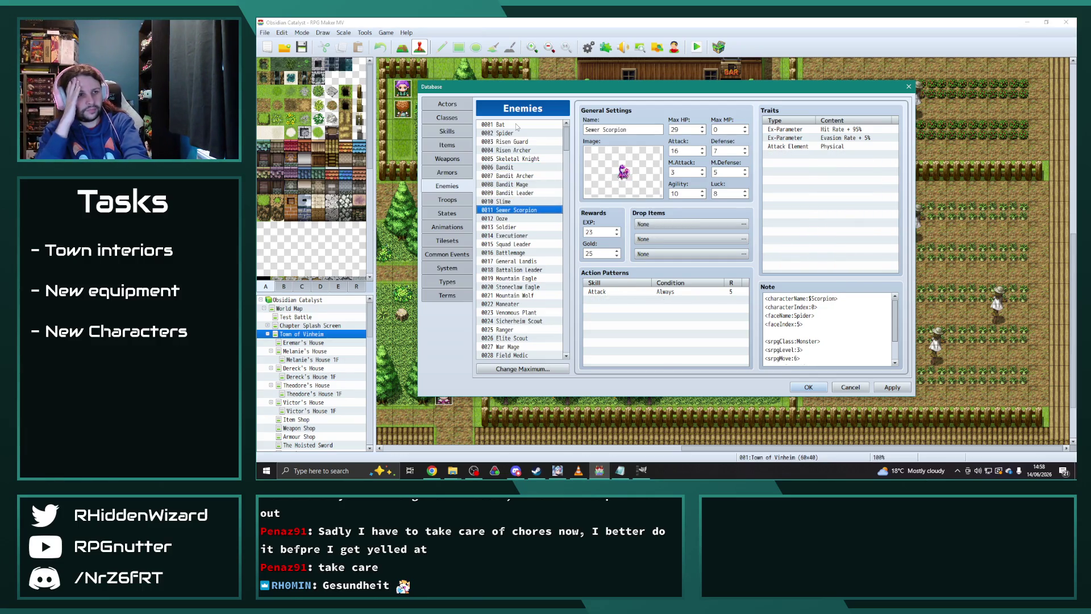
{"action": "key", "text": "Down"}
{"action": "key", "text": "Down"}
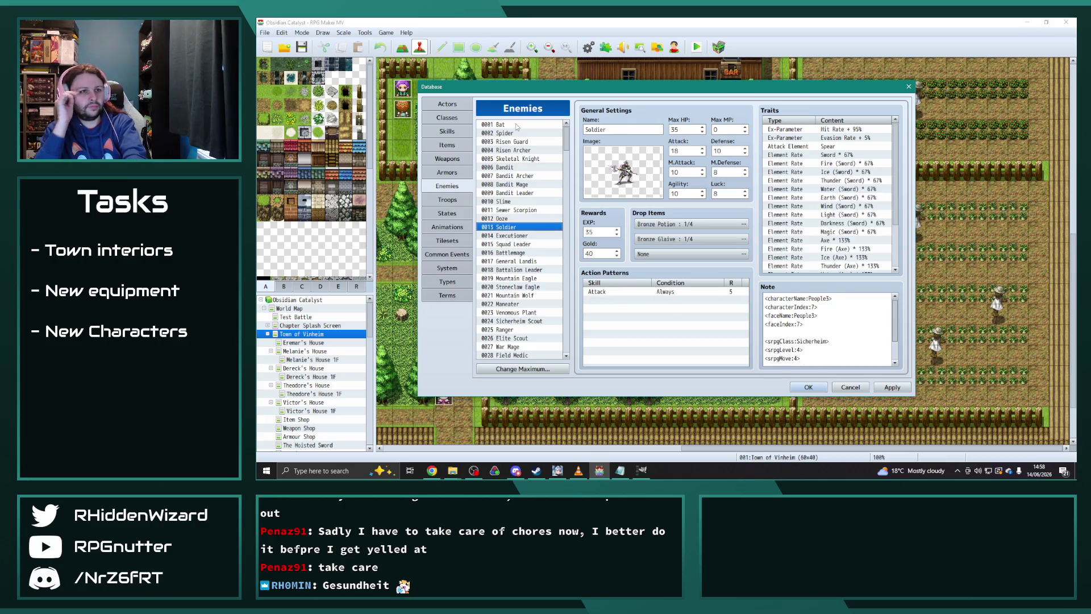
{"action": "key", "text": "Down"}
{"action": "key", "text": "Down"}
{"action": "key", "text": "Down"}
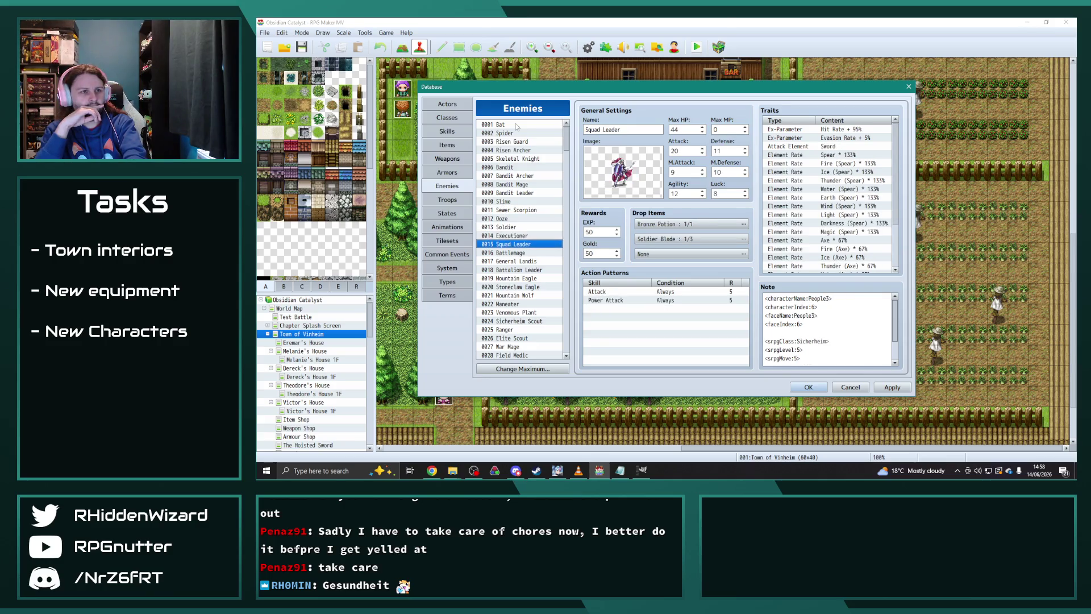
{"action": "key", "text": "Down"}
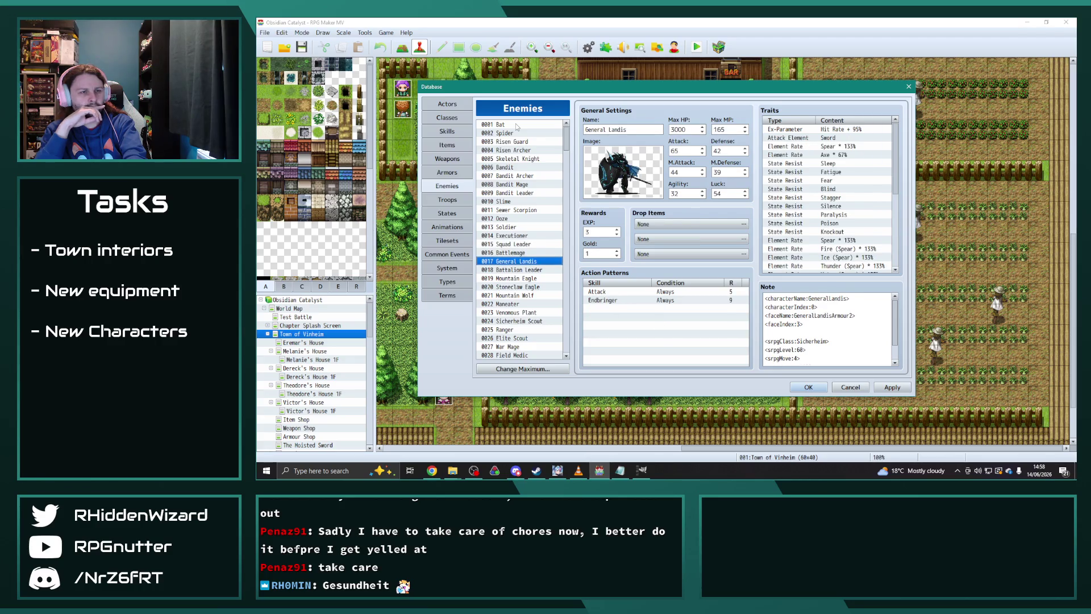
{"action": "key", "text": "Down"}
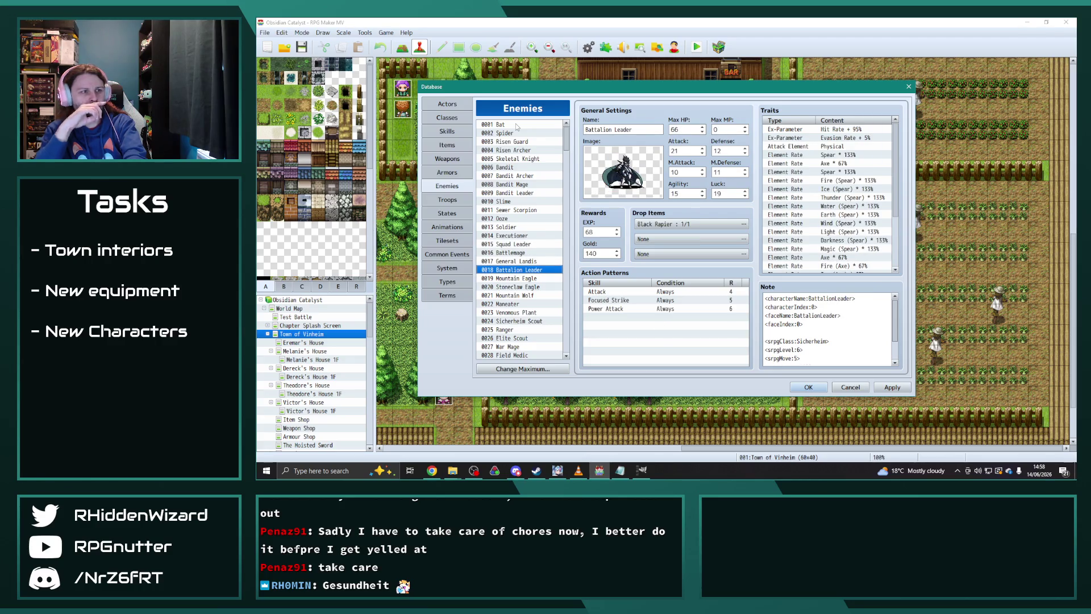
- Set the Battalion Leader's attack element to Sword
{"action": "double_click", "coordinate": [846, 146]}
{"action": "left_click", "coordinate": [847, 144]}
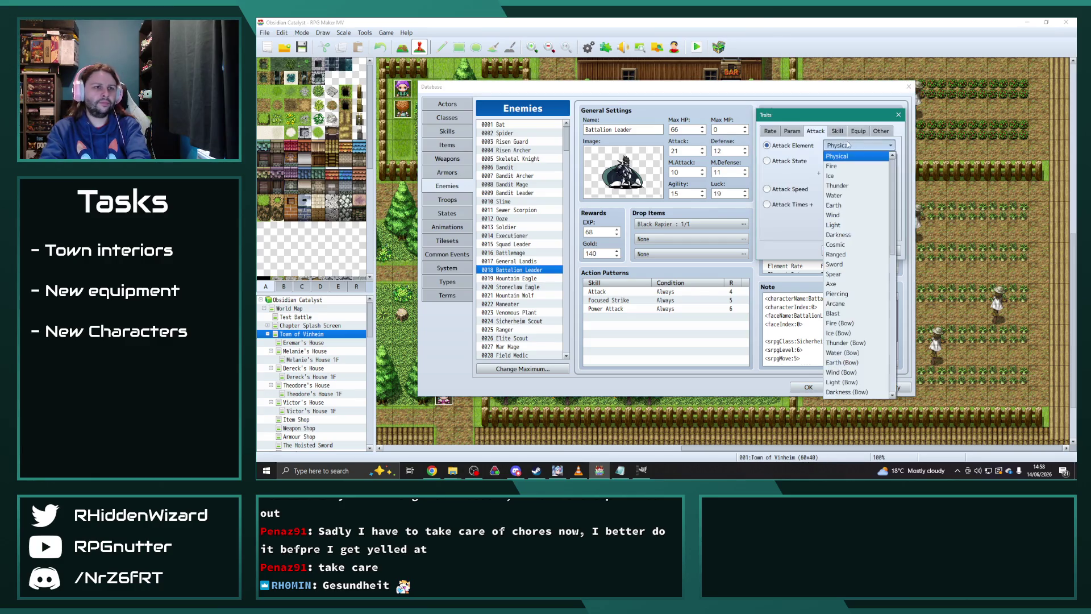
{"action": "left_click", "coordinate": [851, 264]}
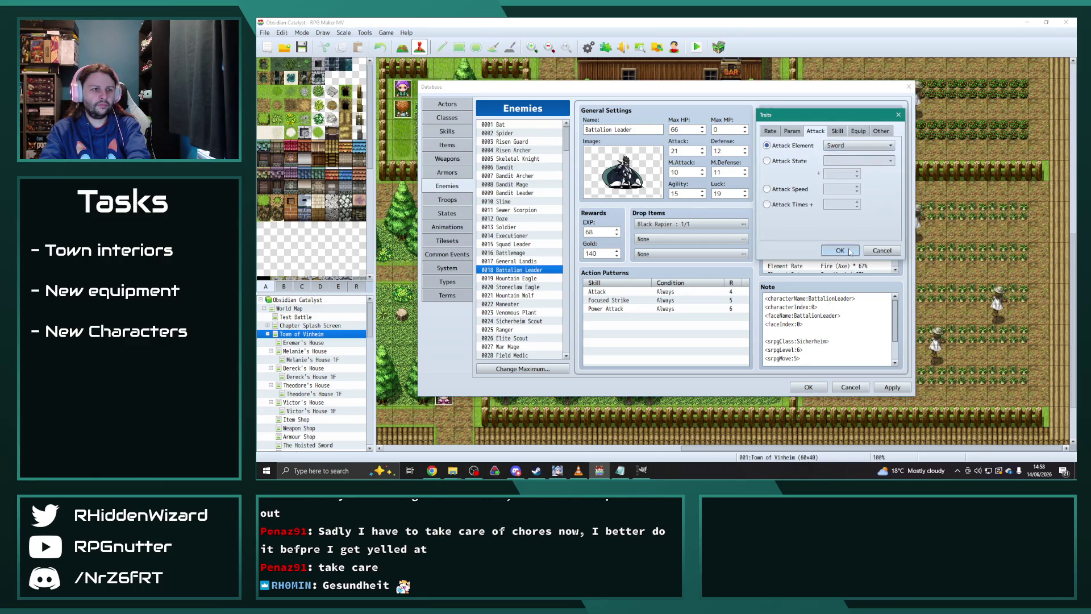
{"action": "key", "text": "Return"}
- Step down from Mountain Eagle past Elite Scout, Ironfang Spider and Ruin Sentinel to Skeletal Guard
{"action": "left_click", "coordinate": [524, 279]}
{"action": "key", "text": "Down"}
{"action": "key", "text": "Down"}
{"action": "key", "text": "Down"}
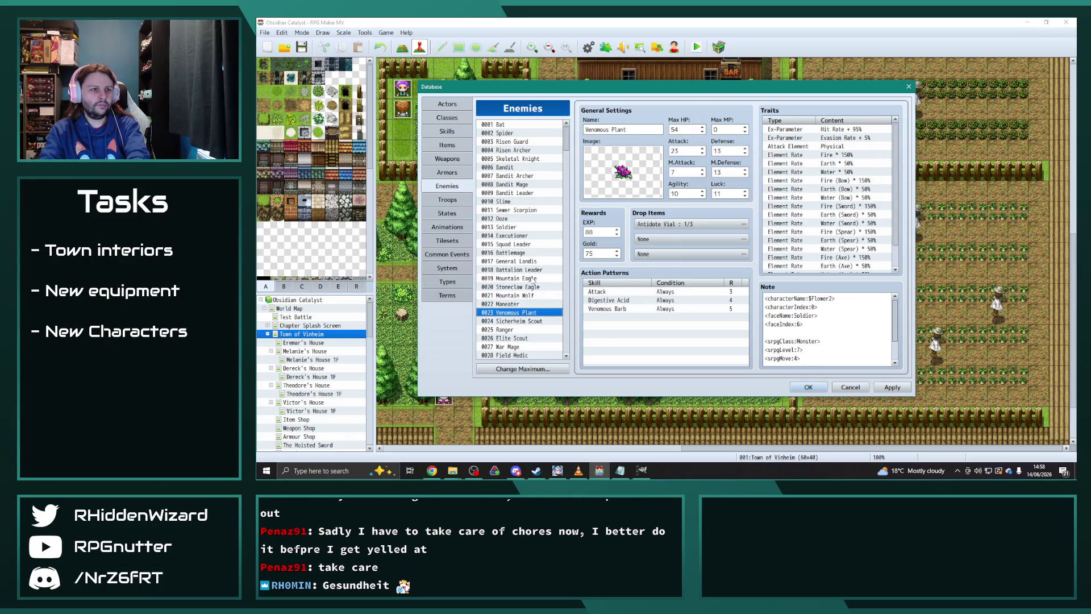
{"action": "key", "text": "Down"}
{"action": "key", "text": "Down"}
{"action": "key", "text": "Down"}
{"action": "key", "text": "Down"}
{"action": "key", "text": "Down"}
{"action": "key", "text": "Down"}
{"action": "key", "text": "Down"}
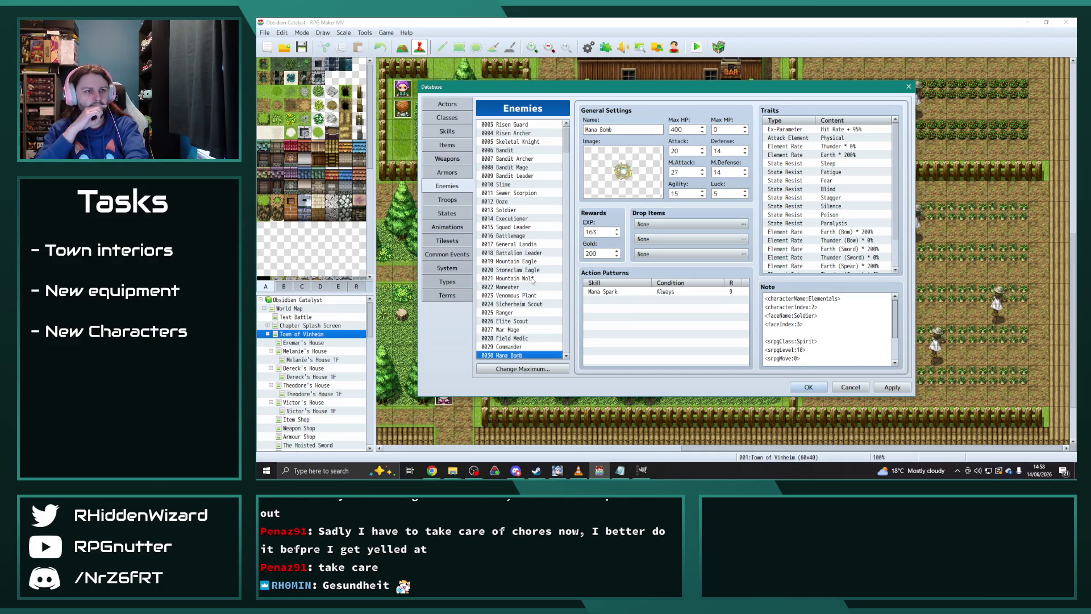
{"action": "key", "text": "Down"}
{"action": "key", "text": "Down"}
{"action": "key", "text": "Down"}
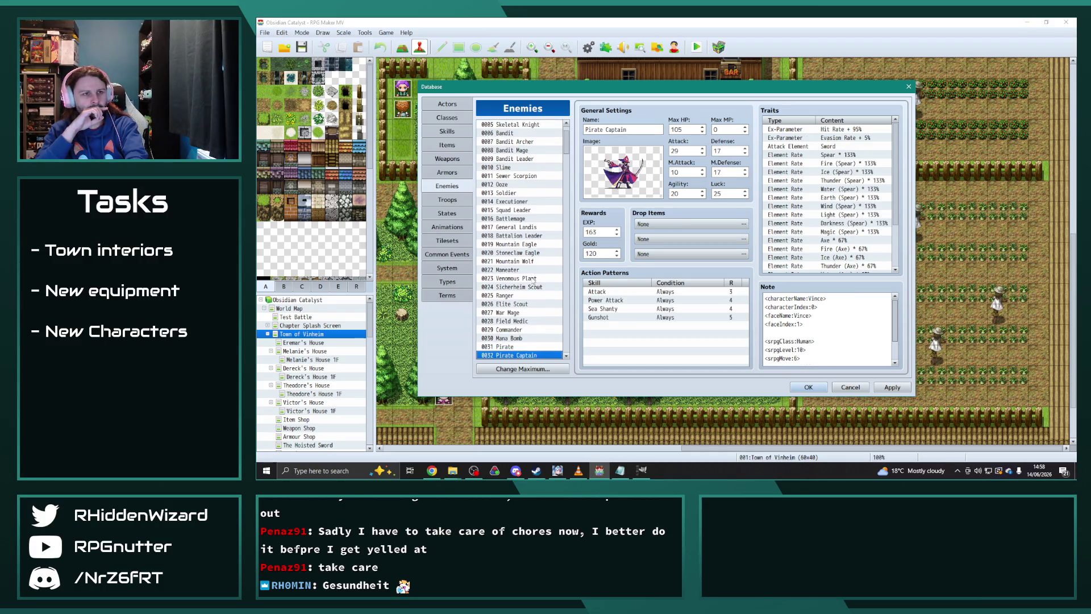
{"action": "key", "text": "Down"}
{"action": "key", "text": "Down"}
{"action": "key", "text": "Down"}
{"action": "key", "text": "Down"}
{"action": "key", "text": "Down"}
{"action": "key", "text": "Down"}
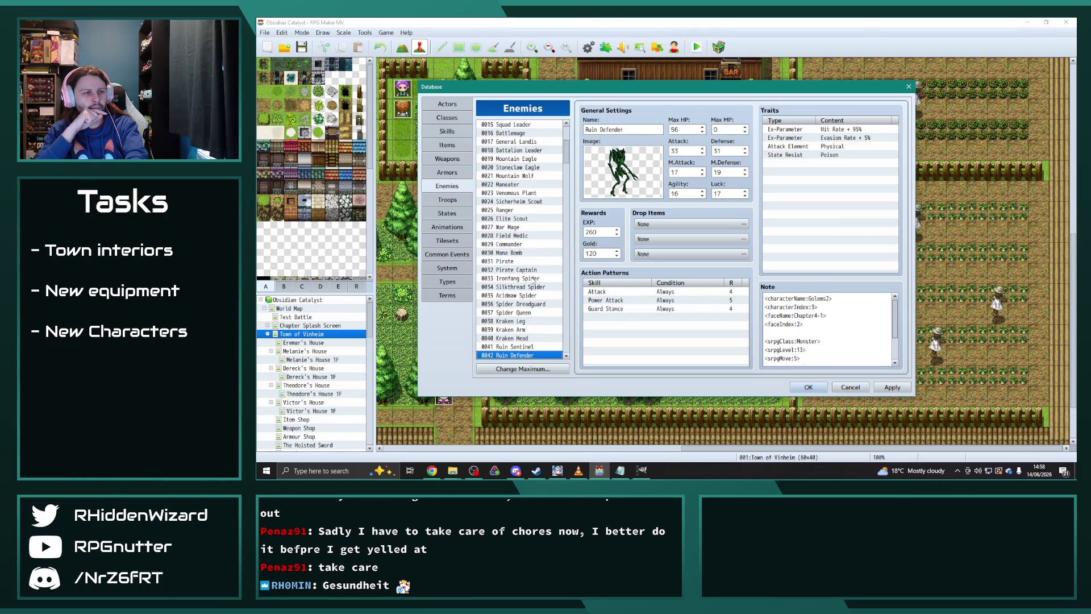
{"action": "key", "text": "Up"}
{"action": "key", "text": "Down"}
{"action": "key", "text": "Down"}
{"action": "key", "text": "Down"}
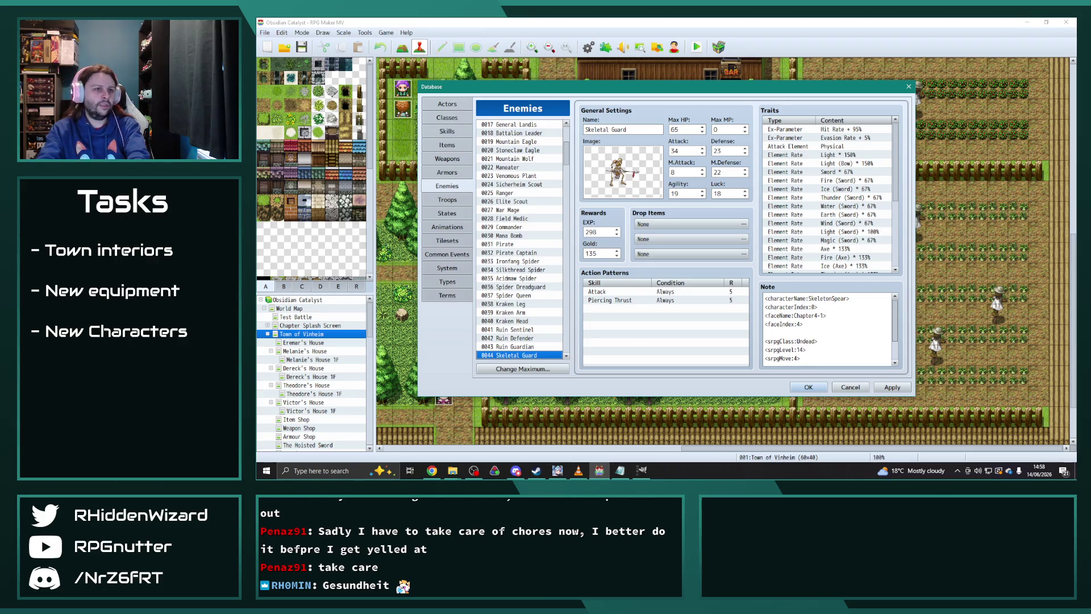
- Change the Skeletal Guard's attack element to Spear
{"action": "double_click", "coordinate": [846, 146]}
{"action": "key", "text": "Escape"}
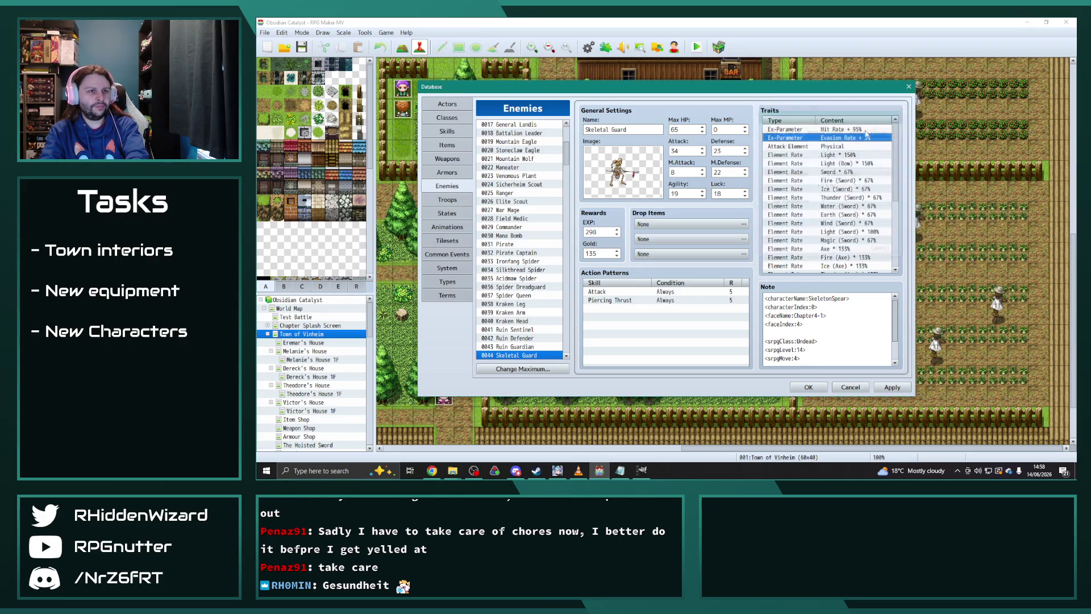
{"action": "double_click", "coordinate": [836, 148]}
{"action": "left_click", "coordinate": [843, 146]}
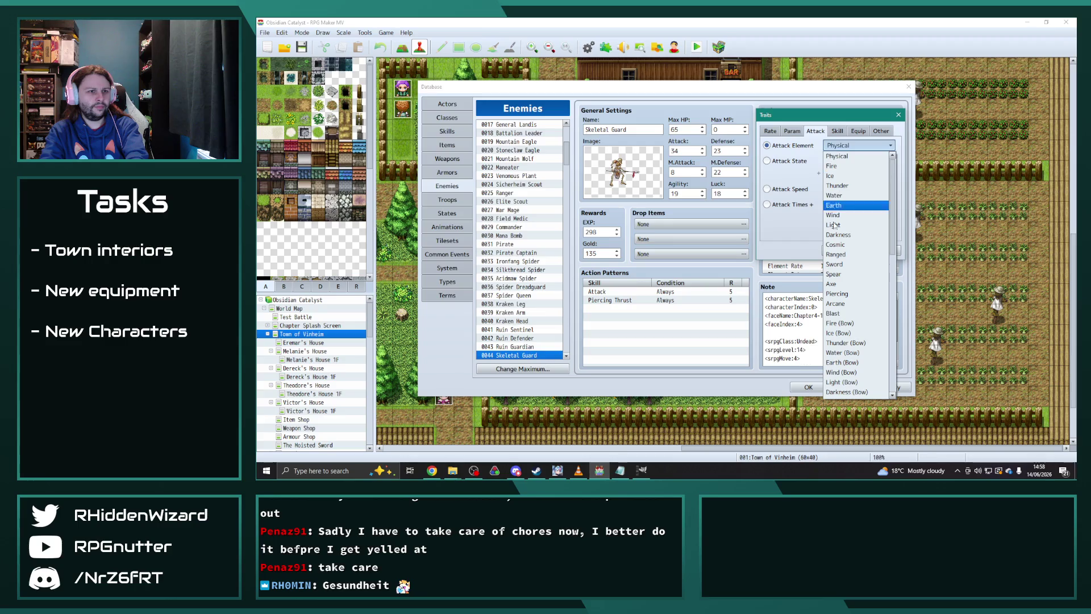
{"action": "left_click", "coordinate": [852, 278]}
{"action": "left_click", "coordinate": [840, 251]}
- Browse down past Skeletal Sniper, Lich, Sealed Creature and Lancer to Governor Magnus
{"action": "scroll", "coordinate": [543, 306], "scroll_direction": "down", "scroll_amount": 3}
{"action": "scroll", "coordinate": [543, 306], "scroll_direction": "down", "scroll_amount": 1}
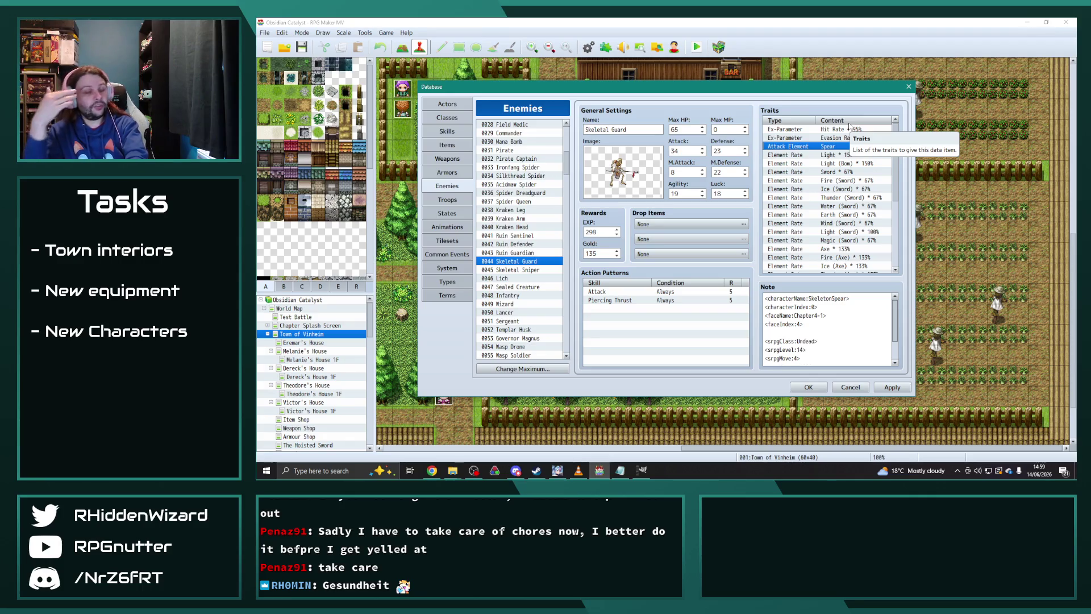
{"action": "left_click", "coordinate": [539, 271]}
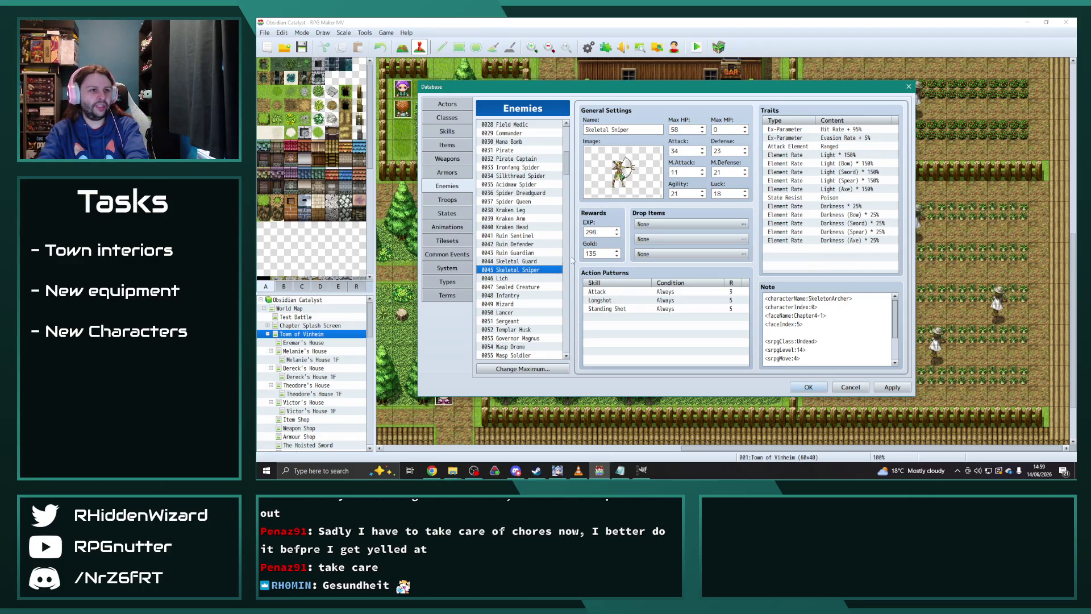
{"action": "left_click", "coordinate": [505, 280]}
{"action": "left_click", "coordinate": [507, 286]}
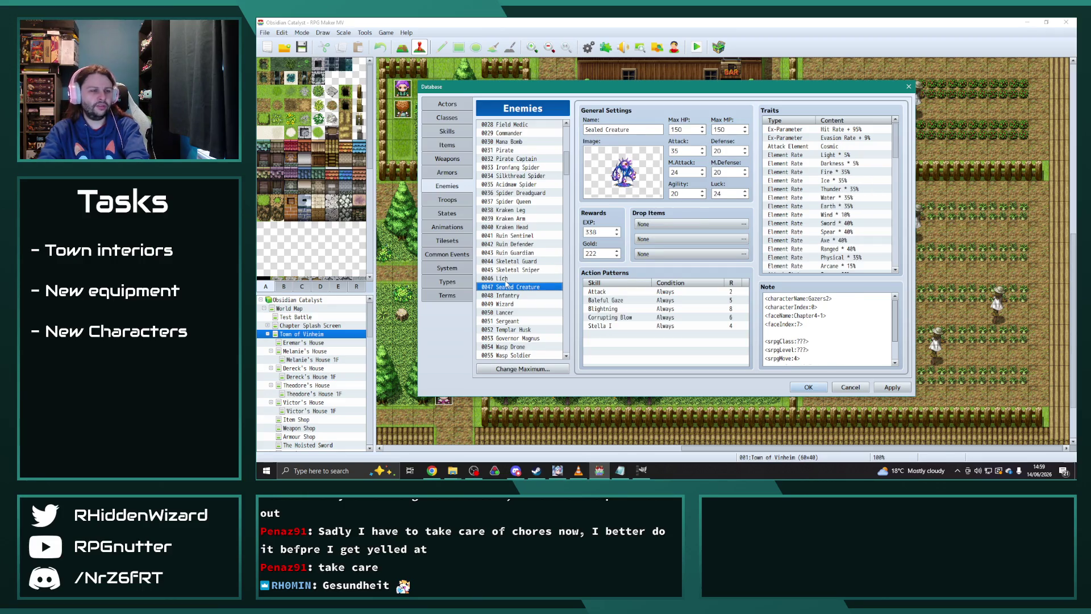
{"action": "key", "text": "Down"}
{"action": "key", "text": "Down"}
{"action": "key", "text": "Down"}
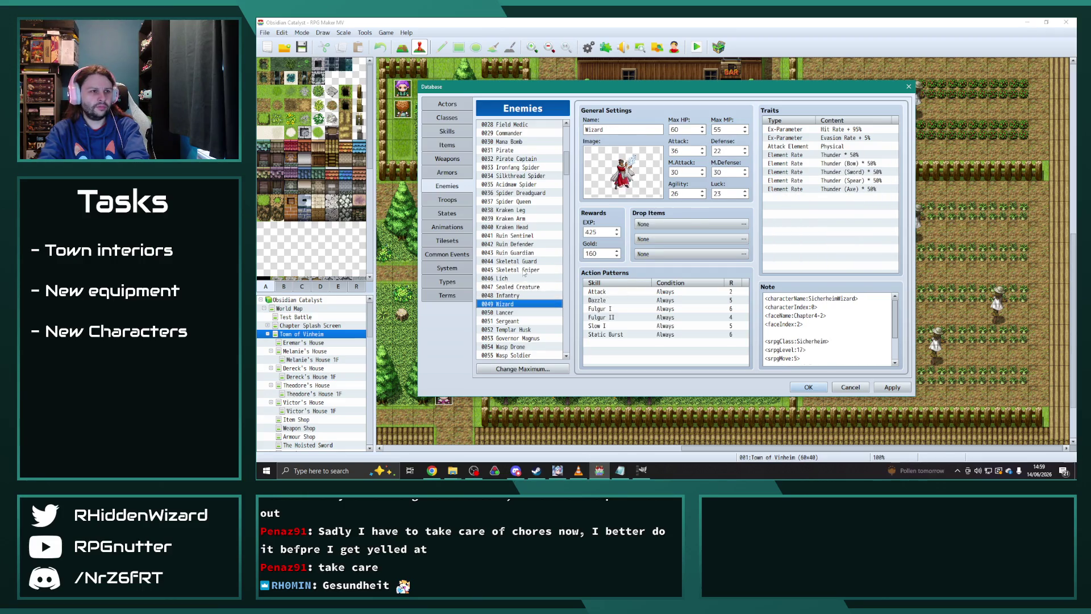
{"action": "key", "text": "Down"}
{"action": "scroll", "coordinate": [523, 275], "scroll_direction": "down", "scroll_amount": 4}
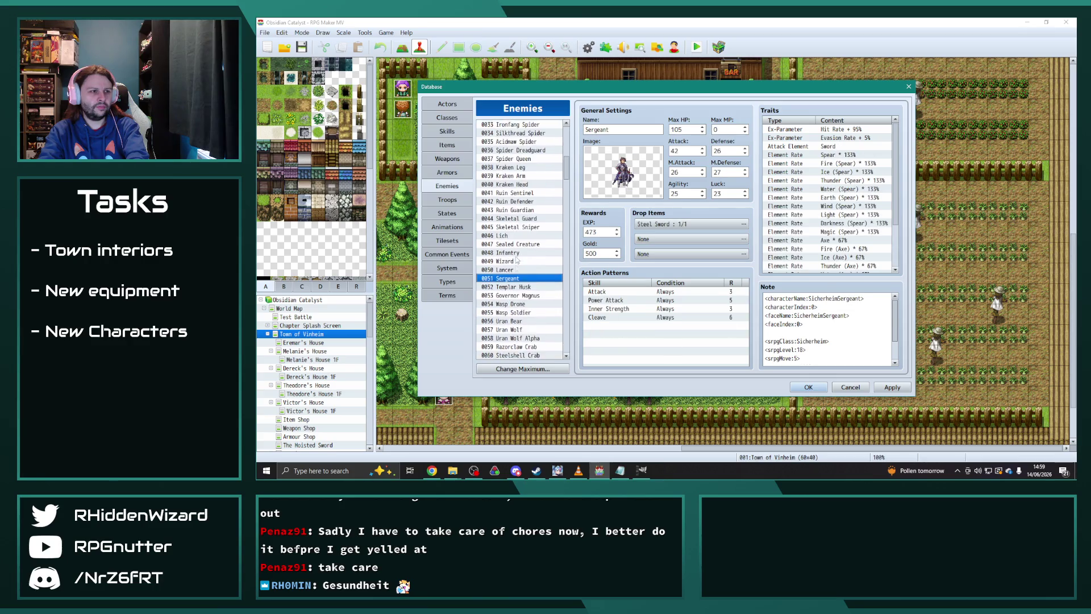
{"action": "key", "text": "Down"}
{"action": "key", "text": "Down"}
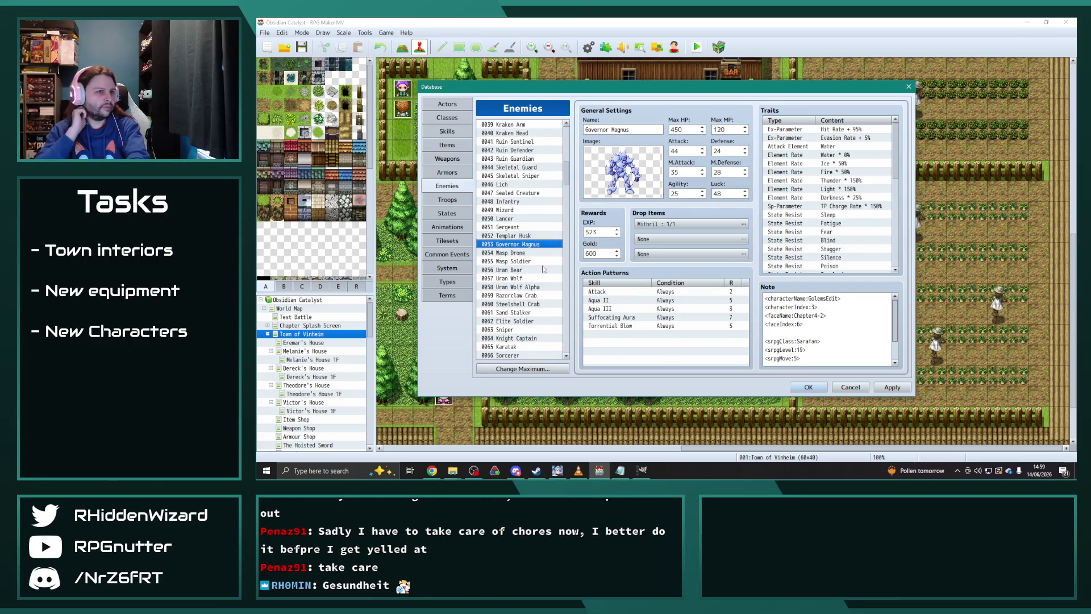
{"action": "key", "text": "Down"}
{"action": "key", "text": "Down"}
{"action": "key", "text": "Down"}
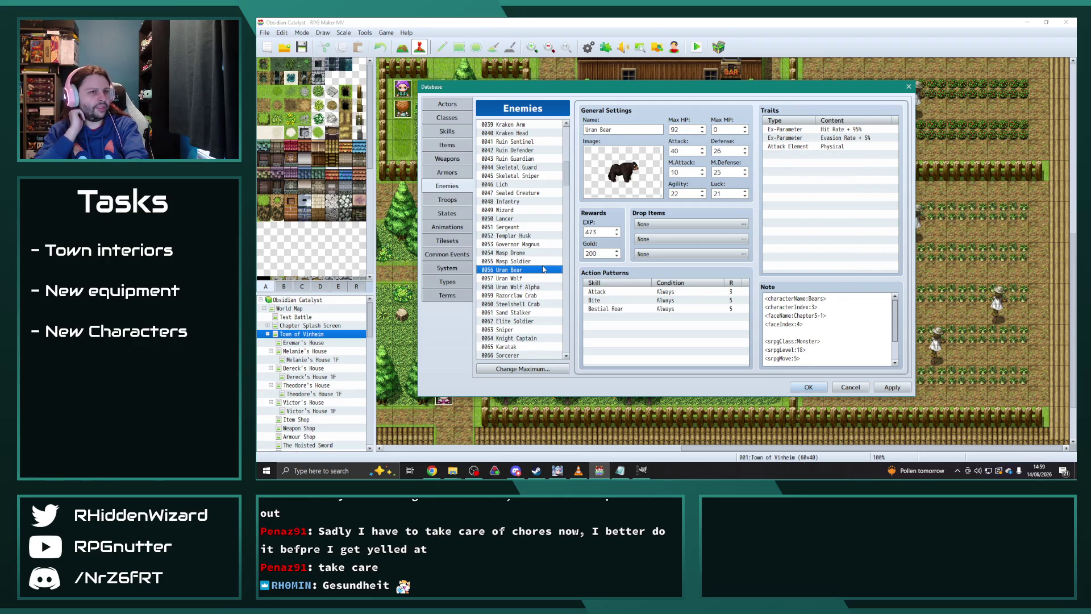
- Continue down through Gate Commander, Elite Guard, Cavern Ghoul and Skeletal Swordsman to the Mithril Golem
{"action": "key", "text": "Down"}
{"action": "key", "text": "Down"}
{"action": "key", "text": "Down"}
{"action": "key", "text": "Down"}
{"action": "key", "text": "Down"}
{"action": "key", "text": "Down"}
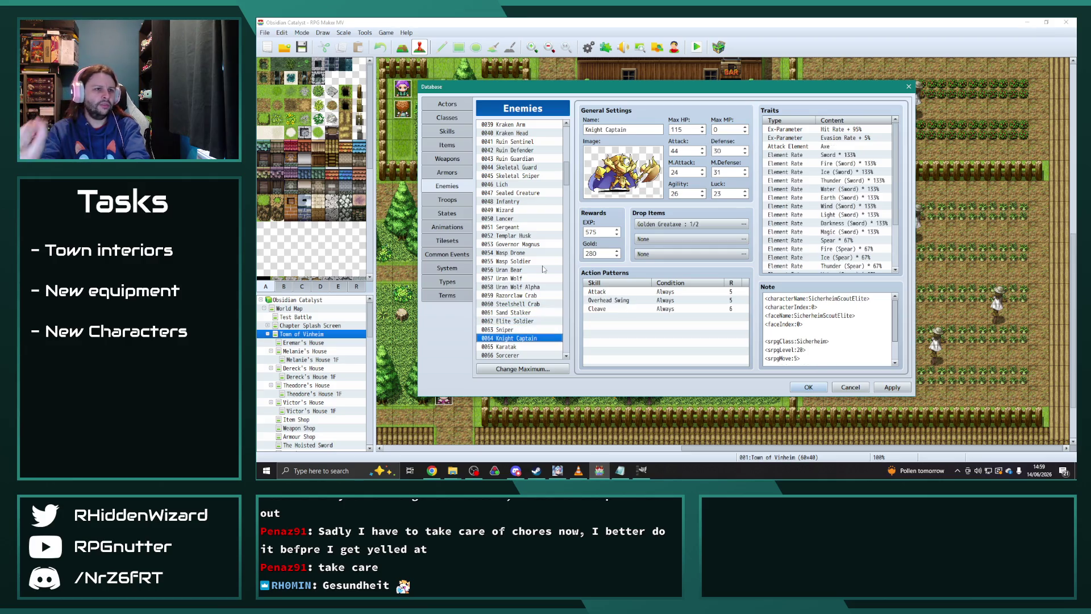
{"action": "key", "text": "Down"}
{"action": "key", "text": "Down"}
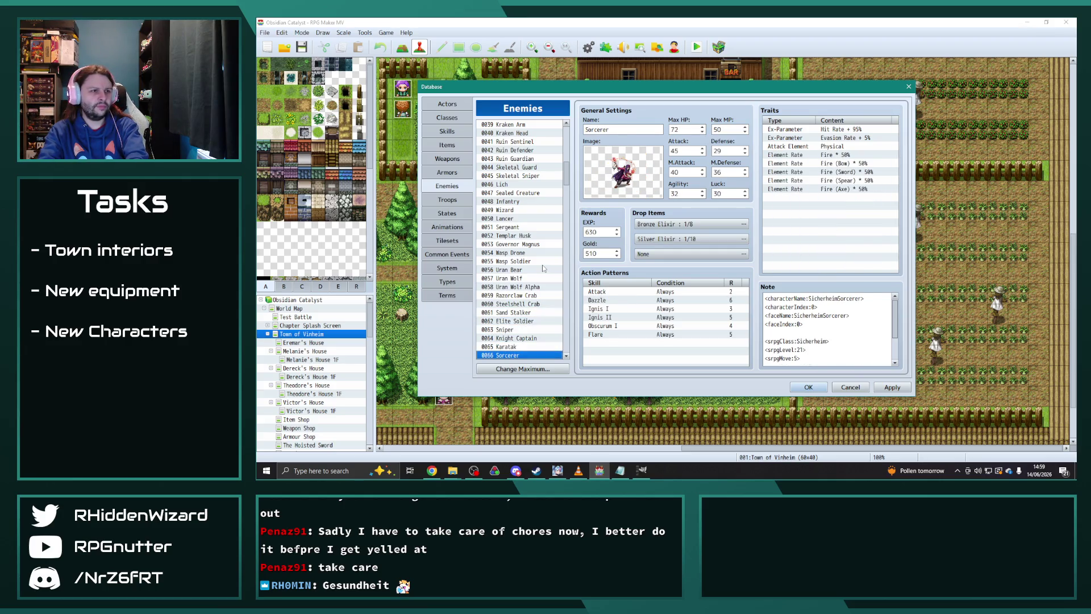
{"action": "key", "text": "Down"}
{"action": "key", "text": "Down"}
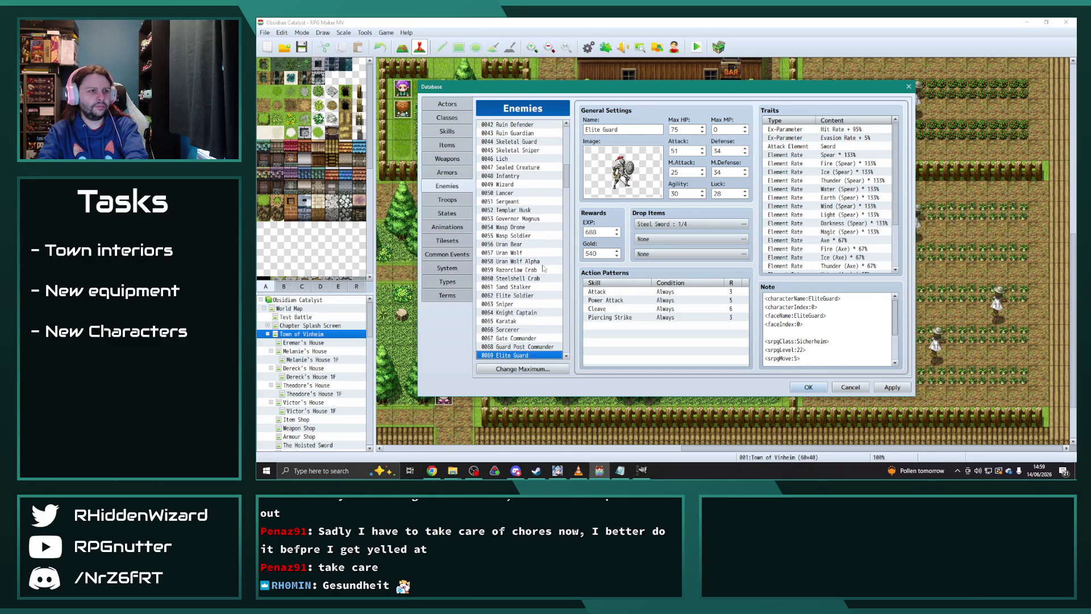
{"action": "key", "text": "Down"}
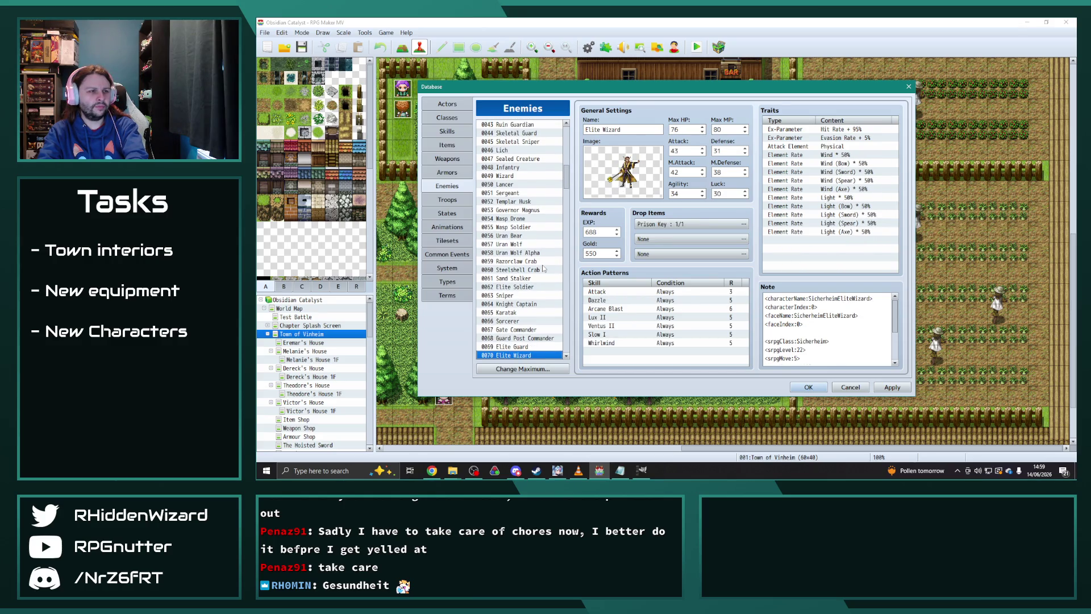
{"action": "key", "text": "Down"}
{"action": "key", "text": "Down"}
{"action": "key", "text": "Down"}
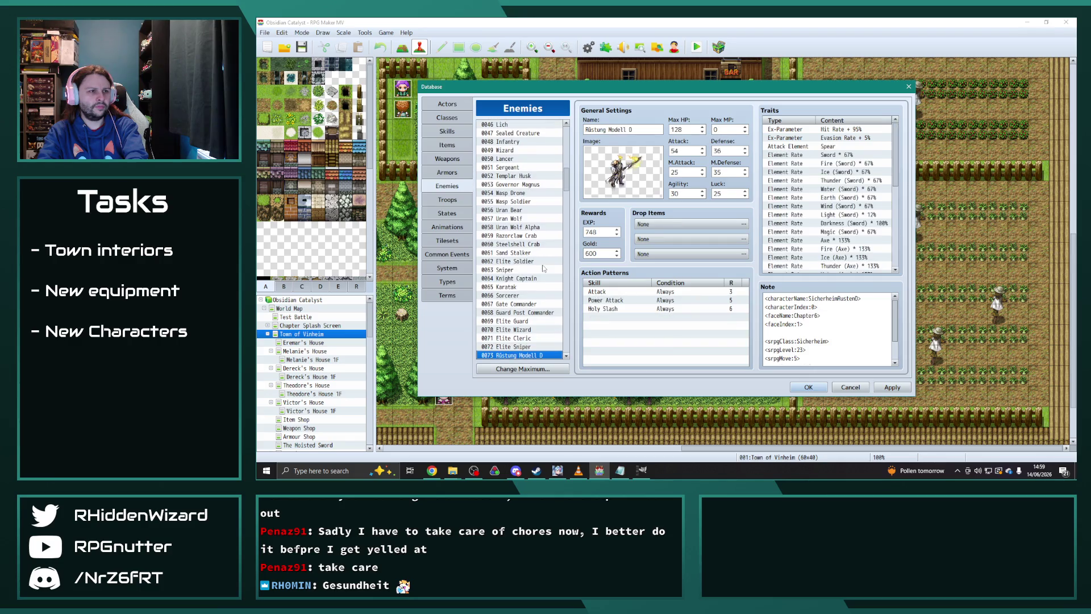
{"action": "key", "text": "Down"}
{"action": "key", "text": "Down"}
{"action": "key", "text": "Down"}
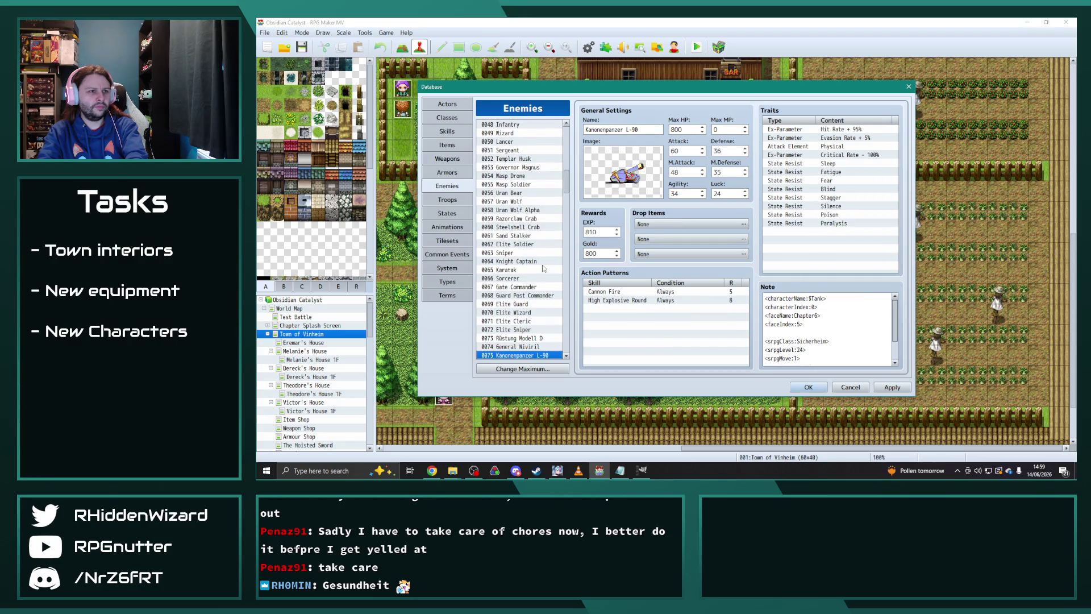
{"action": "key", "text": "Down"}
{"action": "key", "text": "Down"}
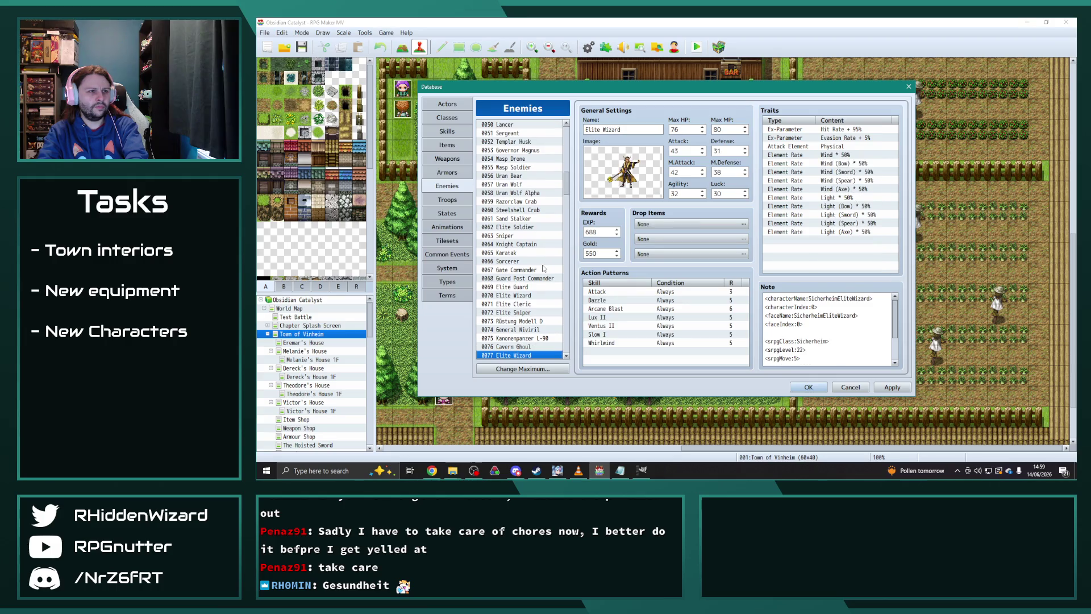
{"action": "key", "text": "Down"}
{"action": "key", "text": "Down"}
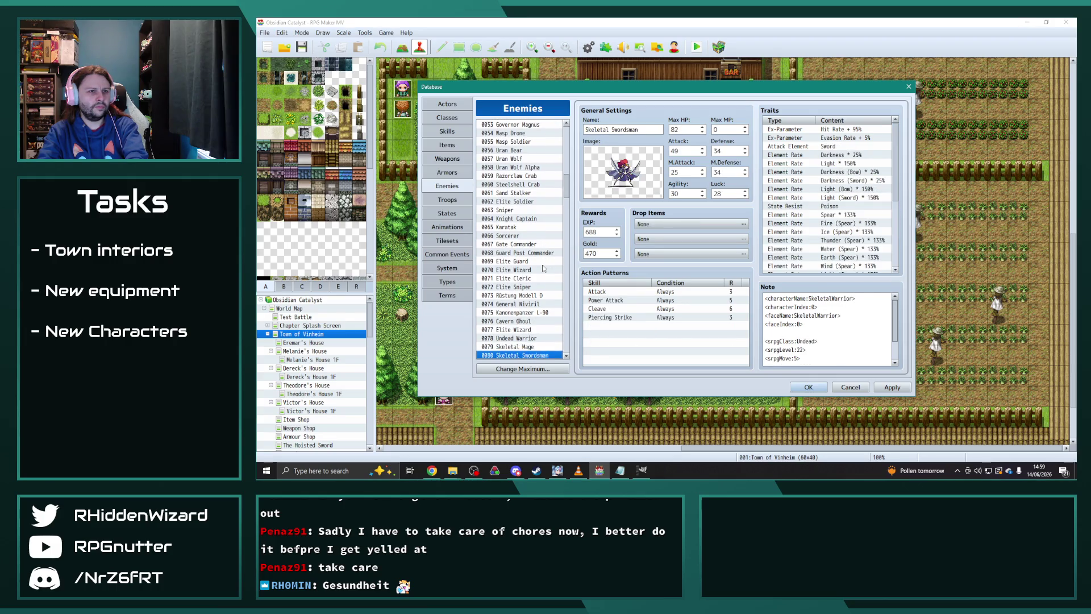
{"action": "key", "text": "Down"}
{"action": "key", "text": "Down"}
{"action": "key", "text": "Down"}
{"action": "key", "text": "Down"}
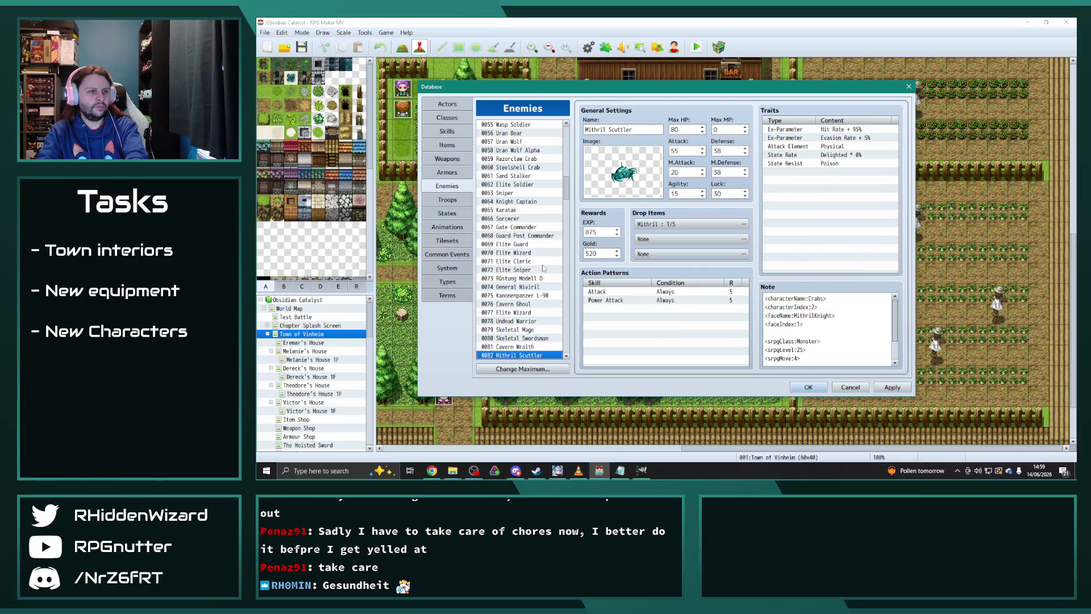
{"action": "scroll", "coordinate": [542, 269], "scroll_direction": "down", "scroll_amount": 1}
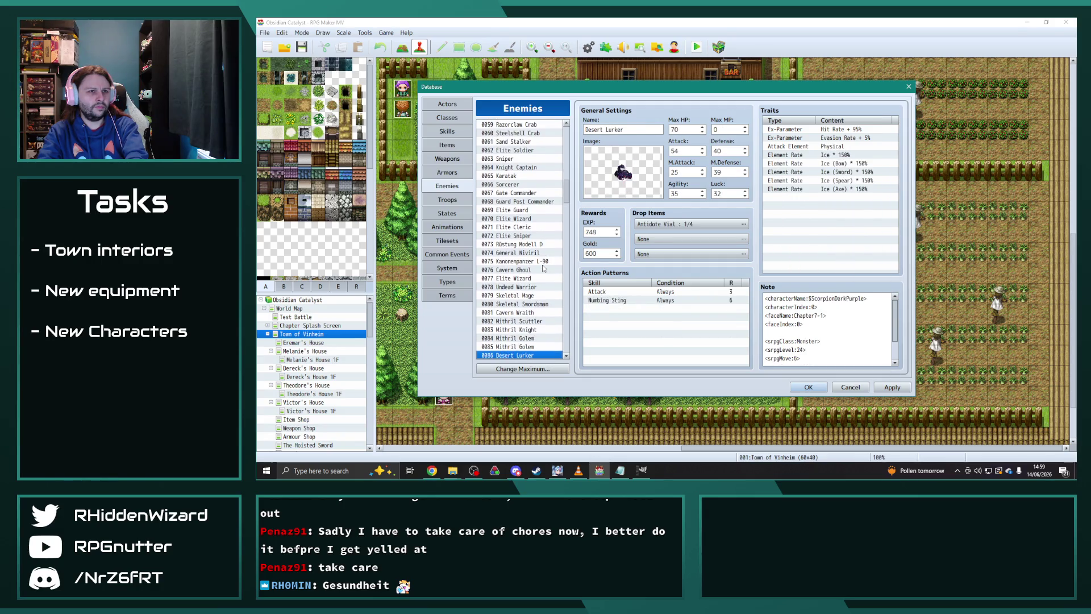
{"action": "key", "text": "Down"}
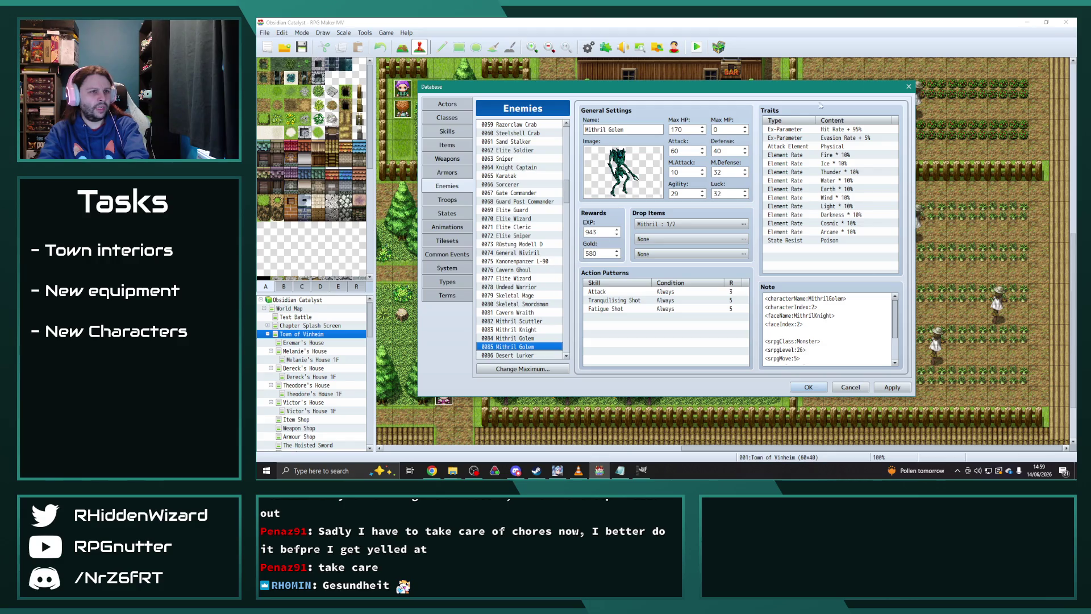
- Change the Mithril Golem's attack element to Ranged
{"action": "double_click", "coordinate": [834, 147]}
{"action": "left_click", "coordinate": [850, 146]}
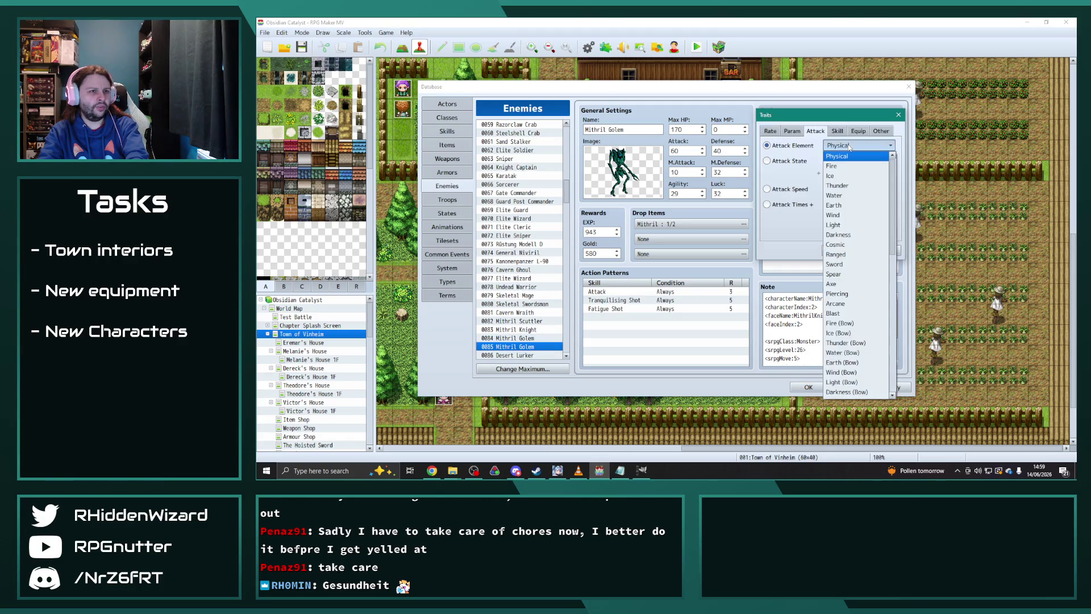
{"action": "left_click", "coordinate": [835, 254]}
{"action": "left_click", "coordinate": [840, 251]}
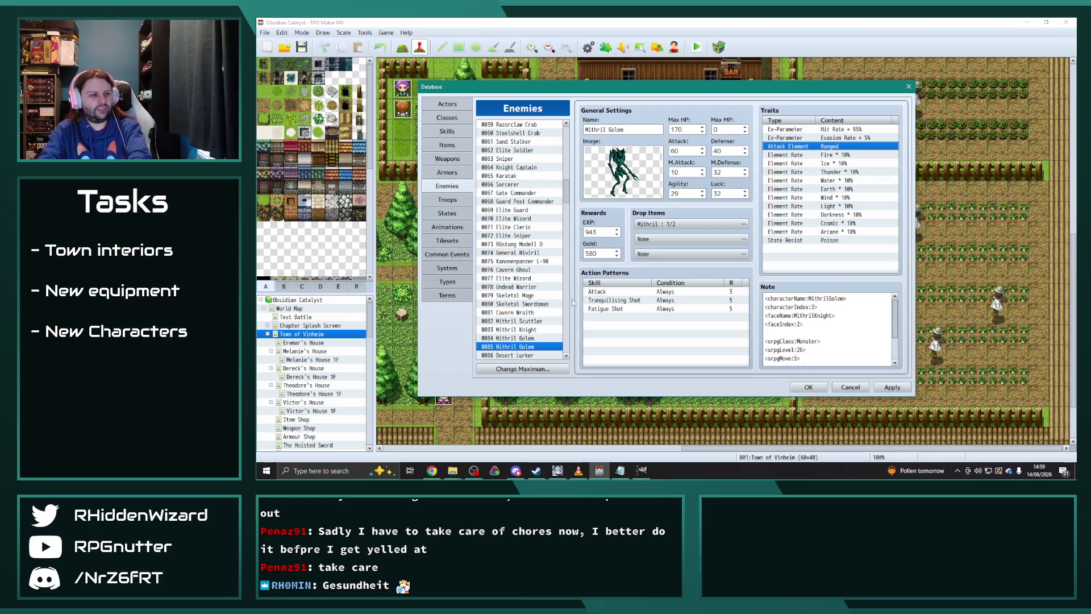
- Browse past Desert Lurker, Vulture and Elite Ninja down to Plague Beast, then back to Spectre
{"action": "left_click", "coordinate": [561, 356]}
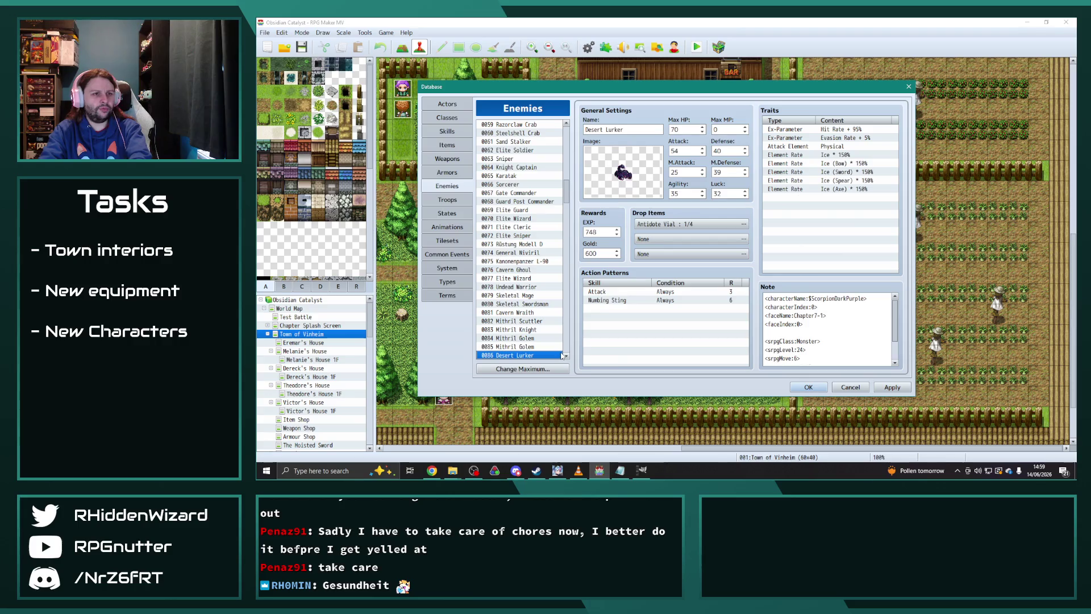
{"action": "left_click", "coordinate": [562, 355]}
{"action": "left_click", "coordinate": [562, 355]}
{"action": "key", "text": "Down"}
{"action": "key", "text": "Down"}
{"action": "key", "text": "Down"}
{"action": "key", "text": "Down"}
{"action": "key", "text": "Down"}
{"action": "key", "text": "Down"}
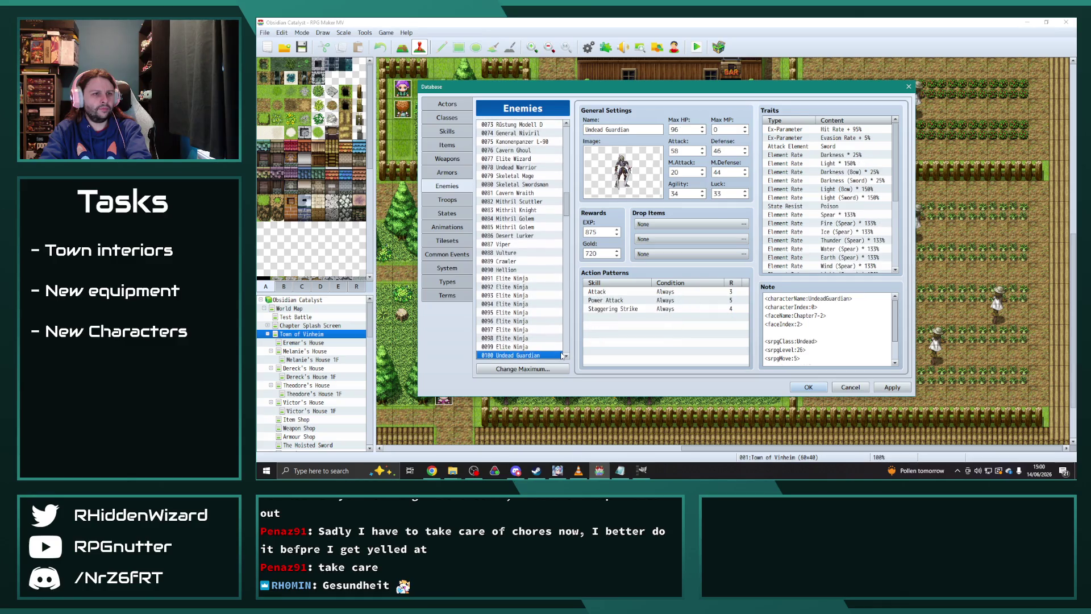
{"action": "key", "text": "Down"}
{"action": "key", "text": "Down"}
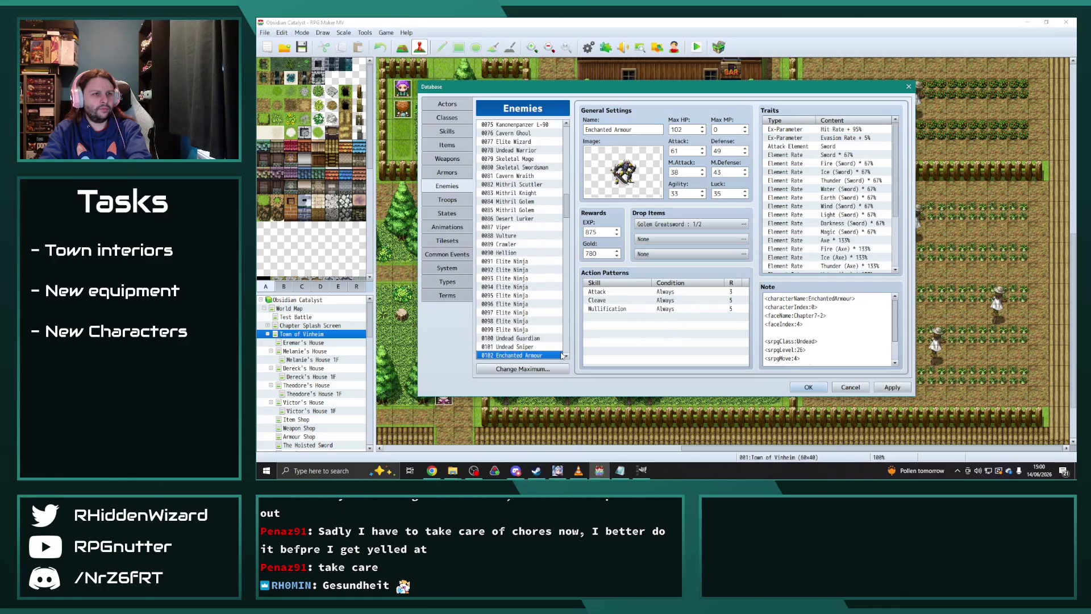
{"action": "key", "text": "Down"}
{"action": "key", "text": "Down"}
{"action": "key", "text": "Down"}
{"action": "key", "text": "Down"}
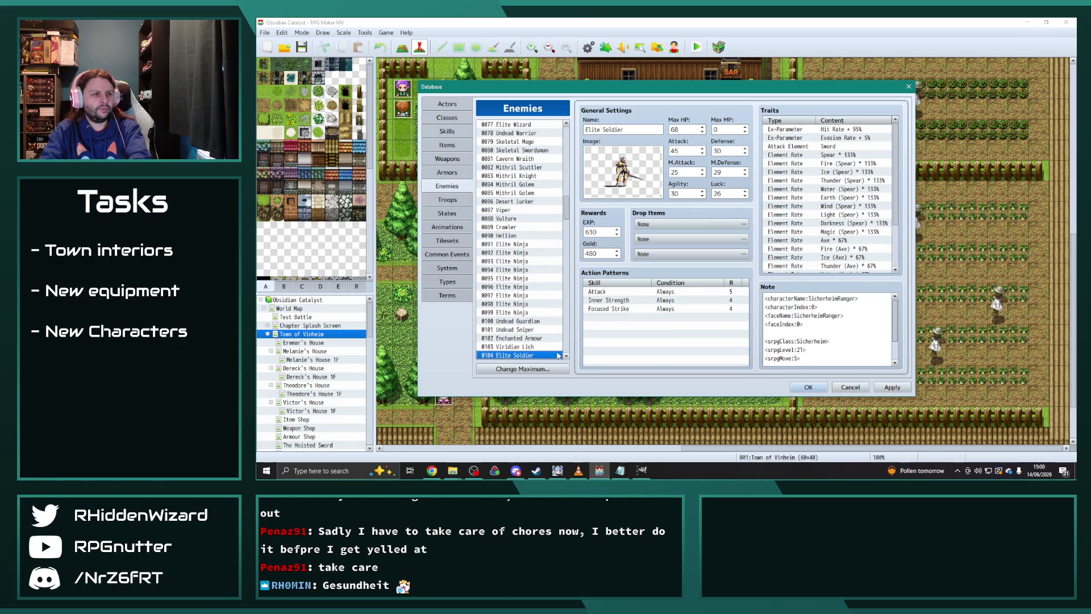
{"action": "key", "text": "Down"}
{"action": "key", "text": "Down"}
{"action": "key", "text": "Down"}
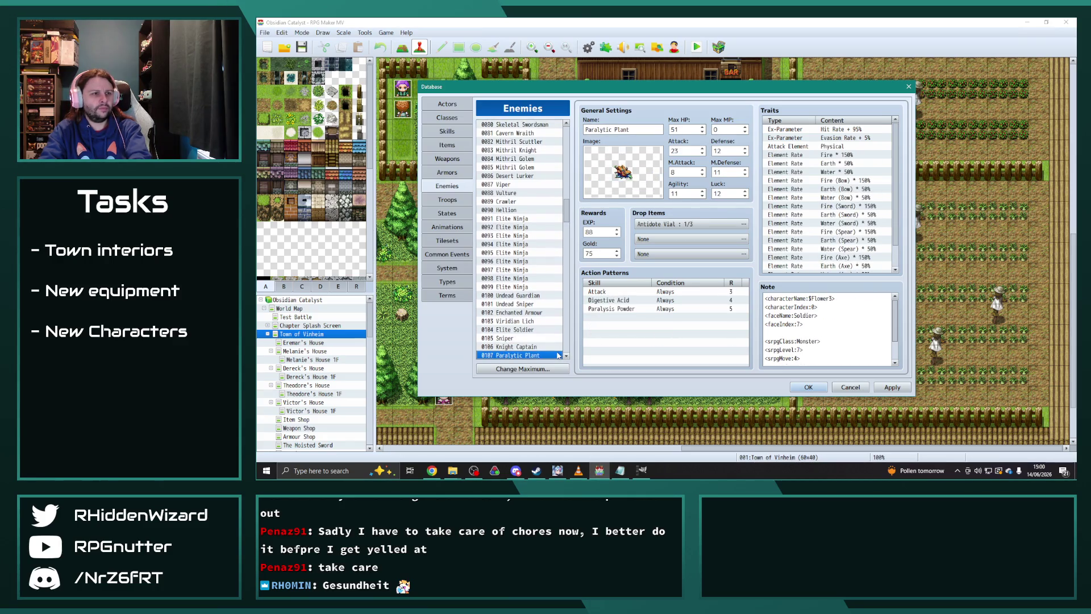
{"action": "key", "text": "Down"}
{"action": "key", "text": "Down"}
{"action": "key", "text": "Down"}
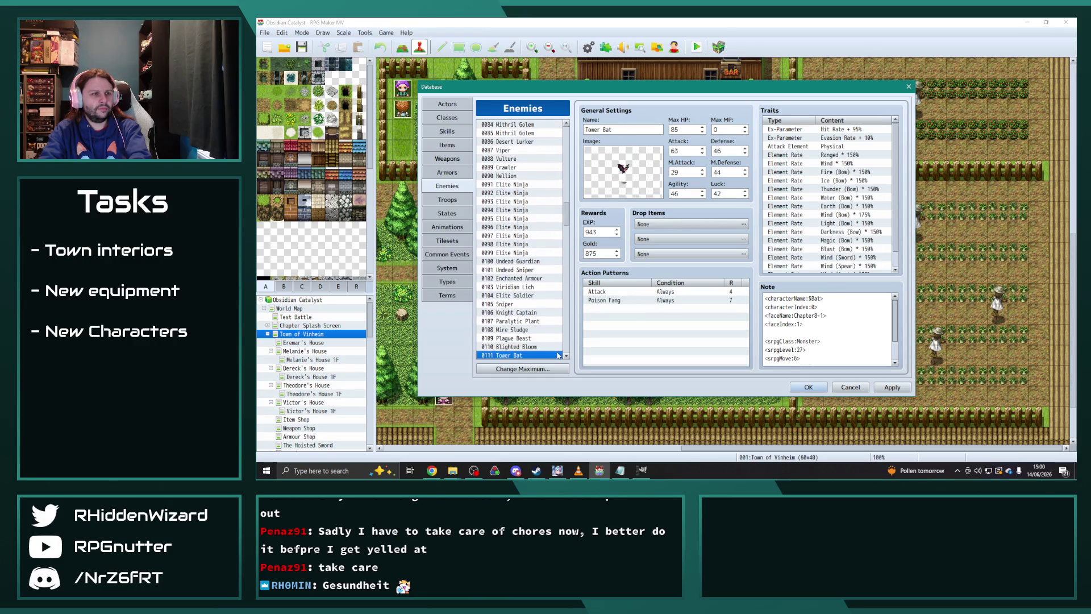
{"action": "key", "text": "Up"}
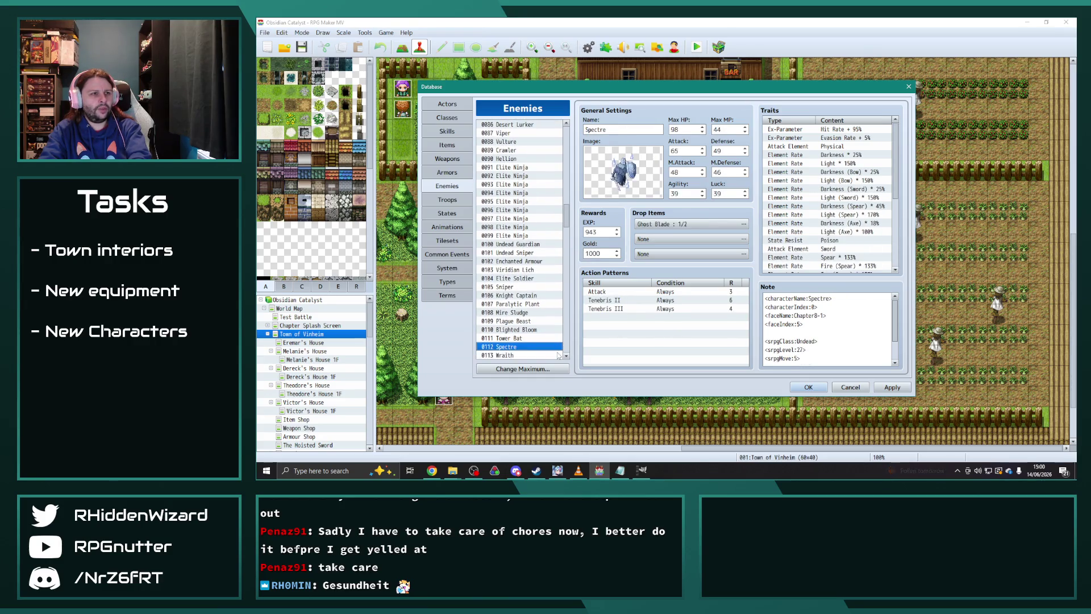
- Set Spectre's attack element to Sword
{"action": "double_click", "coordinate": [845, 146]}
{"action": "left_click", "coordinate": [845, 146]}
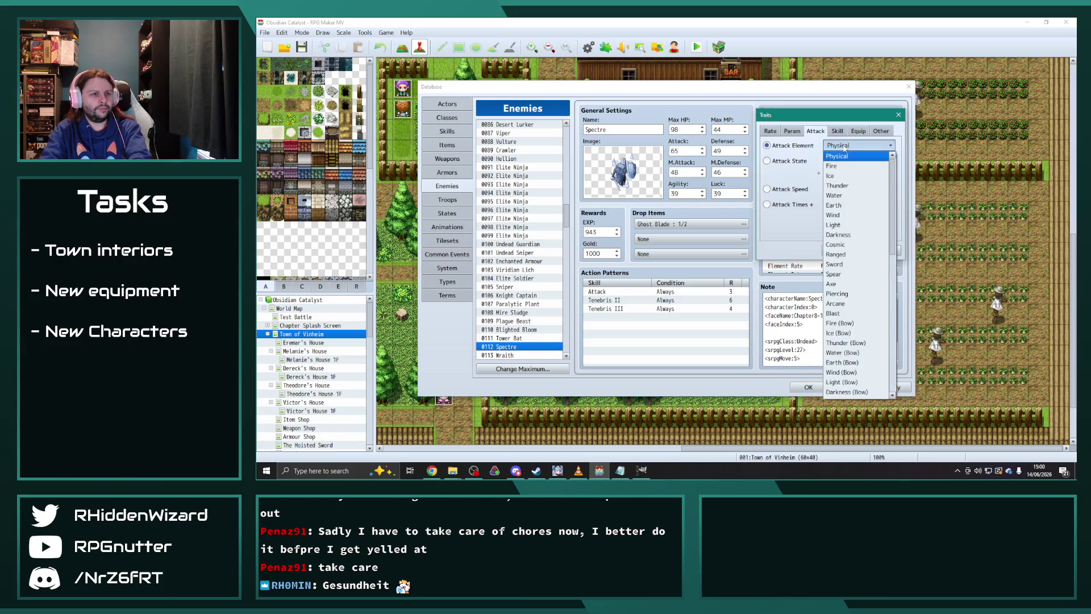
{"action": "left_click", "coordinate": [852, 264]}
{"action": "left_click", "coordinate": [840, 250]}
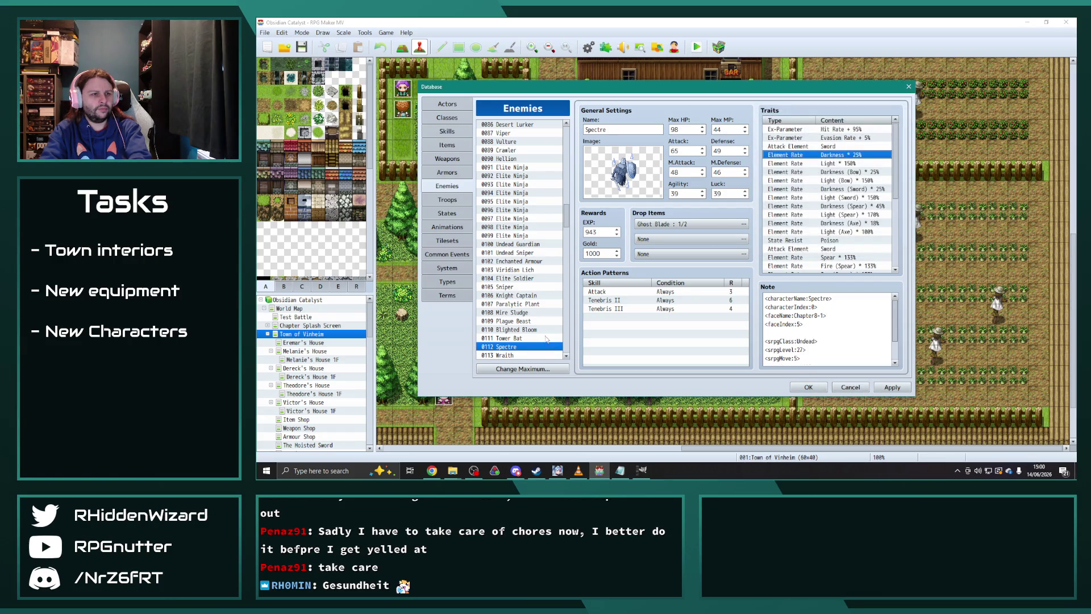
- Step down past Ruby Prism, Elara Corps. Knight and the Wraith enemies to Rimebound Construct
{"action": "key", "text": "Down"}
{"action": "key", "text": "Down"}
{"action": "key", "text": "Down"}
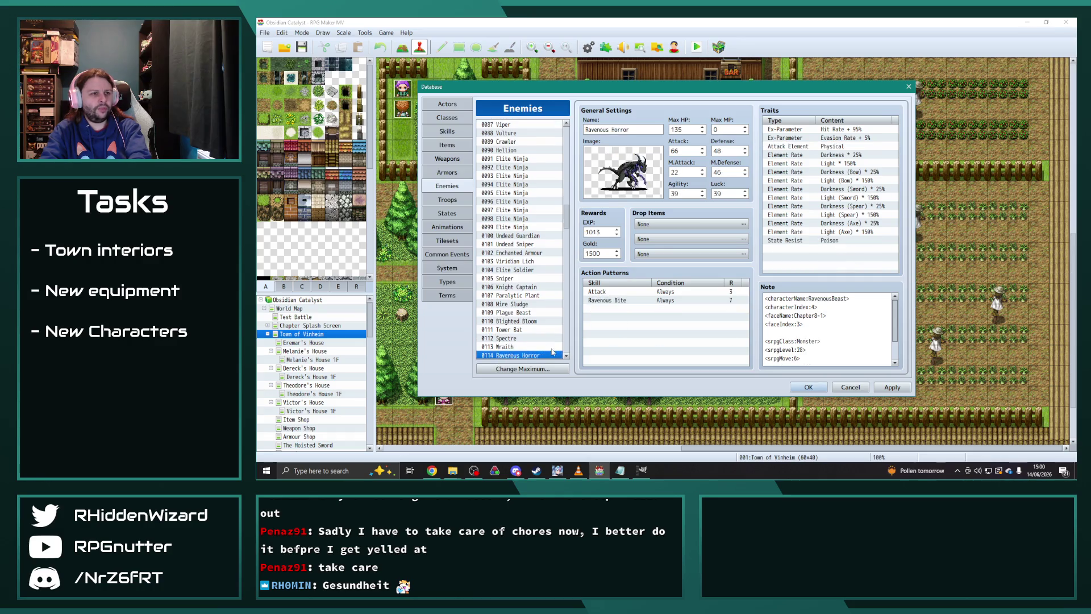
{"action": "key", "text": "Down"}
{"action": "key", "text": "Down"}
{"action": "key", "text": "Down"}
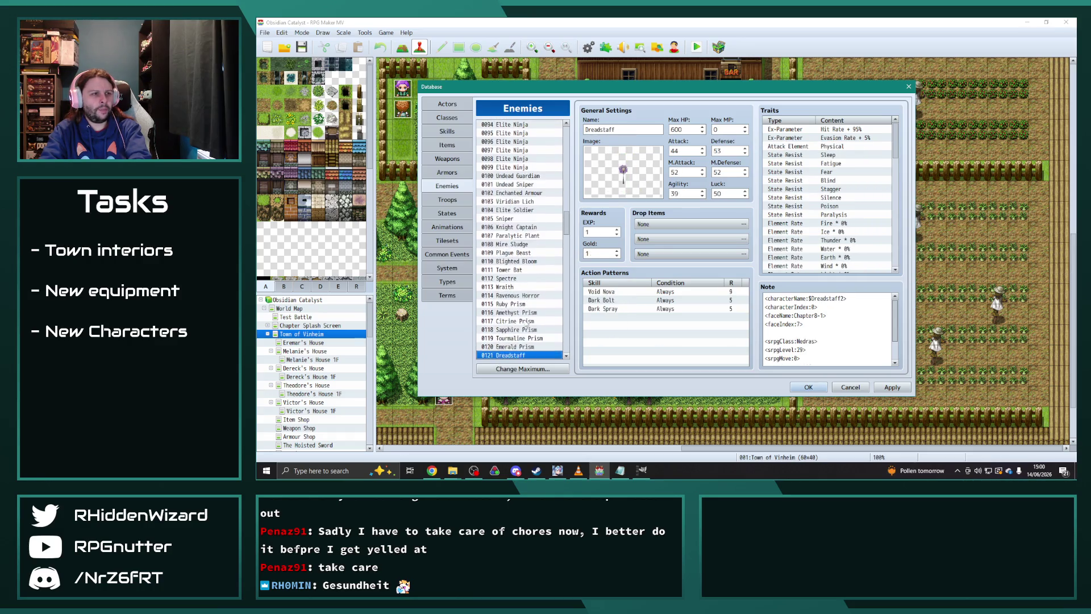
{"action": "key", "text": "Down"}
{"action": "key", "text": "Down"}
{"action": "key", "text": "Down"}
{"action": "key", "text": "Down"}
{"action": "key", "text": "Down"}
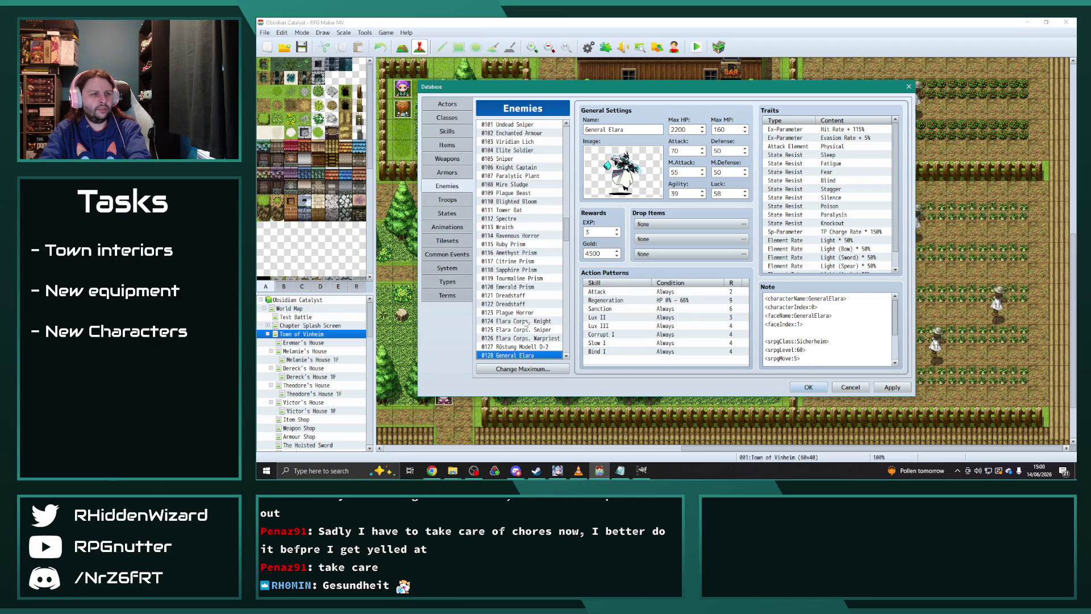
{"action": "key", "text": "Down"}
{"action": "key", "text": "Down"}
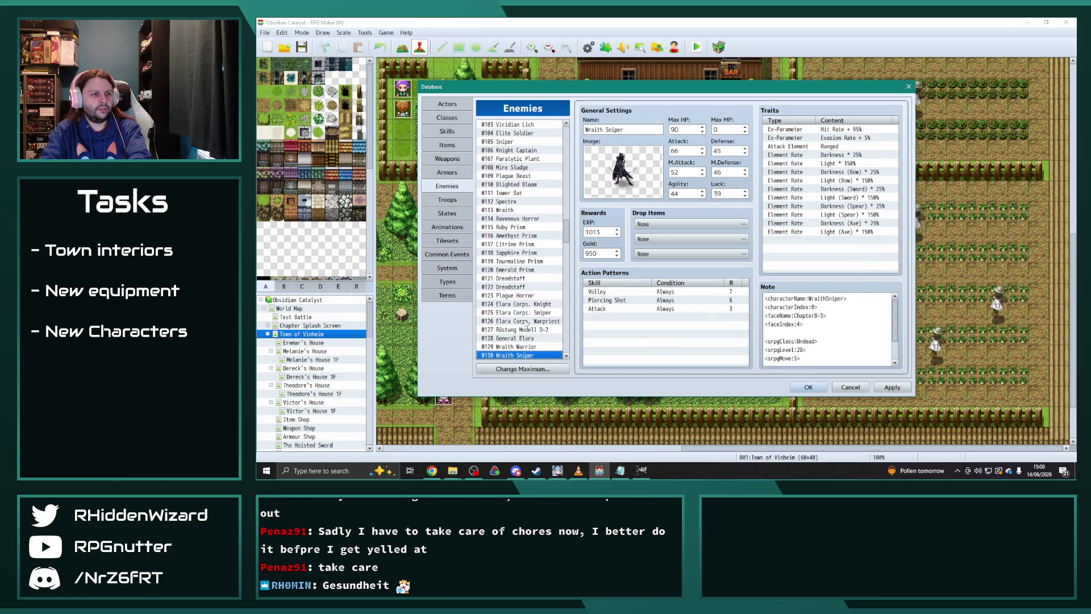
{"action": "key", "text": "Down"}
{"action": "key", "text": "Down"}
{"action": "key", "text": "Up"}
{"action": "key", "text": "Down"}
{"action": "key", "text": "Down"}
{"action": "key", "text": "Down"}
{"action": "key", "text": "Down"}
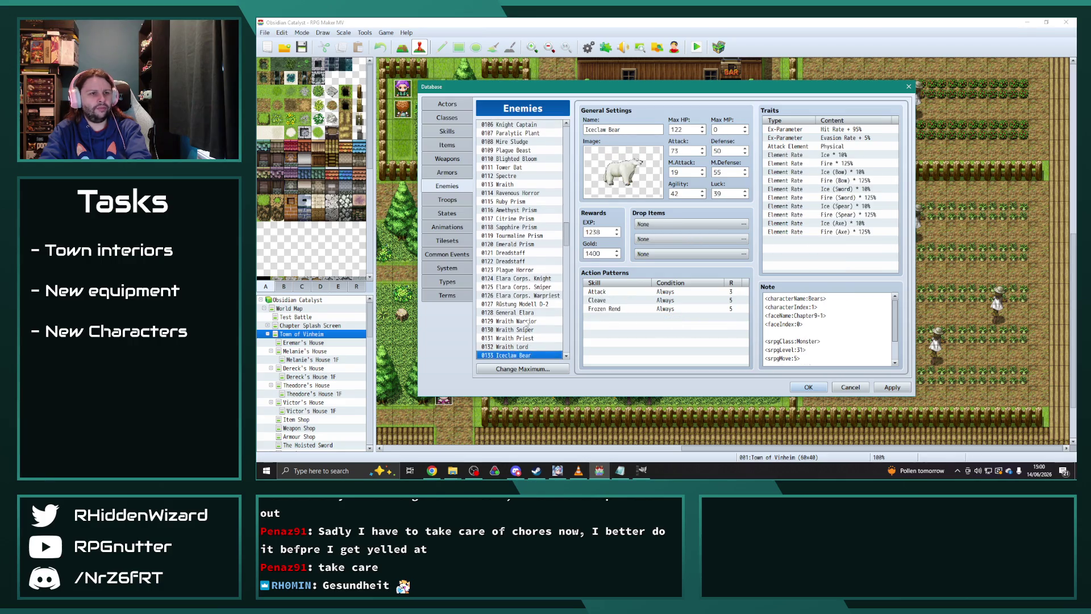
{"action": "key", "text": "Down"}
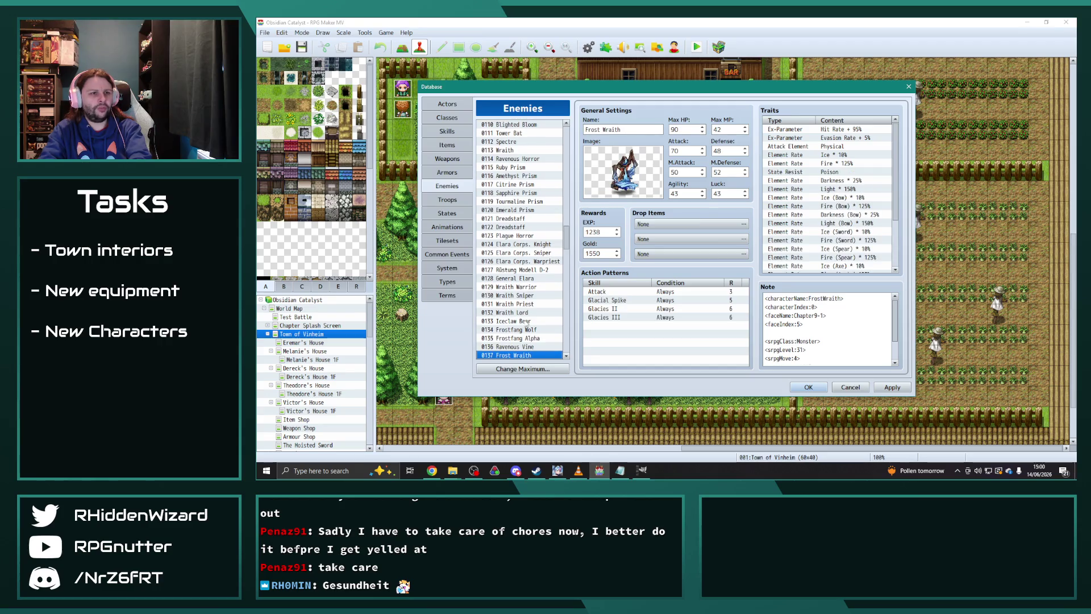
{"action": "key", "text": "Down"}
{"action": "key", "text": "Down"}
{"action": "key", "text": "Down"}
{"action": "key", "text": "Down"}
{"action": "key", "text": "Up"}
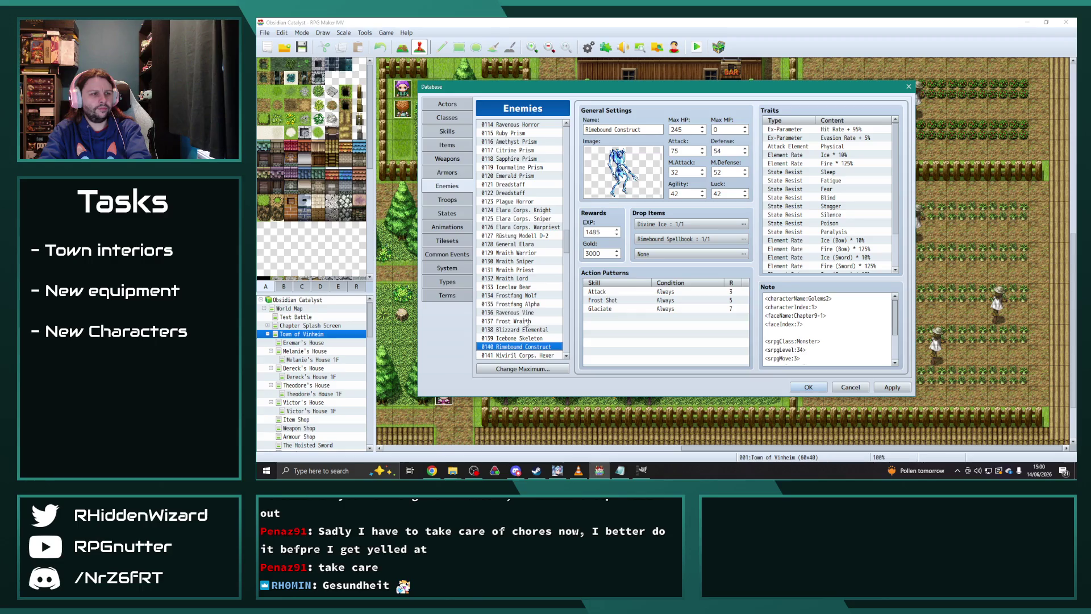
{"action": "scroll", "coordinate": [850, 345], "scroll_direction": "down", "scroll_amount": 2}
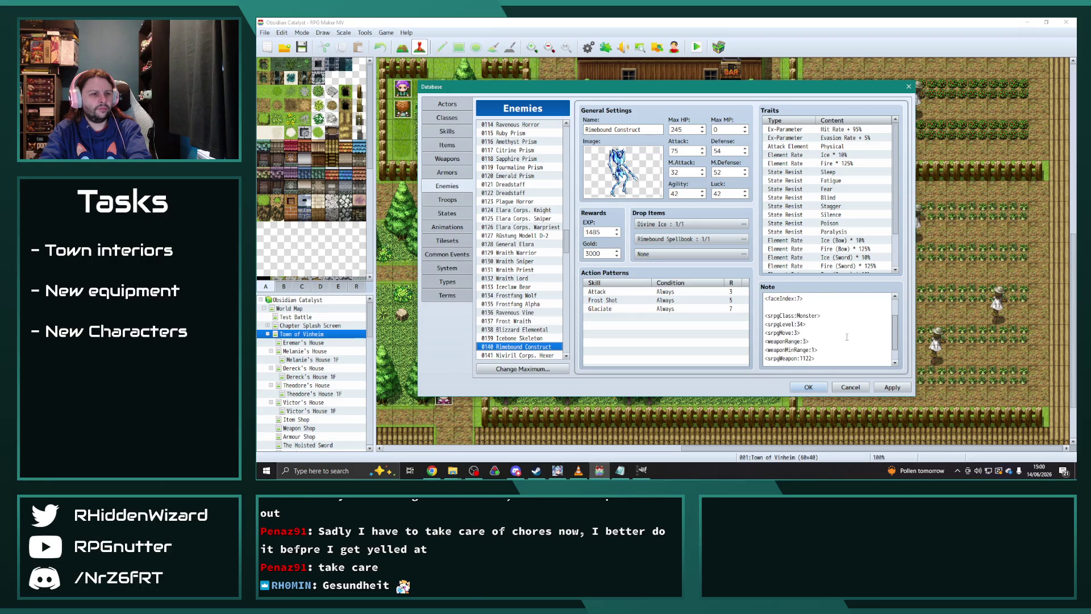
- Change Rimebound Construct's Attack Element trait from Physical to Ranged
{"action": "scroll", "coordinate": [848, 346], "scroll_direction": "up", "scroll_amount": 2}
{"action": "double_click", "coordinate": [839, 147]}
{"action": "left_click", "coordinate": [858, 146]}
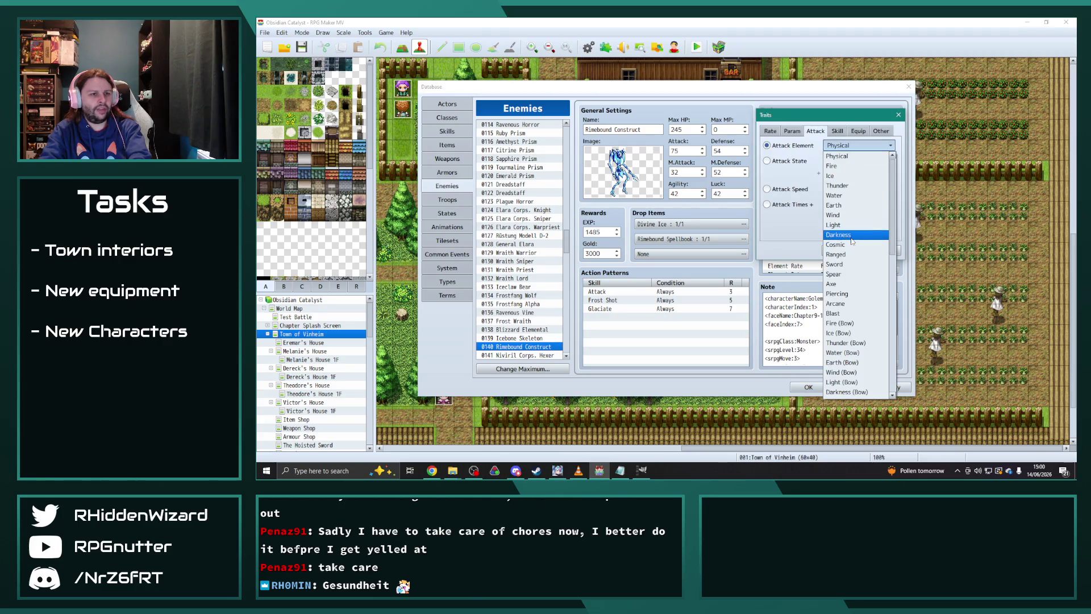
{"action": "left_click", "coordinate": [836, 253]}
{"action": "left_click", "coordinate": [840, 251]}
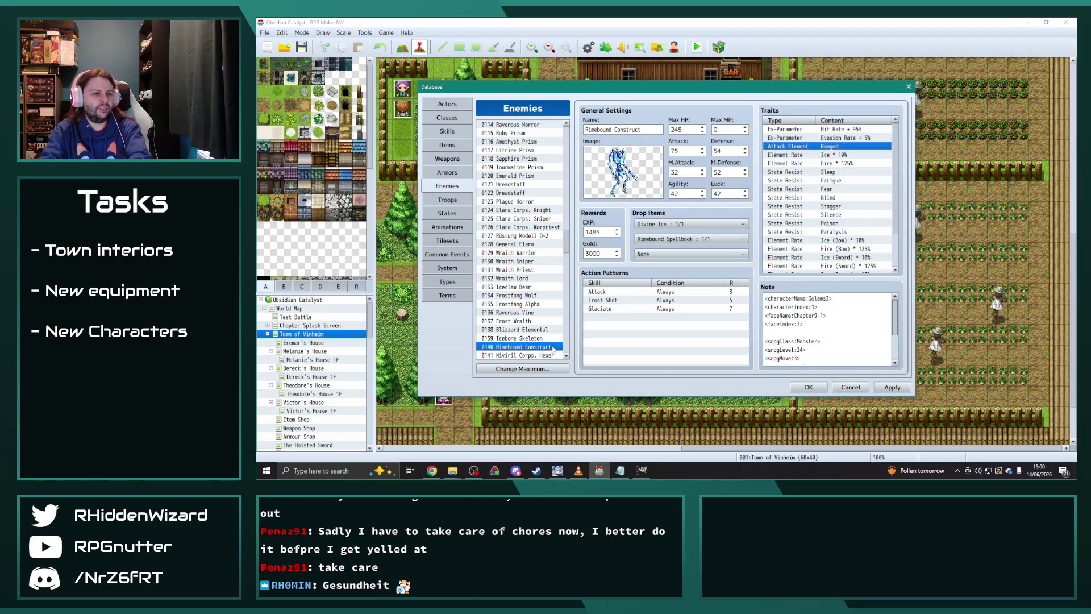
- Step down the Enemies list past the Niviril Corps., Lux Bomb, bats and hawks toward Control Unit
{"action": "left_click", "coordinate": [534, 356]}
{"action": "key", "text": "Down"}
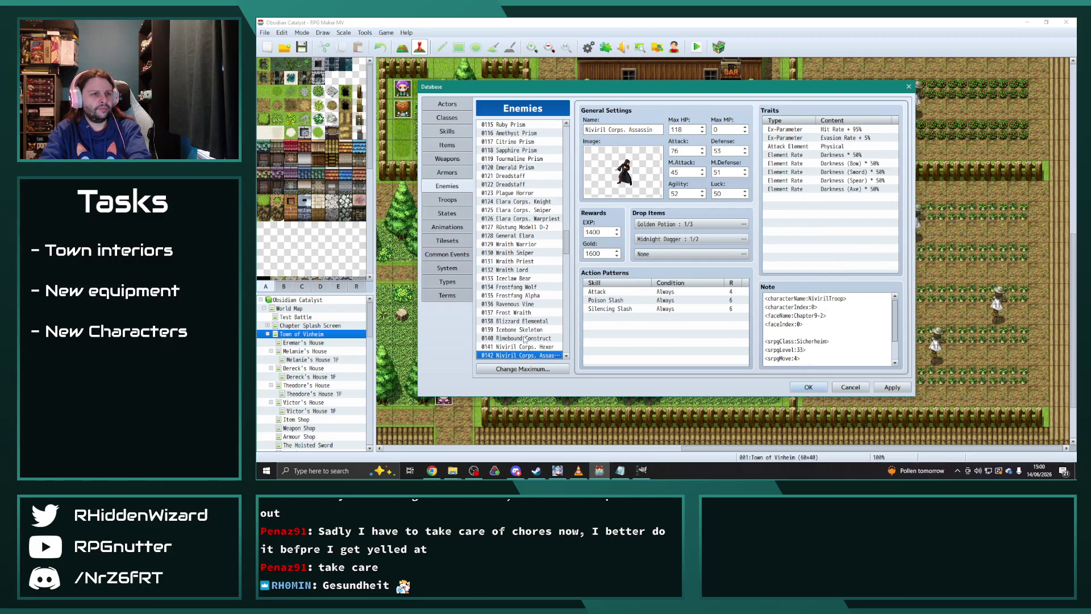
{"action": "key", "text": "Down"}
{"action": "key", "text": "Up"}
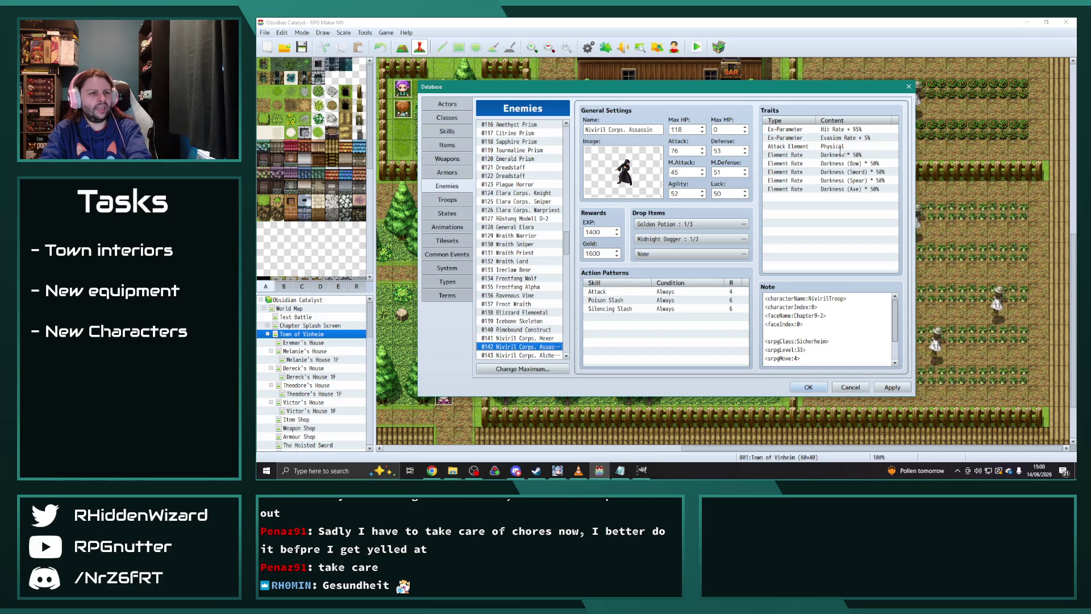
{"action": "scroll", "coordinate": [544, 265], "scroll_direction": "down", "scroll_amount": 3}
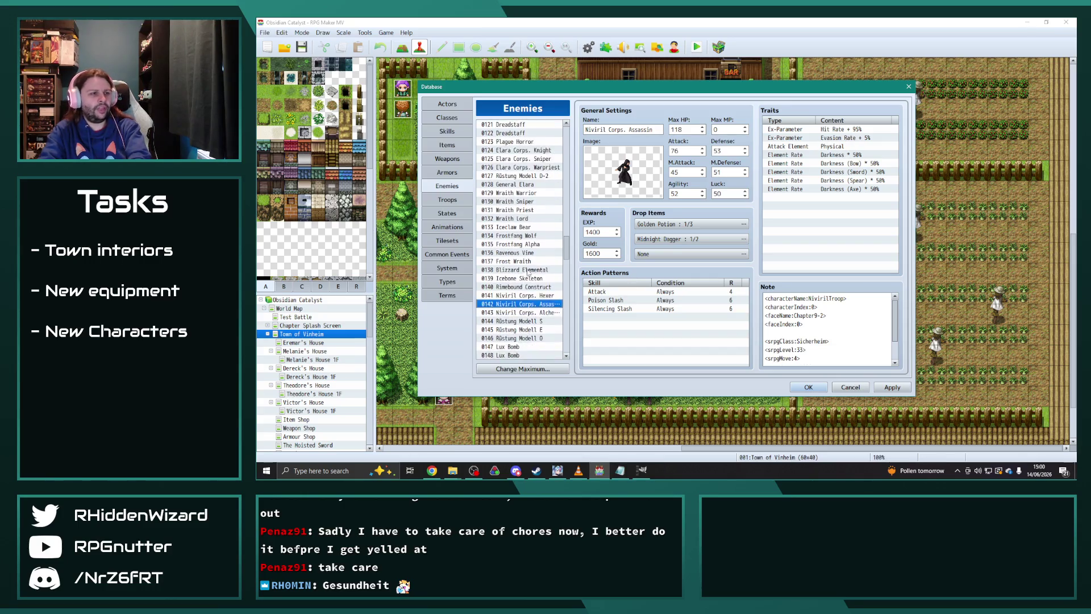
{"action": "key", "text": "Down"}
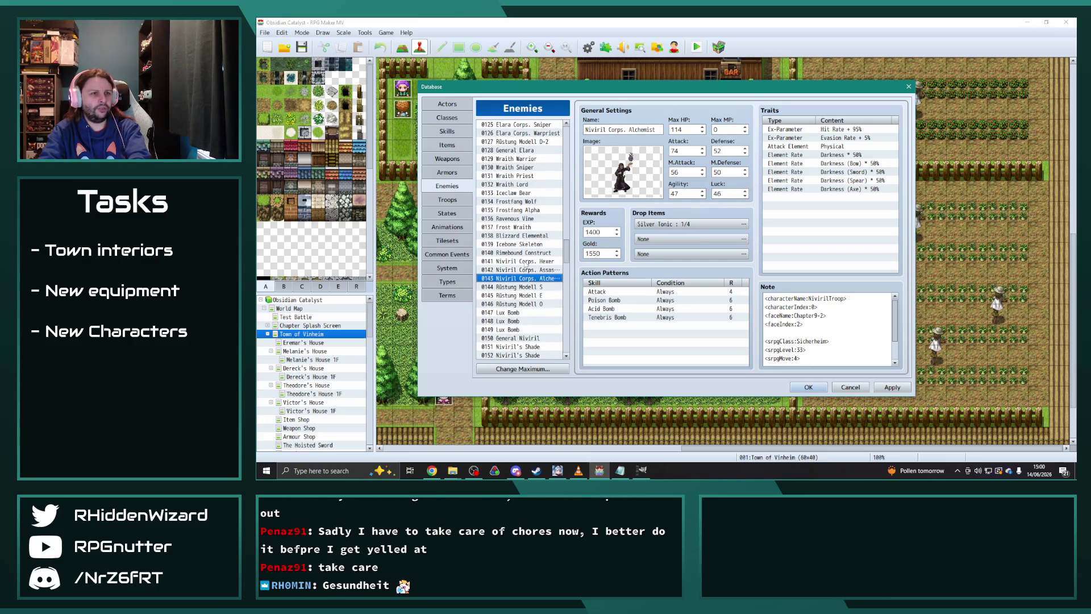
{"action": "key", "text": "Down"}
{"action": "key", "text": "Down"}
{"action": "key", "text": "Down"}
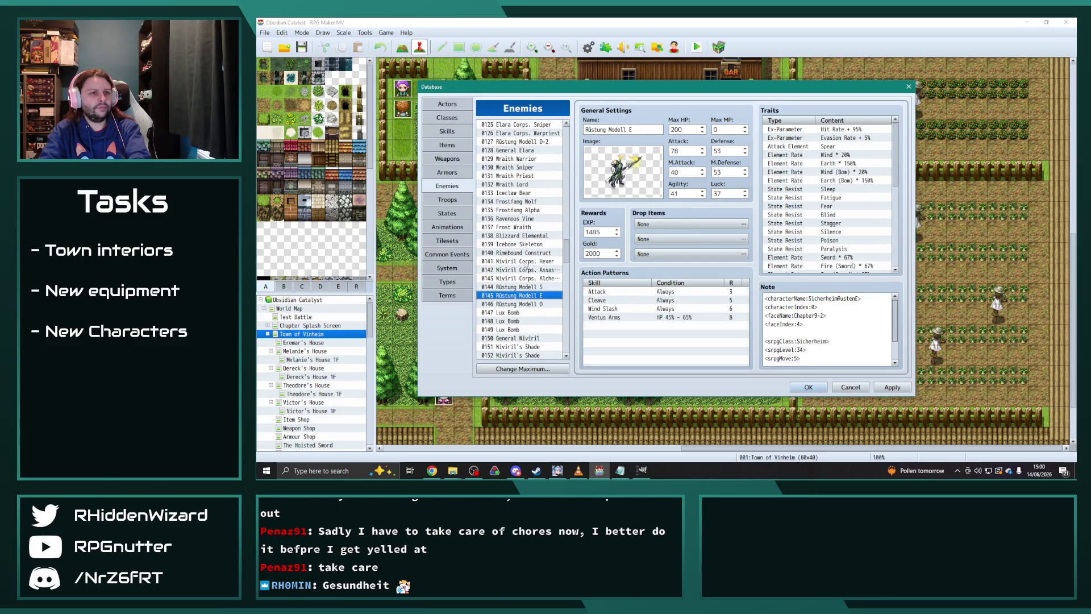
{"action": "key", "text": "Down"}
{"action": "key", "text": "Up"}
{"action": "key", "text": "Down"}
{"action": "key", "text": "Down"}
{"action": "key", "text": "Down"}
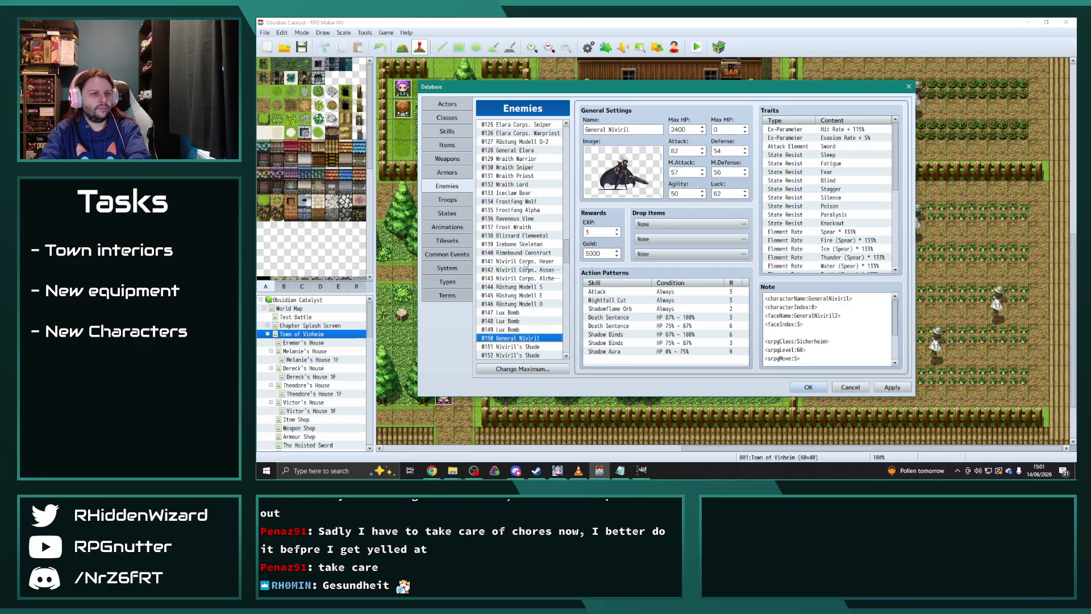
{"action": "key", "text": "Down"}
{"action": "key", "text": "Down"}
{"action": "key", "text": "Down"}
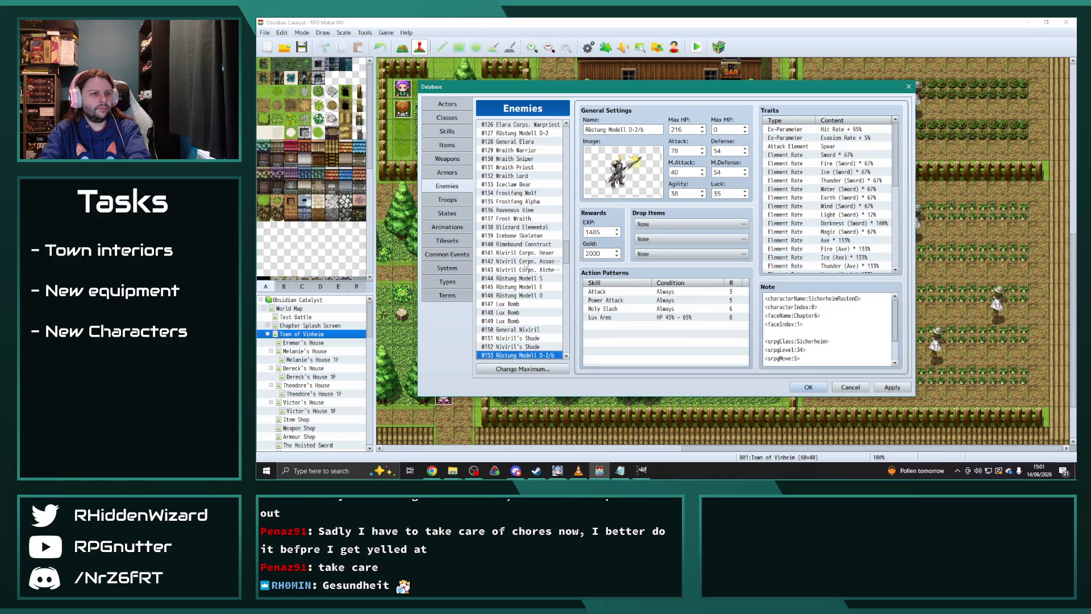
{"action": "key", "text": "Down"}
{"action": "key", "text": "Down"}
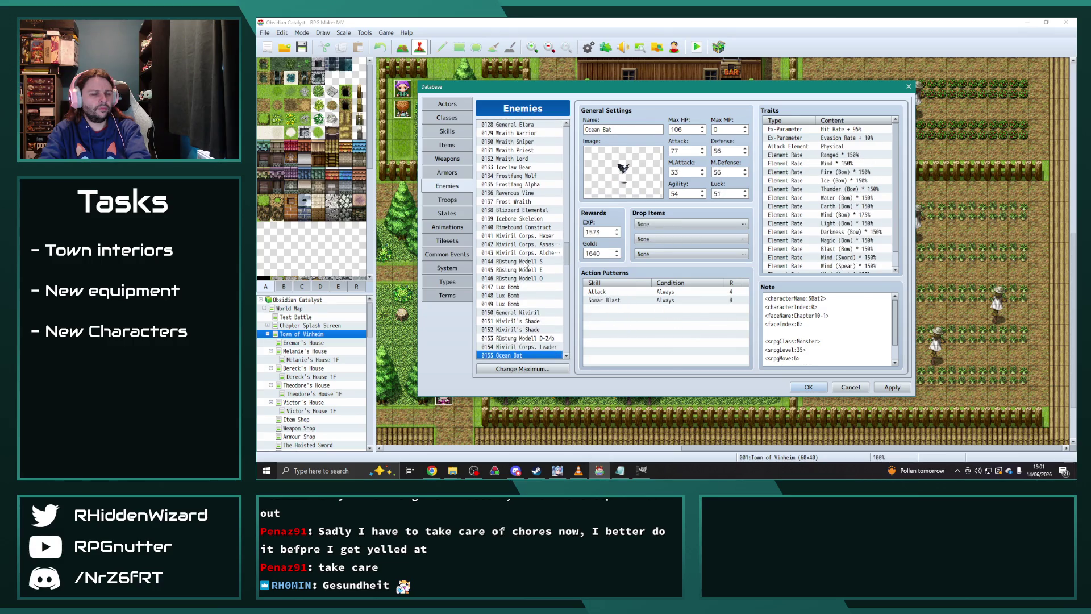
{"action": "key", "text": "Down"}
{"action": "key", "text": "Down"}
{"action": "key", "text": "Down"}
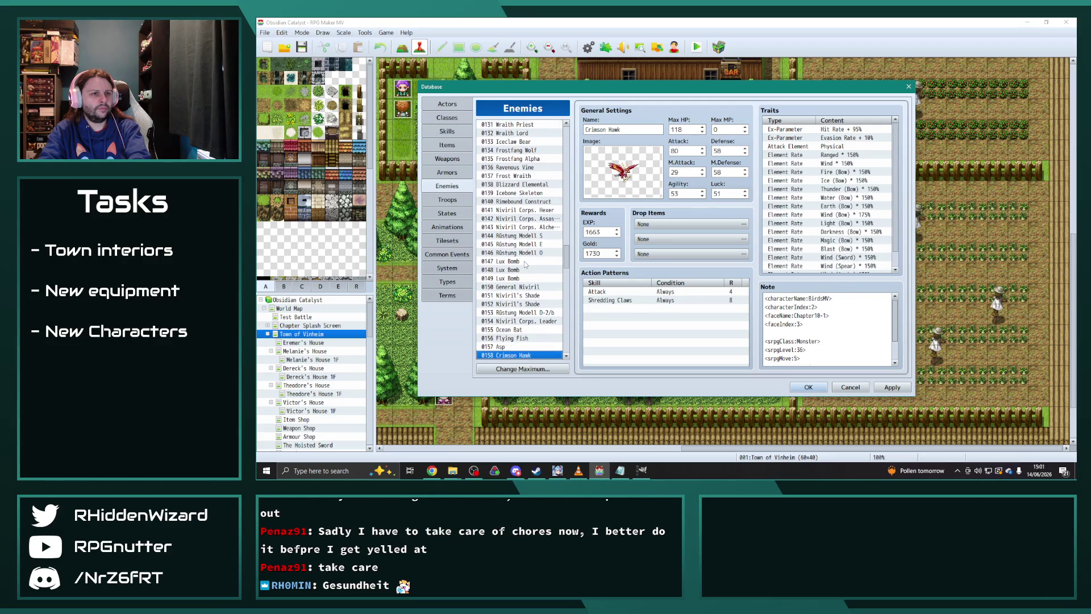
{"action": "key", "text": "Down"}
{"action": "key", "text": "Down"}
{"action": "key", "text": "Down"}
{"action": "key", "text": "Down"}
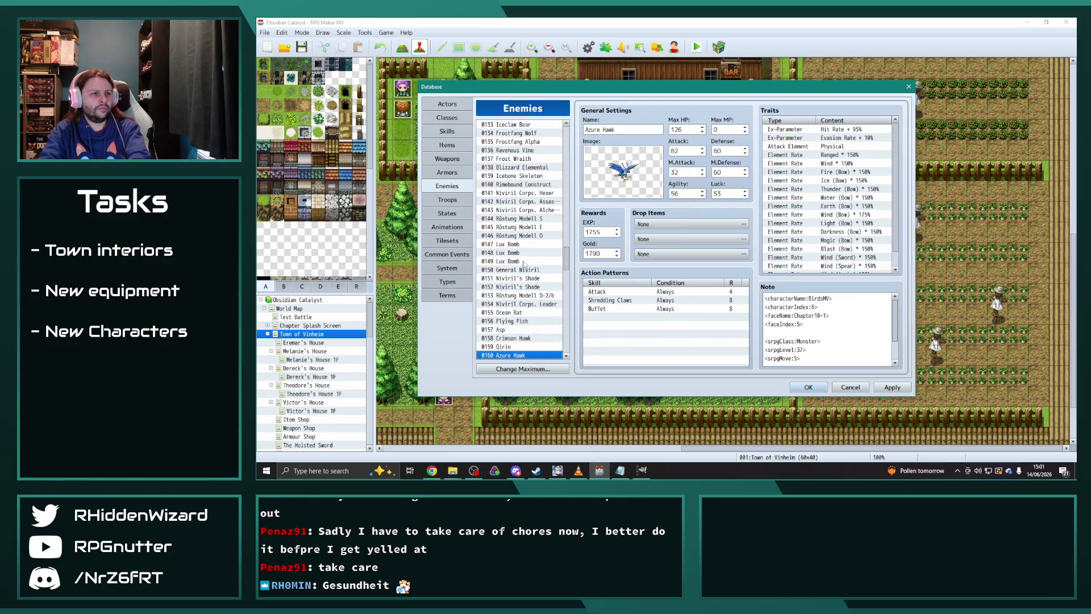
{"action": "key", "text": "Down"}
{"action": "key", "text": "Down"}
{"action": "key", "text": "Down"}
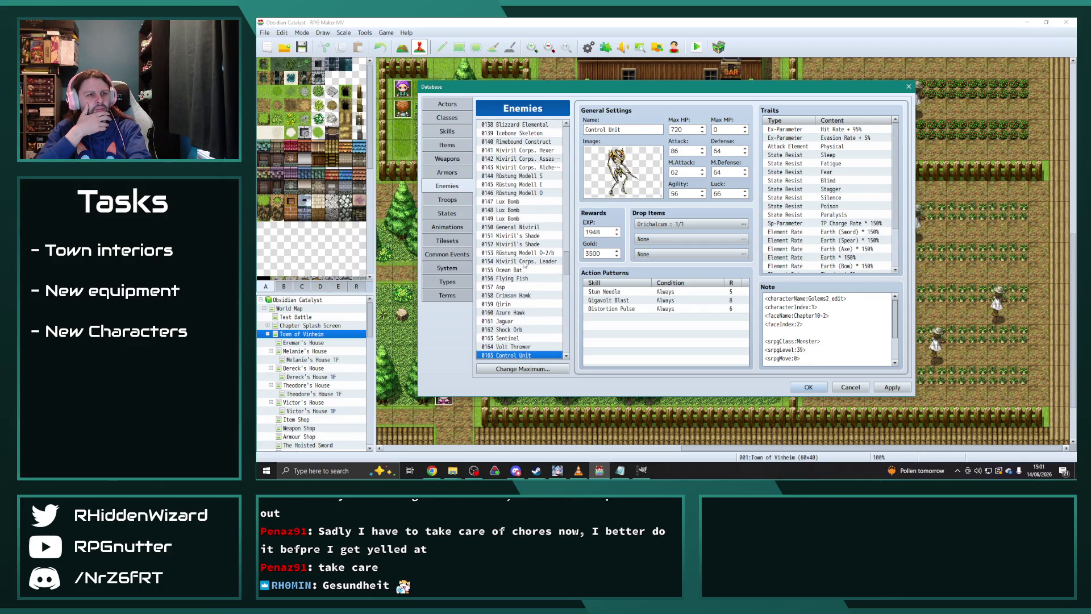
- Set Control Unit's Attack Element trait to Ranged
{"action": "scroll", "coordinate": [524, 264], "scroll_direction": "down", "scroll_amount": 1}
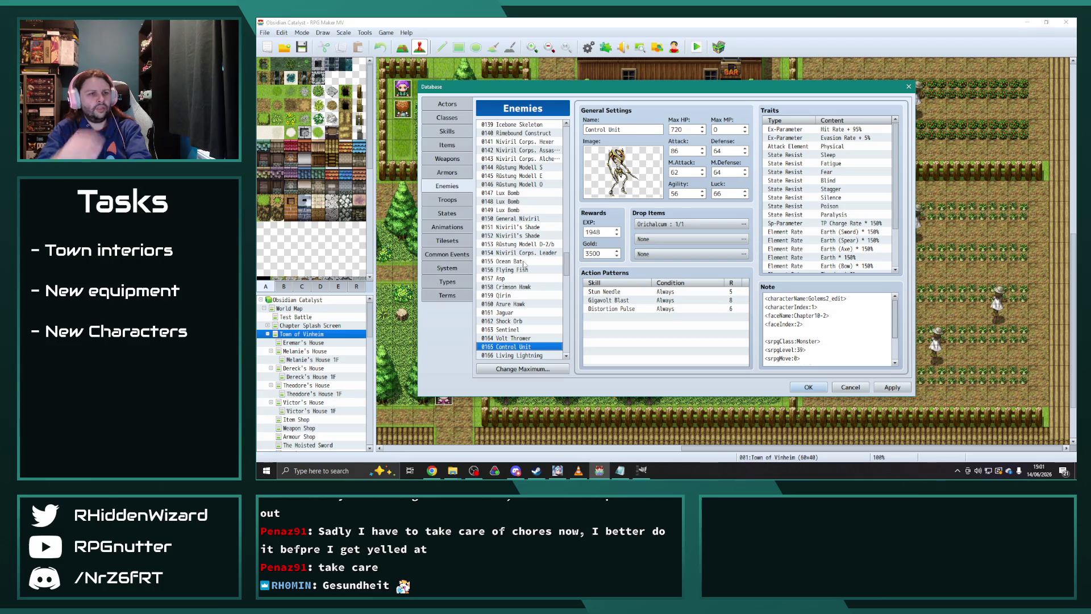
{"action": "double_click", "coordinate": [849, 147]}
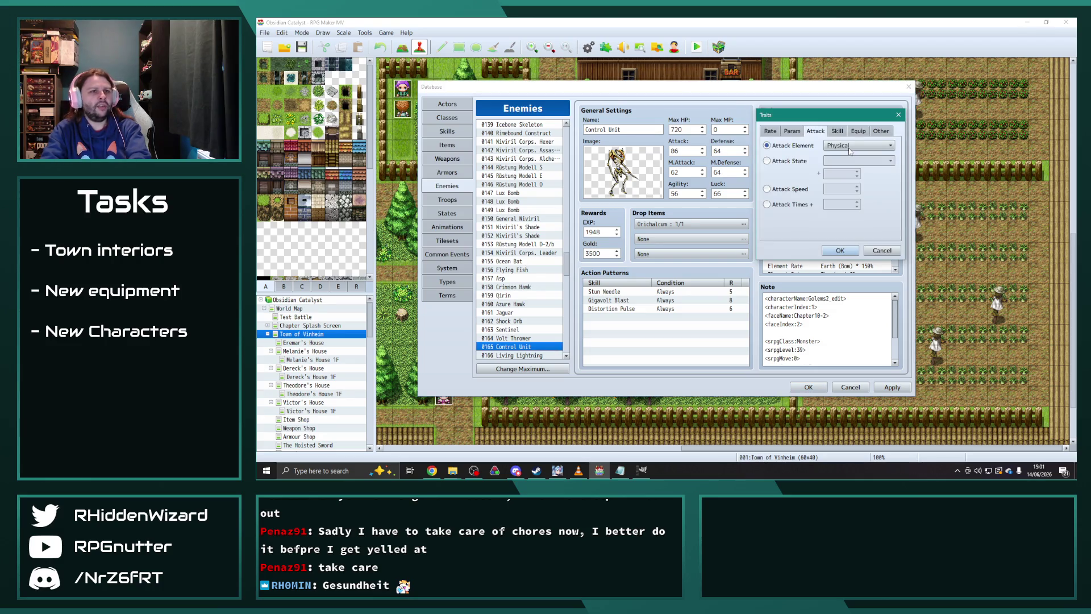
{"action": "left_click", "coordinate": [868, 149]}
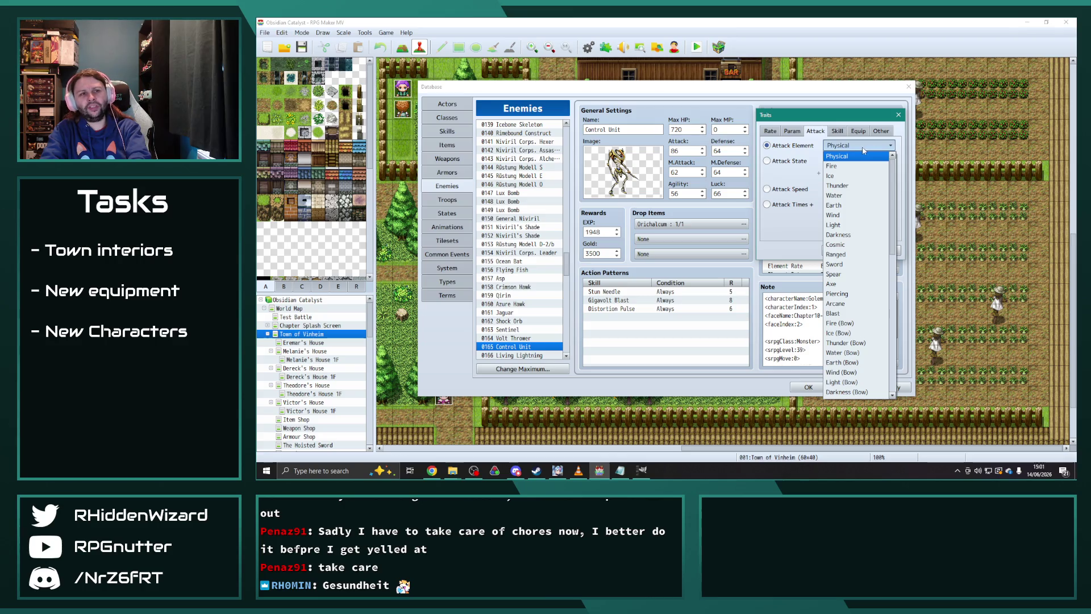
{"action": "left_click", "coordinate": [850, 252]}
{"action": "left_click", "coordinate": [808, 387]}
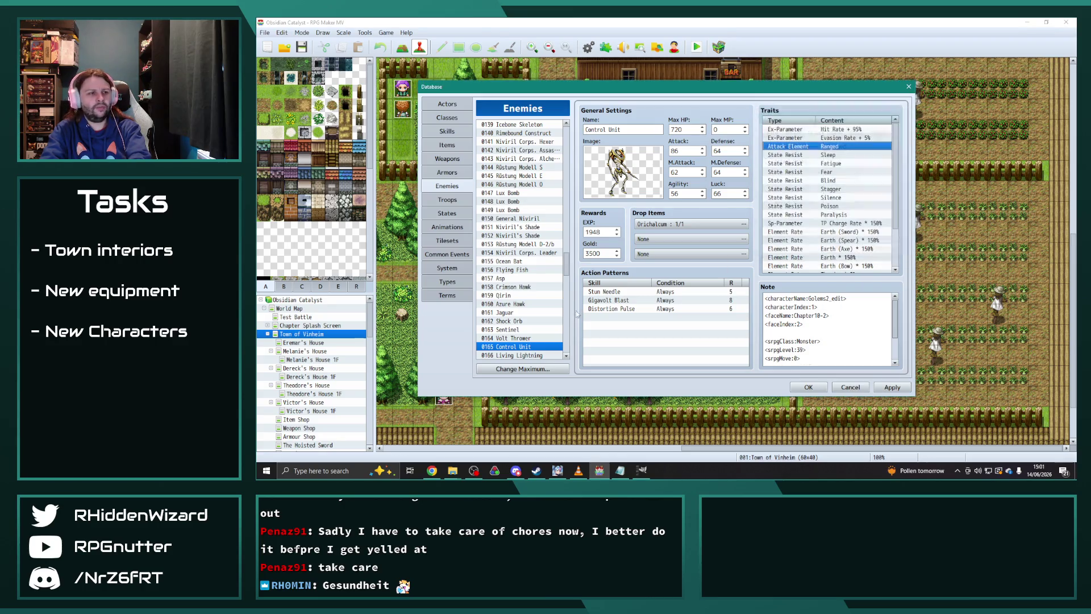
- Move to Frostbound Construct and set its attack element to Ranged
{"action": "left_click", "coordinate": [532, 354]}
{"action": "key", "text": "Down"}
{"action": "key", "text": "Down"}
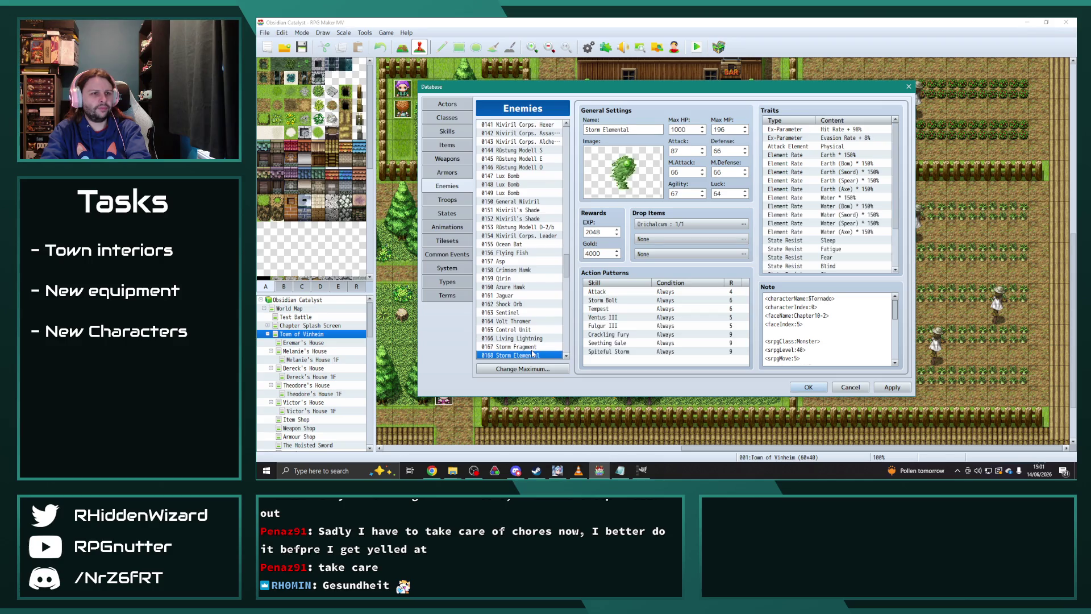
{"action": "key", "text": "Down"}
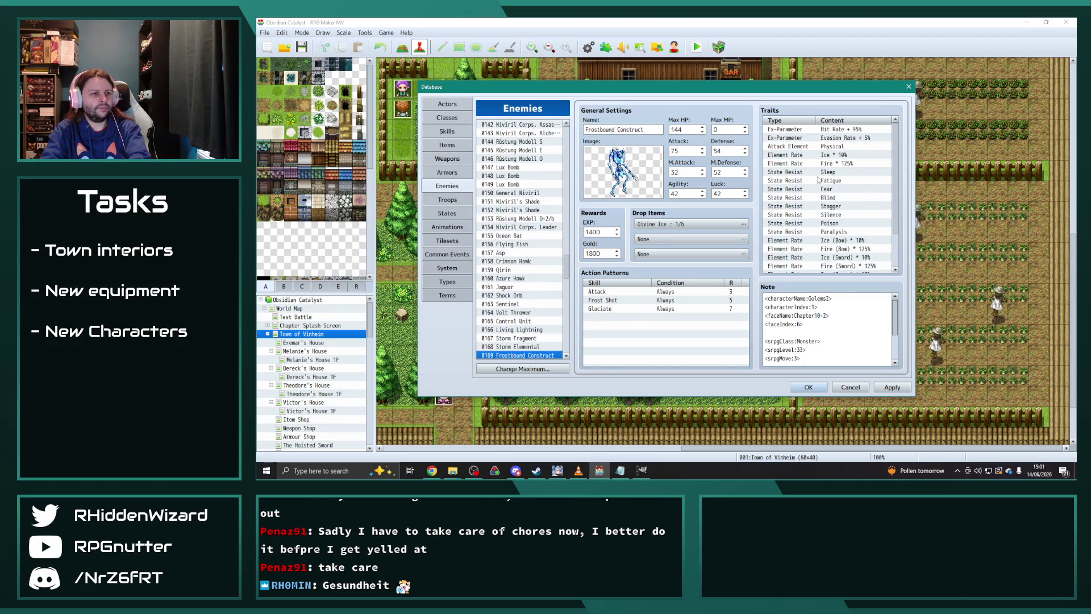
{"action": "double_click", "coordinate": [841, 149]}
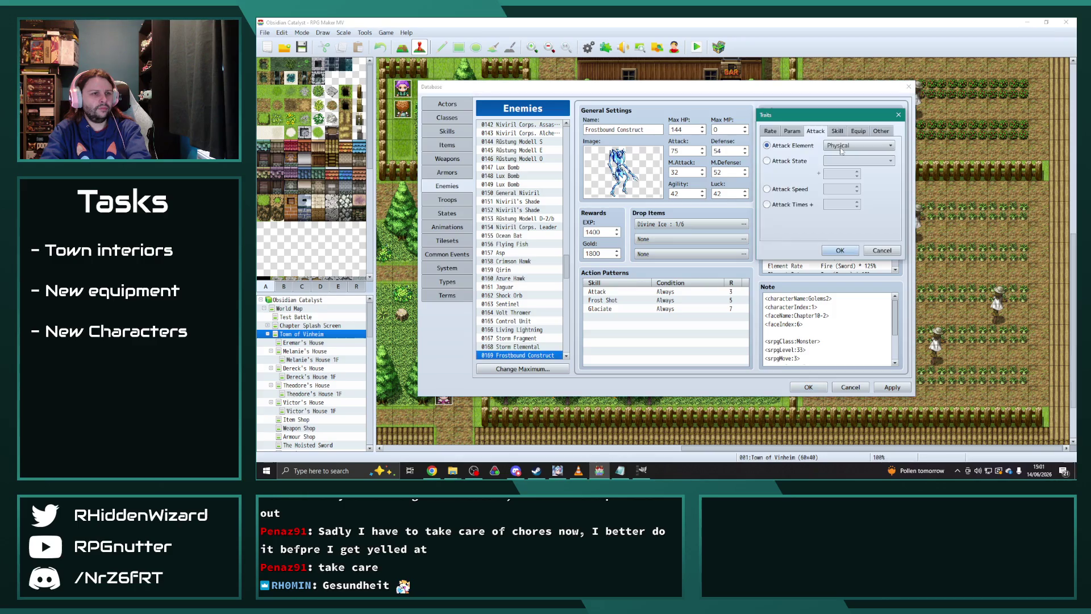
{"action": "left_click", "coordinate": [841, 146]}
{"action": "left_click", "coordinate": [835, 254]}
{"action": "key", "text": "Return"}
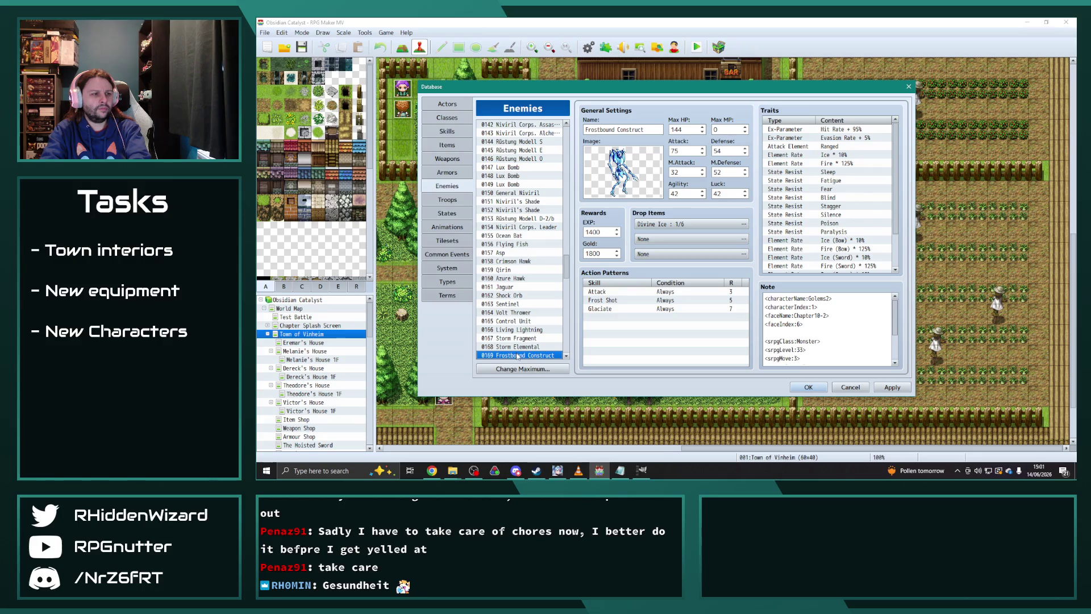
- Give Skeletal Attendant the Physical attack element
{"action": "key", "text": "Down"}
{"action": "key", "text": "Down"}
{"action": "key", "text": "Down"}
{"action": "key", "text": "Down"}
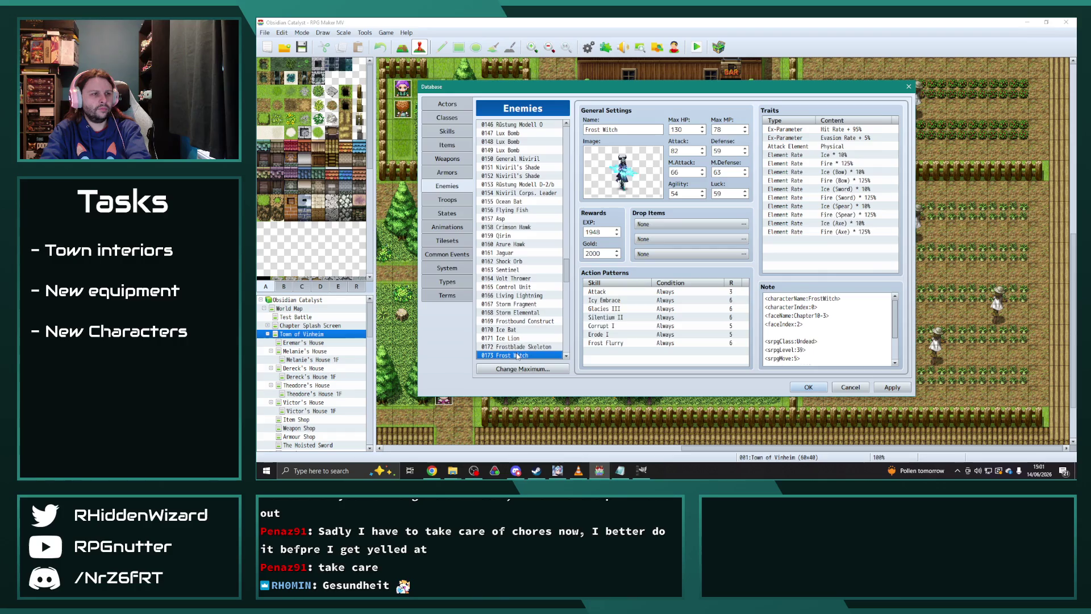
{"action": "key", "text": "Down"}
{"action": "key", "text": "Down"}
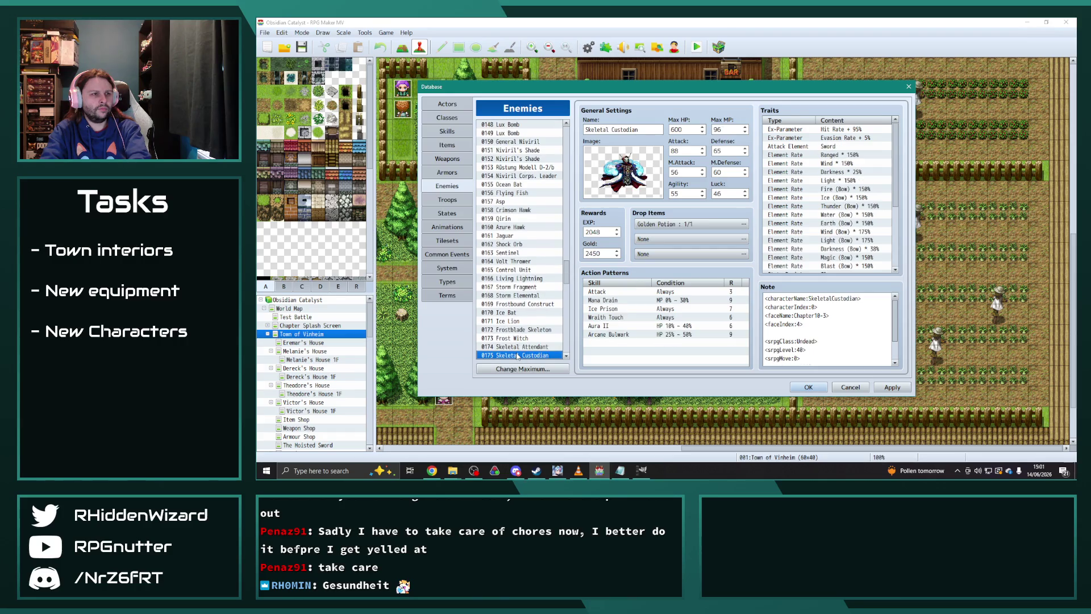
{"action": "key", "text": "Up"}
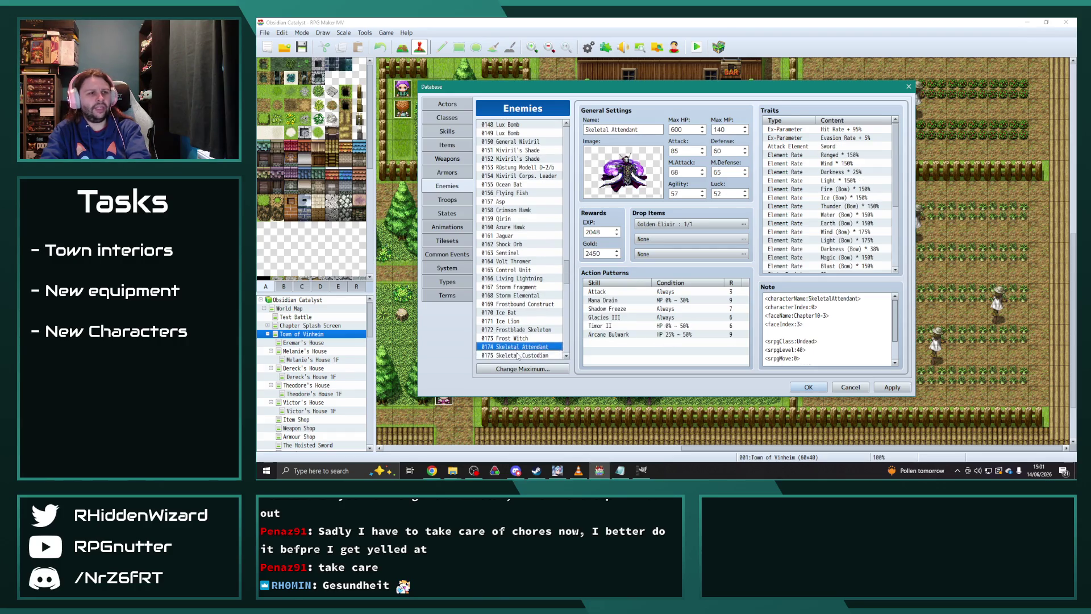
{"action": "double_click", "coordinate": [836, 146]}
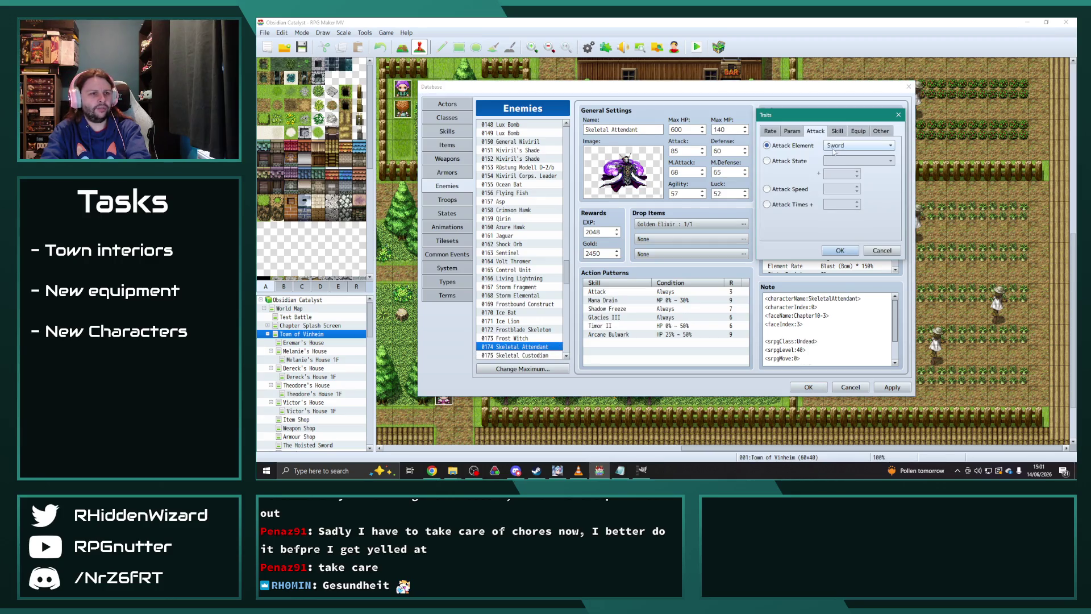
{"action": "left_click", "coordinate": [833, 146]}
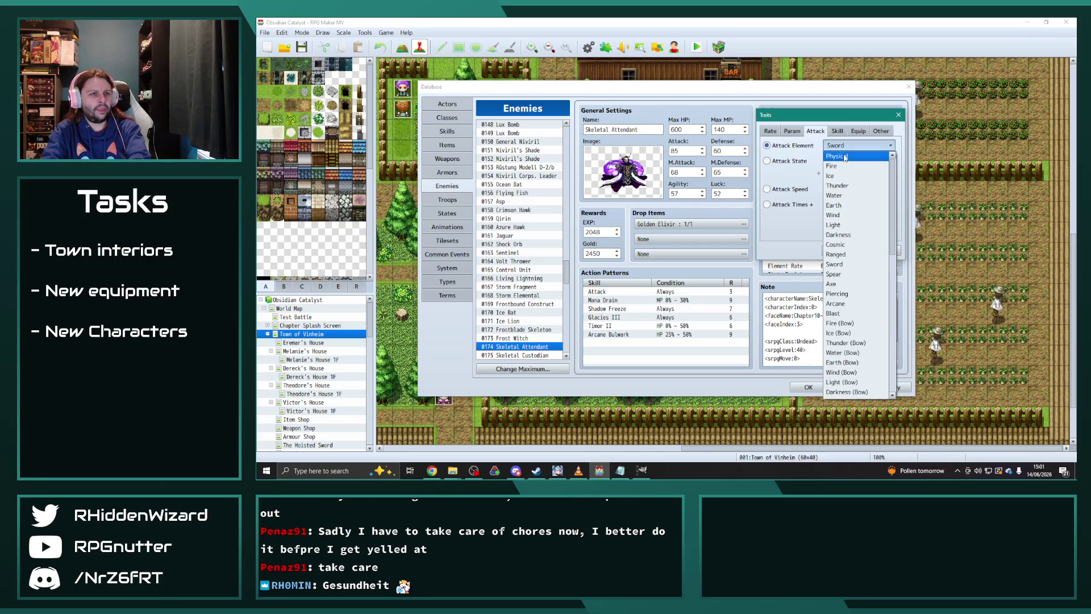
{"action": "left_click", "coordinate": [844, 157]}
{"action": "left_click", "coordinate": [840, 253]}
- Give Skeletal Custodian the Physical attack element
{"action": "left_click", "coordinate": [527, 355]}
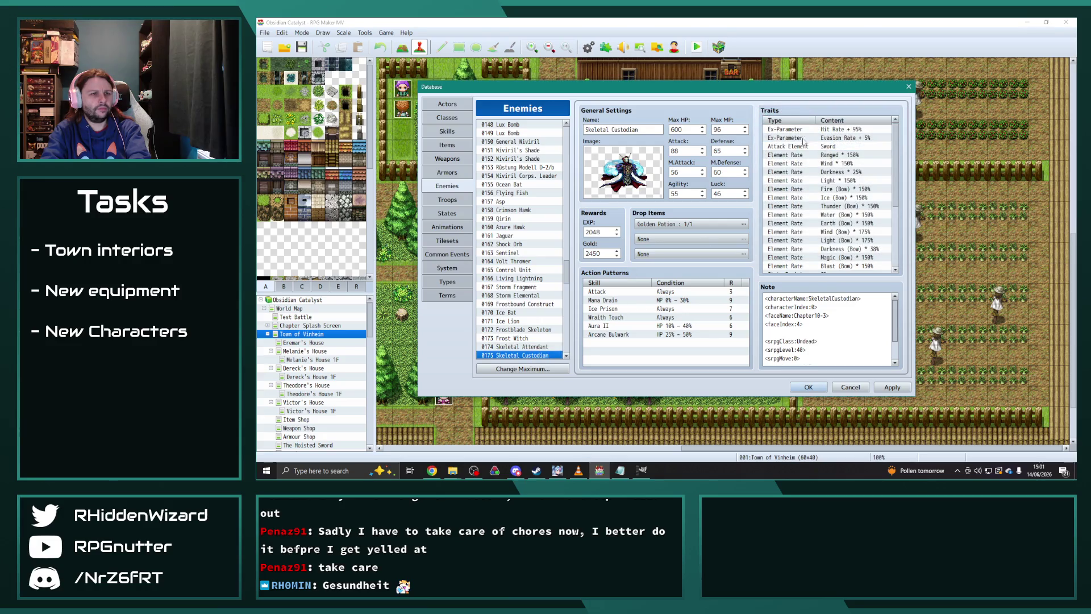
{"action": "double_click", "coordinate": [829, 146]}
{"action": "left_click", "coordinate": [858, 145]}
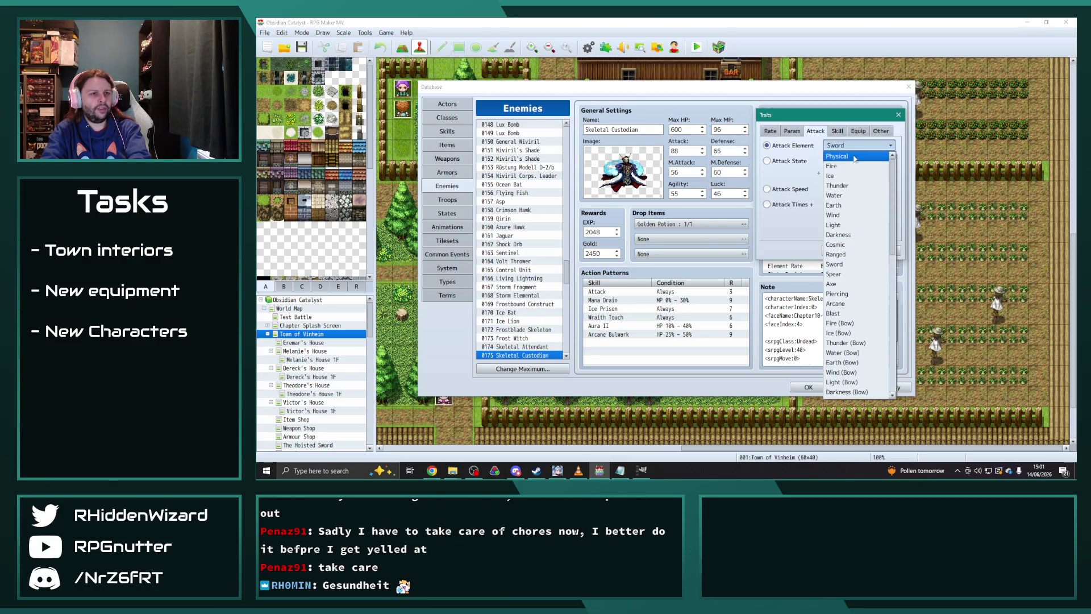
{"action": "left_click", "coordinate": [837, 156]}
{"action": "left_click", "coordinate": [839, 252]}
- Move past Chillcore Golem and Lich to Desmond 0179 and set its attack element to Sword
{"action": "left_click", "coordinate": [519, 356]}
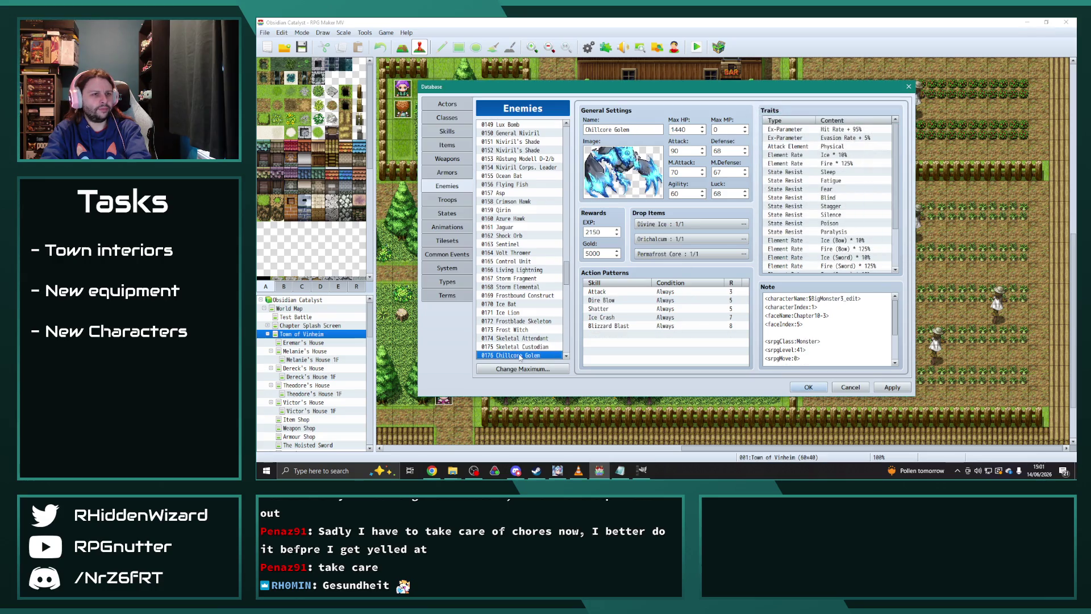
{"action": "key", "text": "Down"}
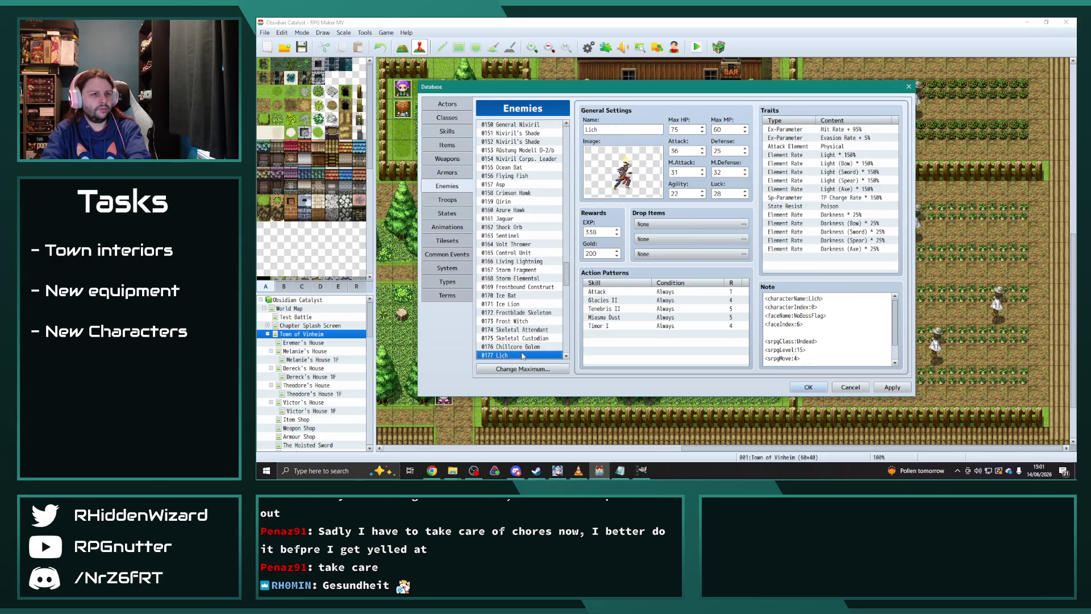
{"action": "key", "text": "Down"}
{"action": "key", "text": "Down"}
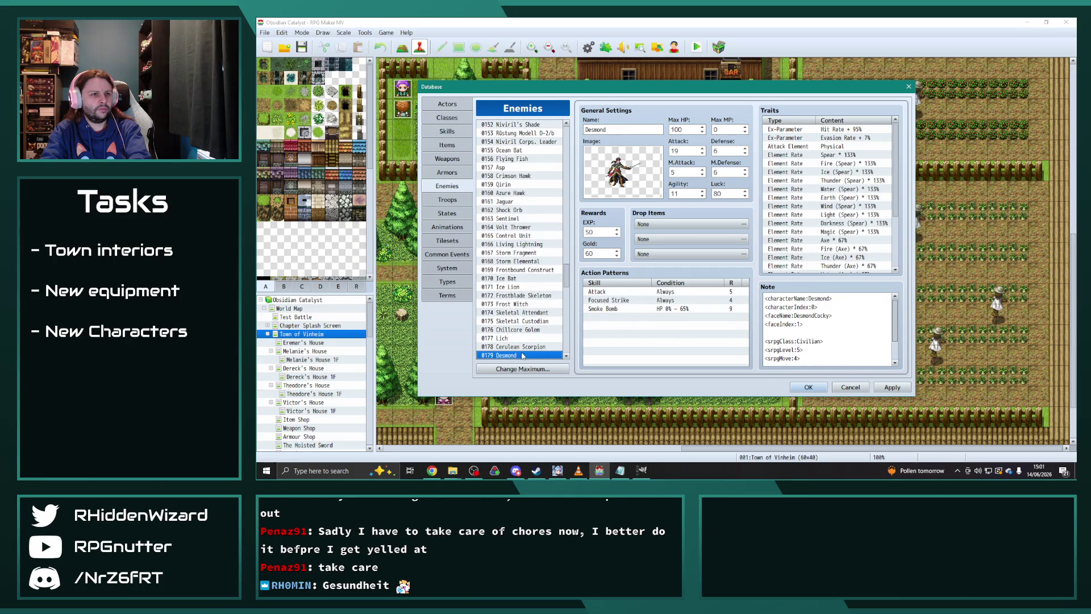
{"action": "left_click", "coordinate": [523, 355]}
{"action": "double_click", "coordinate": [844, 147]}
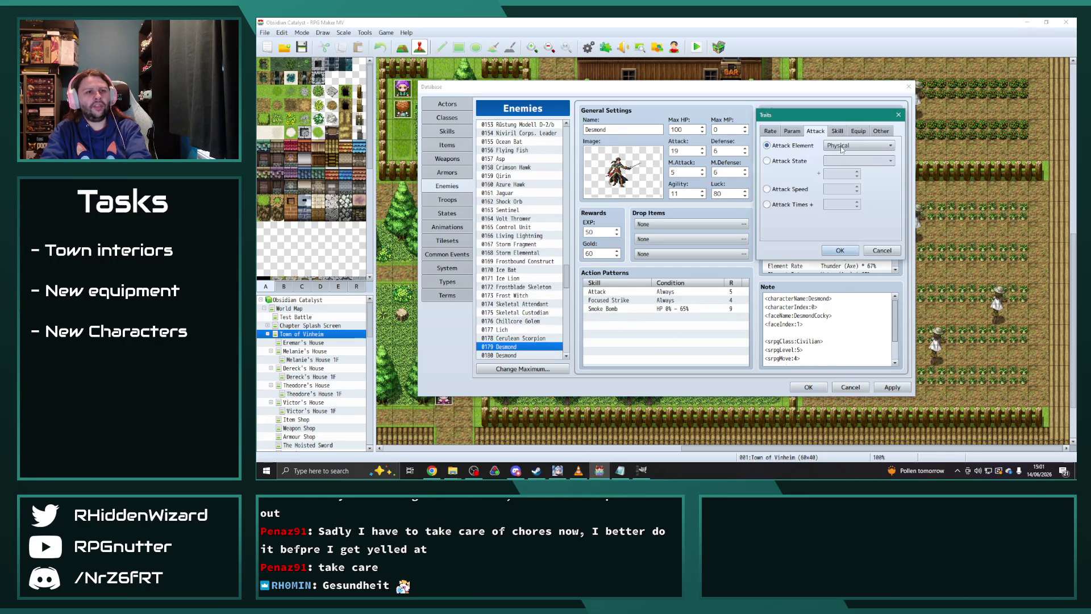
{"action": "left_click", "coordinate": [858, 146]}
{"action": "left_click", "coordinate": [846, 264]}
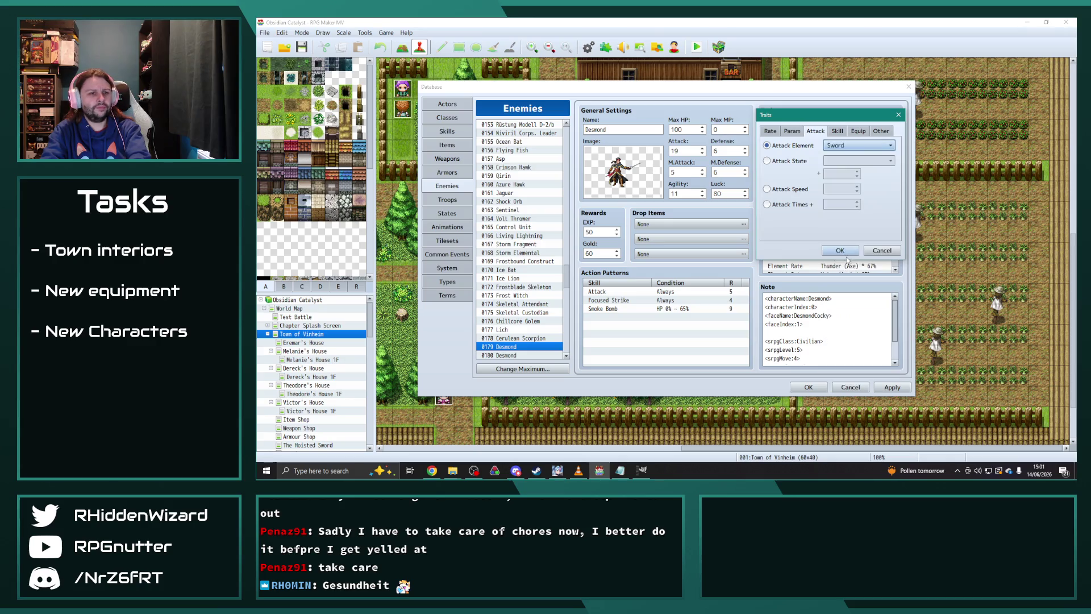
{"action": "left_click", "coordinate": [839, 250]}
- Set the attack element of Desmond enemies 0180 and 0181 to Sword
{"action": "left_click", "coordinate": [523, 355]}
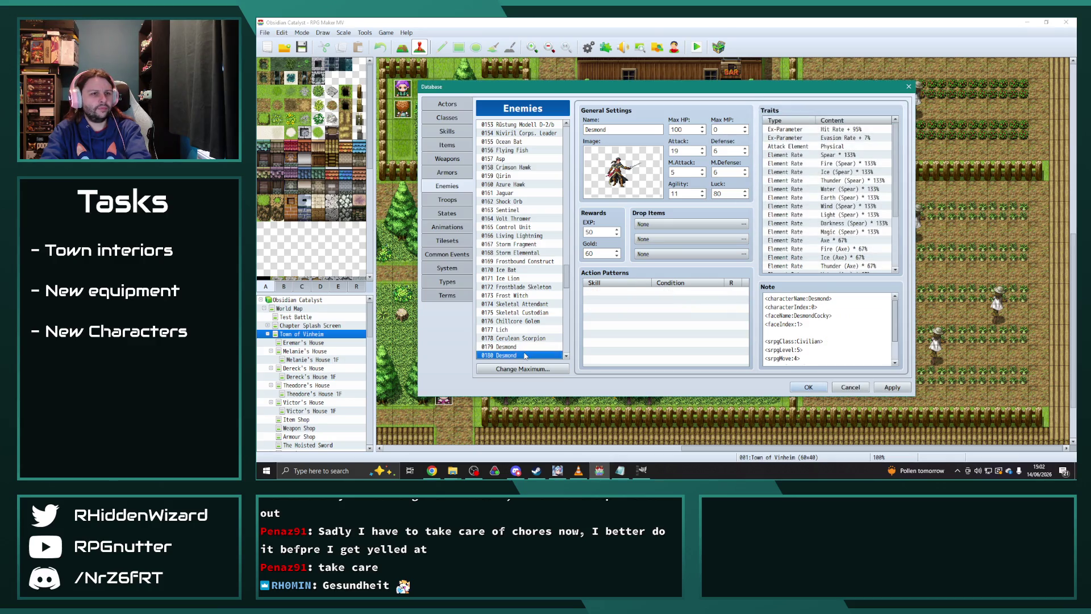
{"action": "double_click", "coordinate": [828, 146]}
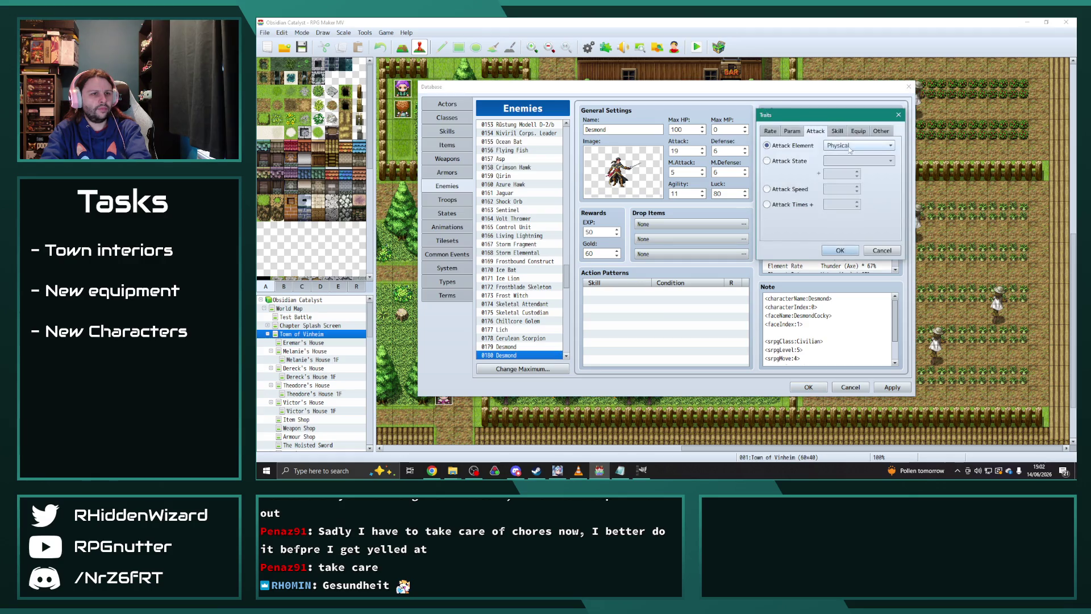
{"action": "left_click", "coordinate": [855, 146]}
{"action": "left_click", "coordinate": [839, 264]}
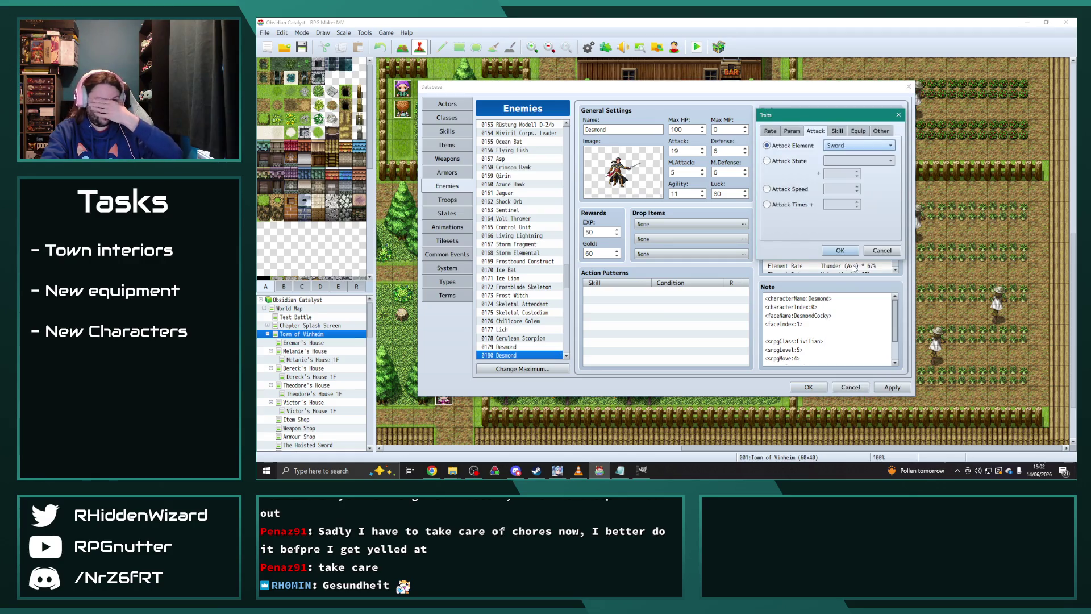
{"action": "left_click", "coordinate": [838, 253]}
{"action": "scroll", "coordinate": [839, 254], "scroll_direction": "down", "scroll_amount": 3}
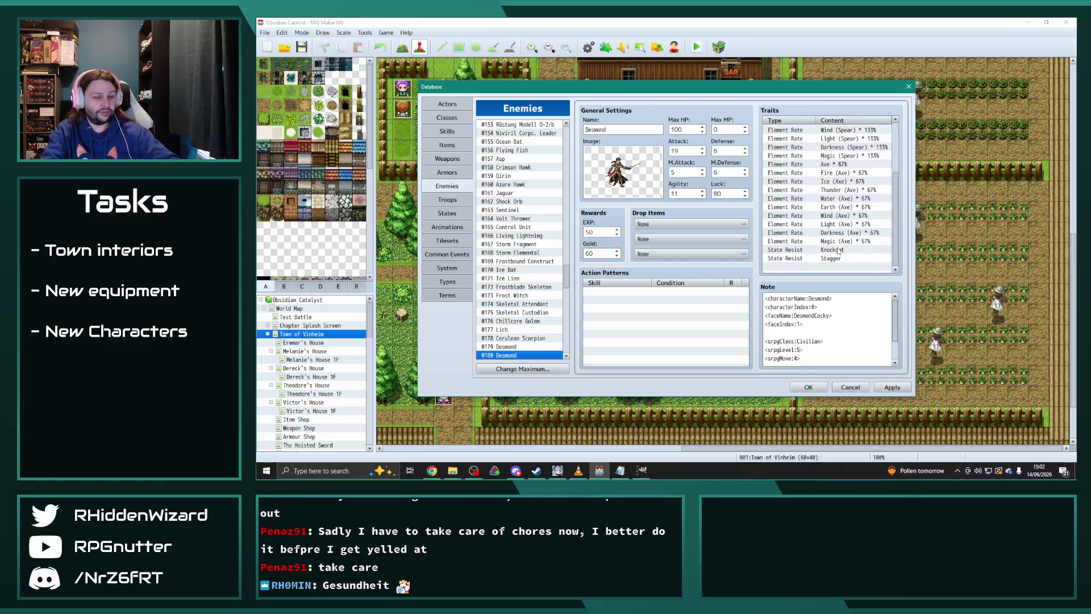
{"action": "scroll", "coordinate": [534, 344], "scroll_direction": "down", "scroll_amount": 2}
{"action": "left_click", "coordinate": [512, 312]}
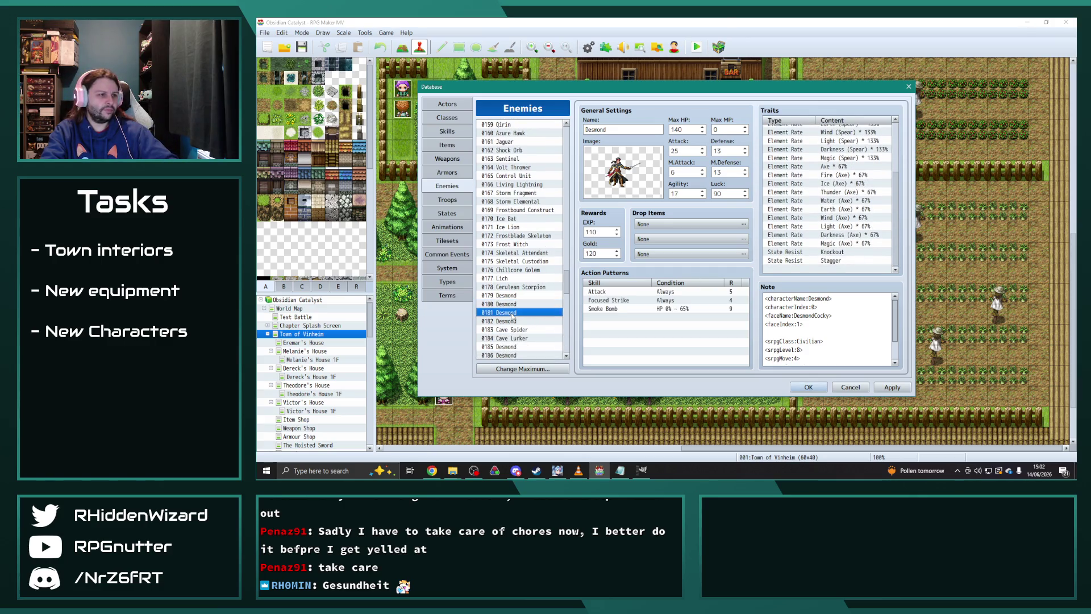
{"action": "scroll", "coordinate": [829, 189], "scroll_direction": "up", "scroll_amount": 3}
{"action": "double_click", "coordinate": [845, 147]}
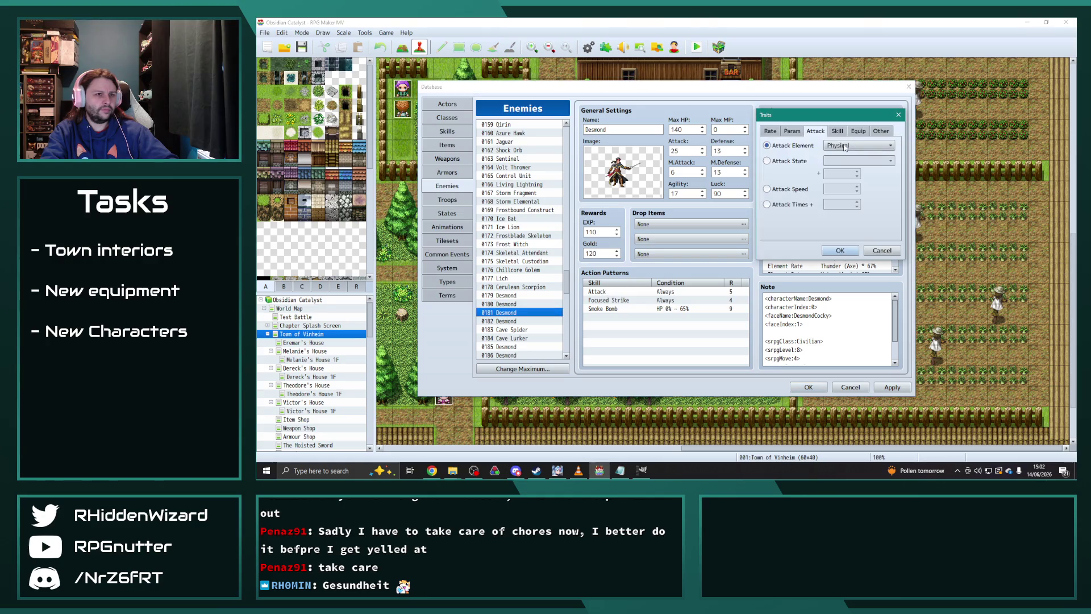
{"action": "left_click", "coordinate": [846, 145]}
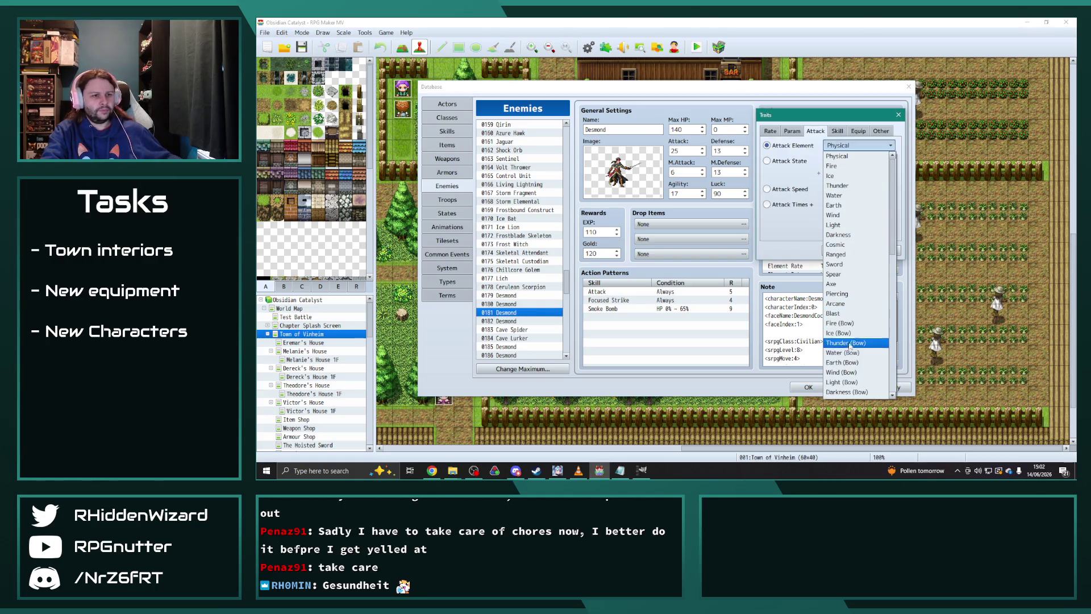
{"action": "left_click", "coordinate": [835, 264]}
{"action": "left_click", "coordinate": [840, 252]}
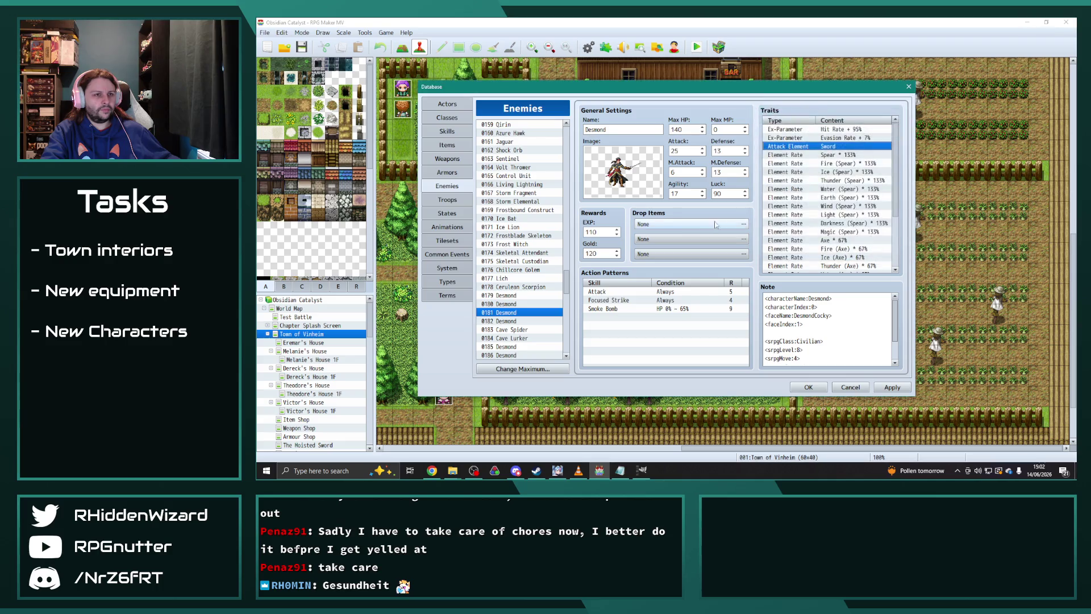
- Set the attack element of Desmond enemies 0182 and 0185 to Sword
{"action": "left_click", "coordinate": [521, 321]}
{"action": "double_click", "coordinate": [790, 146]}
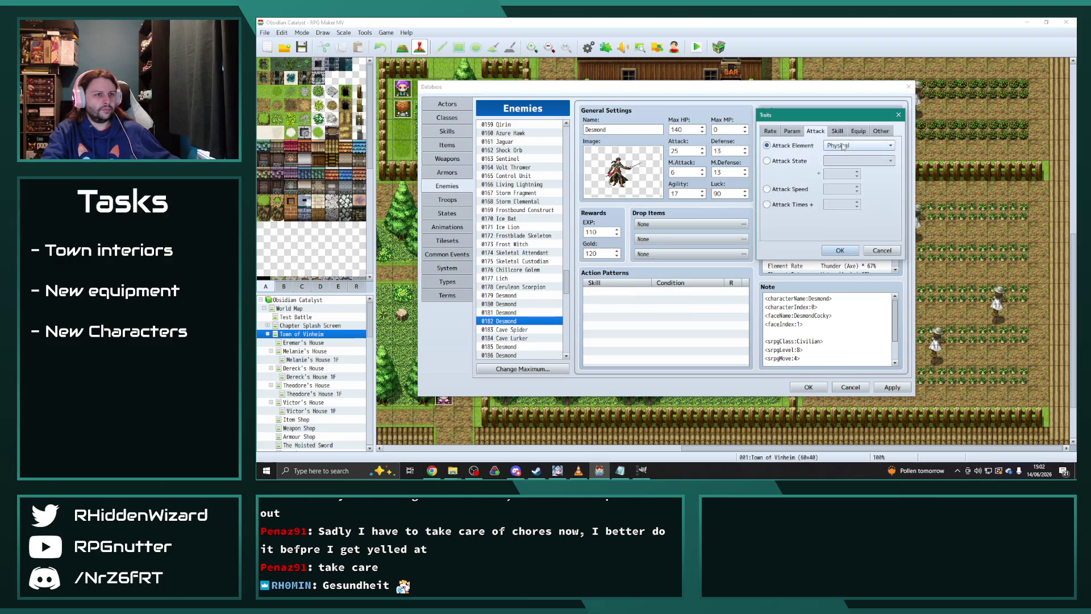
{"action": "left_click", "coordinate": [858, 145]}
{"action": "left_click", "coordinate": [835, 264]}
{"action": "left_click", "coordinate": [840, 251]}
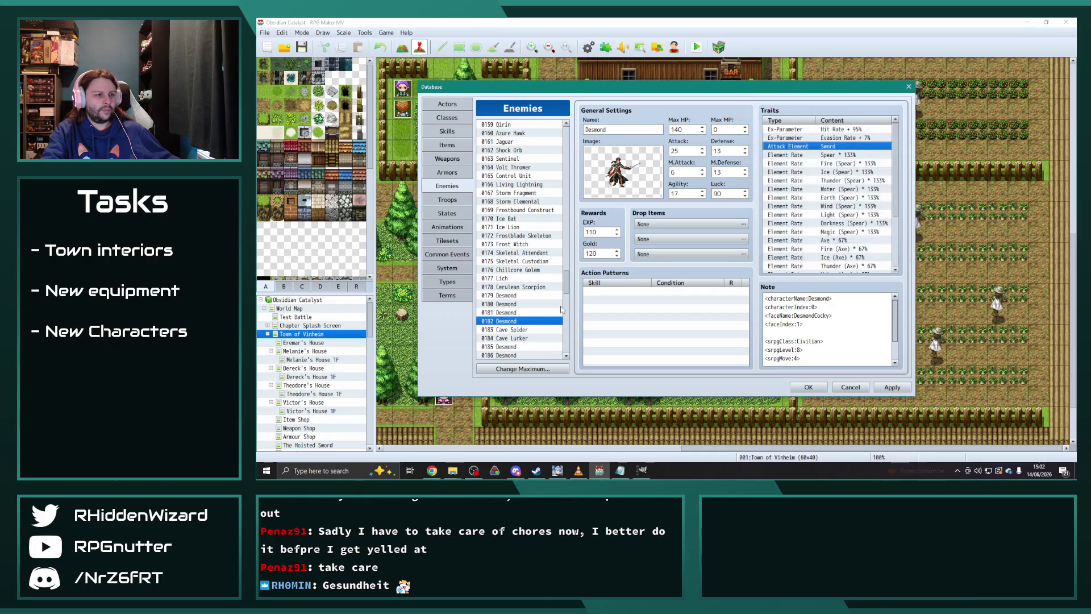
{"action": "left_click", "coordinate": [500, 347]}
{"action": "double_click", "coordinate": [790, 146]}
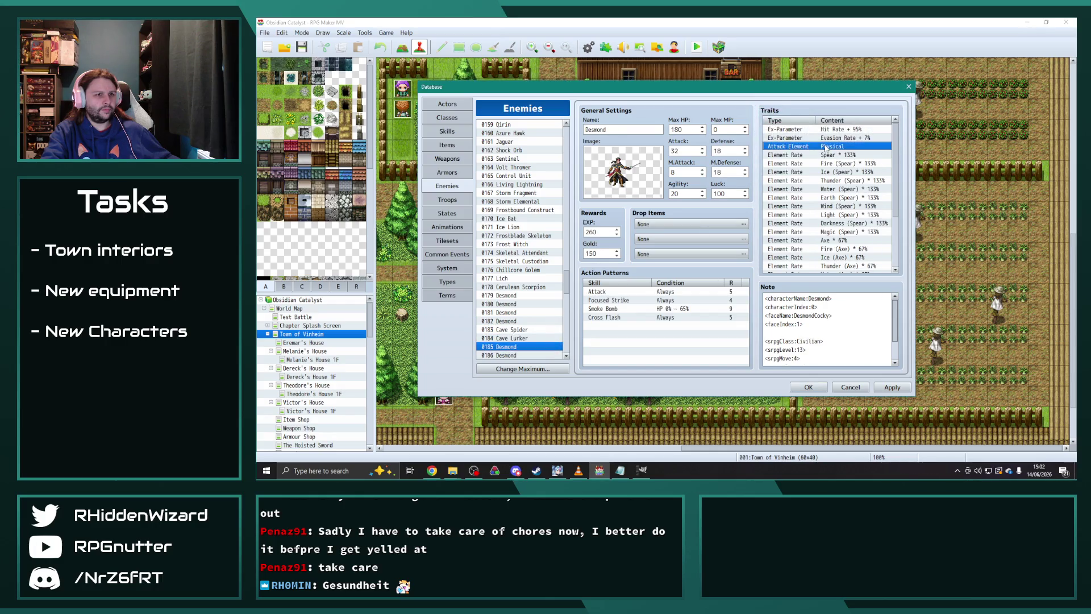
{"action": "left_click", "coordinate": [839, 149]}
{"action": "left_click", "coordinate": [835, 264]}
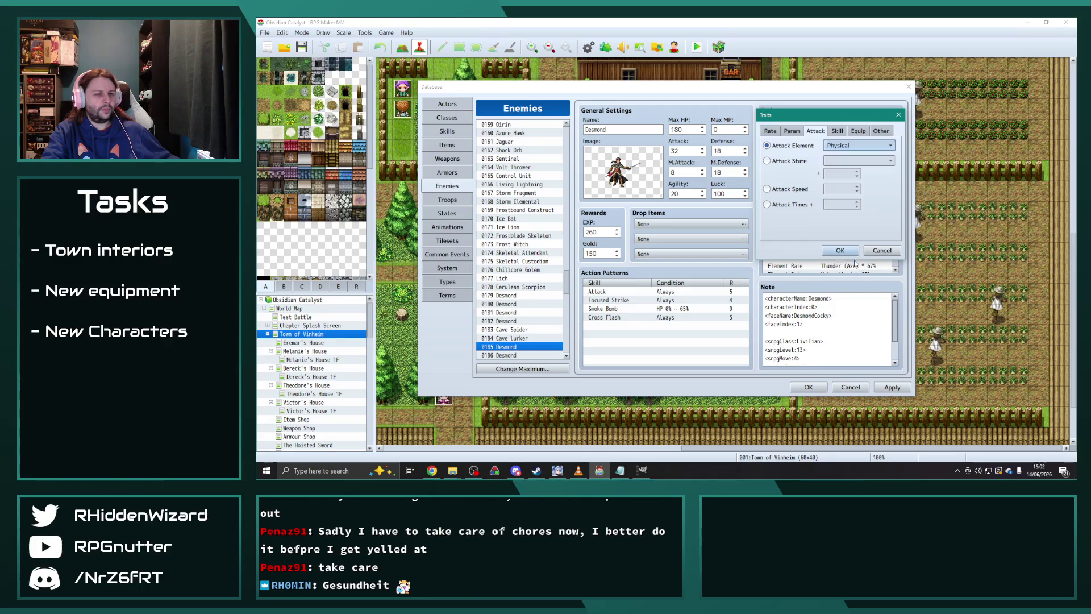
{"action": "left_click", "coordinate": [844, 251]}
- Set the attack element of Desmond enemies 0186 and 0188 to Sword
{"action": "scroll", "coordinate": [511, 295], "scroll_direction": "down", "scroll_amount": 3}
{"action": "left_click", "coordinate": [503, 270]}
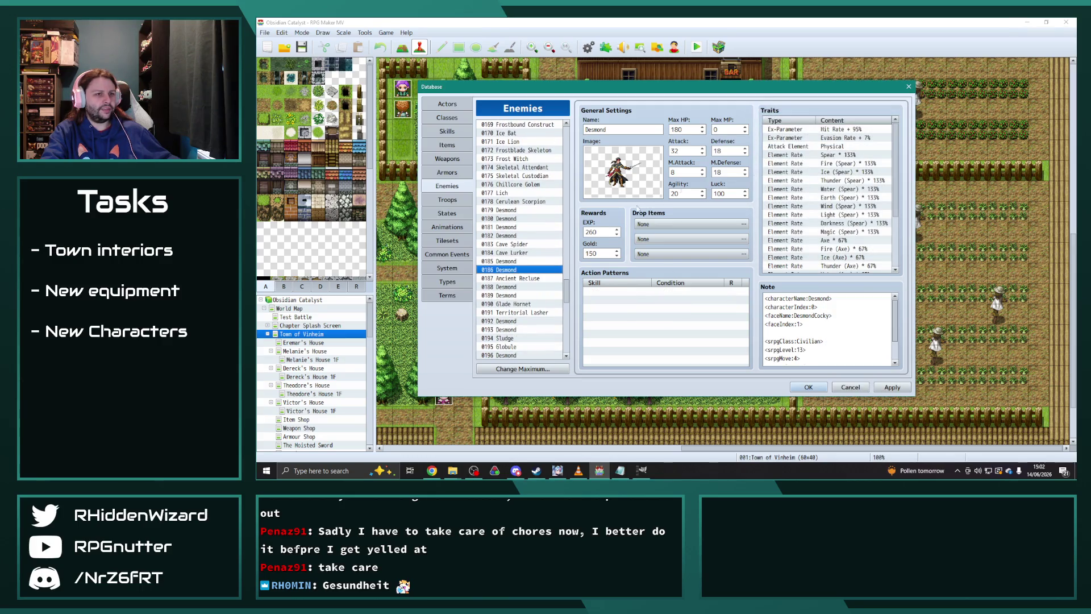
{"action": "double_click", "coordinate": [833, 147]}
{"action": "left_click", "coordinate": [837, 145]}
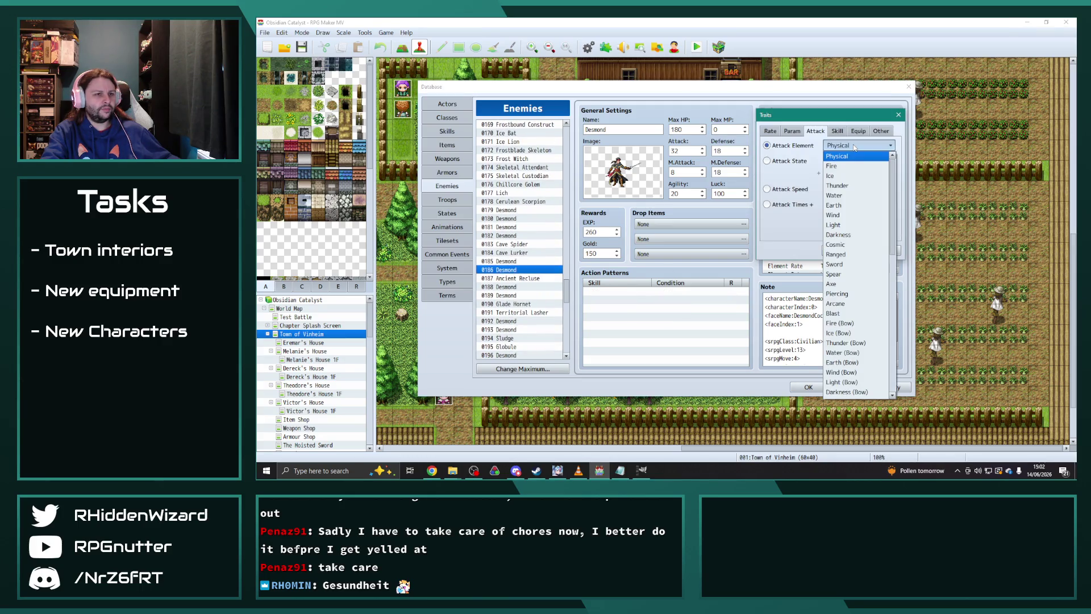
{"action": "left_click", "coordinate": [848, 264]}
{"action": "left_click", "coordinate": [843, 251]}
{"action": "scroll", "coordinate": [511, 256], "scroll_direction": "down", "scroll_amount": 2}
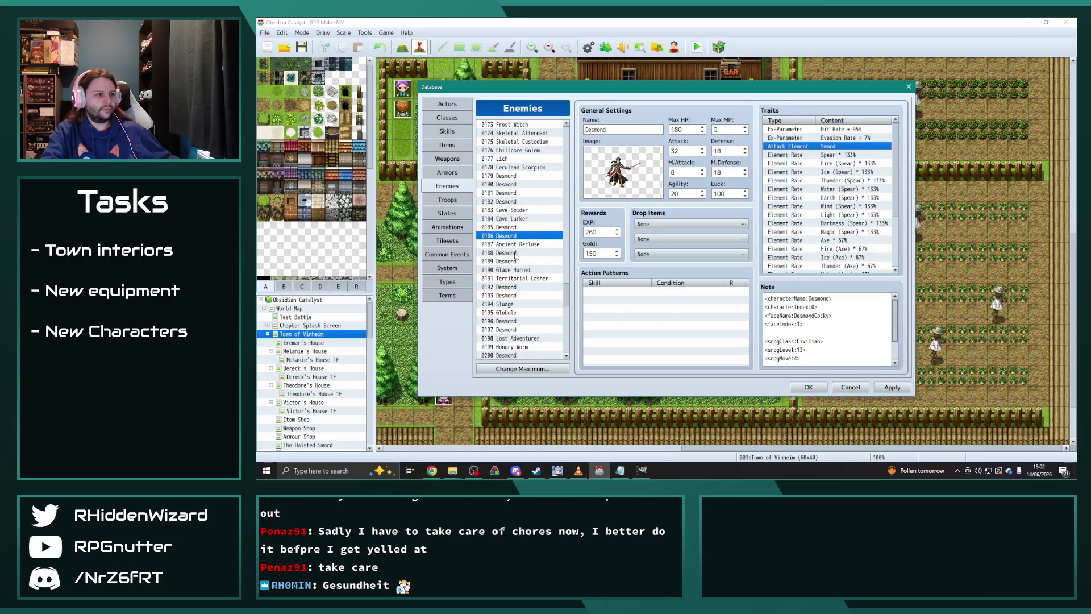
{"action": "left_click", "coordinate": [503, 252]}
{"action": "double_click", "coordinate": [833, 147]}
{"action": "left_click", "coordinate": [836, 145]}
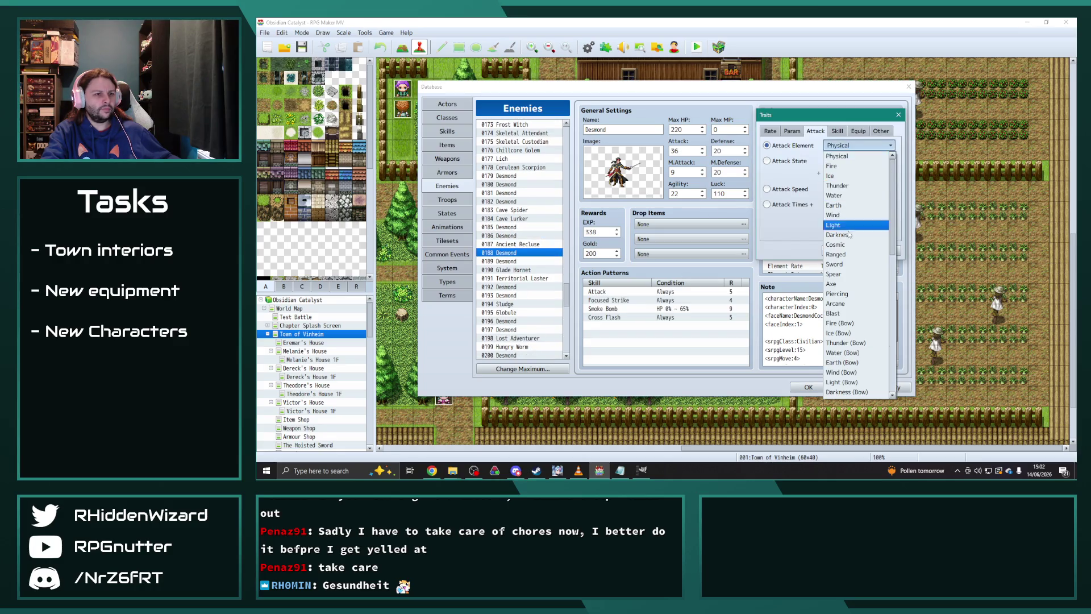
{"action": "left_click", "coordinate": [849, 264]}
{"action": "left_click", "coordinate": [843, 252]}
- Give Desmond 0189 the Sword attack element and move to the next enemy
{"action": "left_click", "coordinate": [500, 261]}
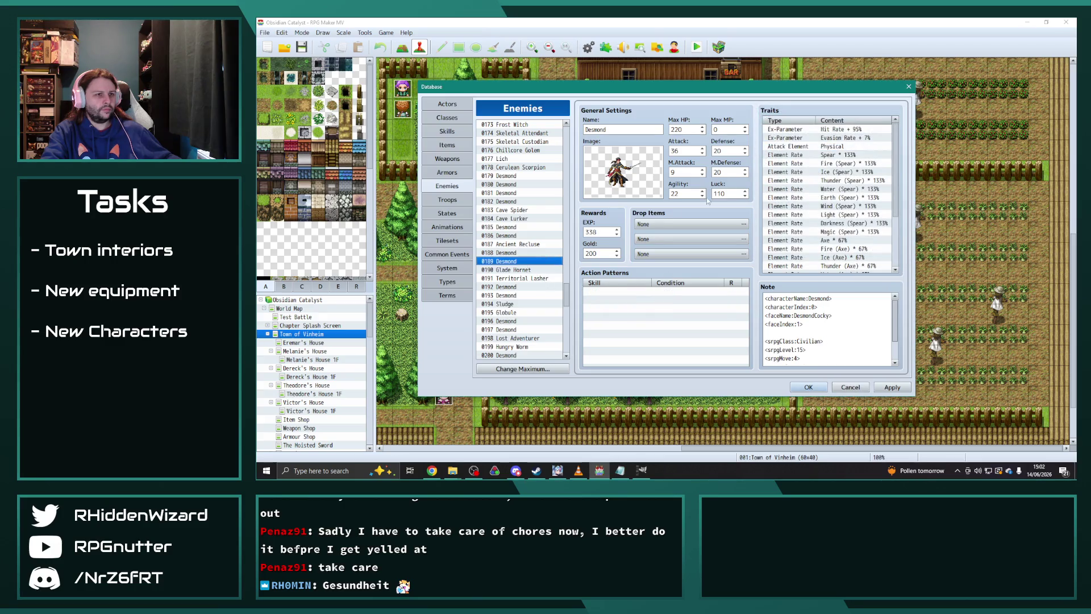
{"action": "double_click", "coordinate": [825, 146]}
{"action": "left_click", "coordinate": [875, 145]}
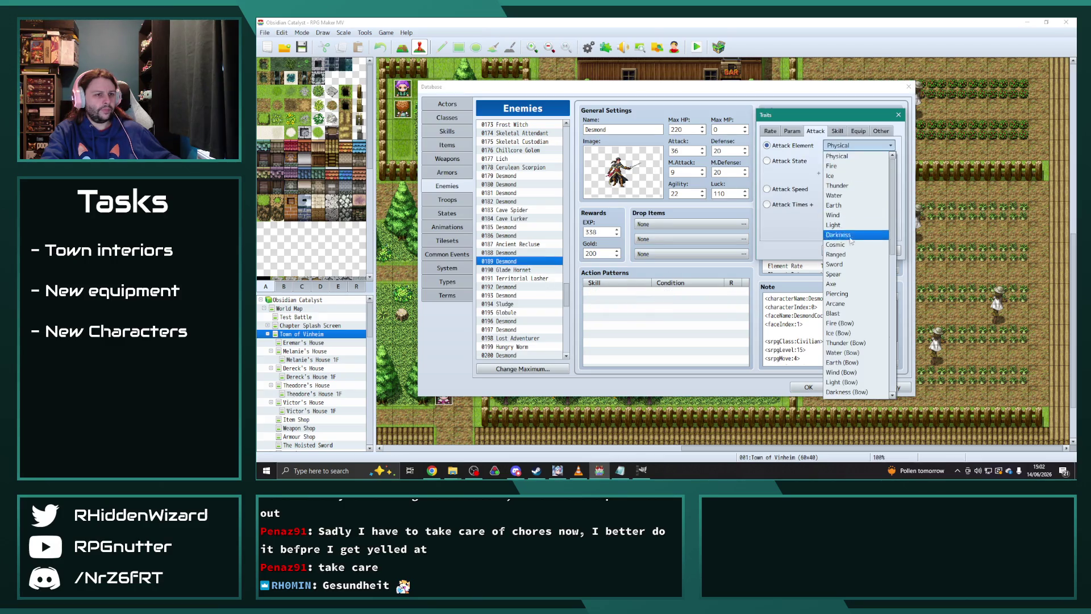
{"action": "left_click", "coordinate": [845, 264]}
{"action": "left_click", "coordinate": [842, 251]}
{"action": "scroll", "coordinate": [519, 239], "scroll_direction": "down", "scroll_amount": 2}
{"action": "left_click", "coordinate": [522, 227]}
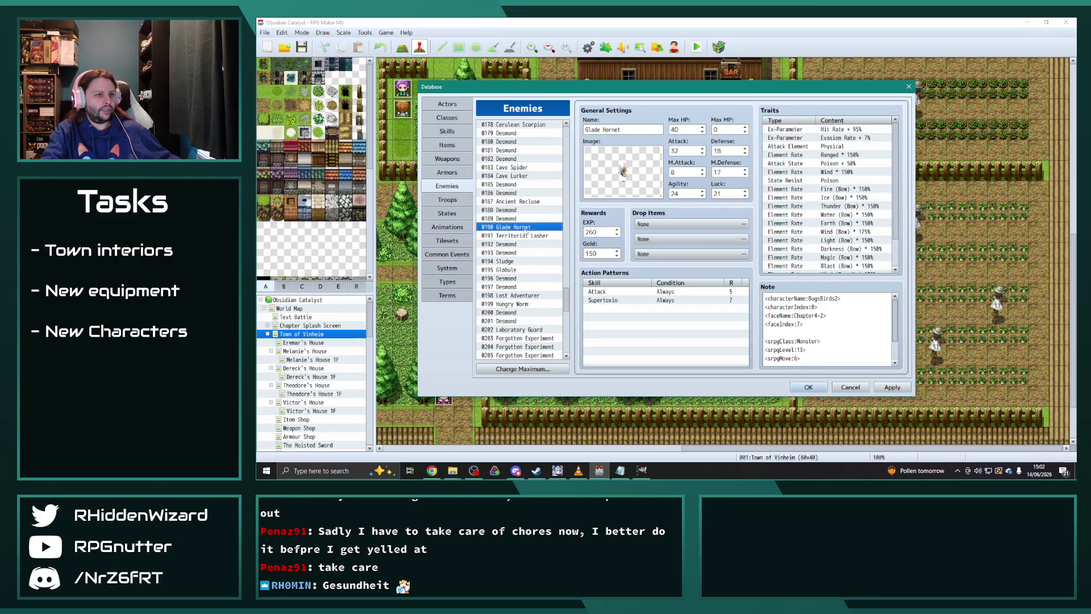
- Set the attack element of Desmond enemies 0192 and 0193 to Sword
{"action": "left_click", "coordinate": [525, 235]}
{"action": "left_click", "coordinate": [505, 244]}
{"action": "double_click", "coordinate": [795, 146]}
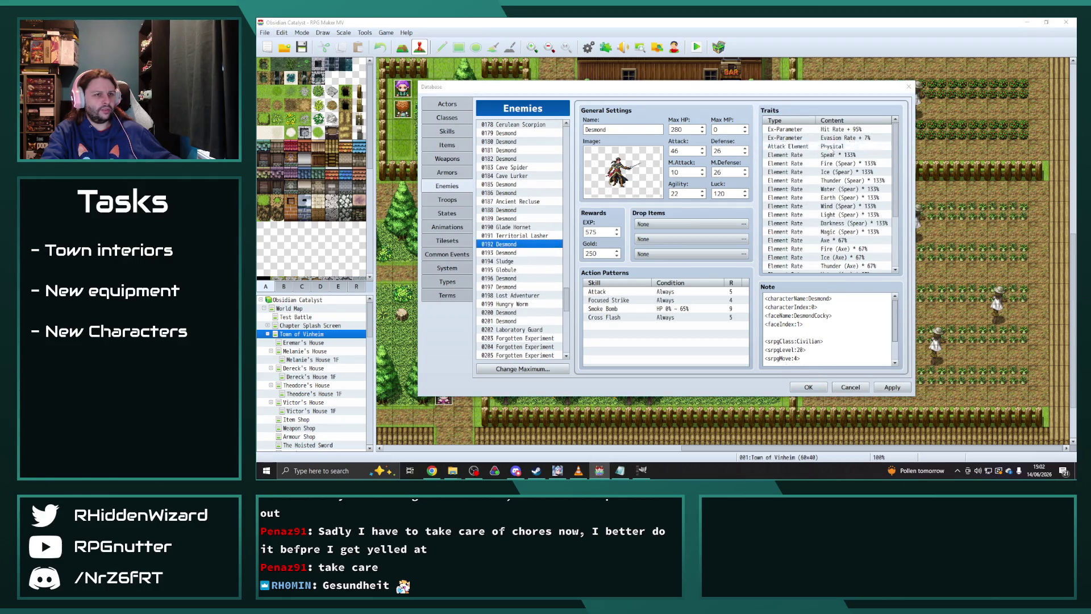
{"action": "left_click", "coordinate": [858, 145]}
{"action": "left_click", "coordinate": [836, 264]}
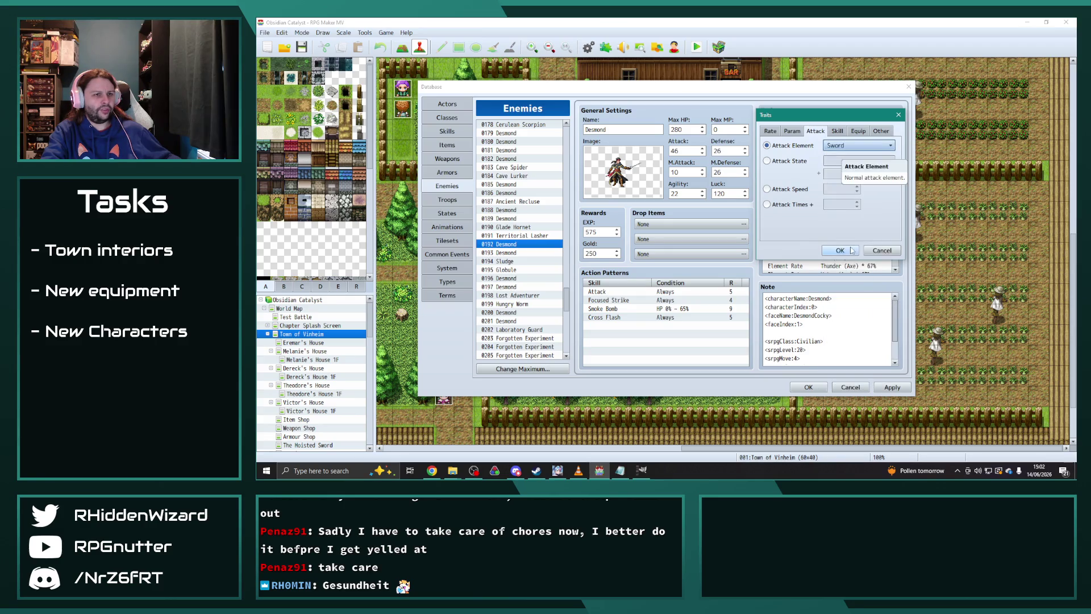
{"action": "left_click", "coordinate": [842, 251]}
{"action": "left_click", "coordinate": [512, 252]}
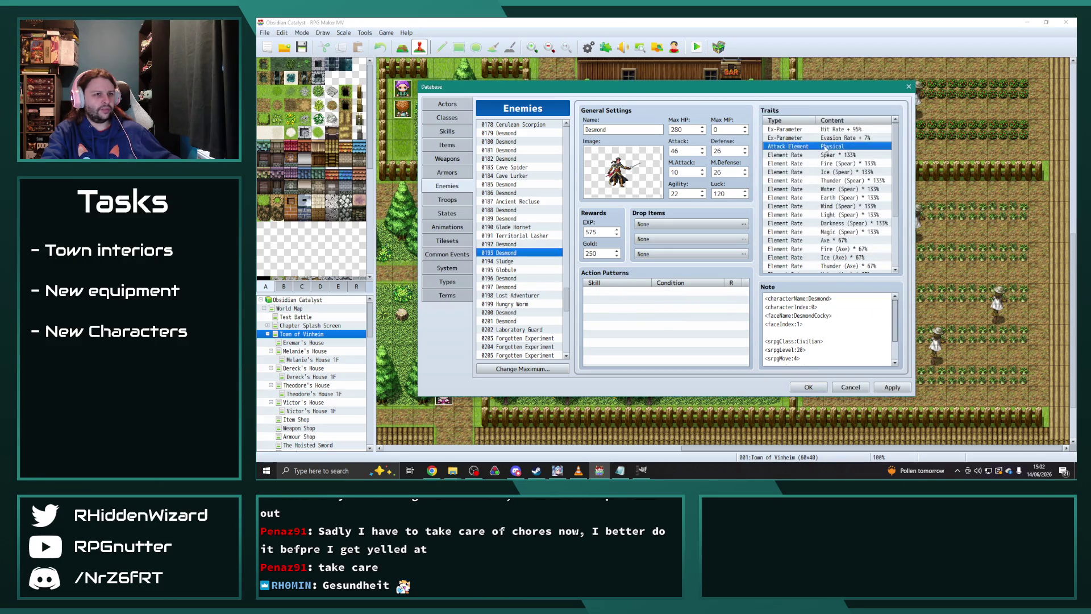
{"action": "double_click", "coordinate": [795, 146]}
{"action": "left_click", "coordinate": [858, 146]}
{"action": "left_click", "coordinate": [844, 265]}
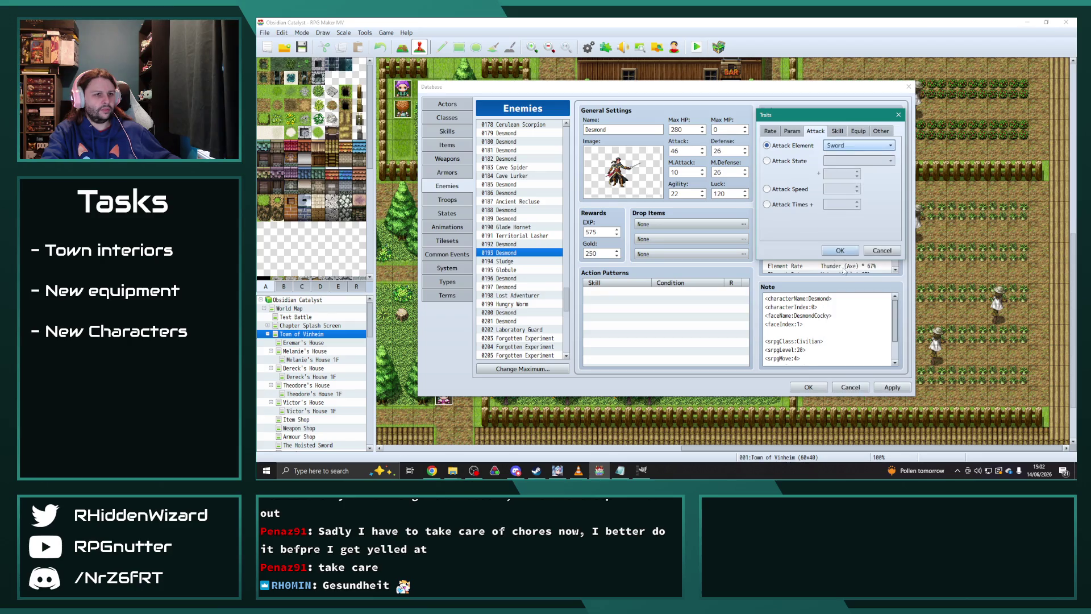
{"action": "left_click", "coordinate": [839, 250]}
- Skip Sludge and Globule, then give Desmond 0196 the Sword attack element
{"action": "left_click", "coordinate": [508, 260]}
{"action": "left_click", "coordinate": [512, 269]}
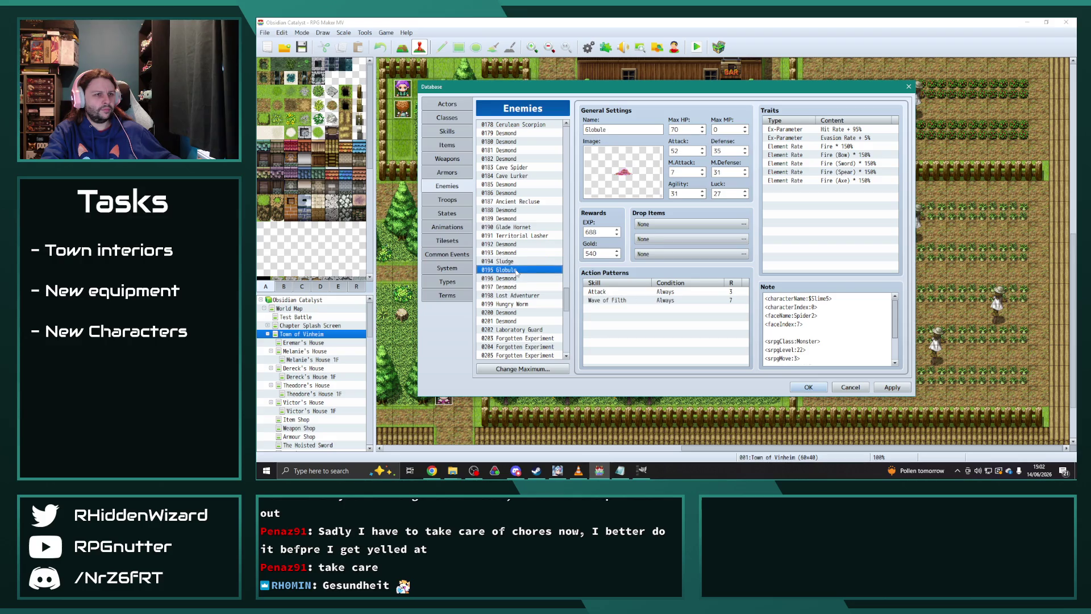
{"action": "left_click", "coordinate": [512, 278]}
{"action": "double_click", "coordinate": [835, 147]}
{"action": "left_click", "coordinate": [851, 146]}
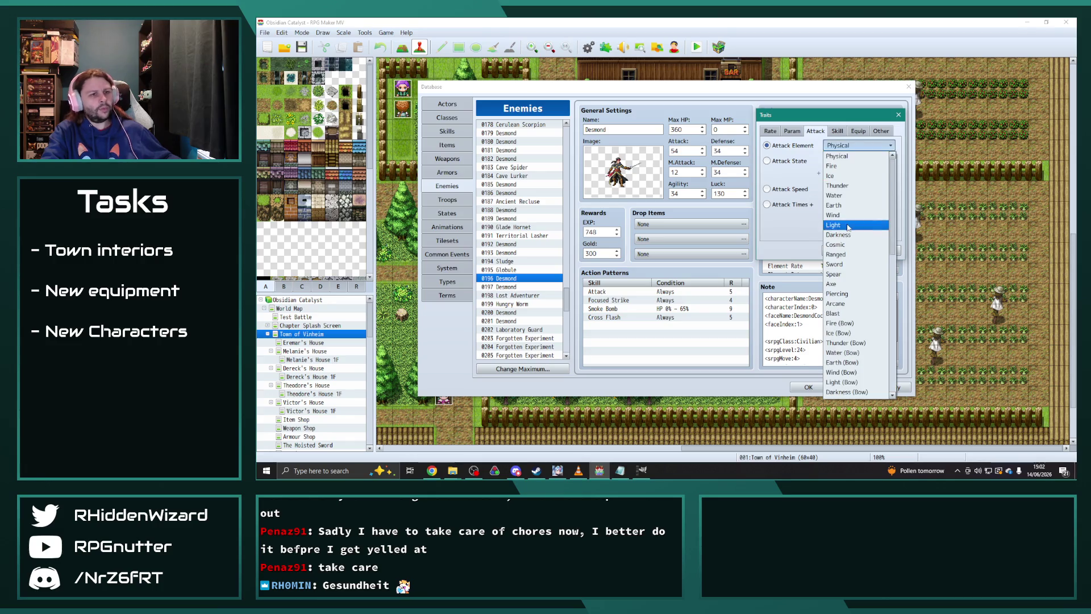
{"action": "left_click", "coordinate": [834, 264]}
{"action": "left_click", "coordinate": [807, 387]}
- Give Desmond 0197 the Sword attack element, then select Lost Adventurer 0198
{"action": "scroll", "coordinate": [521, 244], "scroll_direction": "down", "scroll_amount": 1}
{"action": "scroll", "coordinate": [521, 244], "scroll_direction": "down", "scroll_amount": 1}
{"action": "left_click", "coordinate": [517, 254]}
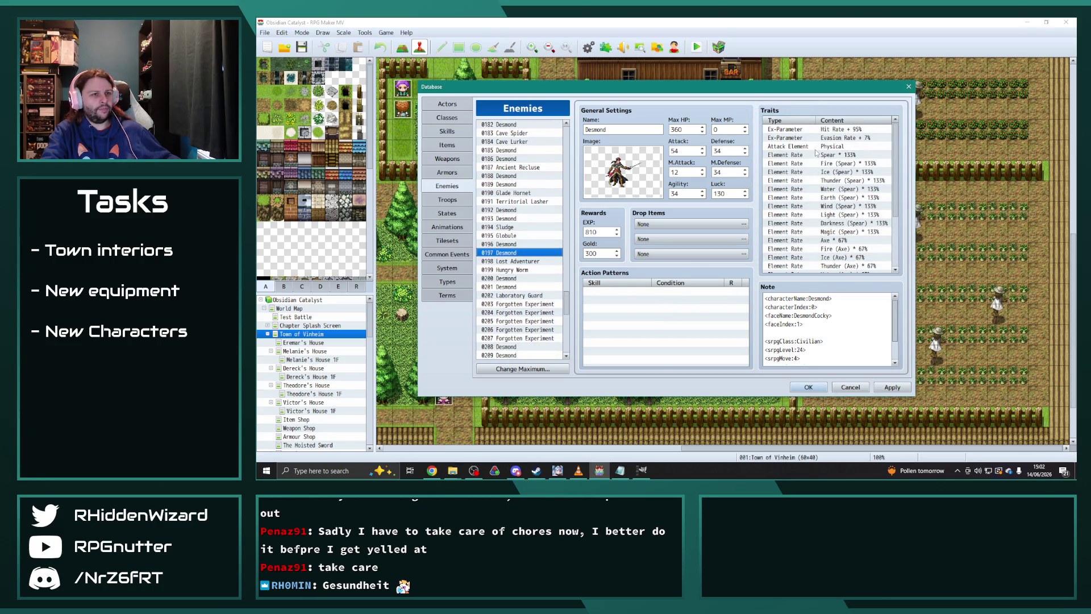
{"action": "double_click", "coordinate": [852, 146]}
{"action": "left_click", "coordinate": [854, 145]}
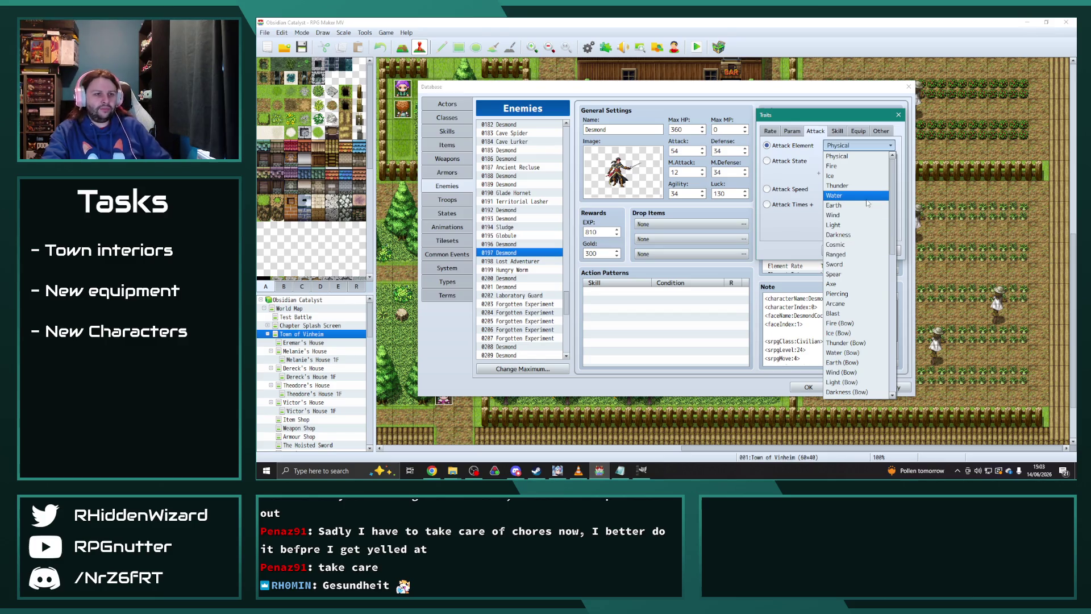
{"action": "left_click", "coordinate": [834, 264]}
{"action": "left_click", "coordinate": [840, 249]}
{"action": "scroll", "coordinate": [529, 243], "scroll_direction": "down", "scroll_amount": 1}
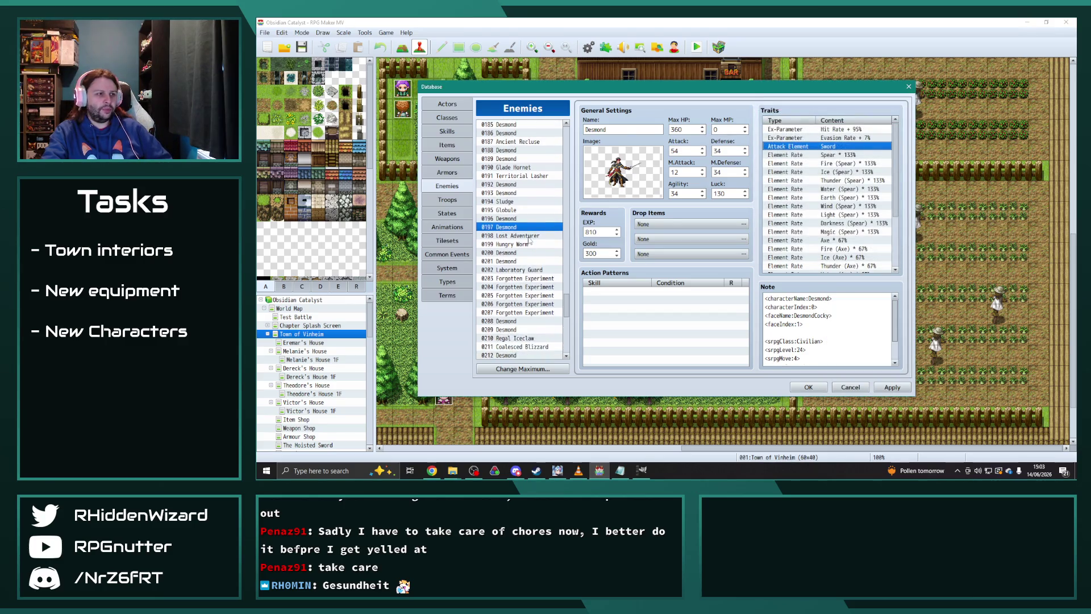
{"action": "left_click", "coordinate": [528, 238]}
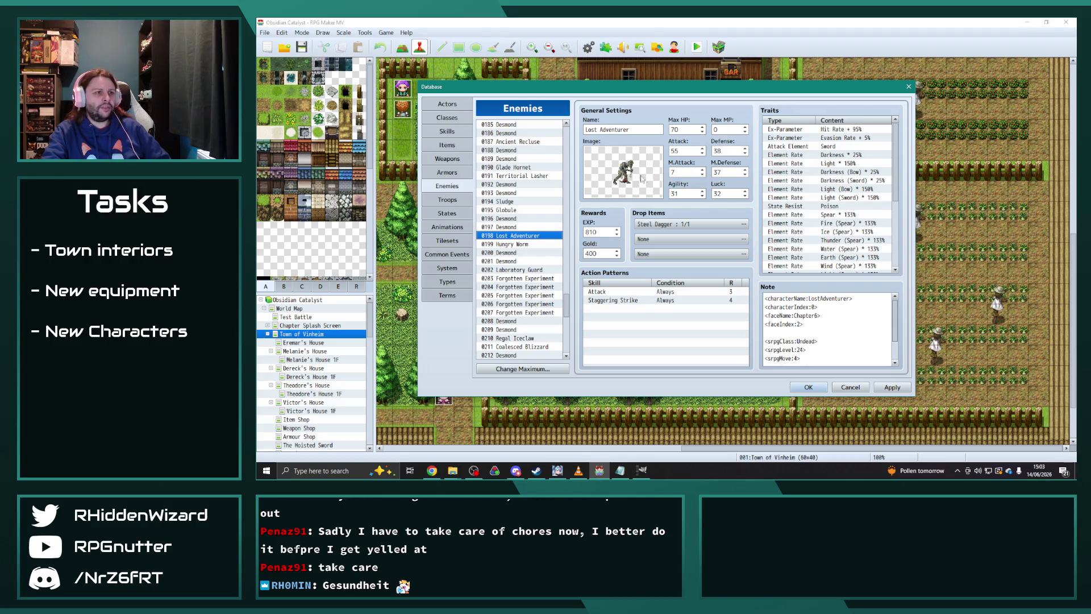
- Inspect the current enemy's attack element trait and close it unchanged
{"action": "double_click", "coordinate": [839, 148]}
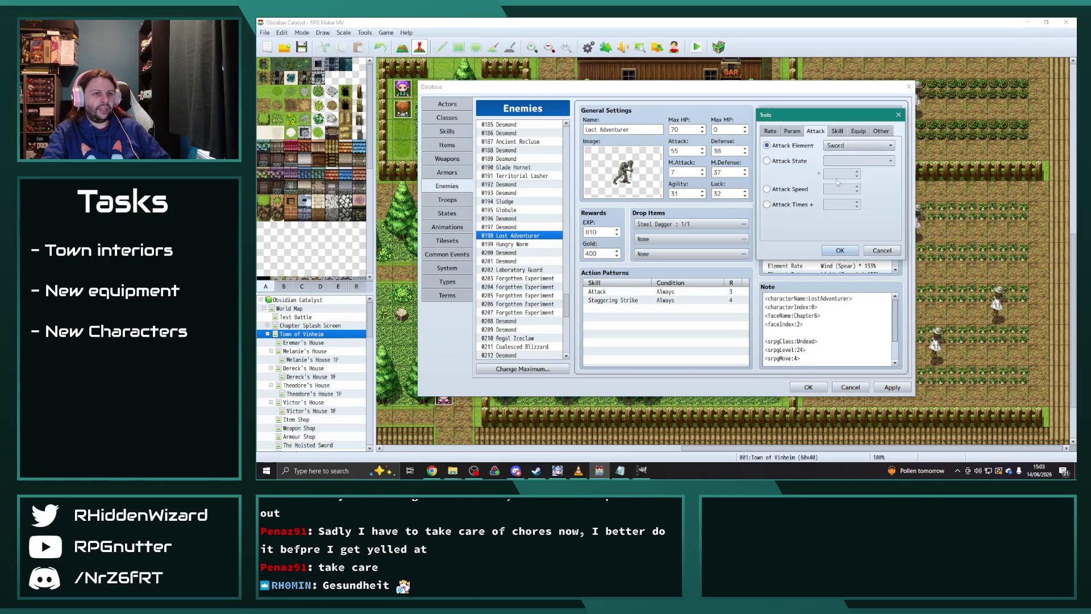
{"action": "left_click", "coordinate": [889, 145]}
{"action": "left_click_drag", "start_coordinate": [859, 116], "coordinate": [674, 108]}
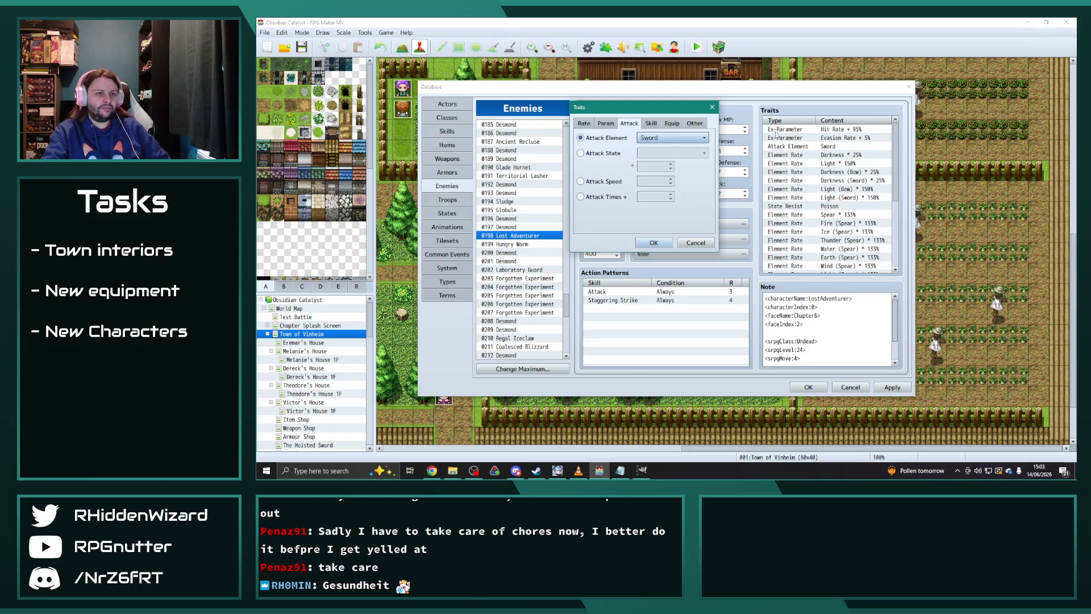
{"action": "left_click", "coordinate": [712, 108]}
- Change Desmond 0200's attack element to Sword
{"action": "left_click", "coordinate": [508, 243]}
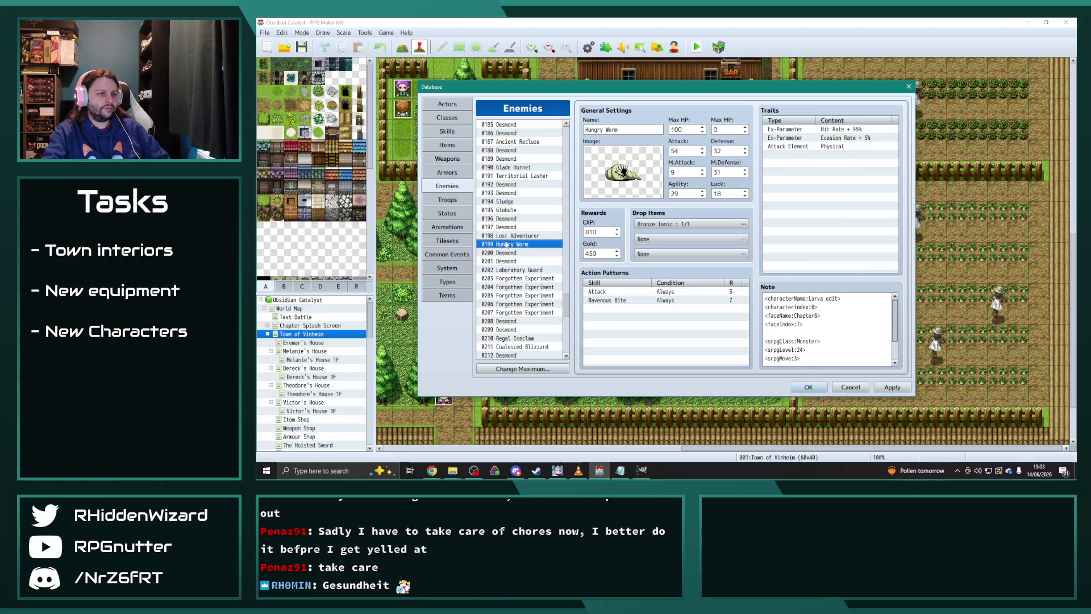
{"action": "left_click", "coordinate": [507, 252]}
{"action": "double_click", "coordinate": [796, 146]}
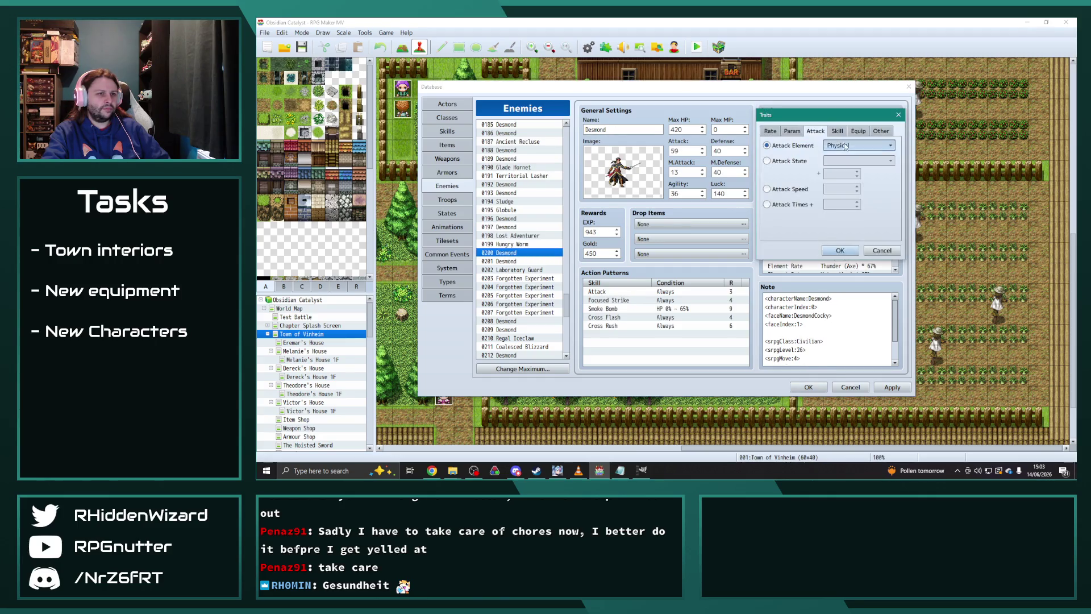
{"action": "left_click", "coordinate": [858, 145]}
{"action": "left_click", "coordinate": [846, 255]}
{"action": "left_click", "coordinate": [851, 146]}
{"action": "left_click", "coordinate": [844, 166]}
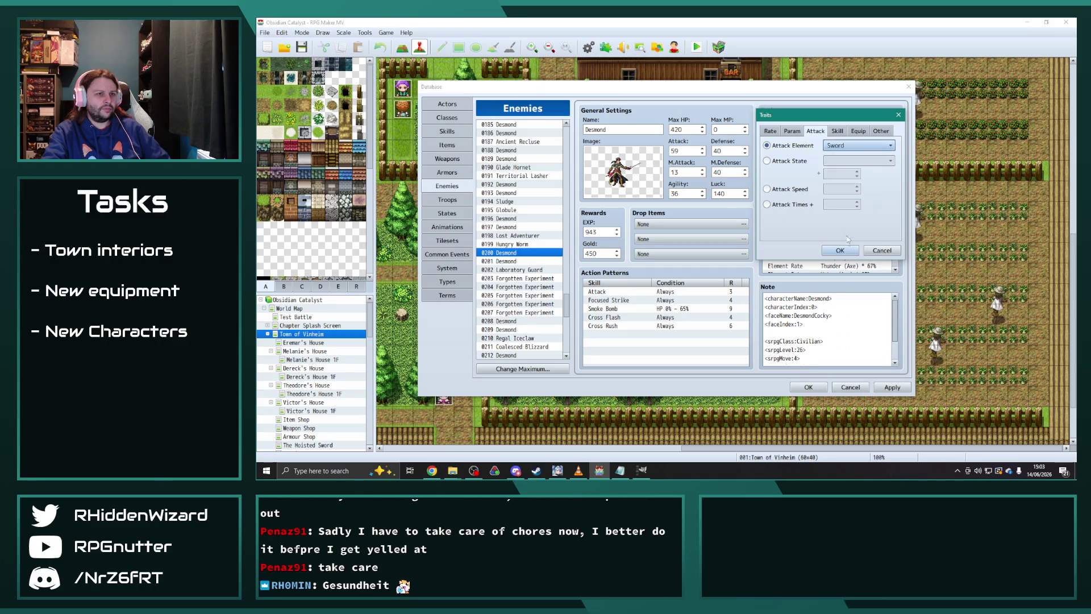
{"action": "left_click", "coordinate": [840, 250]}
- Set the attack element to Sword for Desmond 0201 and Laboratory Guard 0202
{"action": "left_click", "coordinate": [523, 261]}
{"action": "double_click", "coordinate": [833, 147]}
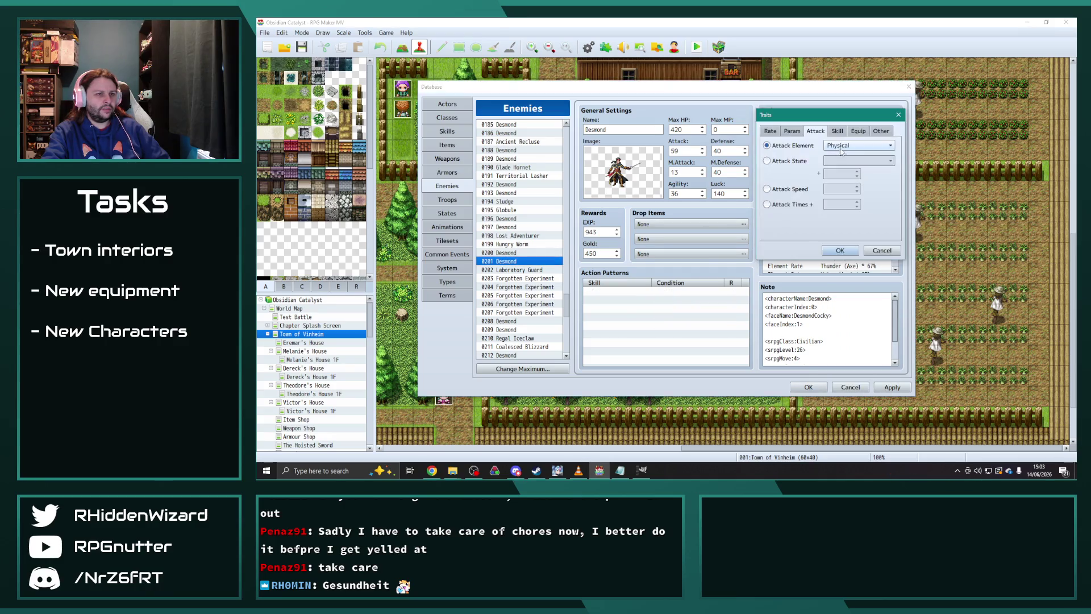
{"action": "left_click", "coordinate": [853, 148]}
{"action": "left_click", "coordinate": [834, 264]}
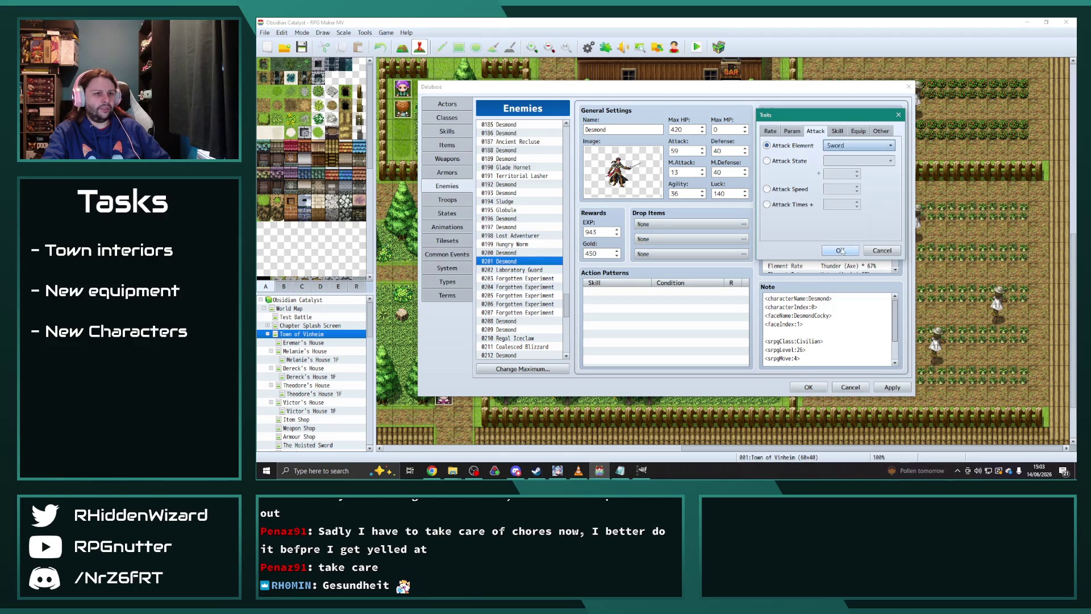
{"action": "left_click", "coordinate": [839, 250]}
{"action": "left_click", "coordinate": [523, 269]}
{"action": "double_click", "coordinate": [843, 148]}
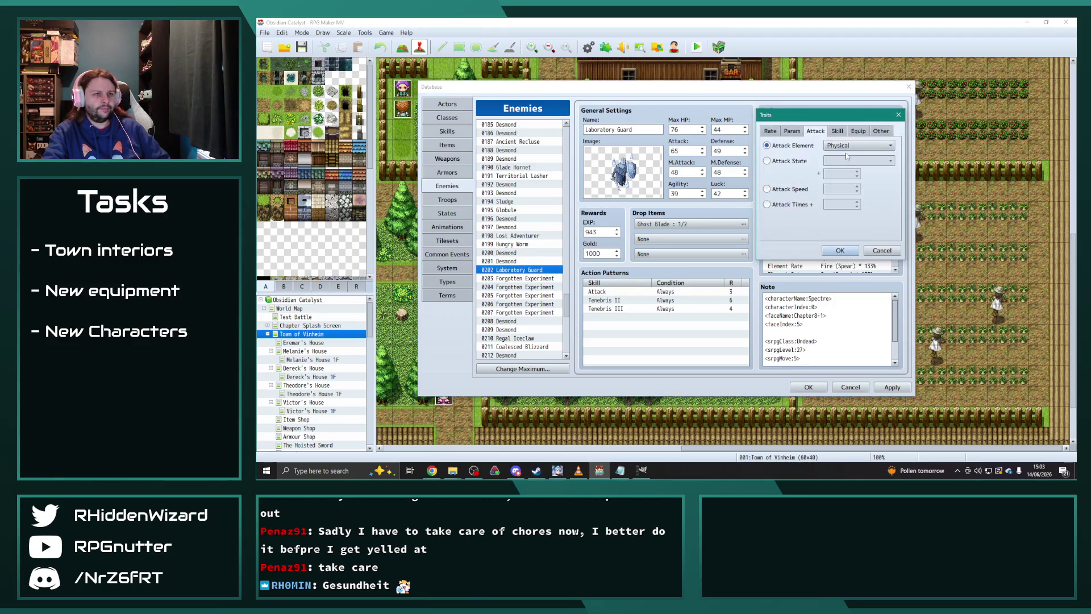
{"action": "left_click", "coordinate": [850, 145]}
{"action": "left_click", "coordinate": [850, 264]}
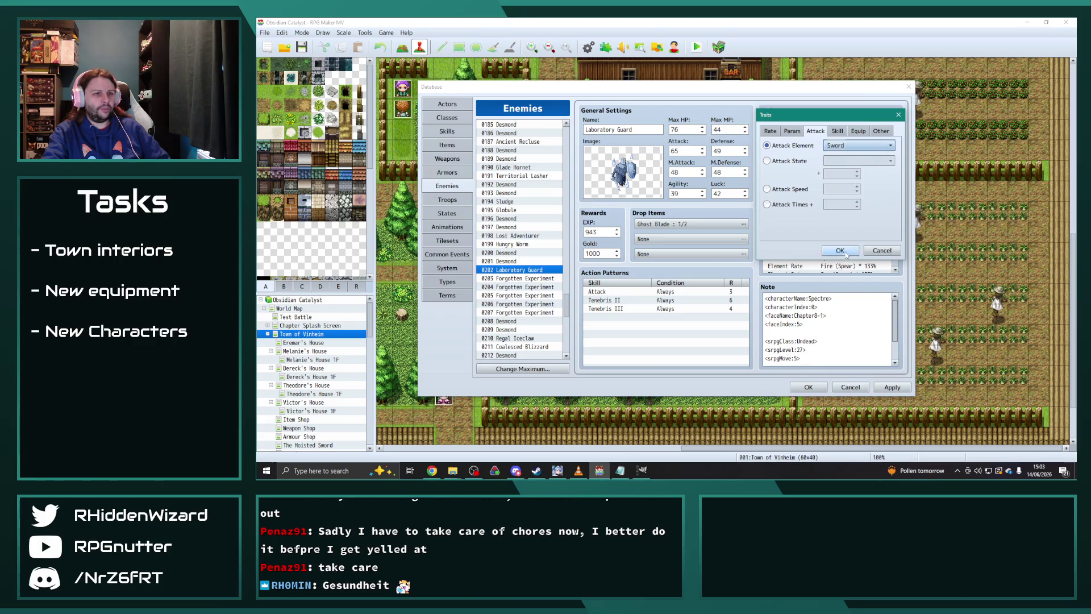
{"action": "left_click", "coordinate": [840, 251]}
- Browse enemies 0203–0207 to Desmond 0208 and leave its attack element as Physical
{"action": "left_click", "coordinate": [533, 278]}
{"action": "left_click", "coordinate": [533, 286]}
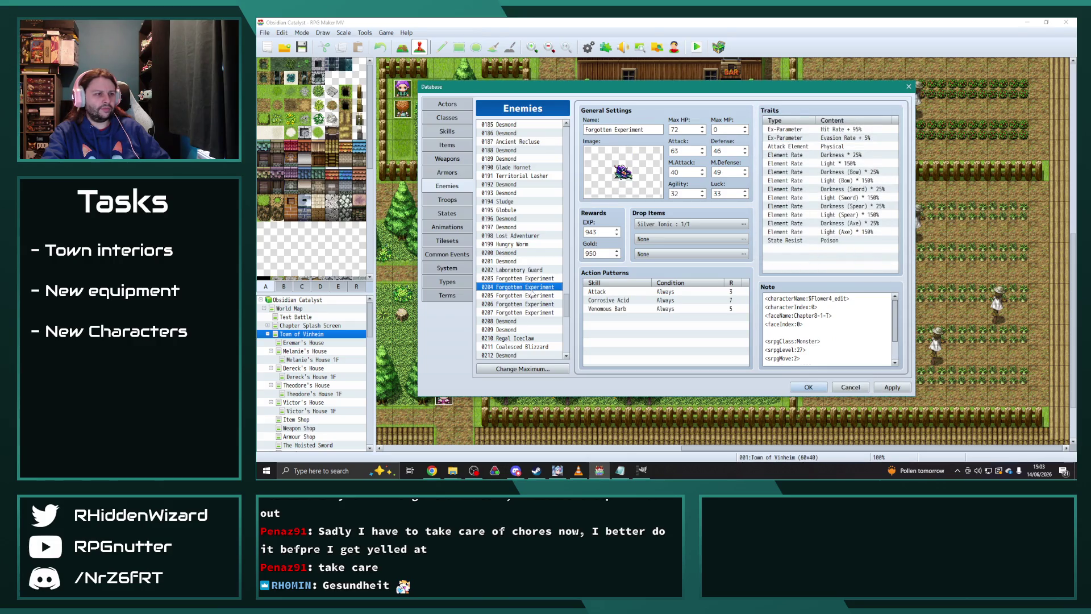
{"action": "left_click", "coordinate": [530, 295]}
{"action": "left_click", "coordinate": [532, 304]}
{"action": "left_click", "coordinate": [532, 313]}
{"action": "scroll", "coordinate": [533, 307], "scroll_direction": "down", "scroll_amount": 3}
{"action": "scroll", "coordinate": [533, 307], "scroll_direction": "down", "scroll_amount": 1}
{"action": "left_click", "coordinate": [514, 211]}
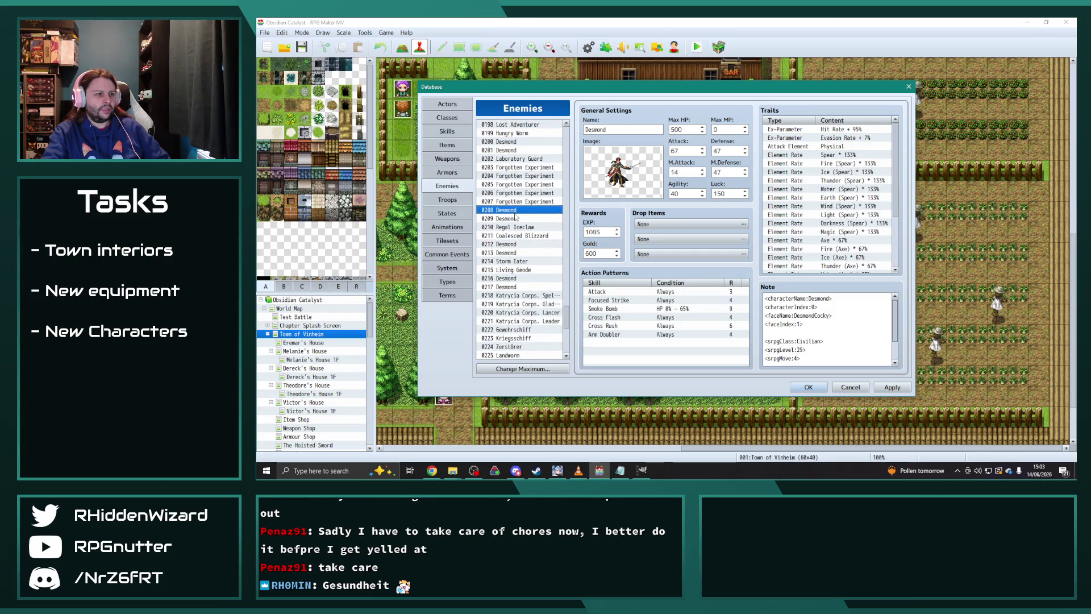
{"action": "double_click", "coordinate": [838, 149]}
{"action": "left_click", "coordinate": [843, 146]}
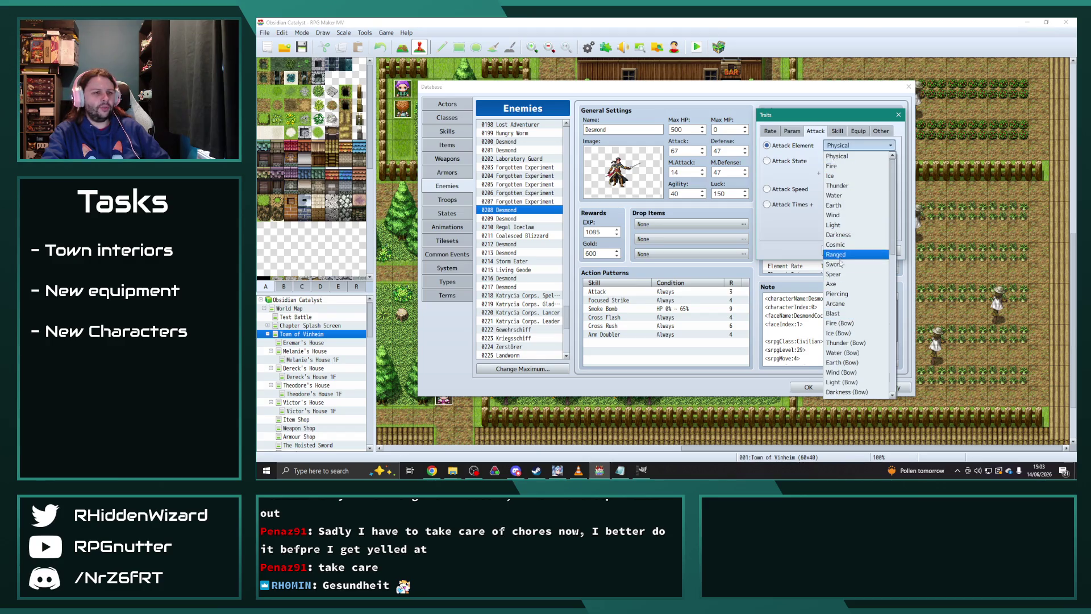
{"action": "key", "text": "Escape"}
{"action": "key", "text": "Escape"}
- Change Desmond 0209's attack element to Sword
{"action": "left_click", "coordinate": [523, 220]}
{"action": "left_click", "coordinate": [832, 155]}
{"action": "double_click", "coordinate": [831, 146]}
{"action": "left_click", "coordinate": [858, 145]}
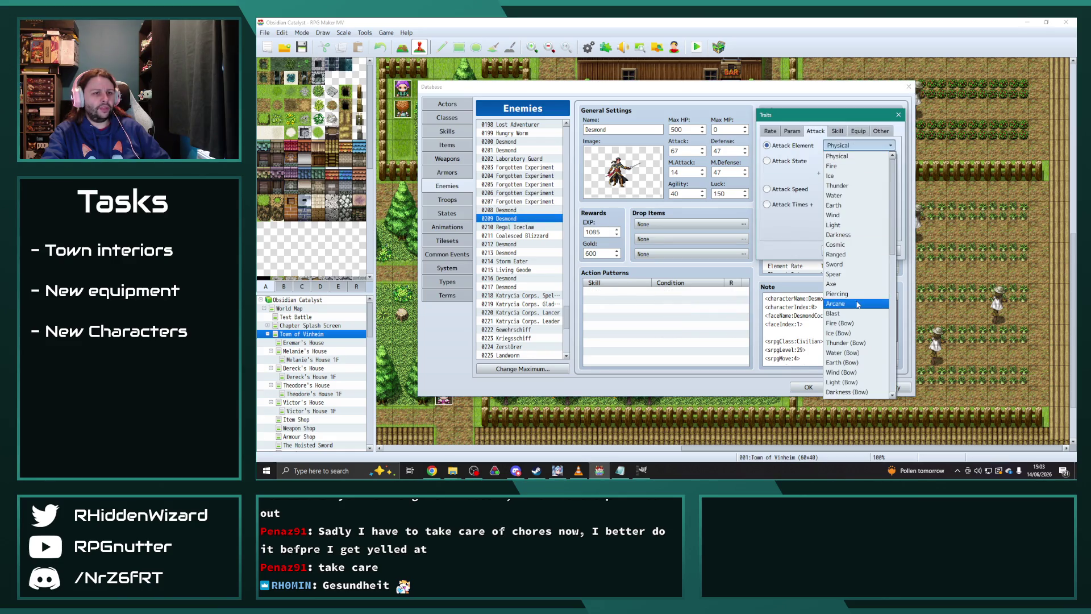
{"action": "left_click", "coordinate": [846, 265]}
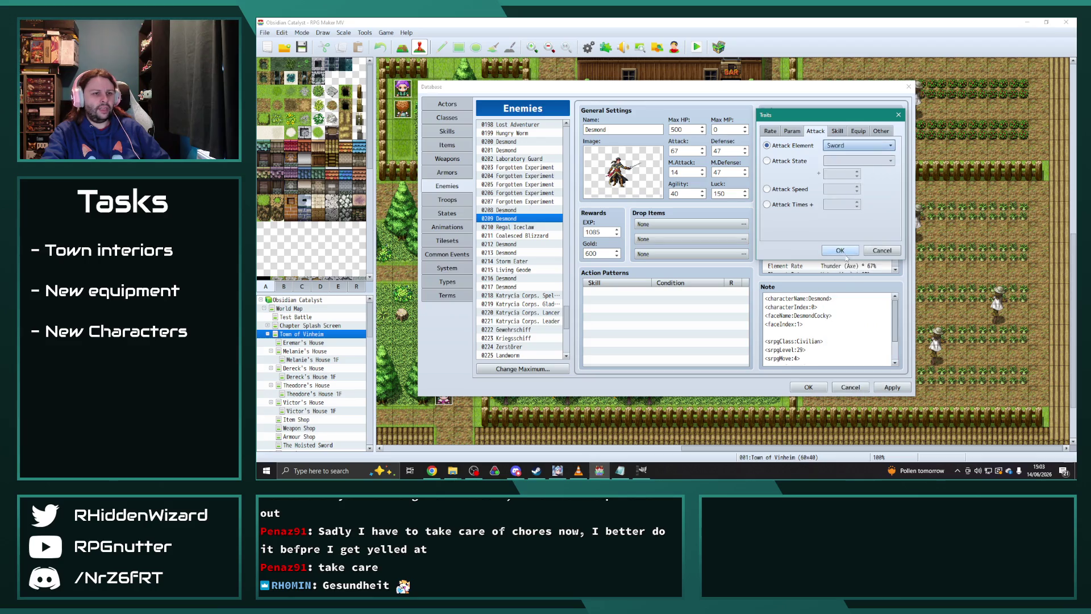
{"action": "left_click", "coordinate": [841, 252]}
- Move past Regal Iceclaw and Coalesced Blizzard to Desmond 0212 and reconfirm its attack element
{"action": "left_click", "coordinate": [511, 217]}
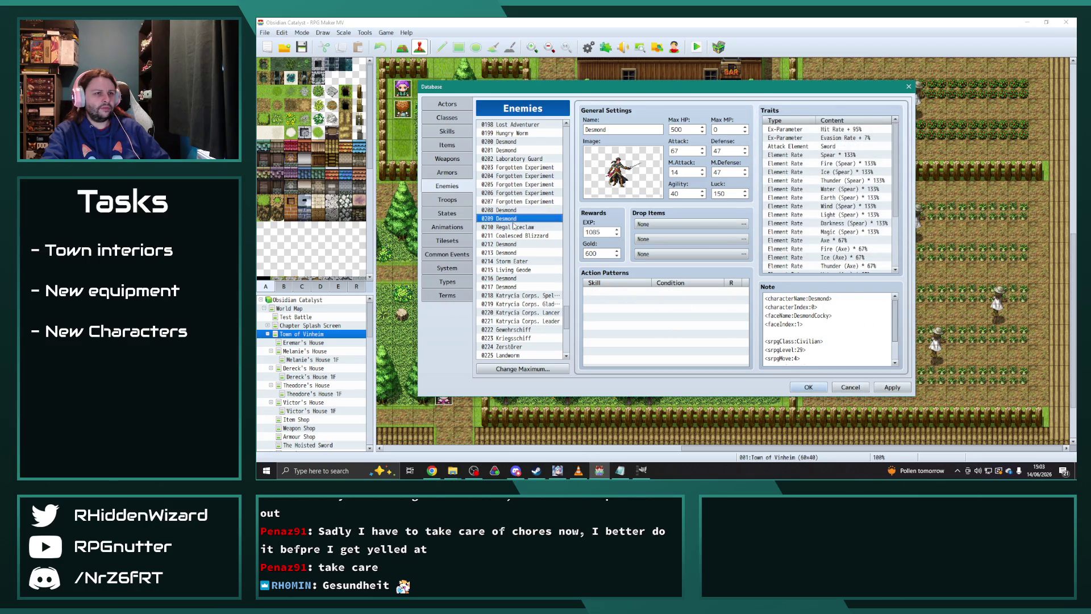
{"action": "left_click", "coordinate": [540, 228]}
{"action": "left_click", "coordinate": [537, 237]}
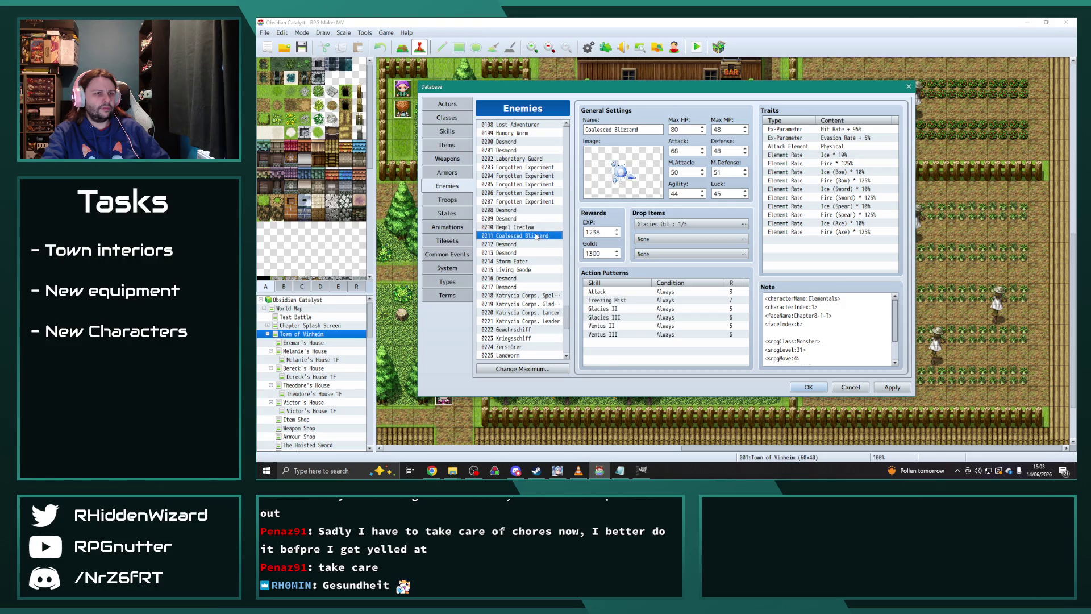
{"action": "key", "text": "Down"}
{"action": "double_click", "coordinate": [835, 146]}
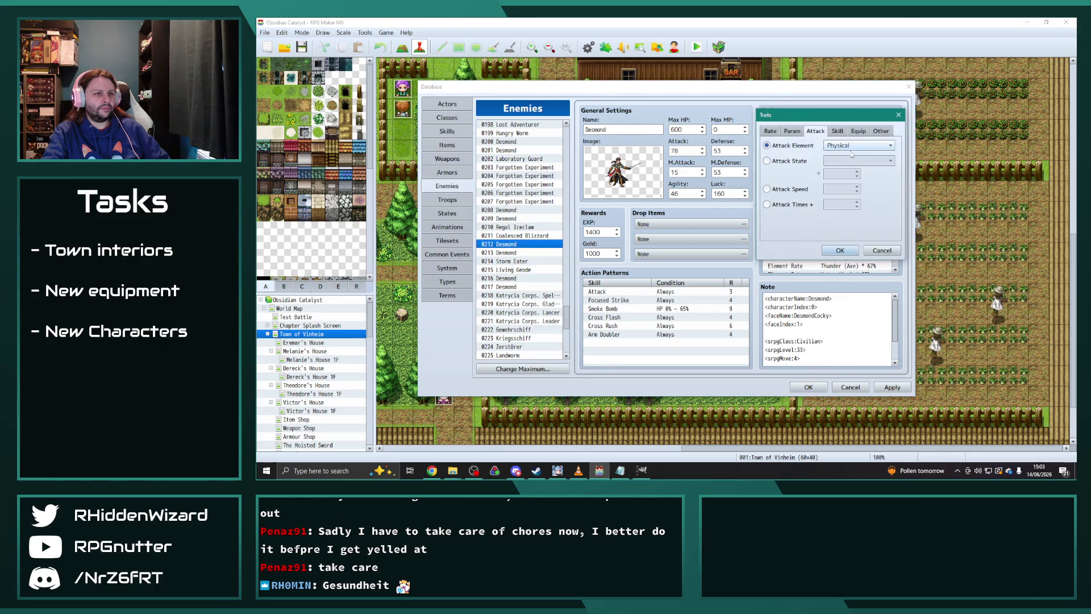
{"action": "left_click", "coordinate": [858, 146]}
{"action": "key", "text": "Escape"}
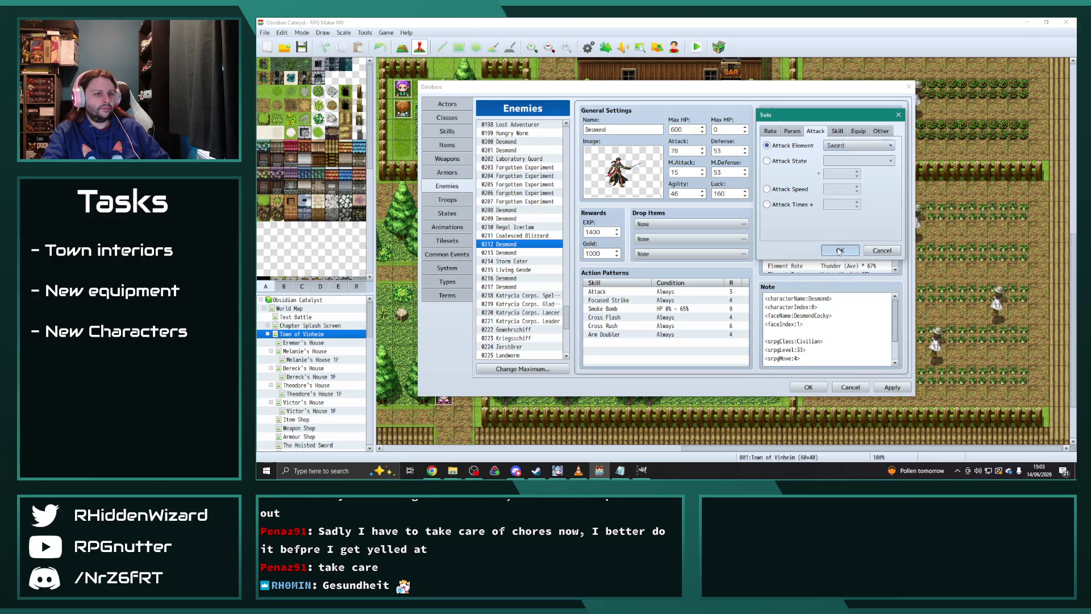
{"action": "left_click", "coordinate": [839, 250]}
- Change Desmond 0213's attack element to Sword
{"action": "left_click", "coordinate": [508, 253]}
{"action": "double_click", "coordinate": [830, 146]}
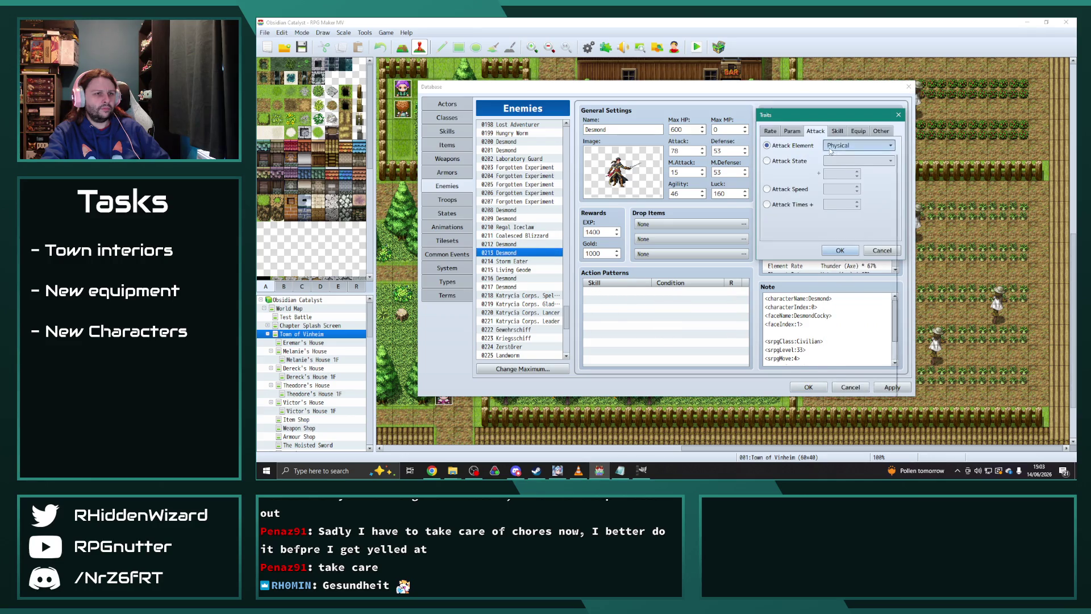
{"action": "left_click", "coordinate": [831, 146]}
{"action": "left_click", "coordinate": [841, 265]}
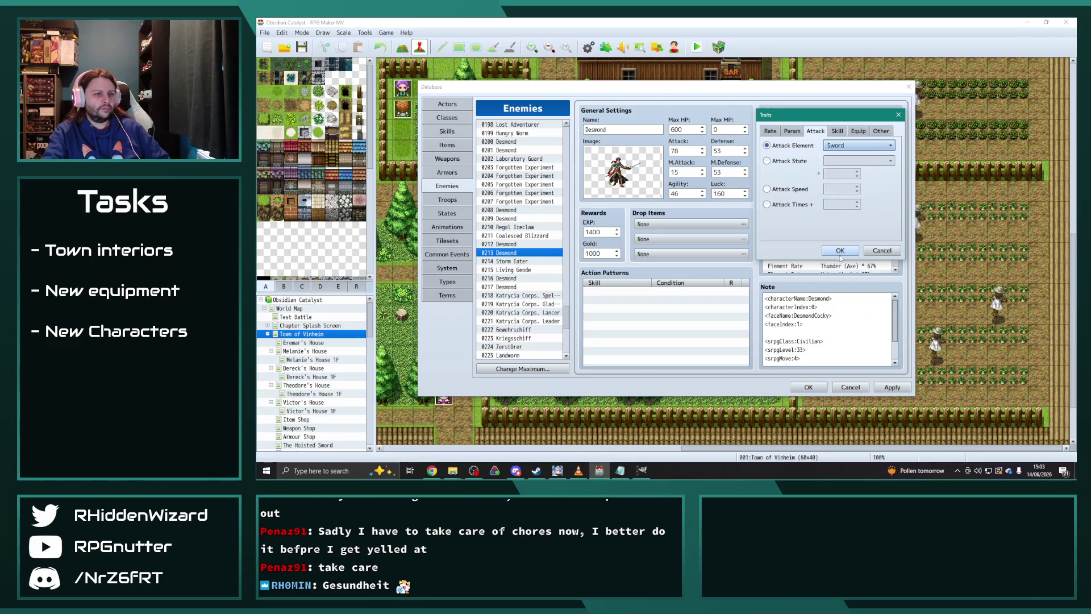
{"action": "left_click", "coordinate": [839, 251]}
- Change Storm Eater 0214's attack element from Earth to Physical
{"action": "left_click", "coordinate": [511, 262]}
{"action": "left_click", "coordinate": [520, 270]}
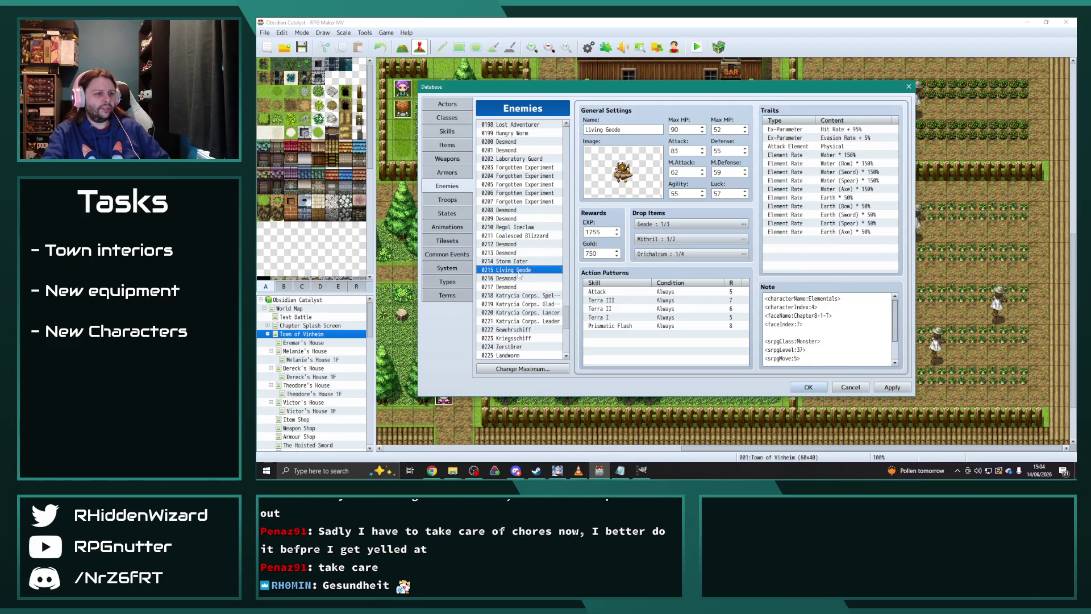
{"action": "left_click", "coordinate": [514, 261]}
{"action": "left_click", "coordinate": [517, 270]}
{"action": "left_click", "coordinate": [515, 261]}
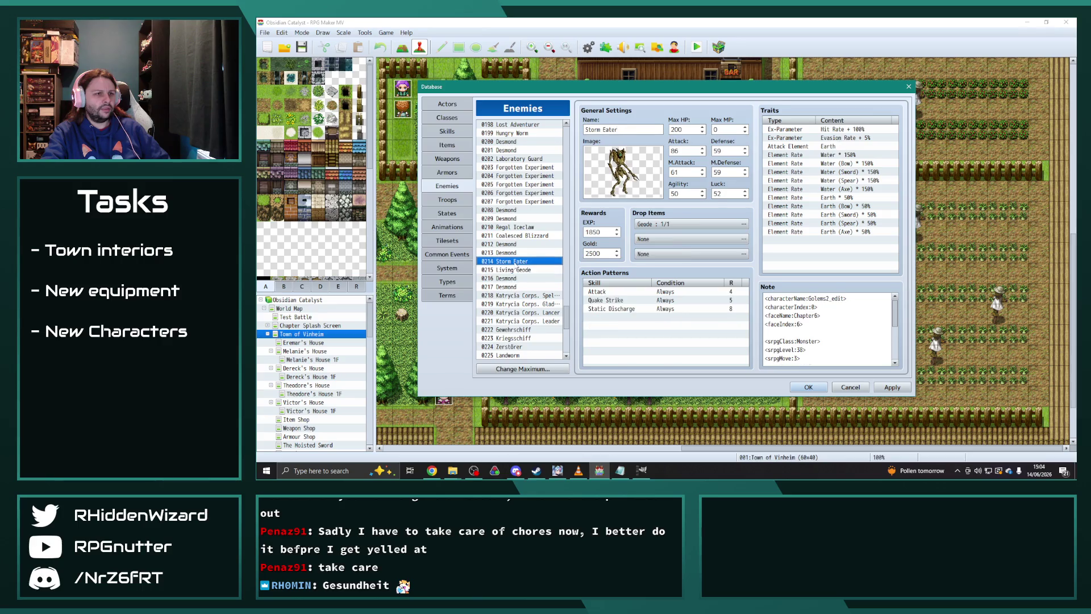
{"action": "double_click", "coordinate": [829, 147]}
{"action": "left_click", "coordinate": [835, 146]}
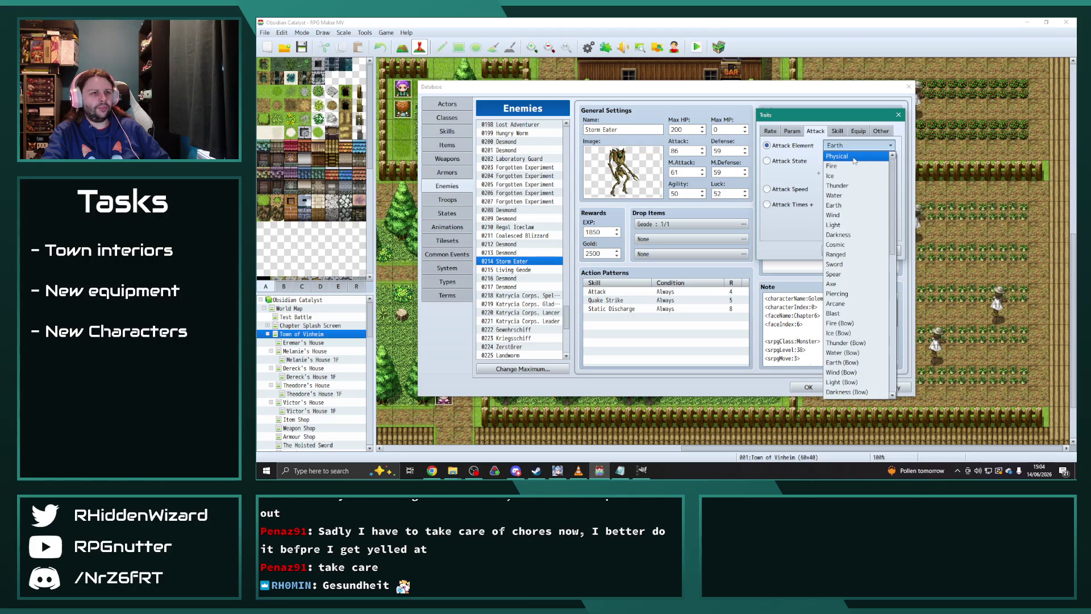
{"action": "left_click", "coordinate": [852, 156]}
{"action": "left_click", "coordinate": [839, 250]}
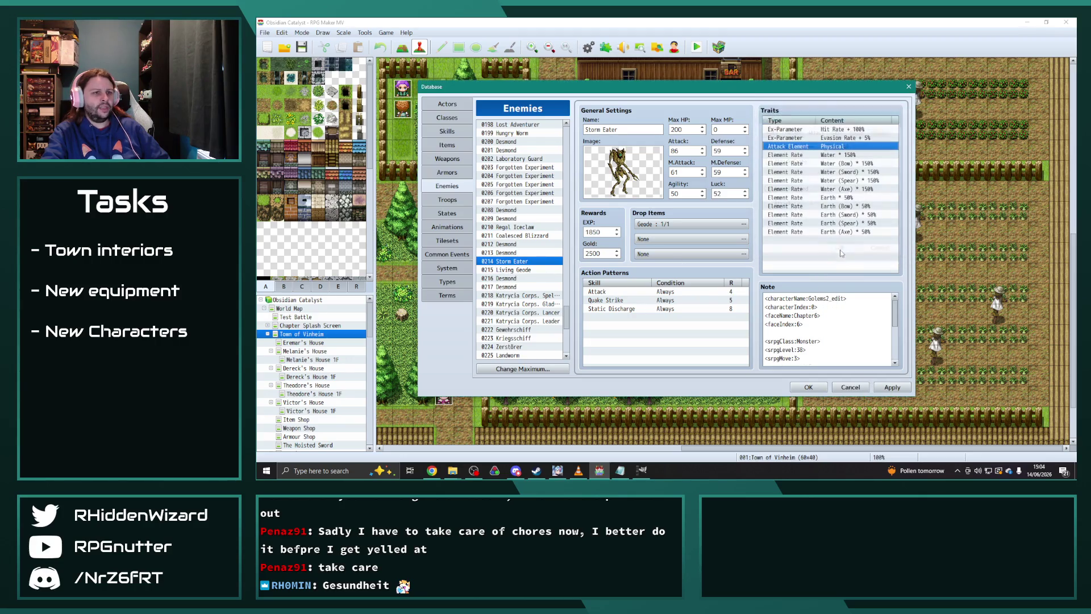
- Change Desmond 0216's attack element from Physical to Sword
{"action": "left_click", "coordinate": [510, 270]}
{"action": "left_click", "coordinate": [508, 278]}
{"action": "double_click", "coordinate": [829, 146]}
{"action": "left_click", "coordinate": [852, 146]}
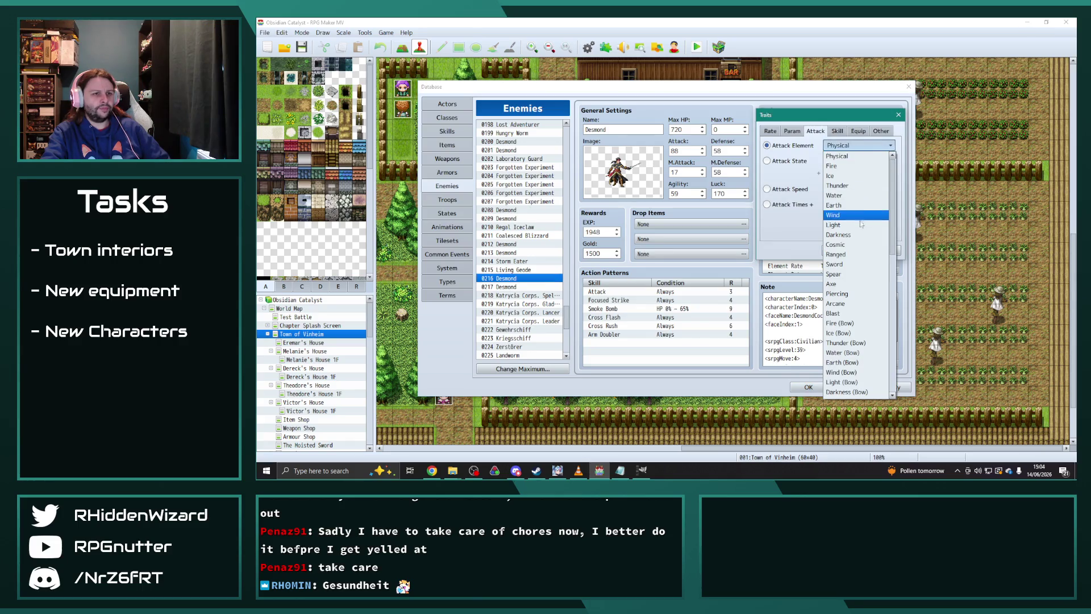
{"action": "left_click", "coordinate": [835, 264]}
{"action": "left_click", "coordinate": [839, 250]}
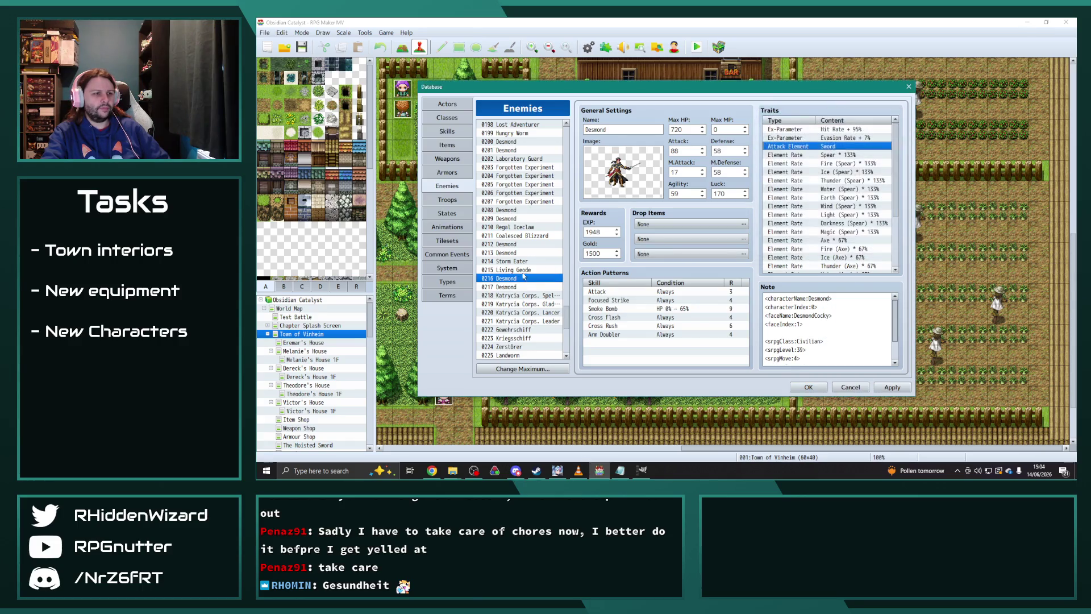
- Change Desmond 0217's attack element to Sword as well
{"action": "left_click", "coordinate": [540, 285]}
{"action": "double_click", "coordinate": [835, 146]}
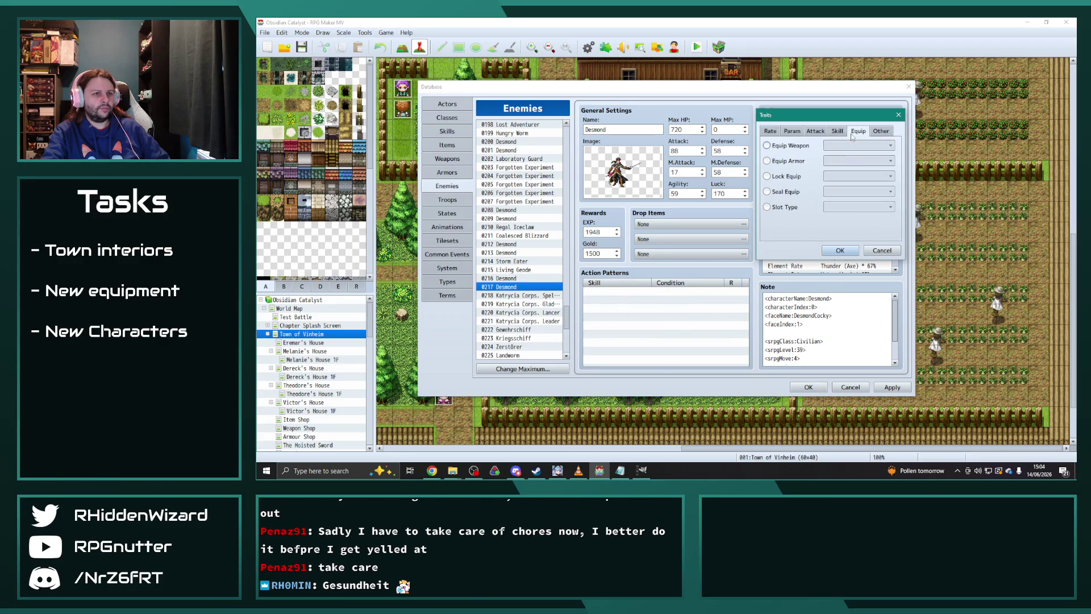
{"action": "left_click", "coordinate": [846, 146]}
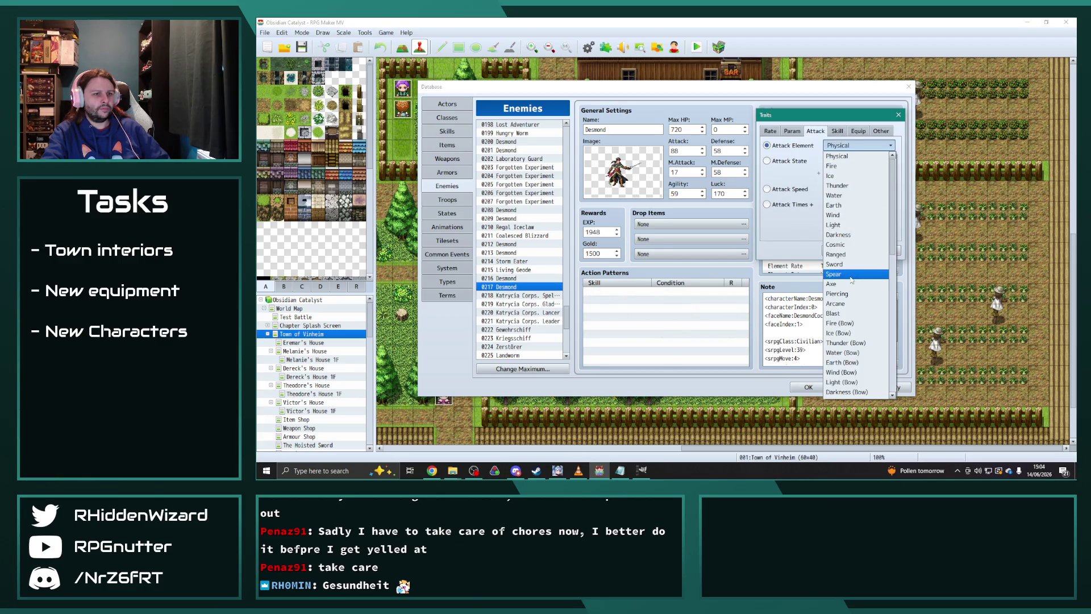
{"action": "left_click", "coordinate": [835, 265]}
{"action": "left_click", "coordinate": [840, 250]}
- Move down the enemy list to Katrycia Corps. Leader
{"action": "left_click", "coordinate": [515, 296]}
{"action": "left_click", "coordinate": [518, 304]}
{"action": "left_click", "coordinate": [532, 312]}
{"action": "left_click", "coordinate": [532, 321]}
{"action": "scroll", "coordinate": [533, 321], "scroll_direction": "down", "scroll_amount": 2}
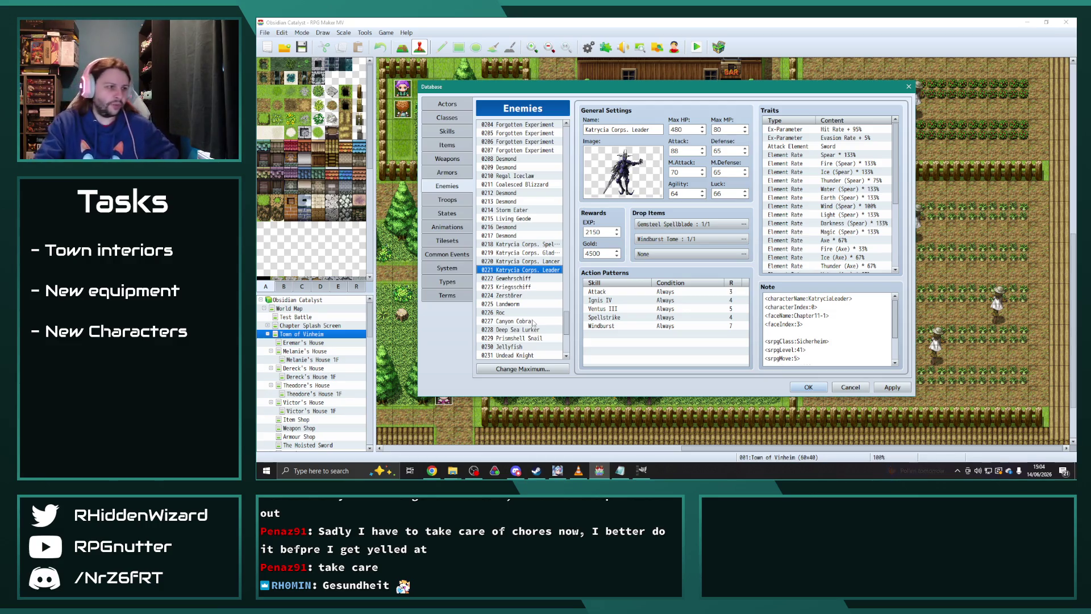
- View Deep Sea Lurker, then select Living Geode's element rate traits
{"action": "left_click", "coordinate": [529, 329]}
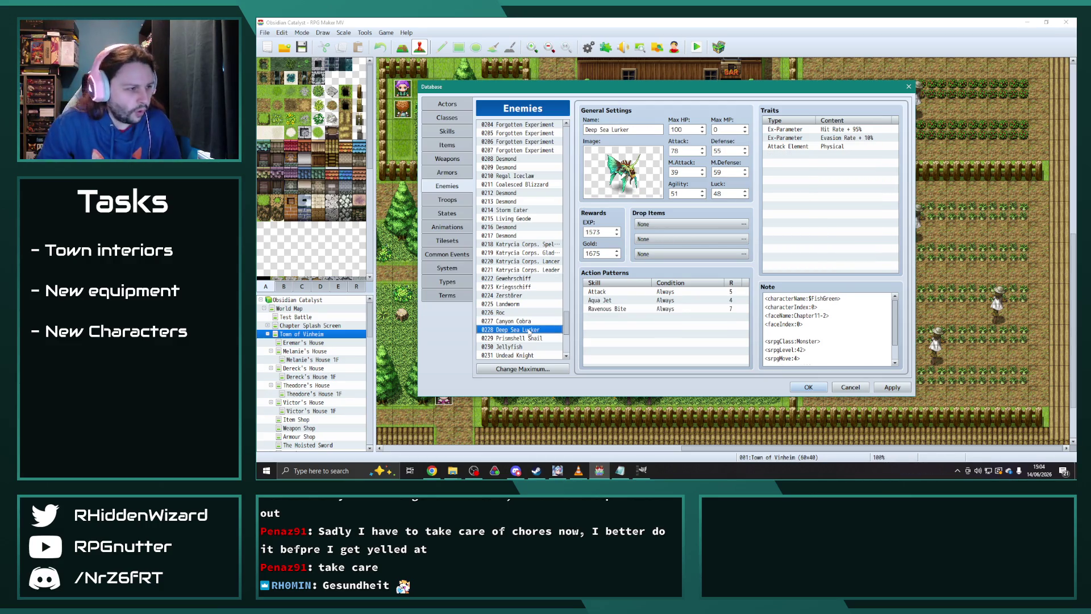
{"action": "left_click", "coordinate": [518, 219]}
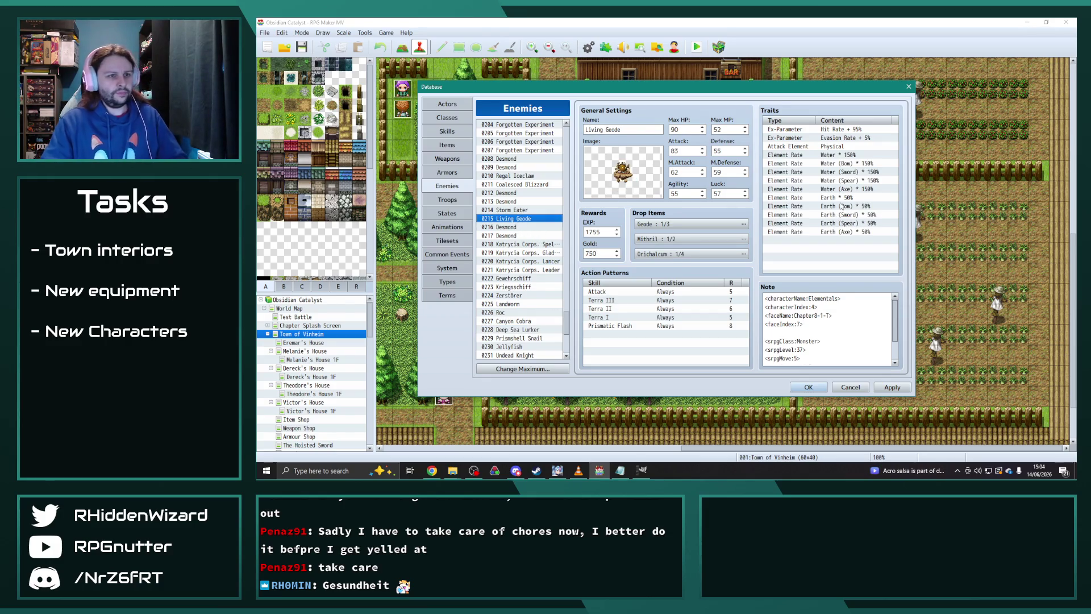
{"action": "left_click", "coordinate": [844, 154]}
{"action": "left_click", "coordinate": [859, 233], "text": "shift"}
{"action": "scroll", "coordinate": [534, 311], "scroll_direction": "down", "scroll_amount": 2}
{"action": "scroll", "coordinate": [534, 312], "scroll_direction": "down", "scroll_amount": 2}
- Look over Deep Sea Lurker, Canyon Cobra, Roc and Landworm, then return to Living Geode
{"action": "left_click", "coordinate": [519, 252]}
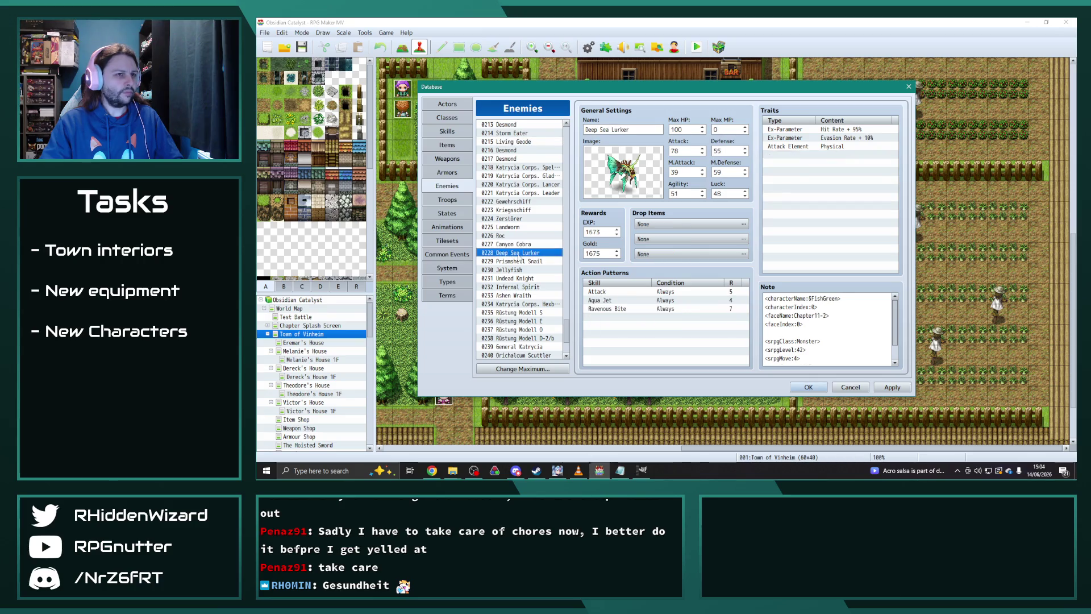
{"action": "left_click", "coordinate": [522, 244]}
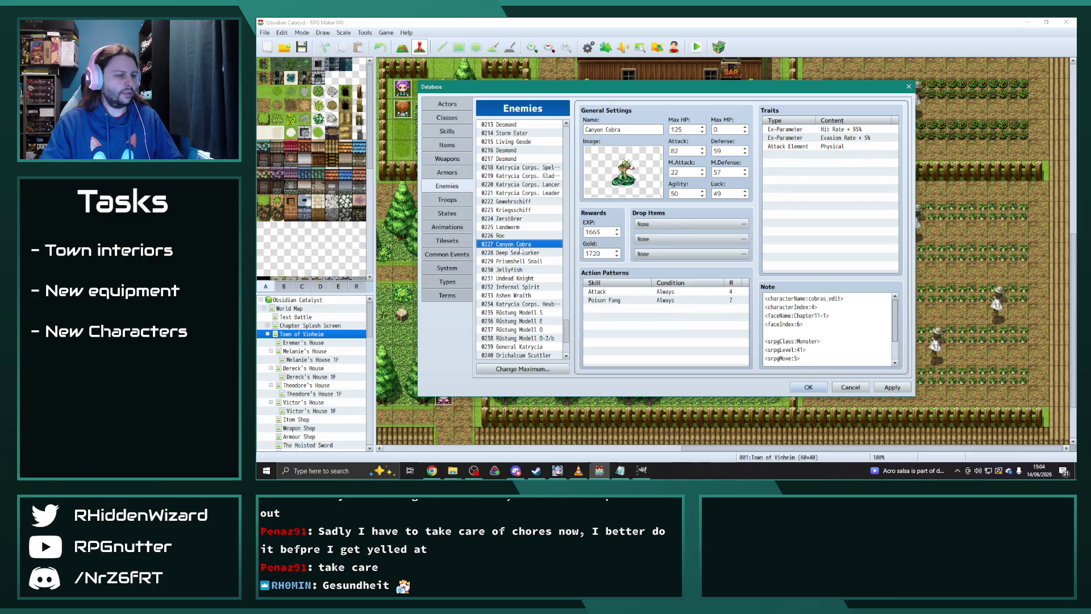
{"action": "left_click", "coordinate": [520, 253]}
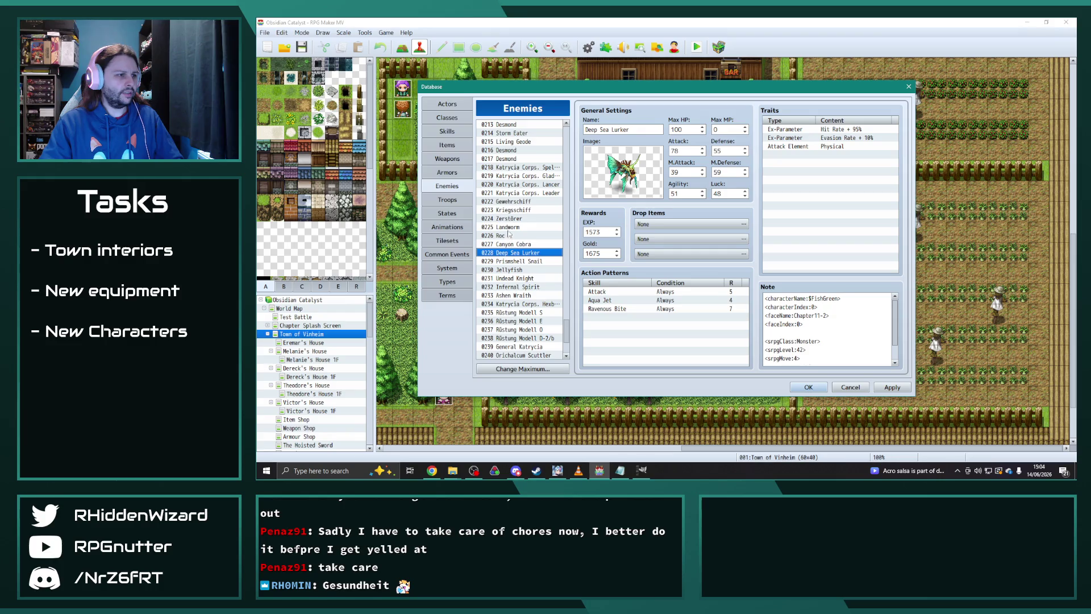
{"action": "left_click", "coordinate": [508, 235]}
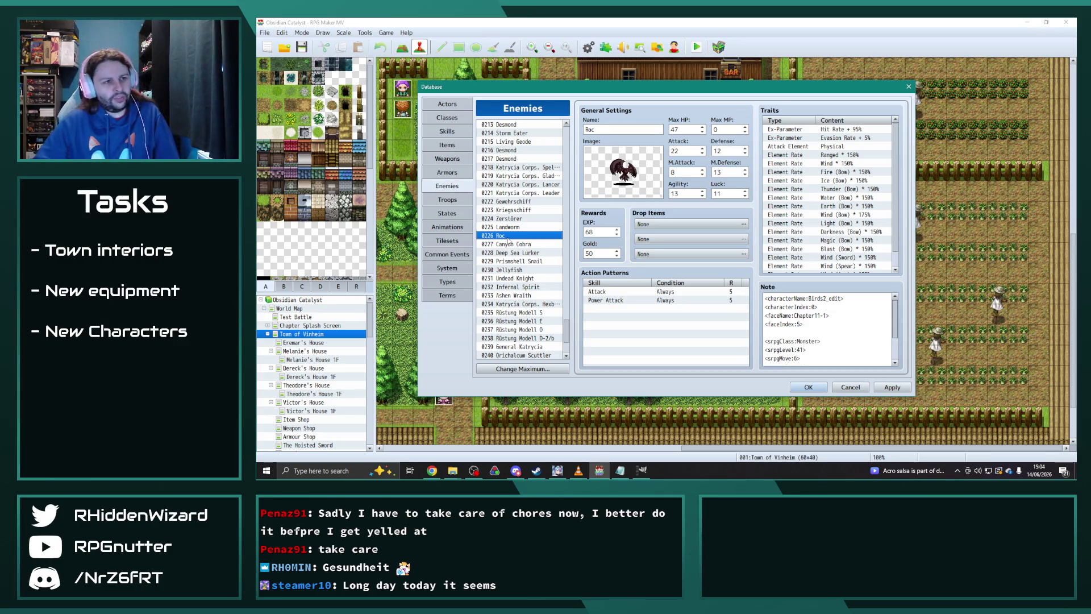
{"action": "left_click", "coordinate": [515, 228]}
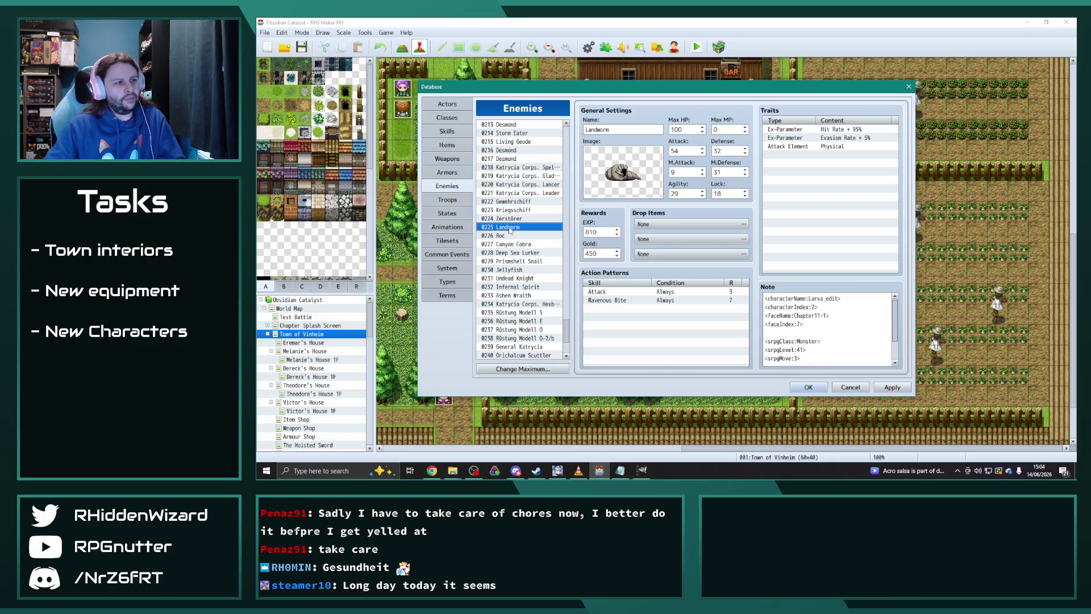
{"action": "scroll", "coordinate": [537, 243], "scroll_direction": "up", "scroll_amount": 1}
{"action": "left_click", "coordinate": [517, 168]}
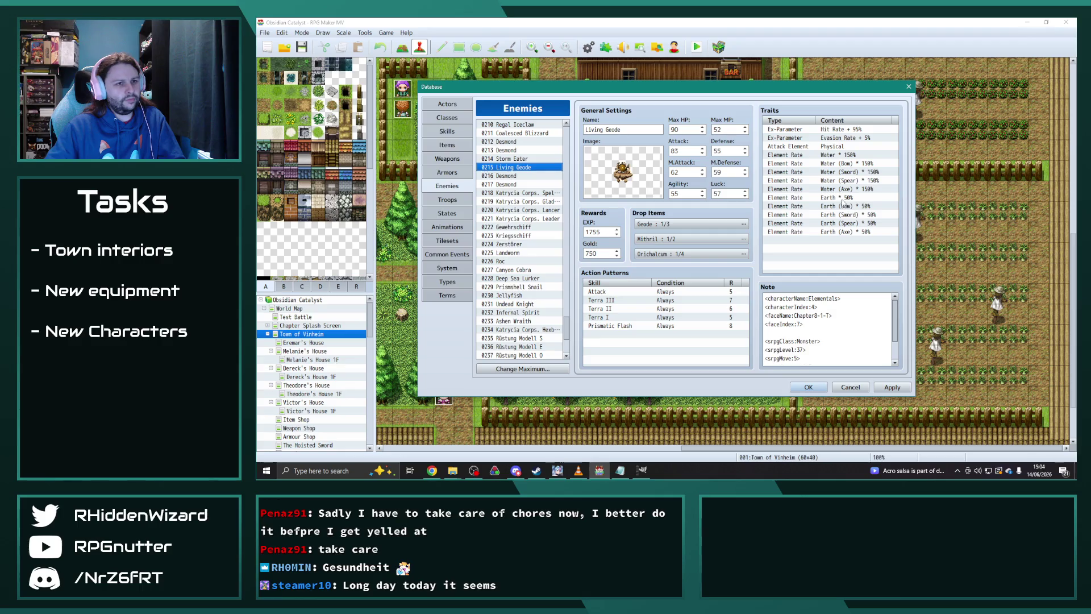
- Paste Living Geode's five Earth 50% rate traits into Landworm
{"action": "left_click_drag", "start_coordinate": [843, 200], "coordinate": [861, 233]}
{"action": "left_click", "coordinate": [517, 253]}
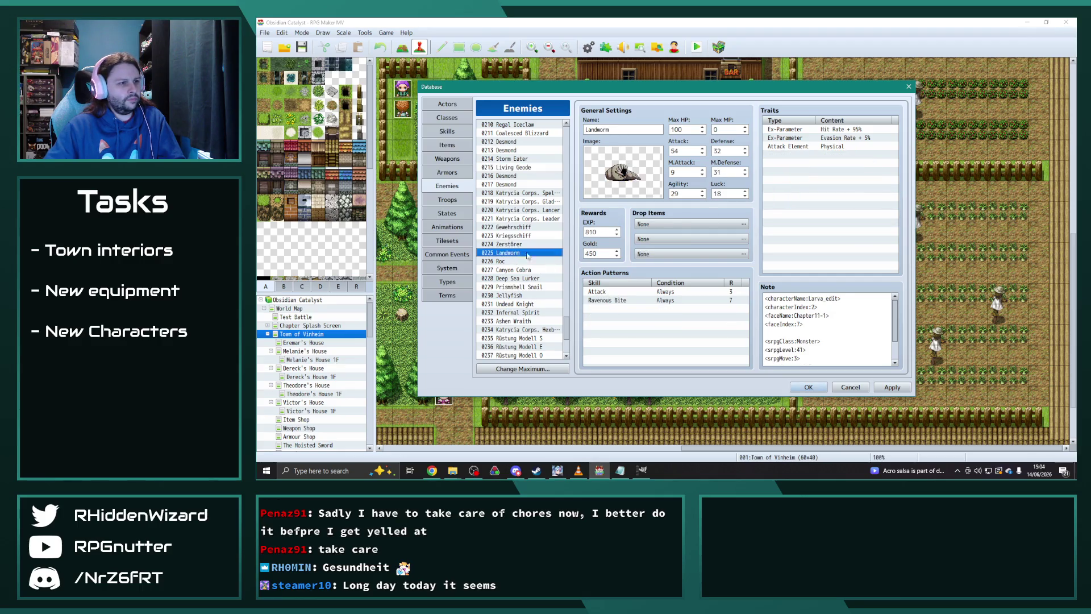
{"action": "left_click", "coordinate": [804, 156]}
{"action": "key", "text": "ctrl+v"}
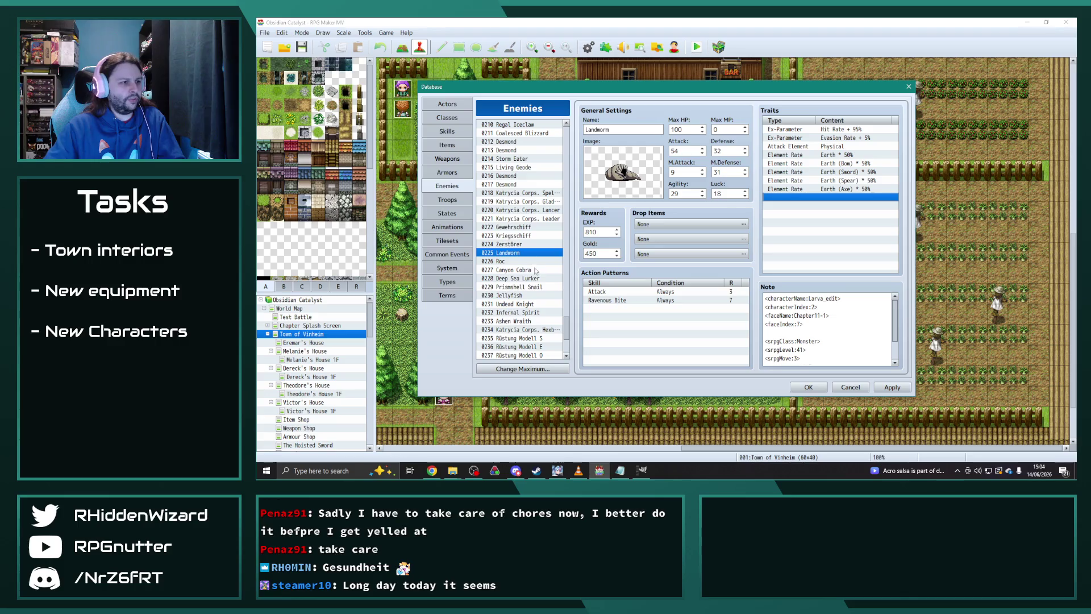
- Paste the Earth traits into Deep Sea Lurker and turn the first into Water 10%
{"action": "left_click", "coordinate": [521, 278]}
{"action": "left_click", "coordinate": [858, 163]}
{"action": "key", "text": "ctrl+v"}
{"action": "double_click", "coordinate": [859, 147]}
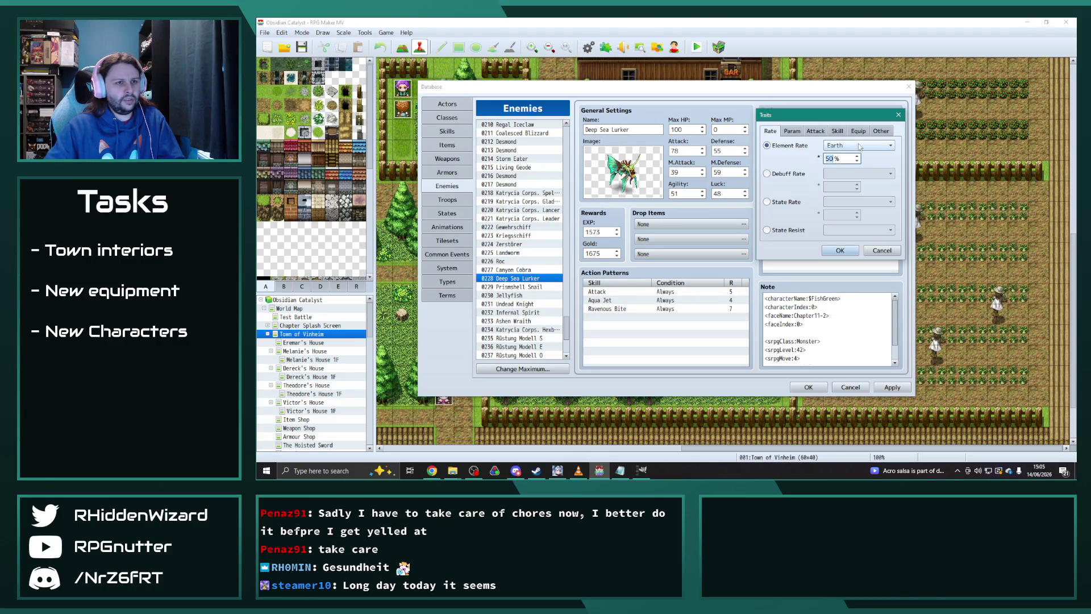
{"action": "left_click", "coordinate": [860, 146]}
{"action": "left_click", "coordinate": [858, 162]}
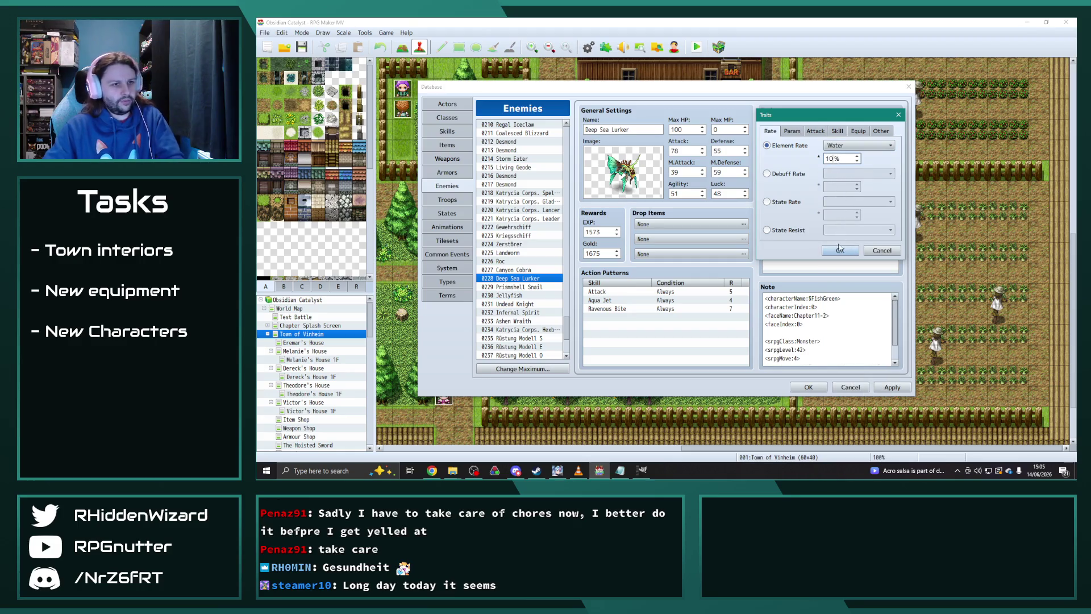
{"action": "left_click", "coordinate": [839, 250]}
- Change Deep Sea Lurker's Earth (Bow) and Earth (Sword) rates to Water (Bow) and Water (Sword)
{"action": "double_click", "coordinate": [847, 149]}
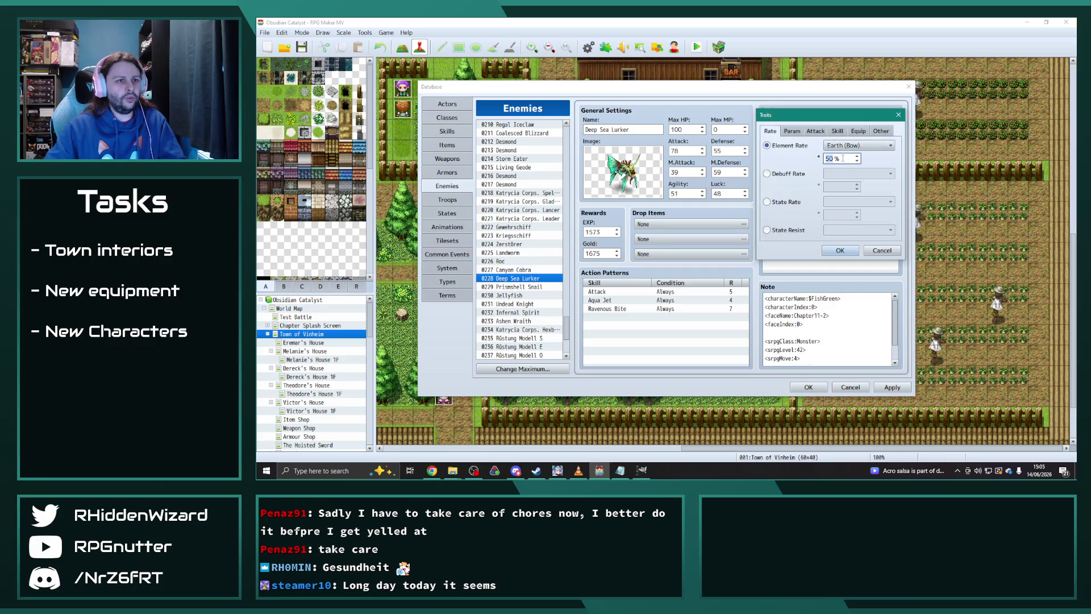
{"action": "left_click", "coordinate": [847, 146]}
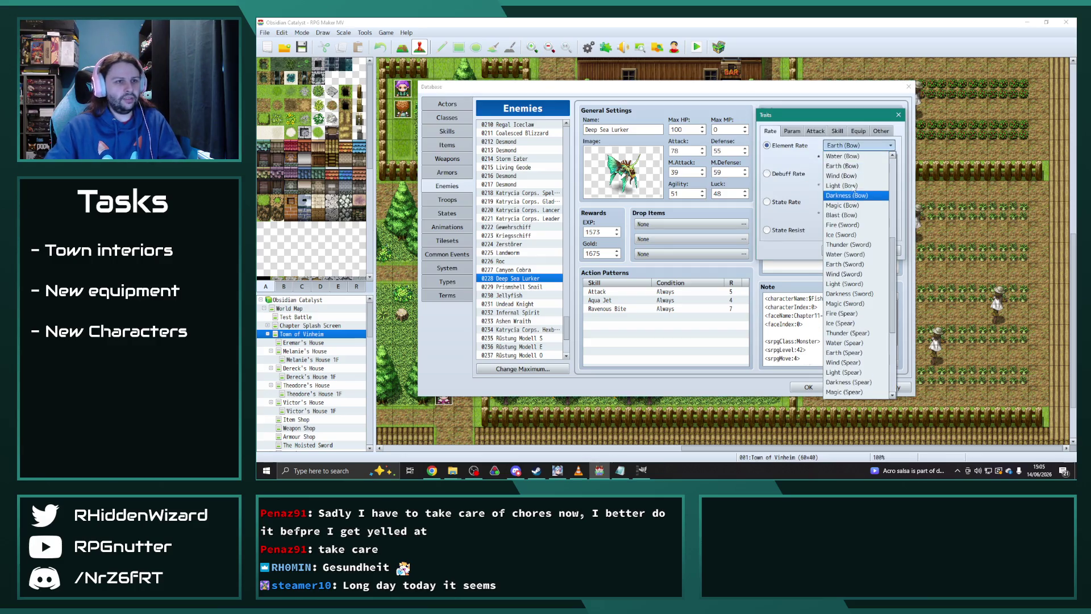
{"action": "left_click", "coordinate": [843, 160]}
{"action": "left_click", "coordinate": [839, 250]}
{"action": "double_click", "coordinate": [829, 165]}
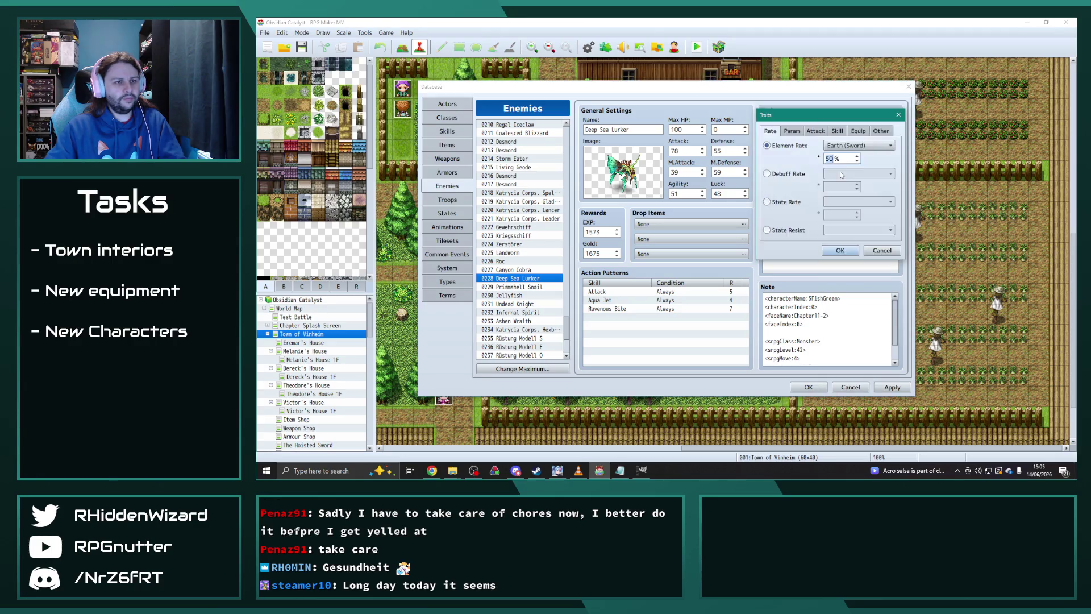
{"action": "left_click", "coordinate": [857, 146]}
{"action": "left_click", "coordinate": [846, 157]}
{"action": "left_click", "coordinate": [842, 250]}
- Change the Spear and Axe rates to Water (Spear) and Water (Axe) at 10%
{"action": "double_click", "coordinate": [845, 181]}
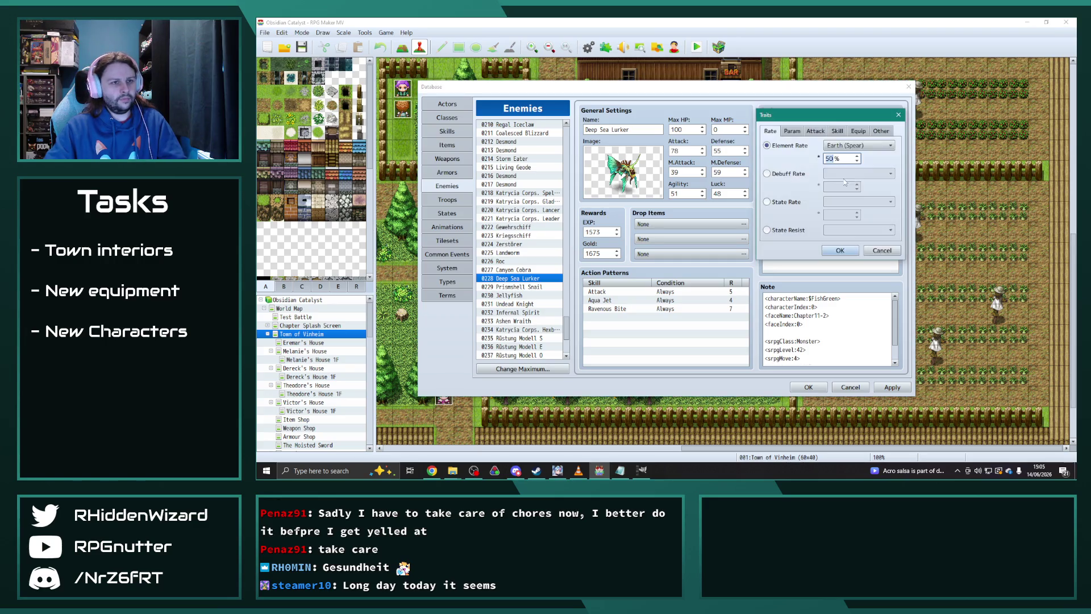
{"action": "left_click", "coordinate": [851, 146]}
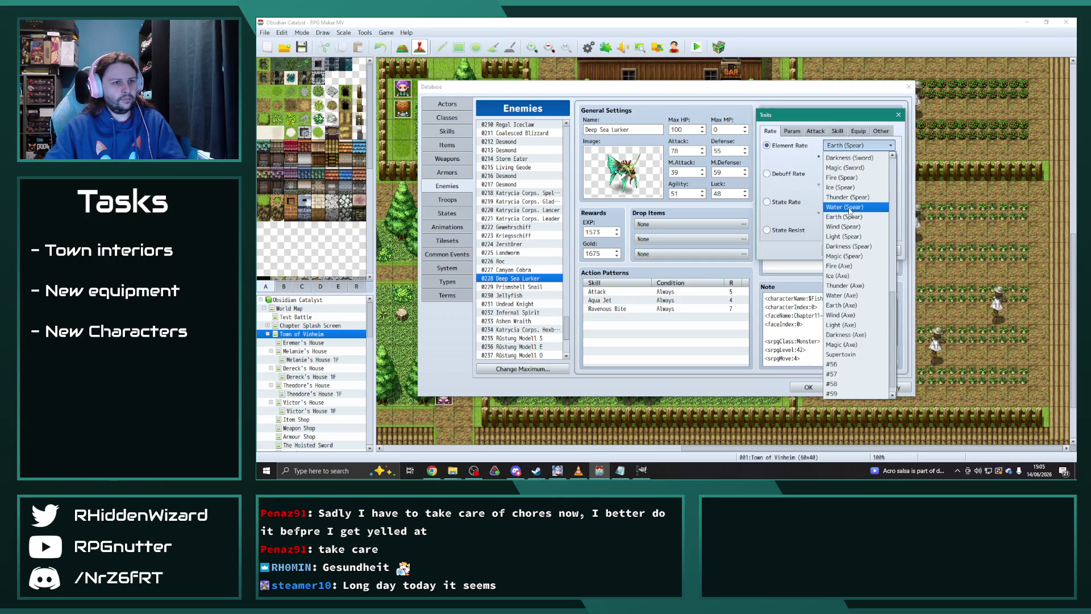
{"action": "left_click", "coordinate": [844, 171]}
{"action": "double_click", "coordinate": [840, 160]}
{"action": "type", "text": "1"}
{"action": "left_click", "coordinate": [840, 251]}
{"action": "double_click", "coordinate": [838, 191]}
{"action": "left_click", "coordinate": [849, 146]}
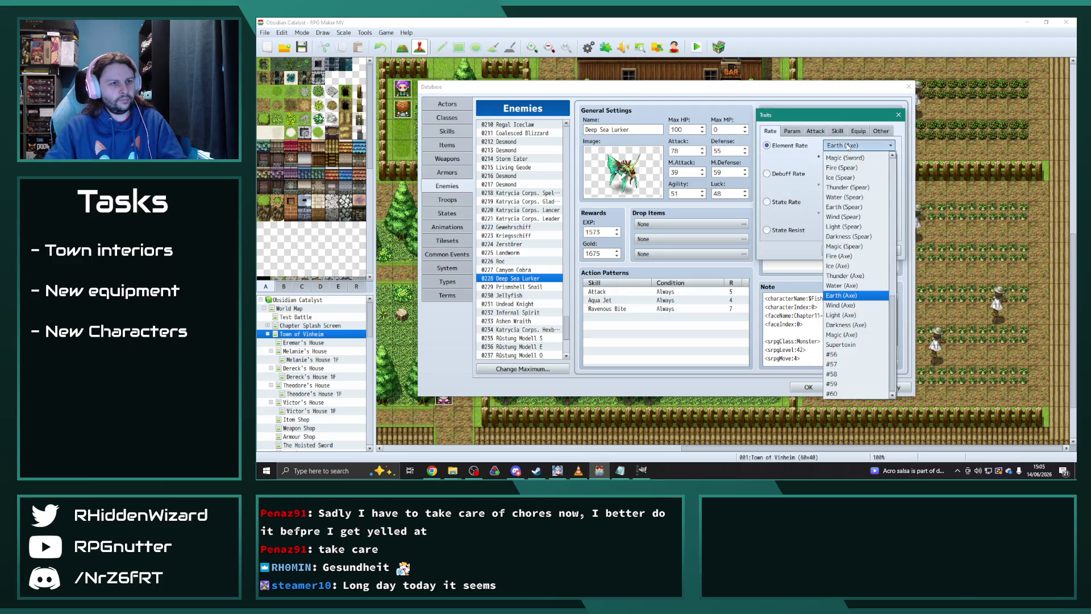
{"action": "left_click", "coordinate": [857, 286]}
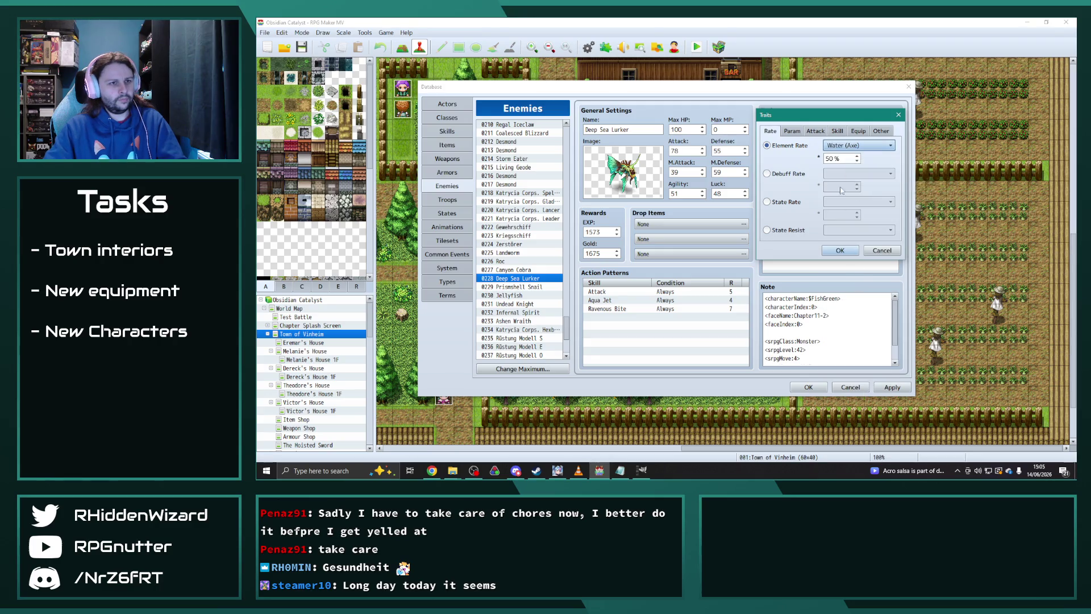
{"action": "left_click", "coordinate": [840, 251]}
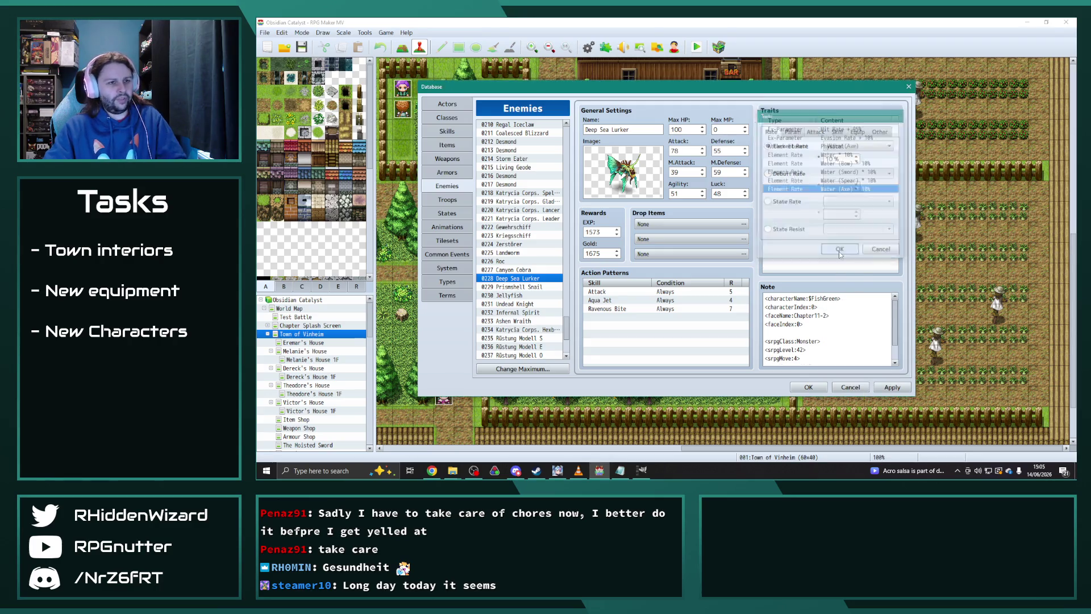
{"action": "left_click", "coordinate": [832, 155]}
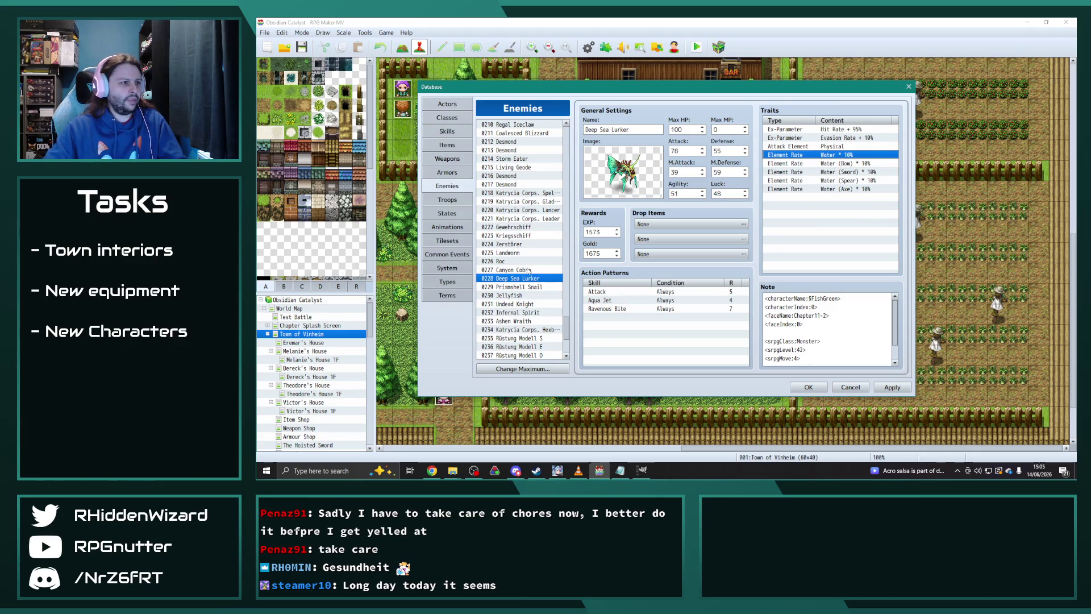